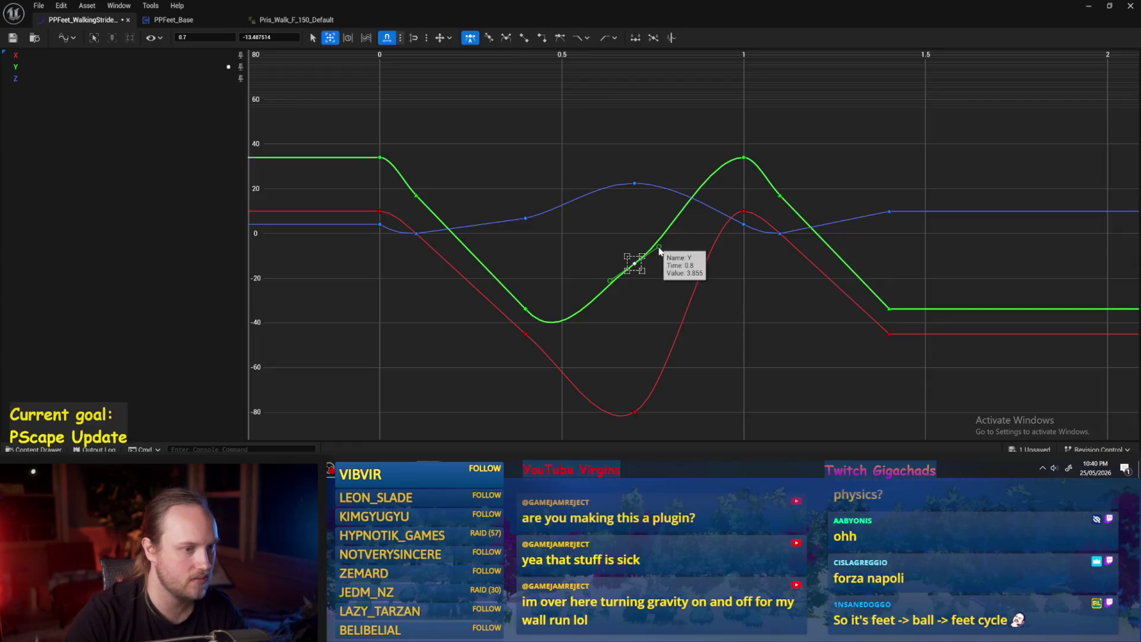
Step: Add a new key before time zero on each of the green, red and blue curves
{"action": "left_click_drag", "start_coordinate": [663, 137], "coordinate": [601, 419]}
{"action": "left_click_drag", "start_coordinate": [539, 338], "coordinate": [799, 365]}
{"action": "right_click", "coordinate": [561, 185]}
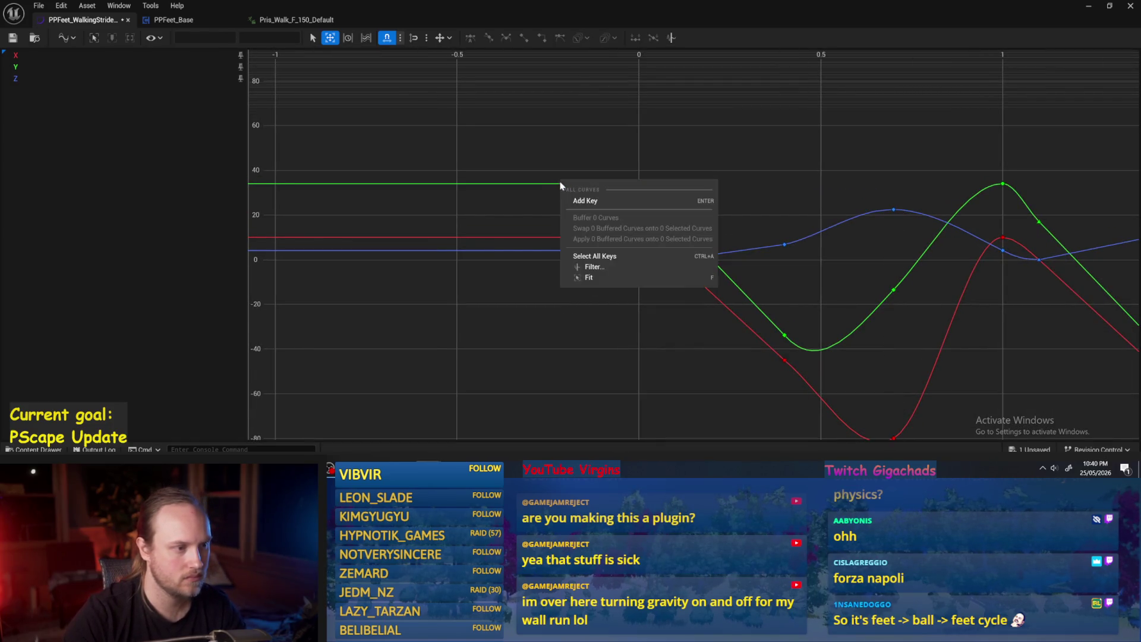
{"action": "left_click", "coordinate": [585, 200]}
{"action": "right_click", "coordinate": [547, 184]}
{"action": "left_click", "coordinate": [572, 216]}
{"action": "right_click", "coordinate": [550, 241]}
{"action": "left_click", "coordinate": [574, 280]}
{"action": "left_click", "coordinate": [557, 250]}
{"action": "right_click", "coordinate": [557, 256]}
{"action": "left_click", "coordinate": [573, 280]}
Step: Move the three new lead-in keys to time -0.3
{"action": "left_click_drag", "start_coordinate": [597, 161], "coordinate": [500, 332]}
{"action": "left_click", "coordinate": [205, 37]}
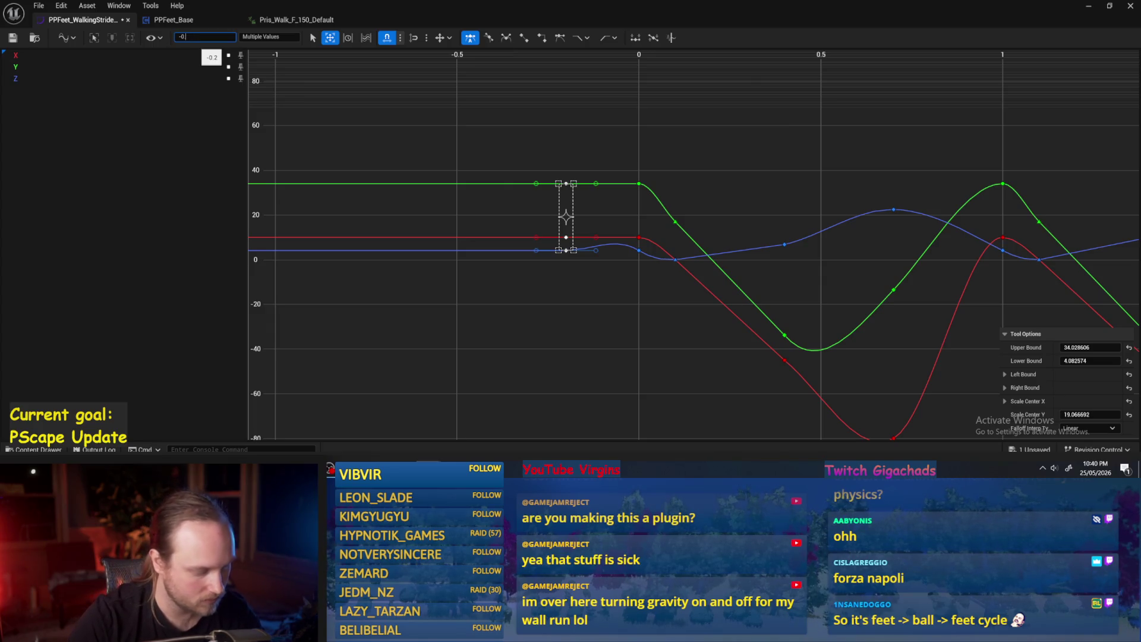
{"action": "type", "text": ".3"}
{"action": "key", "text": "Return"}
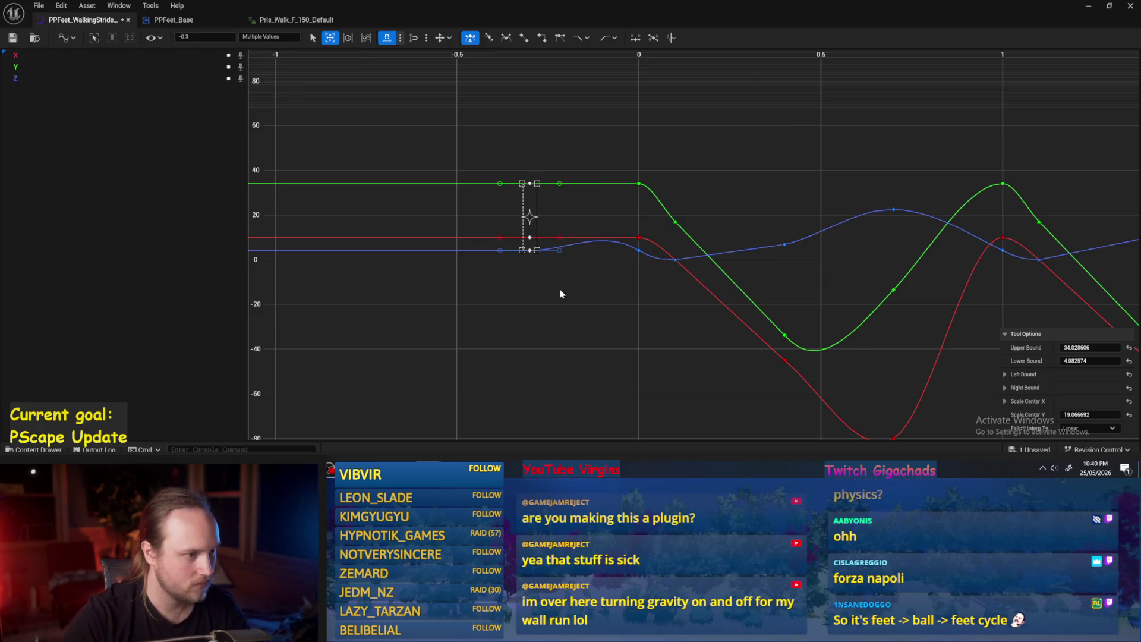
Step: Give the green lead-in key the value -13.49, copied from the green key at 0.7
{"action": "left_click", "coordinate": [560, 293]}
{"action": "key", "text": "f"}
{"action": "left_click_drag", "start_coordinate": [747, 143], "coordinate": [811, 172]}
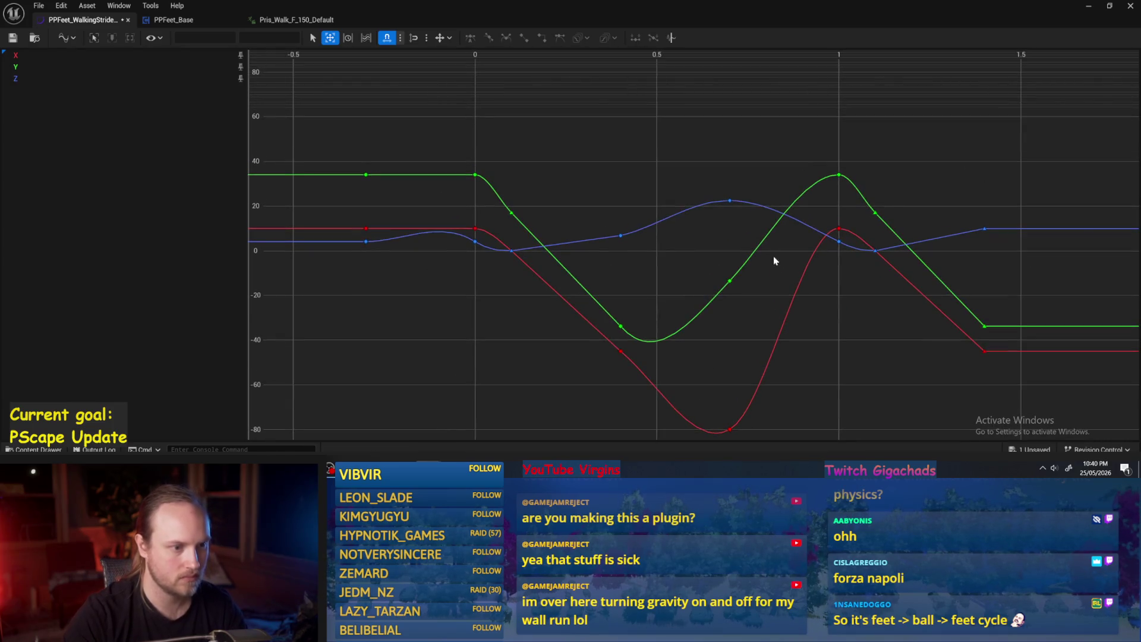
{"action": "left_click", "coordinate": [730, 281]}
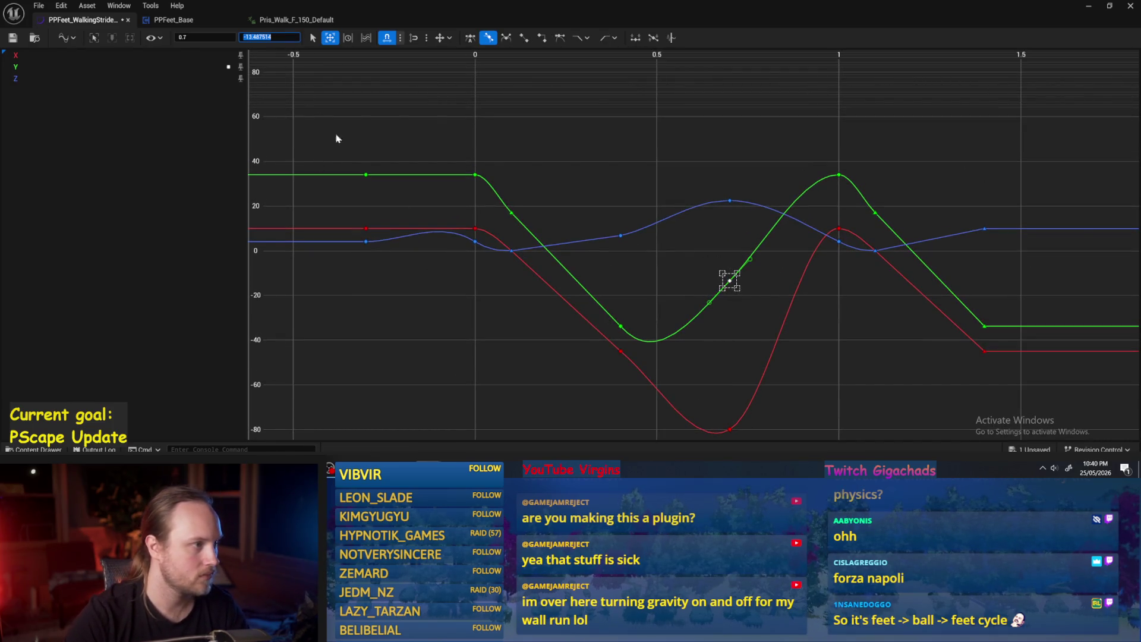
{"action": "left_click_drag", "start_coordinate": [355, 201], "coordinate": [354, 200]}
{"action": "key", "text": "Return"}
Step: Set the blue lead-in key's value to 22.4
{"action": "mouse_move", "coordinate": [736, 180]}
{"action": "left_mouse_down"}
{"action": "mouse_move", "coordinate": [712, 214]}
{"action": "mouse_move", "coordinate": [732, 205]}
{"action": "left_mouse_up"}
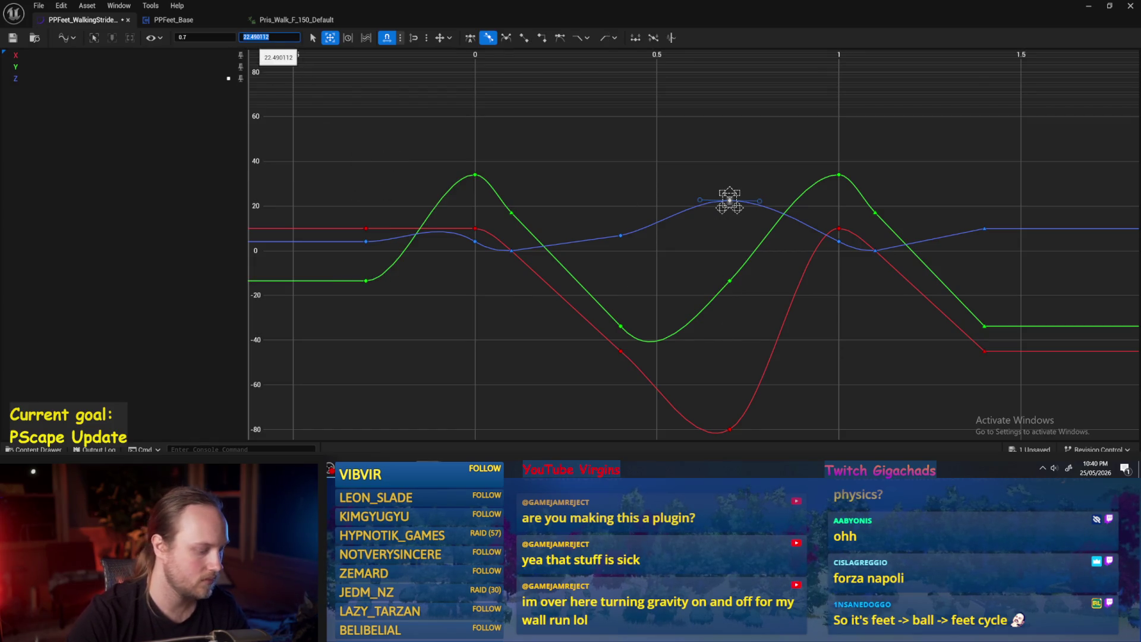
{"action": "left_click", "coordinate": [365, 242]}
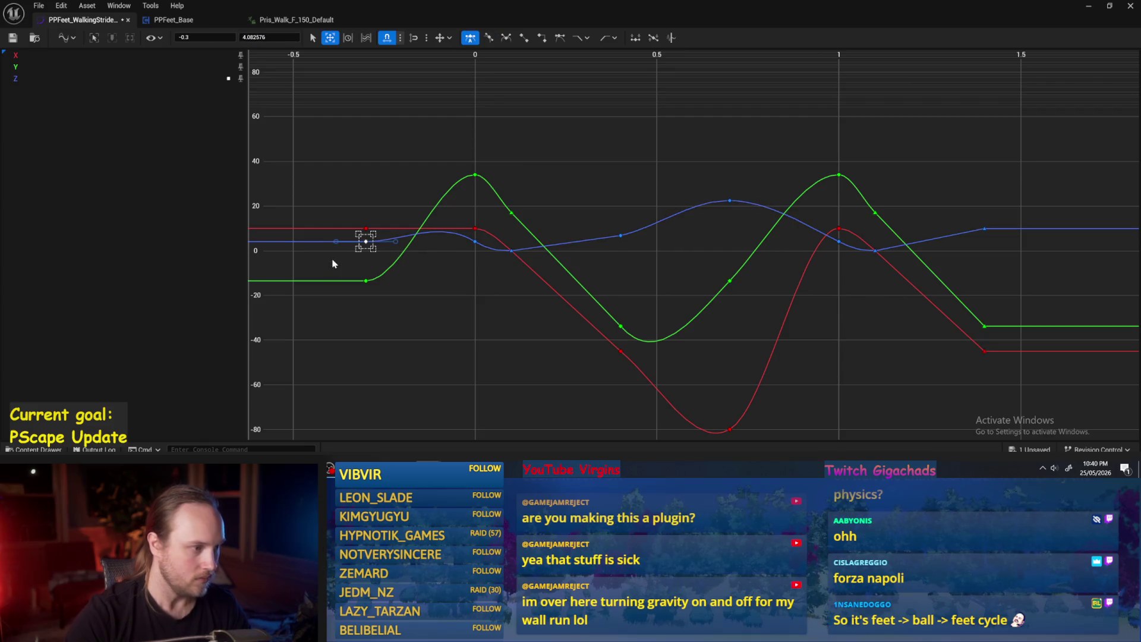
{"action": "left_click", "coordinate": [268, 37]}
{"action": "type", "text": "22.4"}
{"action": "key", "text": "Return"}
{"action": "left_click", "coordinate": [664, 238]}
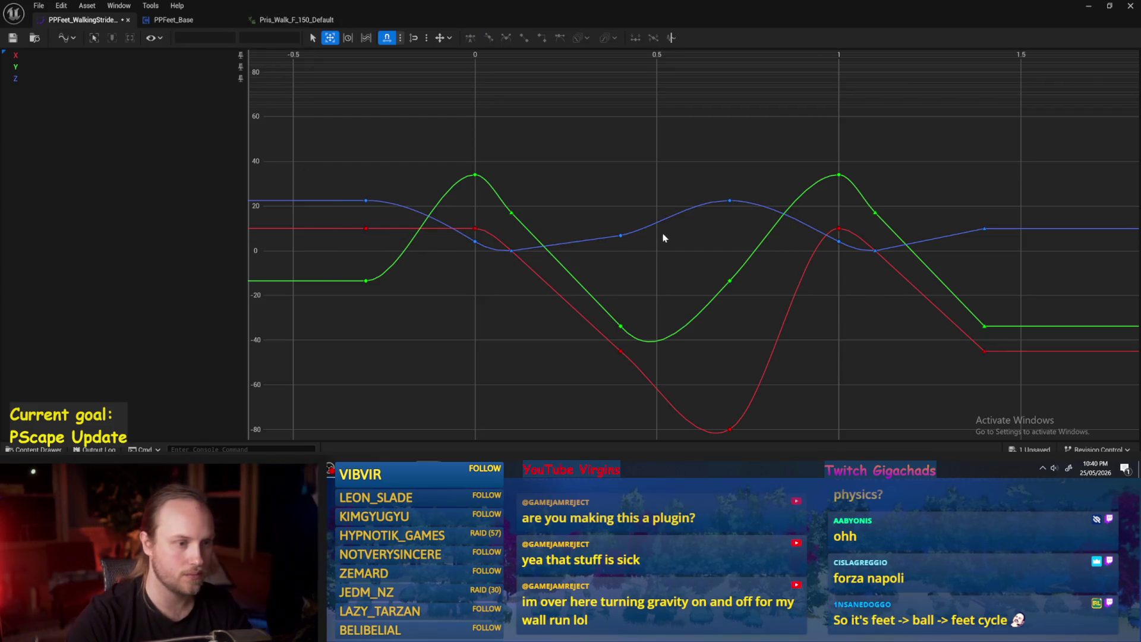
Step: Set the red lead-in key to -80, matching the lowest red key
{"action": "left_click", "coordinate": [733, 399]}
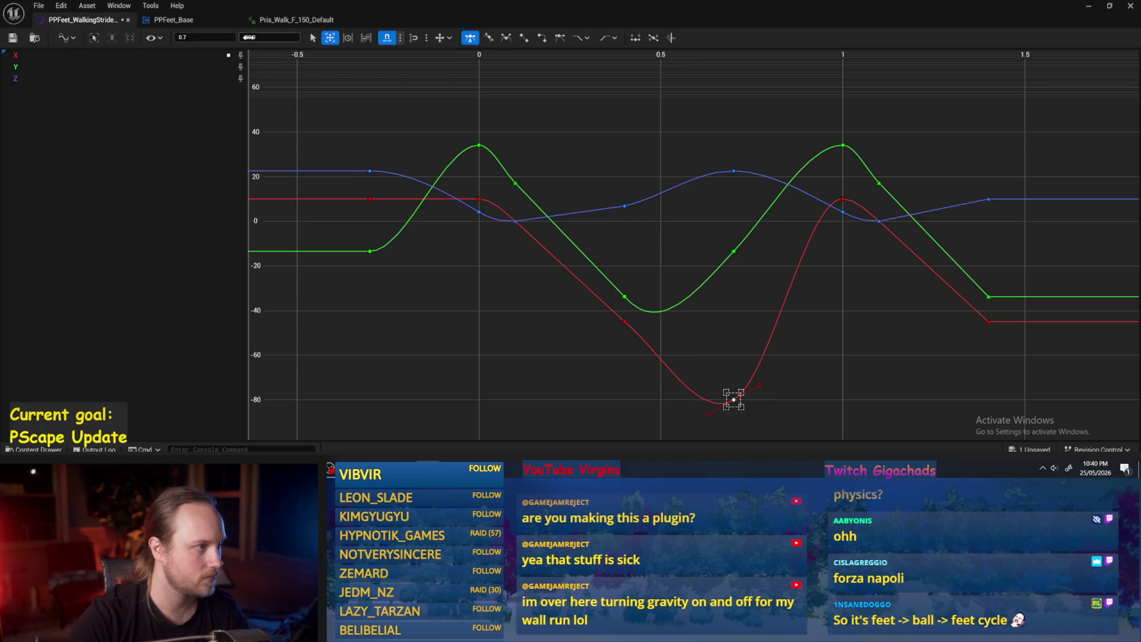
{"action": "left_click", "coordinate": [369, 198]}
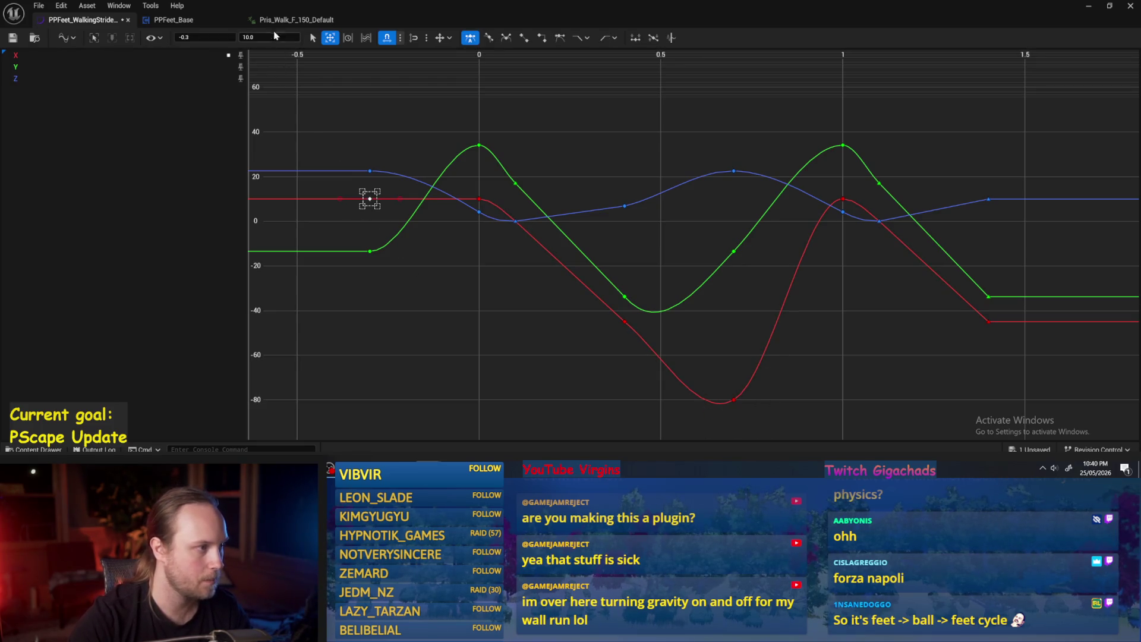
{"action": "key", "text": "Return"}
{"action": "left_click", "coordinate": [483, 323]}
{"action": "key", "text": "f"}
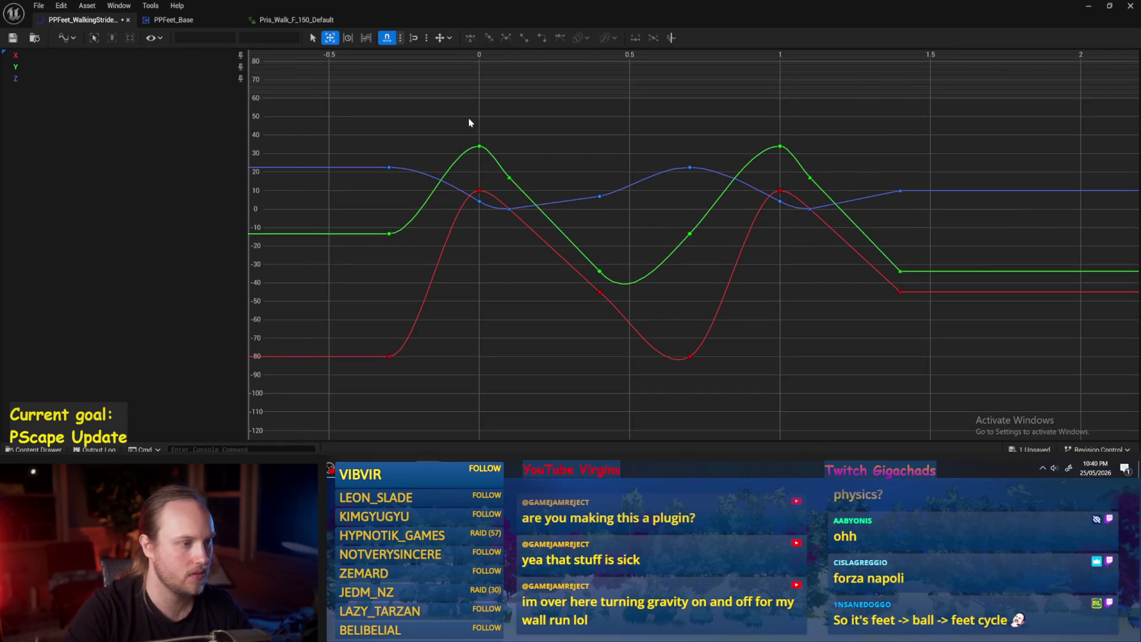
{"action": "mouse_move", "coordinate": [451, 111]}
{"action": "left_mouse_down"}
{"action": "mouse_move", "coordinate": [425, 151]}
{"action": "mouse_move", "coordinate": [373, 415]}
{"action": "left_mouse_up"}
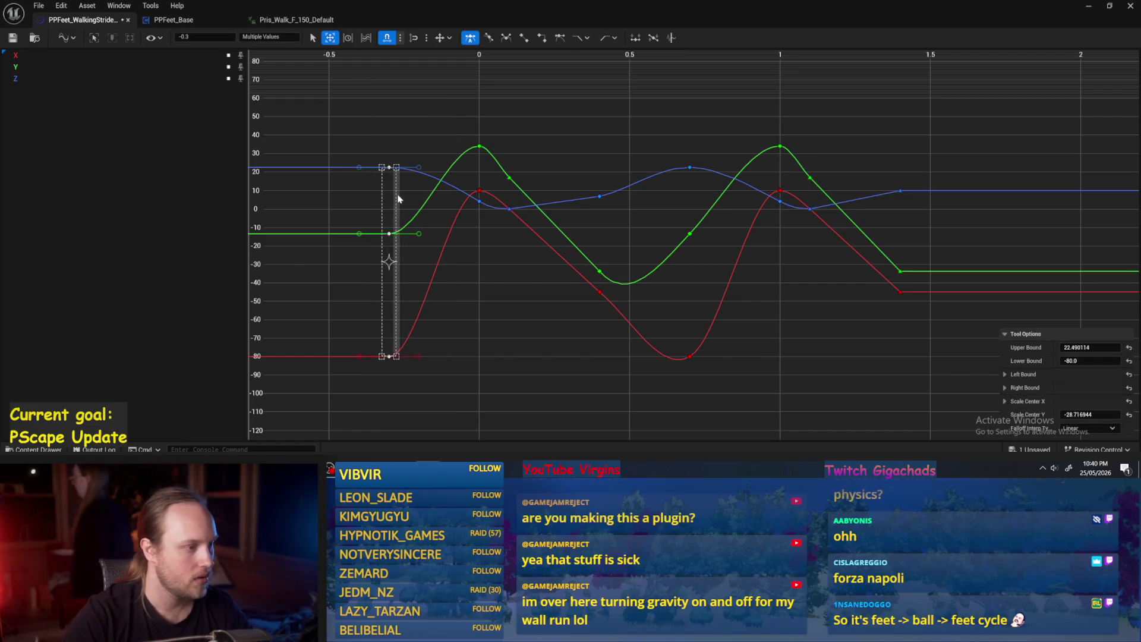
Step: Try linear interpolation on the three lead-in keys, then undo it
{"action": "right_click", "coordinate": [388, 261]}
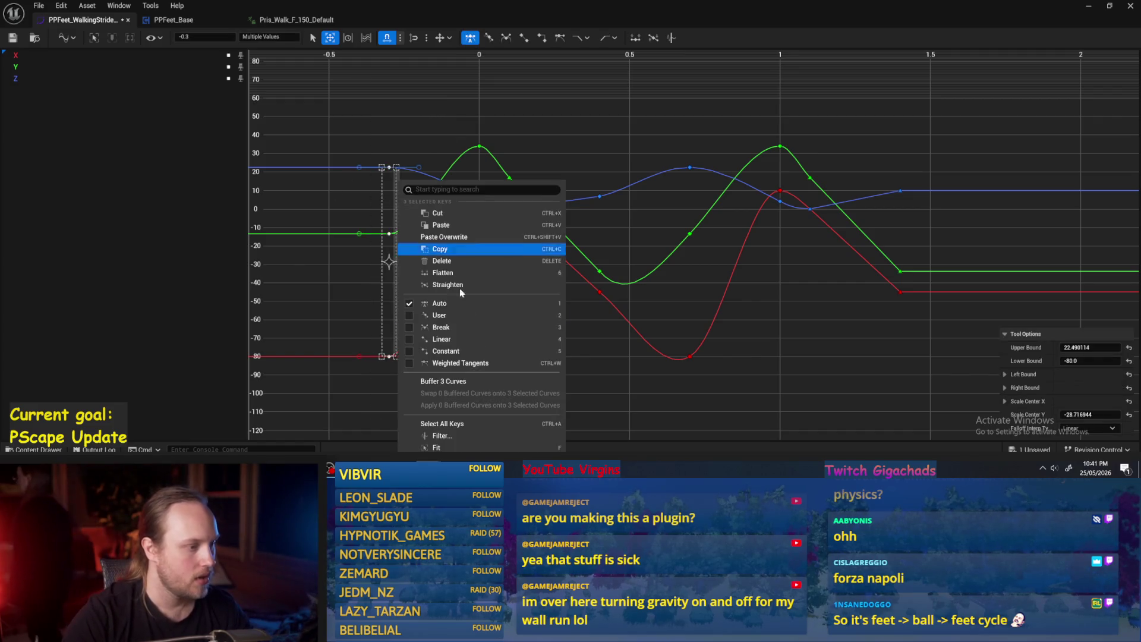
{"action": "left_click", "coordinate": [454, 339]}
{"action": "left_click_drag", "start_coordinate": [454, 343], "coordinate": [508, 301]}
{"action": "key", "text": "ctrl+z"}
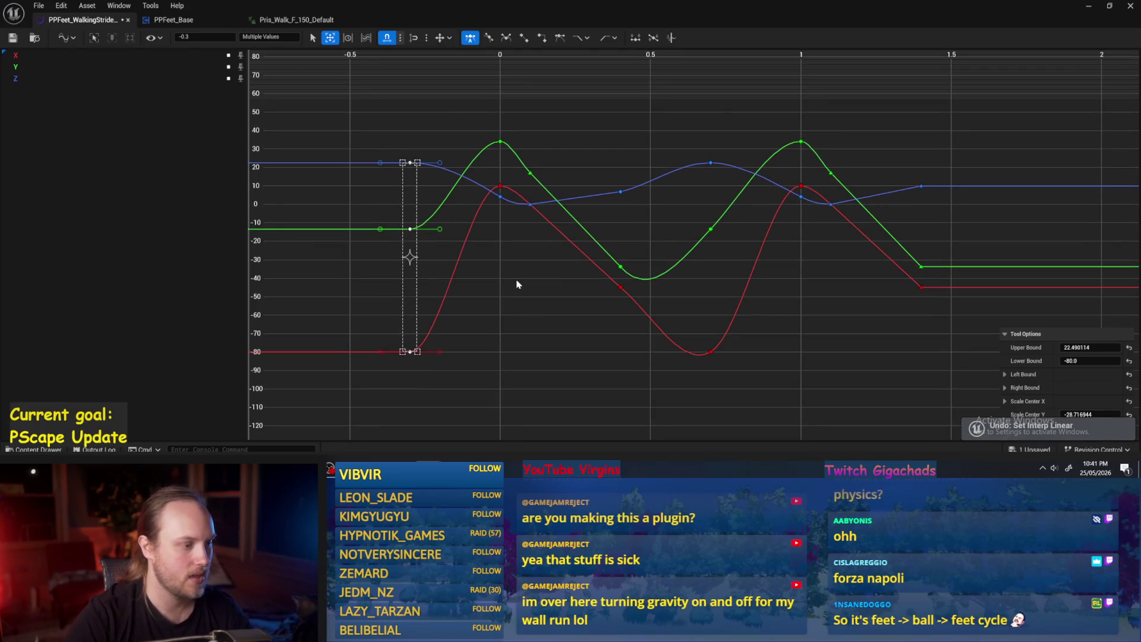
Step: Flatten the tangents of all keys on the three curves
{"action": "mouse_move", "coordinate": [370, 100]}
{"action": "left_mouse_down"}
{"action": "mouse_move", "coordinate": [884, 331]}
{"action": "mouse_move", "coordinate": [915, 383]}
{"action": "mouse_move", "coordinate": [953, 396]}
{"action": "left_mouse_up"}
{"action": "right_click", "coordinate": [797, 236]}
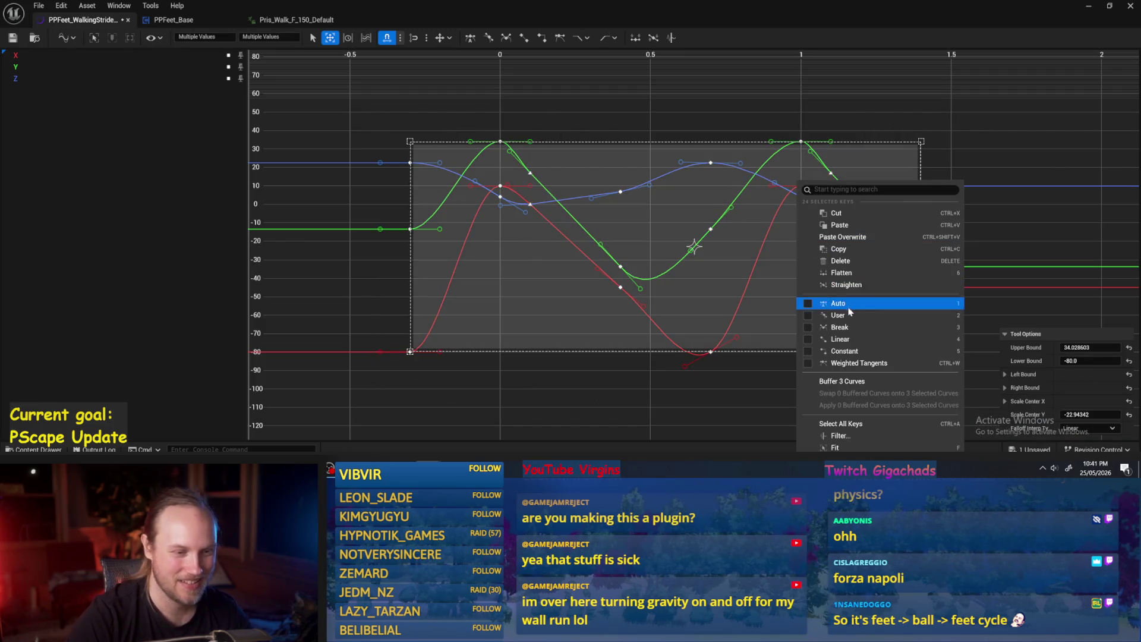
{"action": "left_click", "coordinate": [842, 274]}
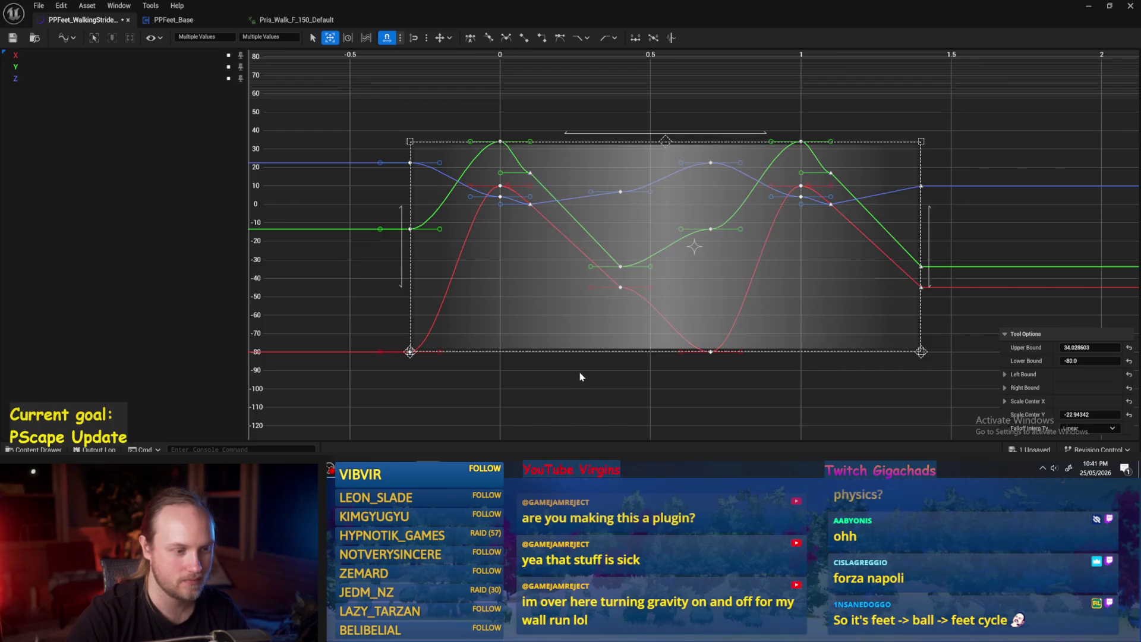
Step: Switch all 24 selected keys to auto tangents, undoing and reapplying once
{"action": "right_click", "coordinate": [619, 396]}
{"action": "left_click", "coordinate": [660, 140]}
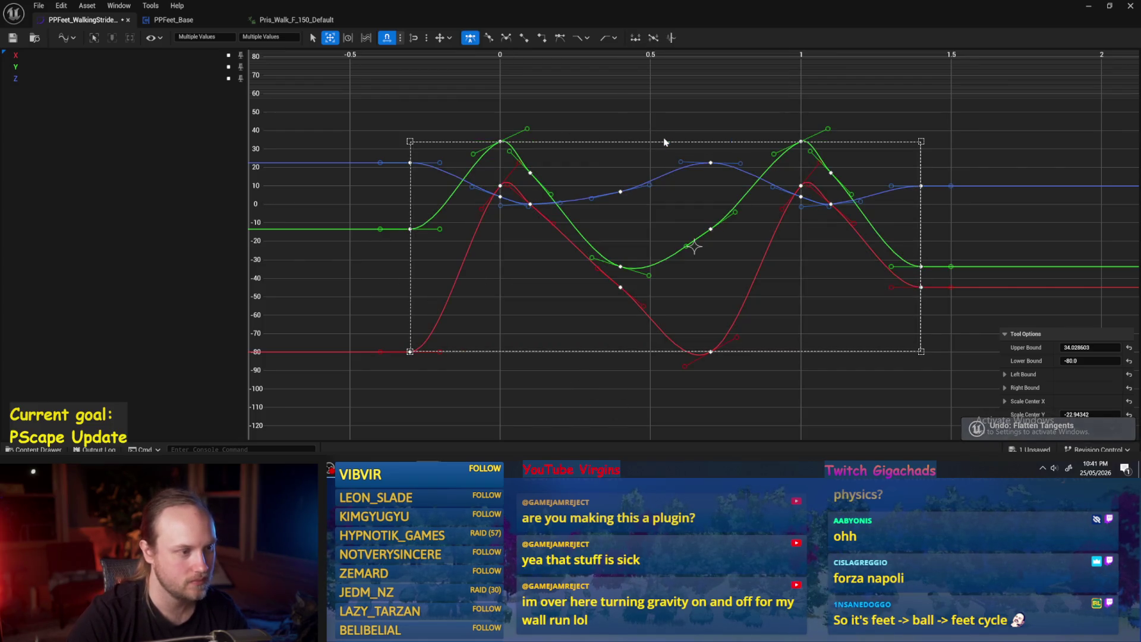
{"action": "right_click", "coordinate": [781, 182]}
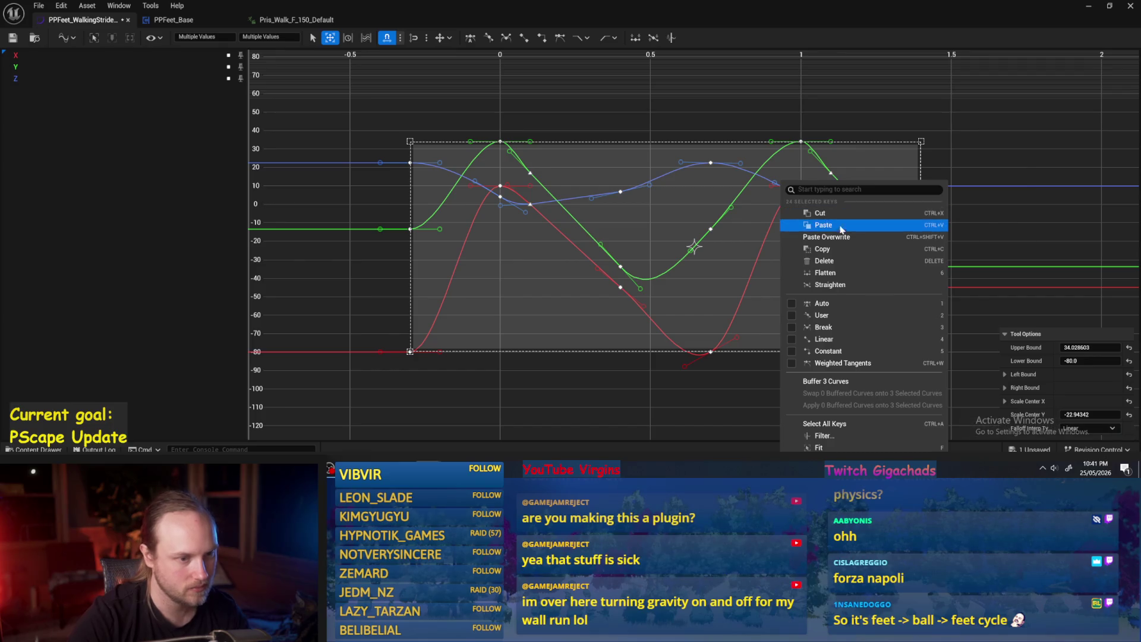
{"action": "left_click", "coordinate": [843, 303]}
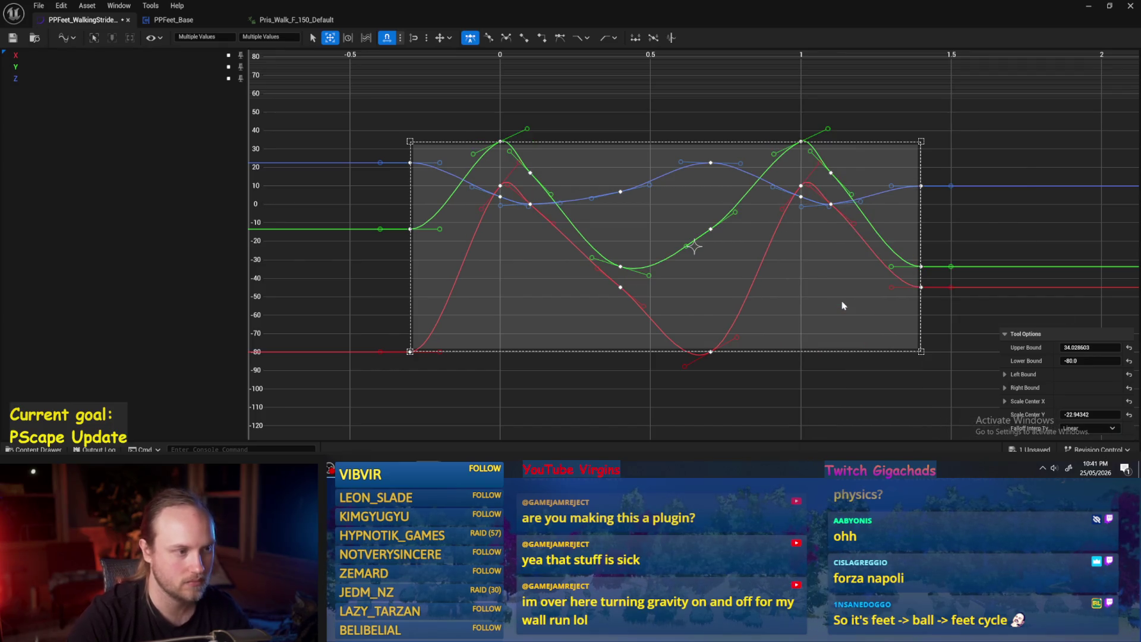
{"action": "key", "text": "ctrl+z"}
{"action": "right_click", "coordinate": [782, 286]}
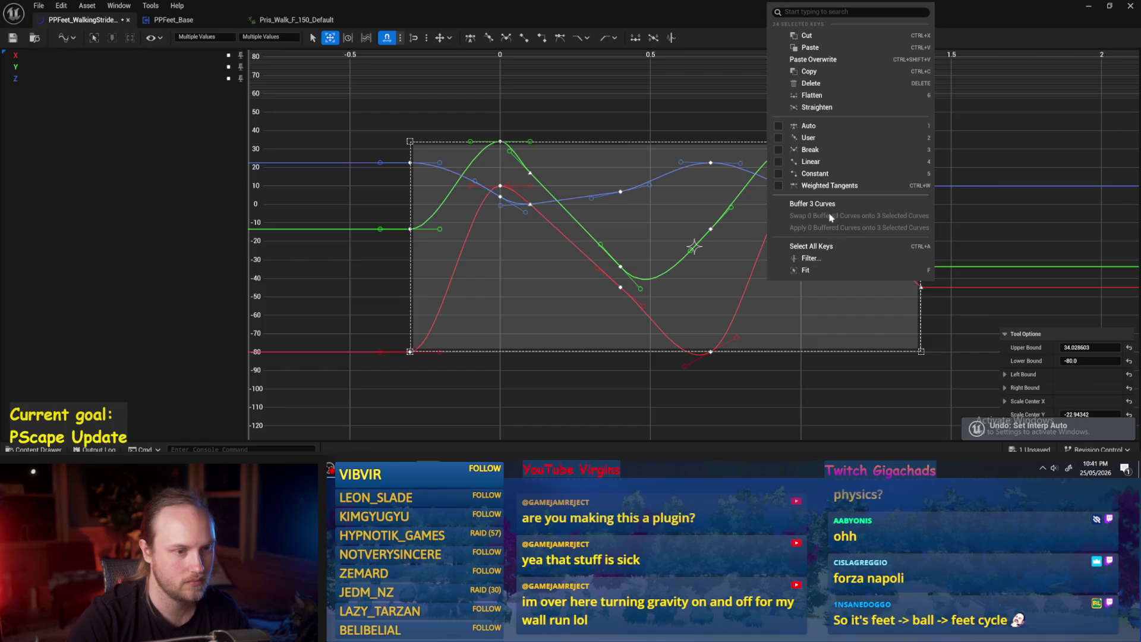
{"action": "left_click", "coordinate": [808, 125]}
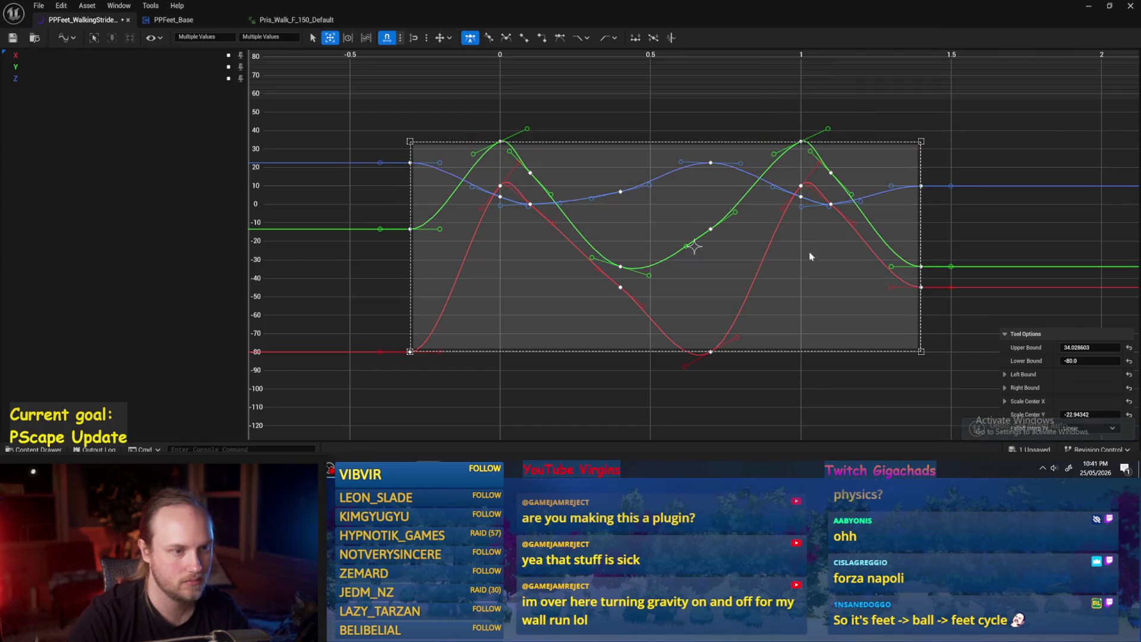
Step: Give the two green keys, including the one near time 1.1, broken linear tangents
{"action": "key", "text": "f"}
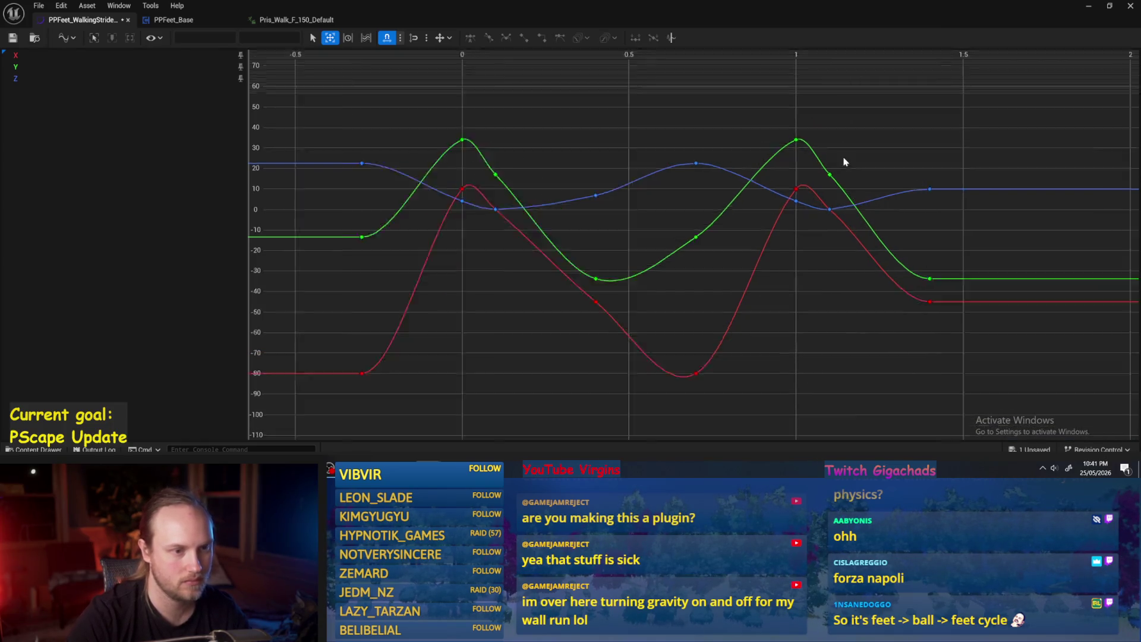
{"action": "left_click", "coordinate": [826, 177]}
{"action": "scroll", "coordinate": [624, 189], "scroll_direction": "down", "scroll_amount": 1}
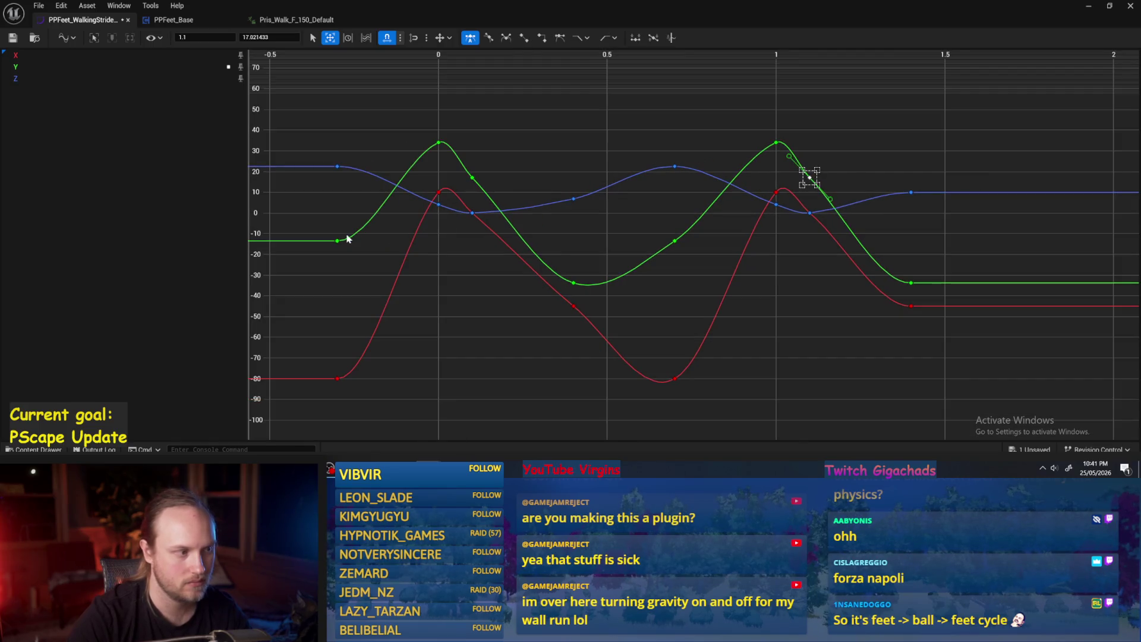
{"action": "left_click", "coordinate": [472, 177], "text": "shift"}
{"action": "right_click", "coordinate": [589, 182]}
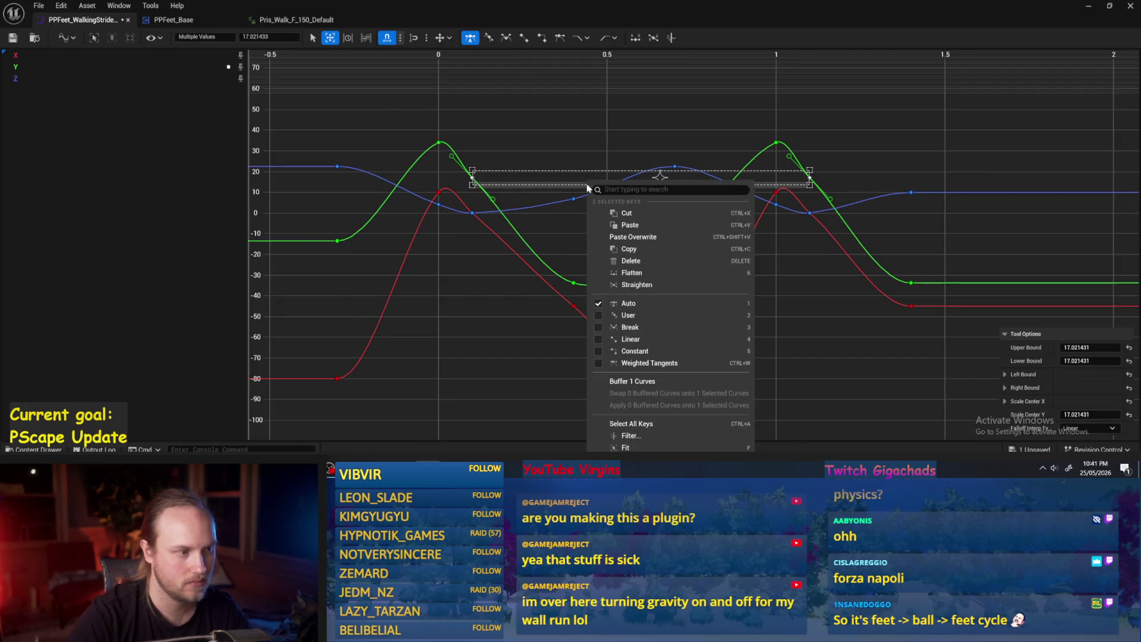
{"action": "left_click", "coordinate": [628, 315]}
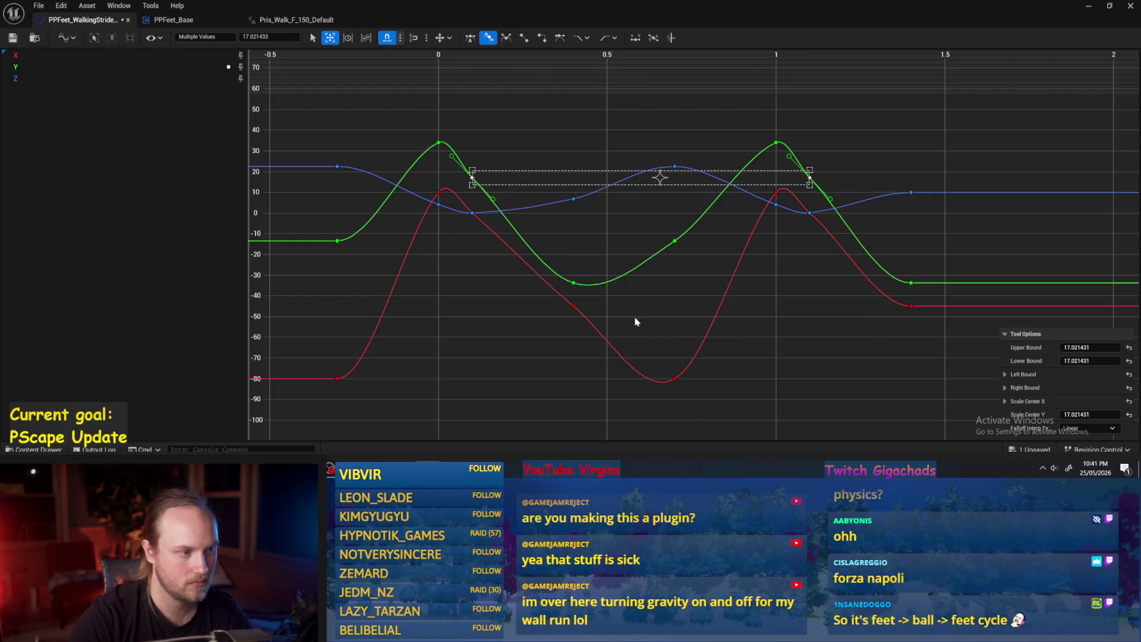
{"action": "right_click", "coordinate": [581, 241]}
{"action": "left_click", "coordinate": [633, 327]}
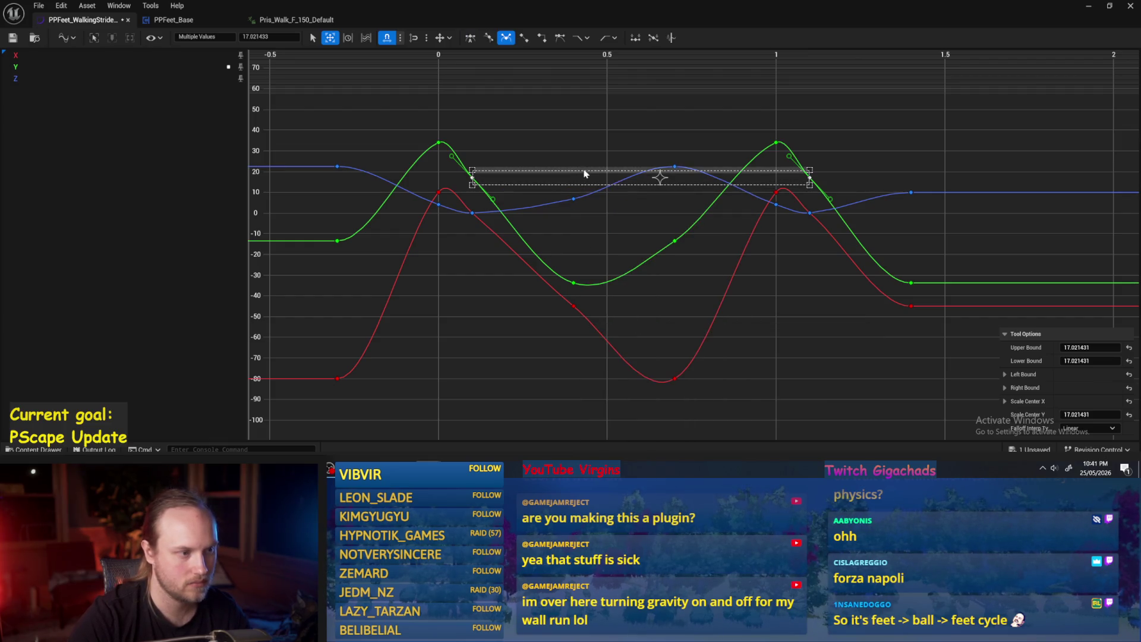
{"action": "right_click", "coordinate": [586, 172]}
{"action": "left_click", "coordinate": [637, 329]}
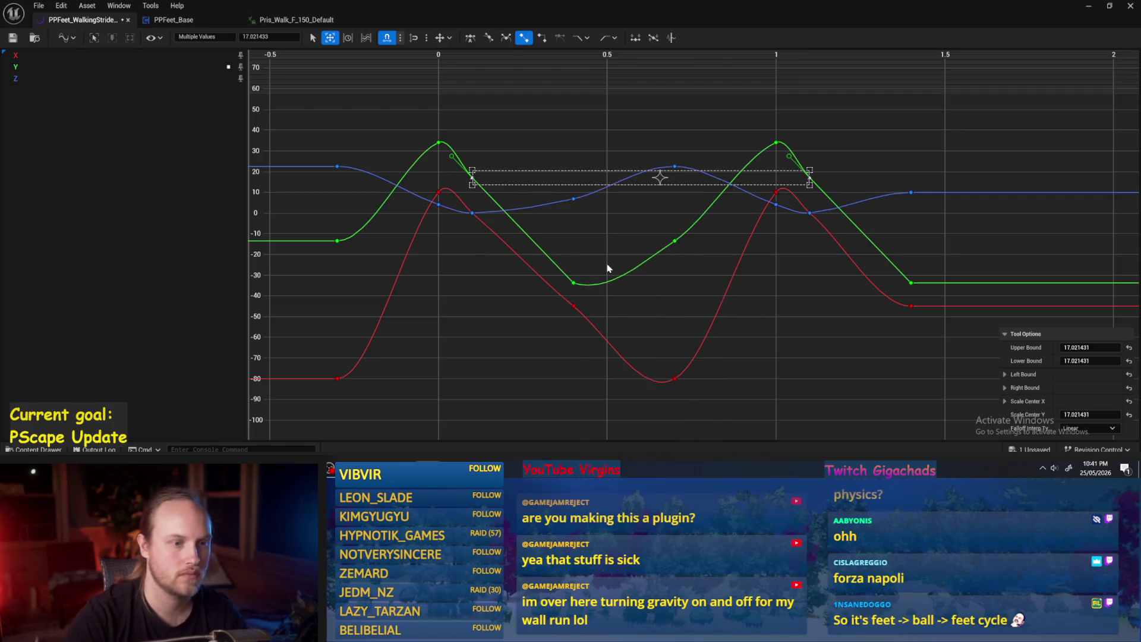
{"action": "left_click", "coordinate": [637, 300]}
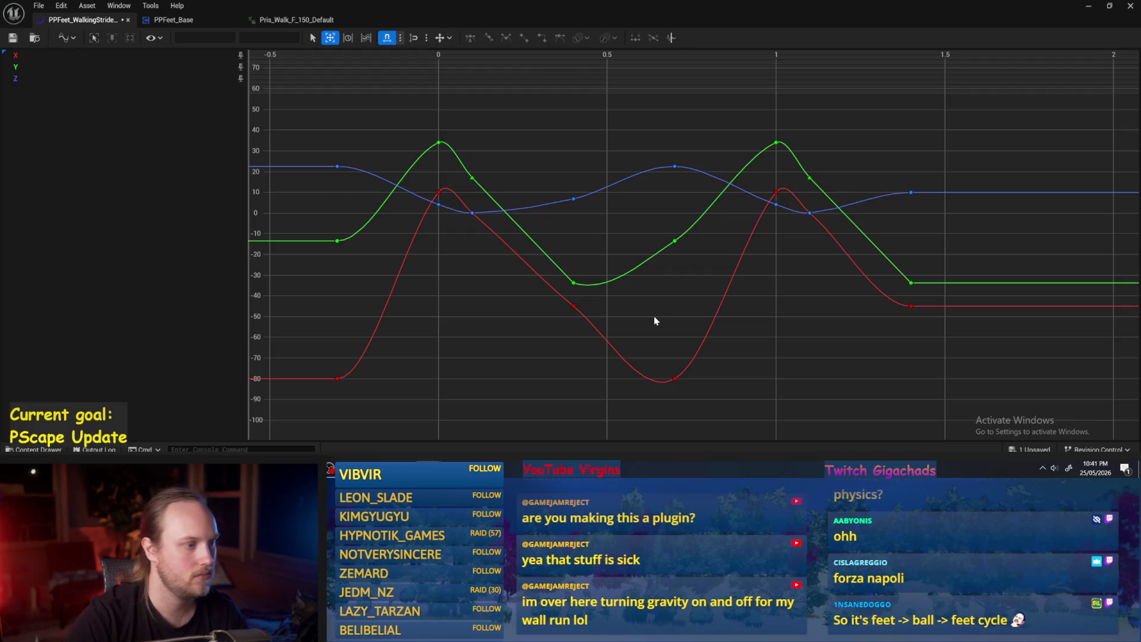
Step: Make the keys around time 0 and the later blue key linear, then save PPFeet_WalkingStrideData and close it
{"action": "left_click_drag", "start_coordinate": [477, 238], "coordinate": [484, 257]}
{"action": "left_click_drag", "start_coordinate": [586, 318], "coordinate": [657, 302]}
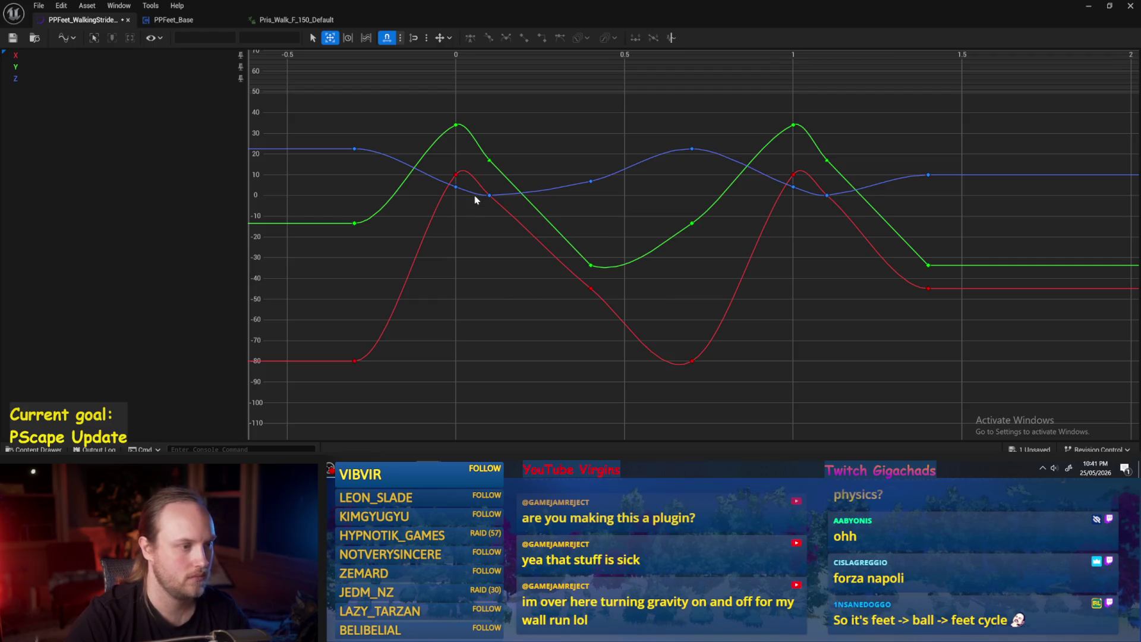
{"action": "left_click_drag", "start_coordinate": [466, 211], "coordinate": [523, 185]}
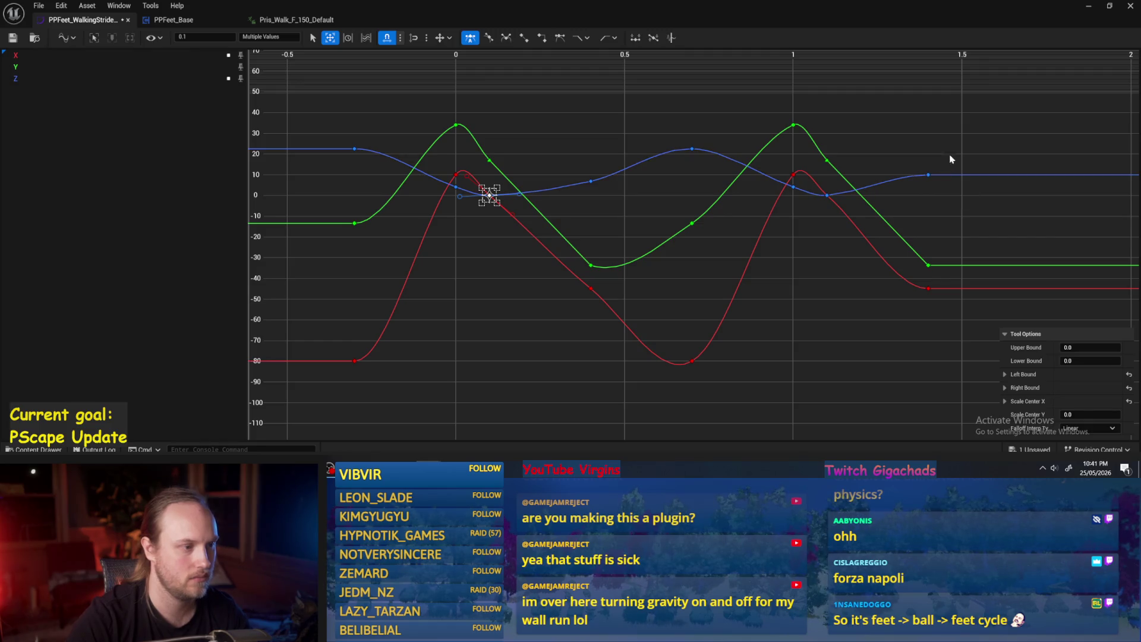
{"action": "left_click", "coordinate": [928, 175], "text": "shift"}
{"action": "right_click", "coordinate": [918, 181]}
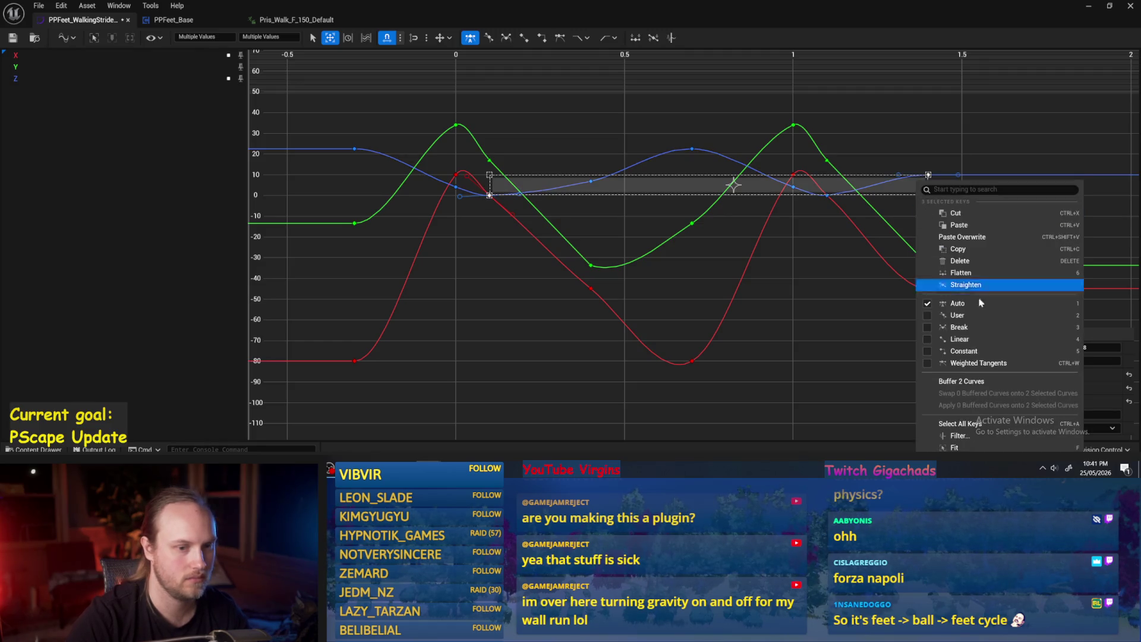
{"action": "left_click", "coordinate": [959, 338]}
{"action": "left_click", "coordinate": [418, 173]}
{"action": "left_click", "coordinate": [14, 39]}
{"action": "left_click", "coordinate": [1097, 6]}
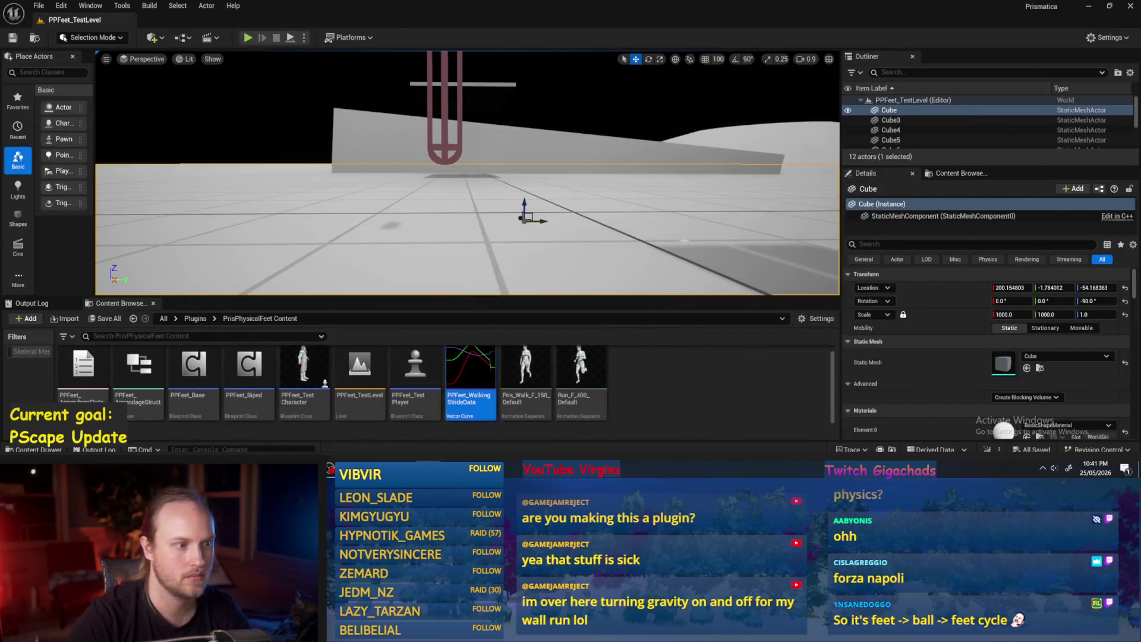
Step: Play PPFeet_TestLevel in the editor, then reopen PPFeet_WalkingStrideData and select the blue key at 0
{"action": "left_click", "coordinate": [291, 38]}
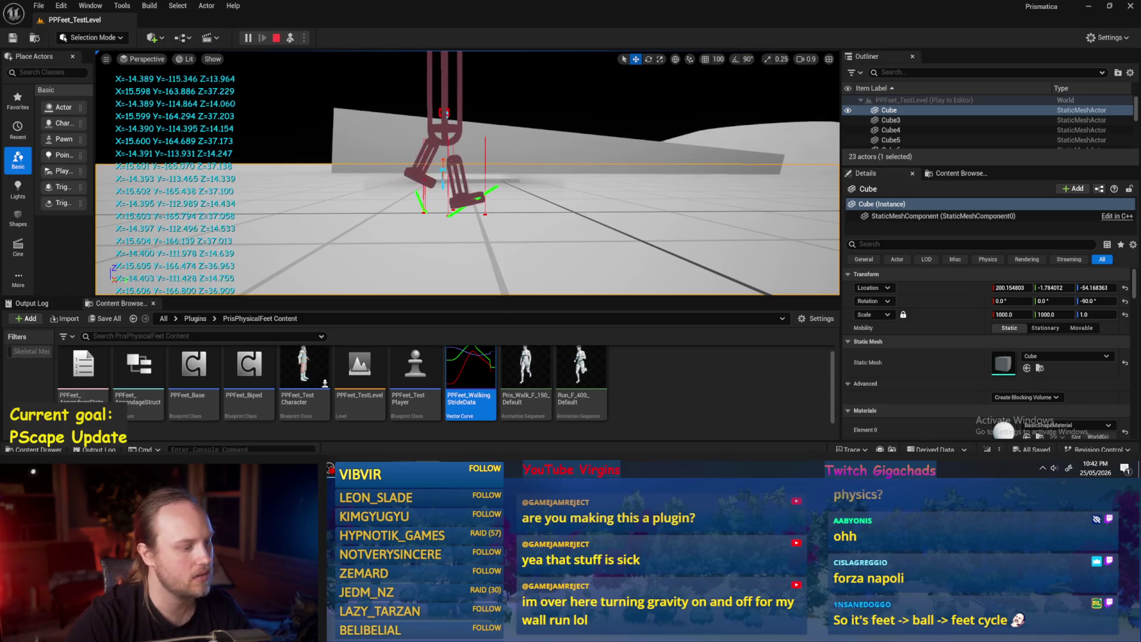
{"action": "double_click", "coordinate": [471, 375]}
{"action": "left_click", "coordinate": [455, 189]}
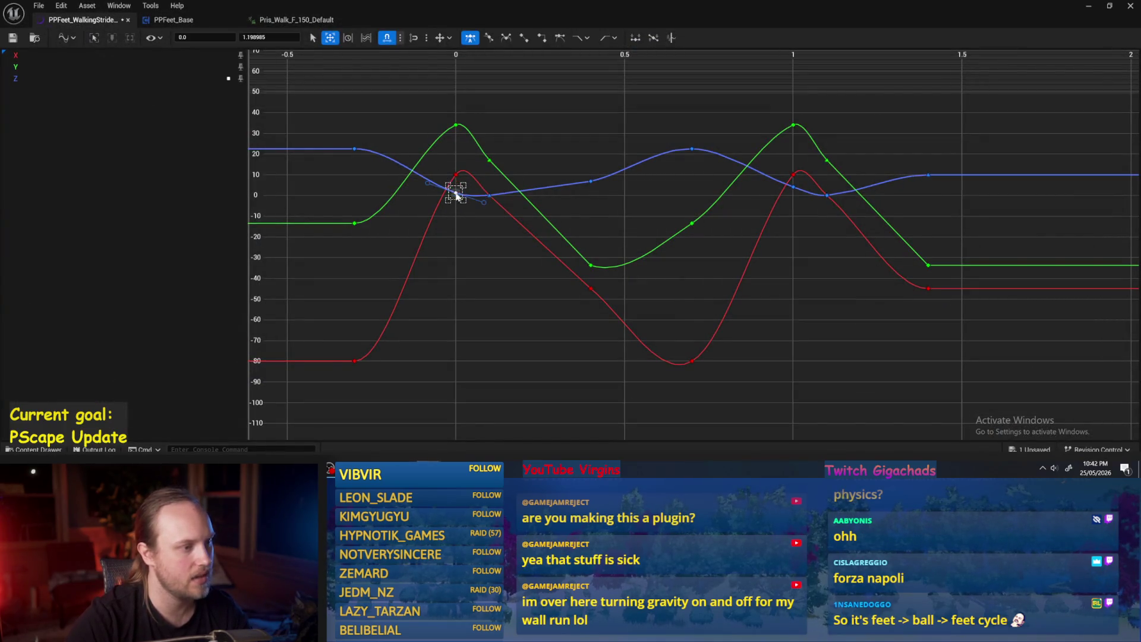
Step: Lower the blue key near time 1 and undo it, then switch to PPFeet_Base and recompile
{"action": "scroll", "coordinate": [456, 193], "scroll_direction": "up", "scroll_amount": 2}
{"action": "scroll", "coordinate": [462, 217], "scroll_direction": "down", "scroll_amount": 2}
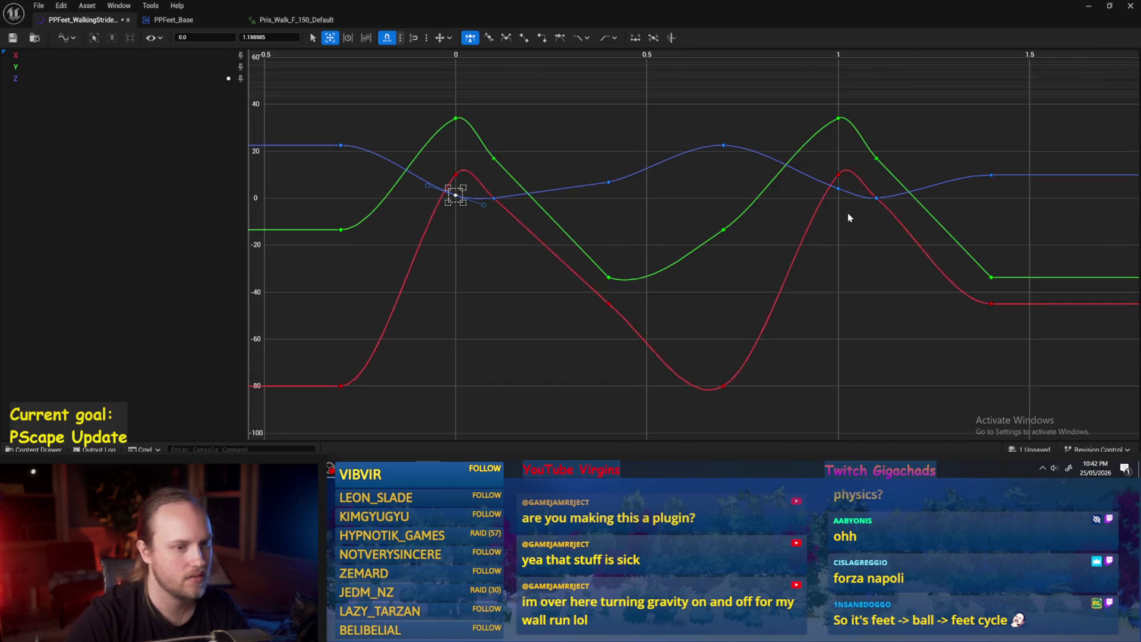
{"action": "left_click_drag", "start_coordinate": [840, 195], "coordinate": [838, 198]}
{"action": "left_click", "coordinate": [861, 273]}
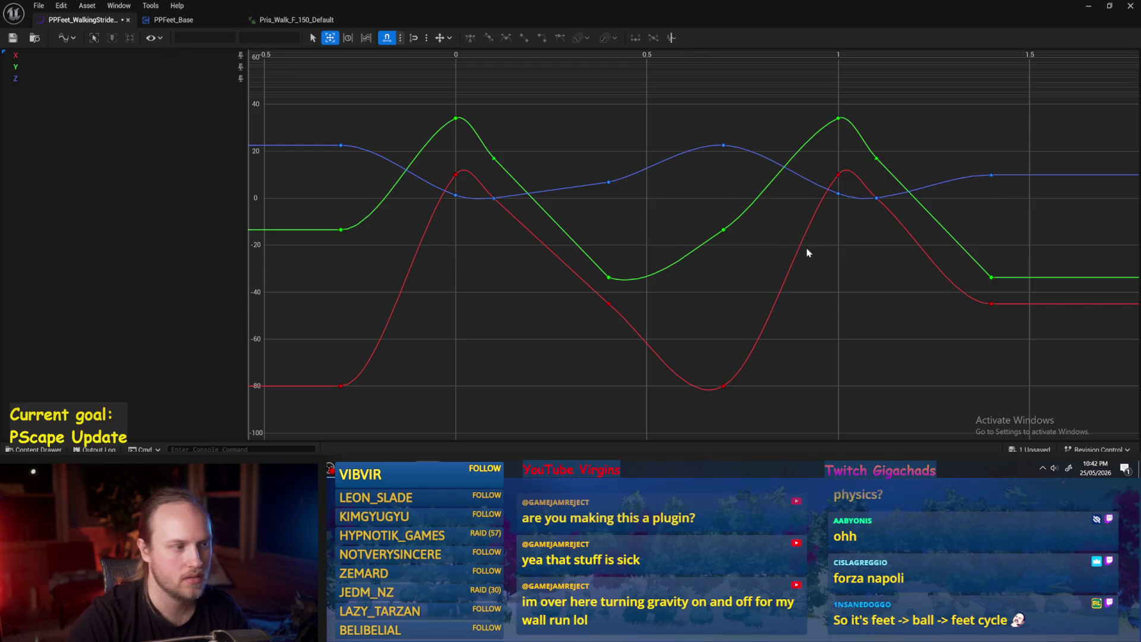
{"action": "left_click", "coordinate": [455, 195]}
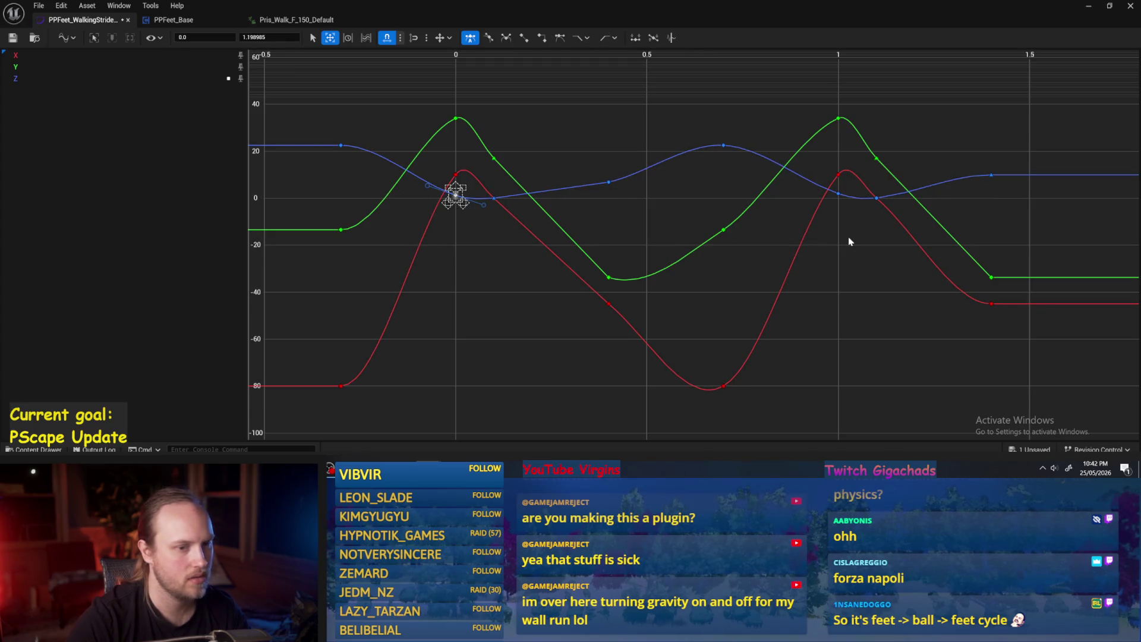
{"action": "key", "text": "ctrl+z"}
{"action": "key", "text": "ctrl+z"}
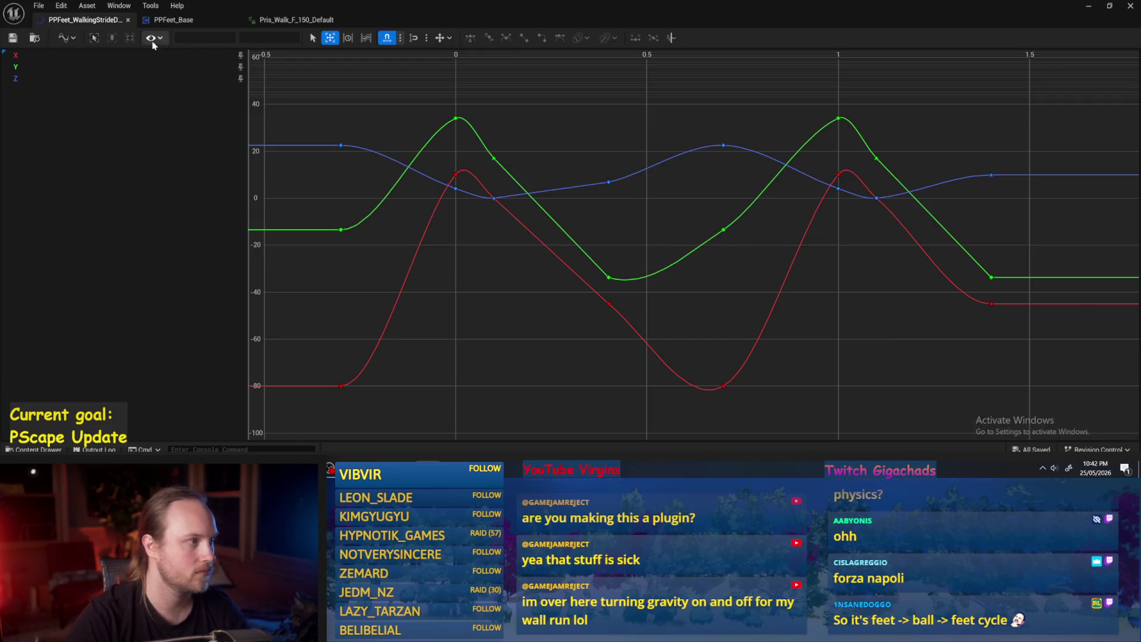
{"action": "left_click", "coordinate": [171, 19]}
{"action": "left_click", "coordinate": [58, 40]}
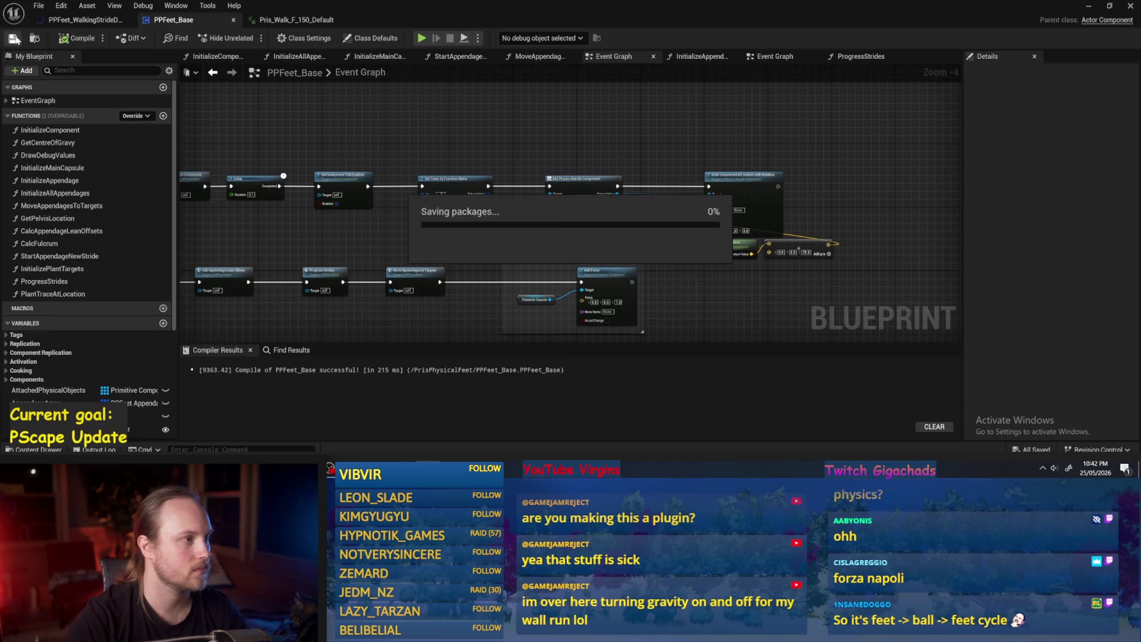
Step: Open ProgressStrides and inspect the Set members and Break PPFeet Appendage Struct nodes
{"action": "left_click_drag", "start_coordinate": [513, 125], "coordinate": [655, 137]}
{"action": "left_click", "coordinate": [859, 57]}
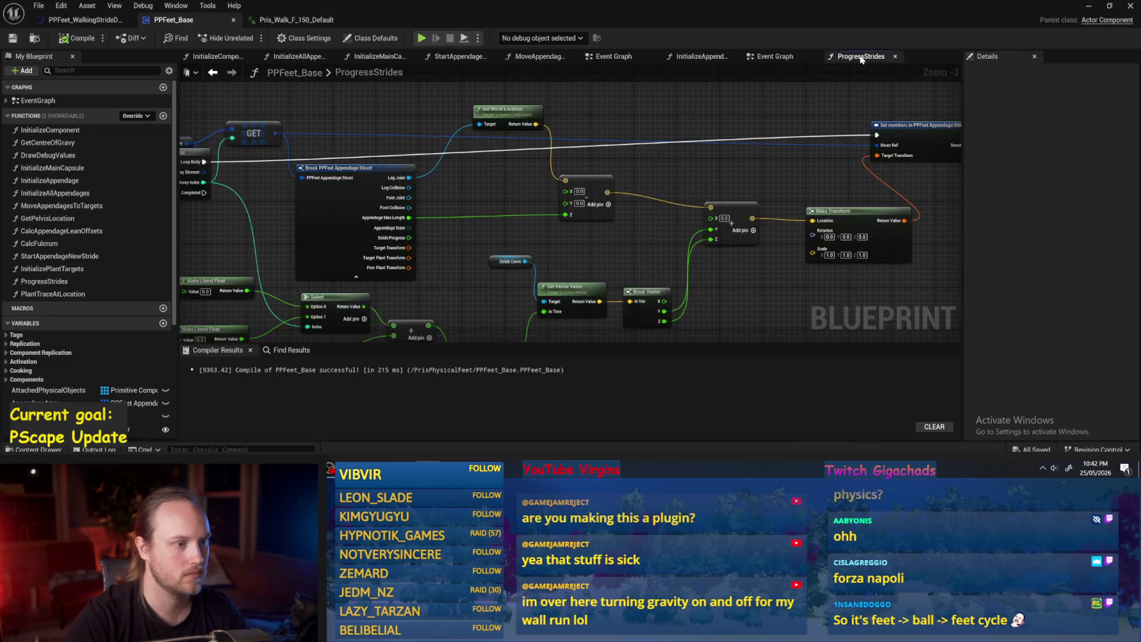
{"action": "left_click_drag", "start_coordinate": [604, 244], "coordinate": [428, 244]}
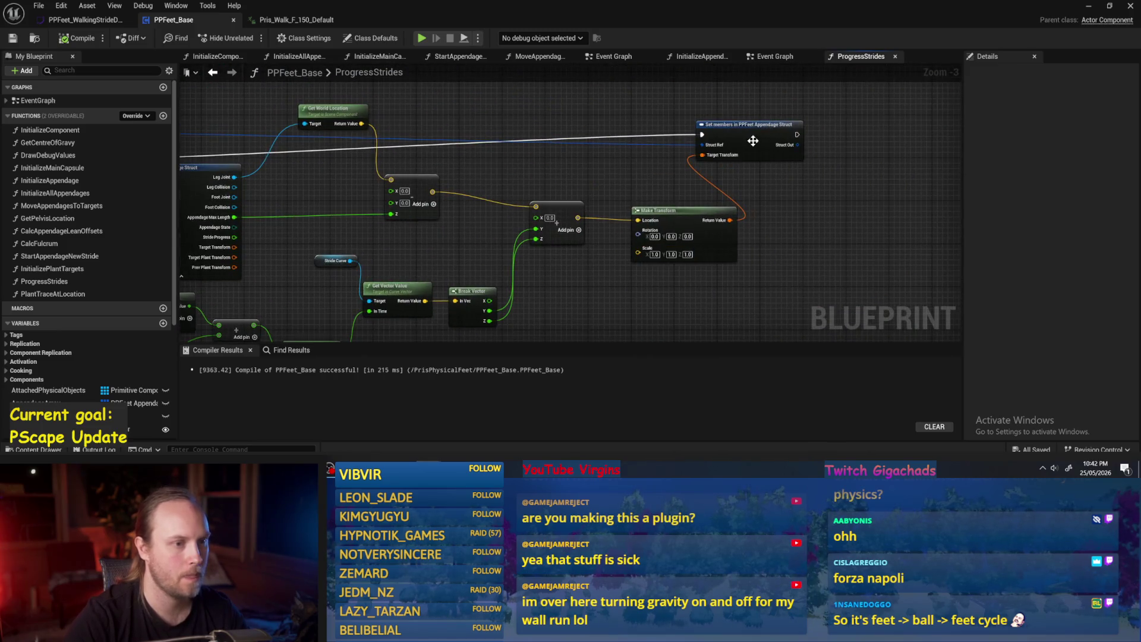
{"action": "left_click", "coordinate": [814, 168]}
{"action": "scroll", "coordinate": [820, 169], "scroll_direction": "down", "scroll_amount": 2}
{"action": "left_click", "coordinate": [484, 202]}
{"action": "scroll", "coordinate": [416, 220], "scroll_direction": "up", "scroll_amount": 1}
{"action": "left_click", "coordinate": [522, 297]}
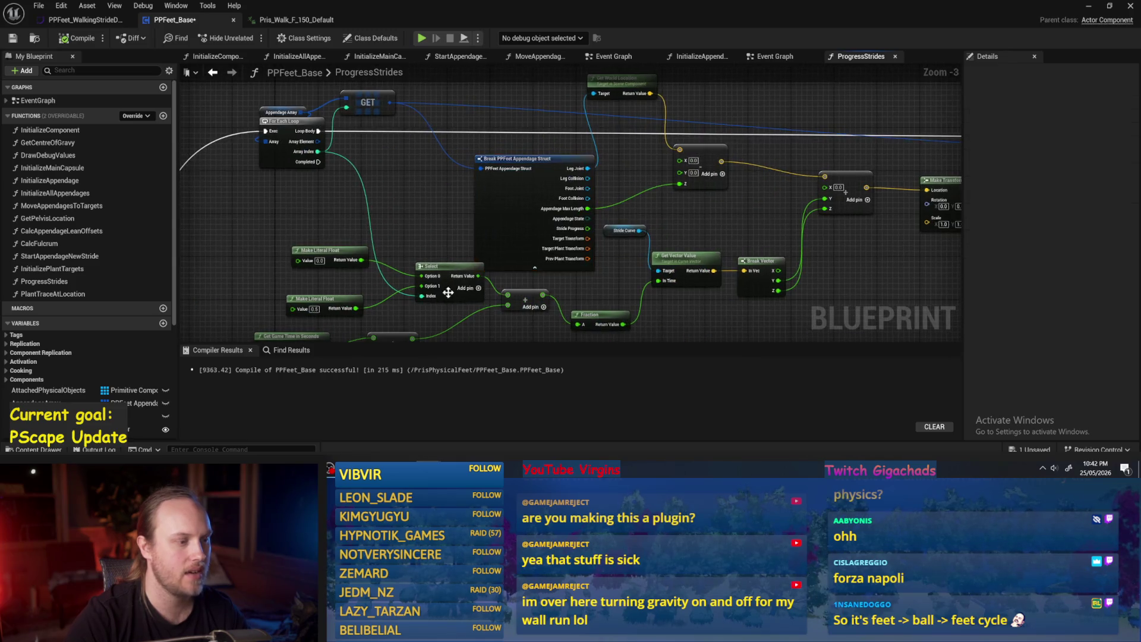
{"action": "left_click_drag", "start_coordinate": [522, 297], "coordinate": [530, 271]}
Step: Examine the Select, Add, Fraction and Get Game Time timing nodes
{"action": "mouse_move", "coordinate": [402, 261]}
{"action": "left_mouse_down"}
{"action": "mouse_move", "coordinate": [380, 215]}
{"action": "mouse_move", "coordinate": [430, 215]}
{"action": "mouse_move", "coordinate": [387, 204]}
{"action": "left_mouse_up"}
{"action": "left_click", "coordinate": [387, 205]}
{"action": "scroll", "coordinate": [395, 193], "scroll_direction": "up", "scroll_amount": 2}
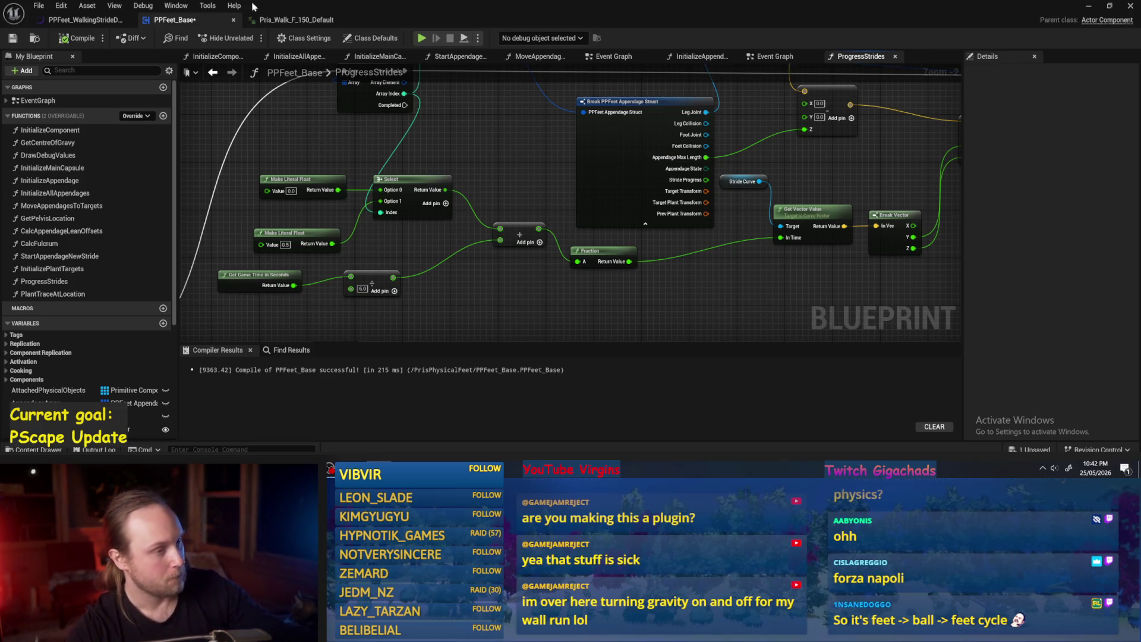
{"action": "left_click_drag", "start_coordinate": [634, 289], "coordinate": [597, 290]}
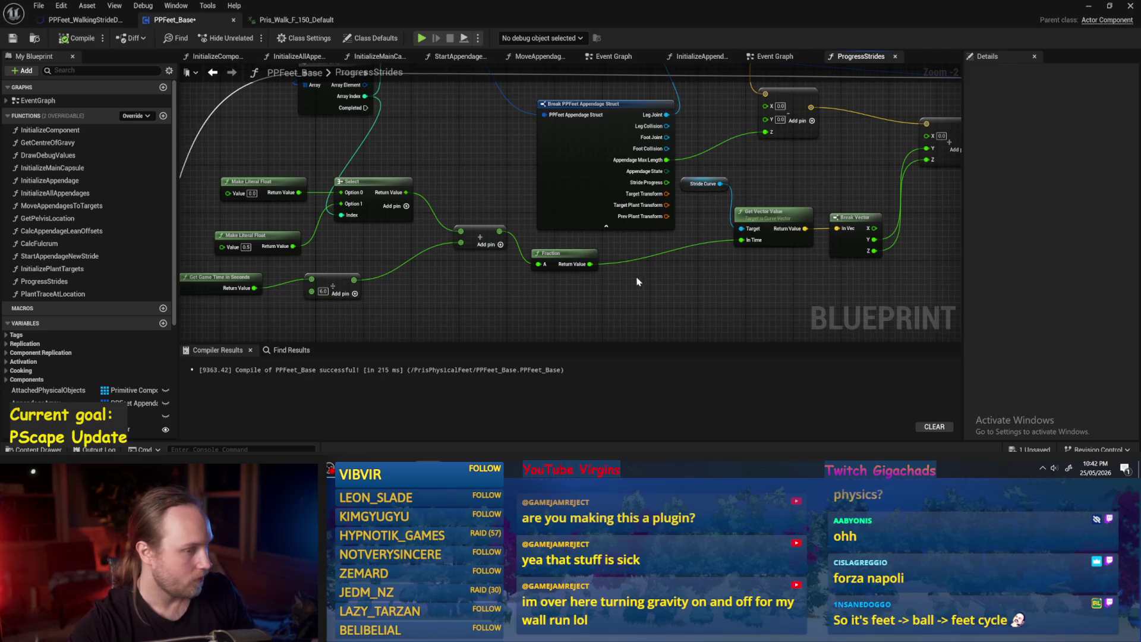
{"action": "scroll", "coordinate": [576, 274], "scroll_direction": "down", "scroll_amount": 3}
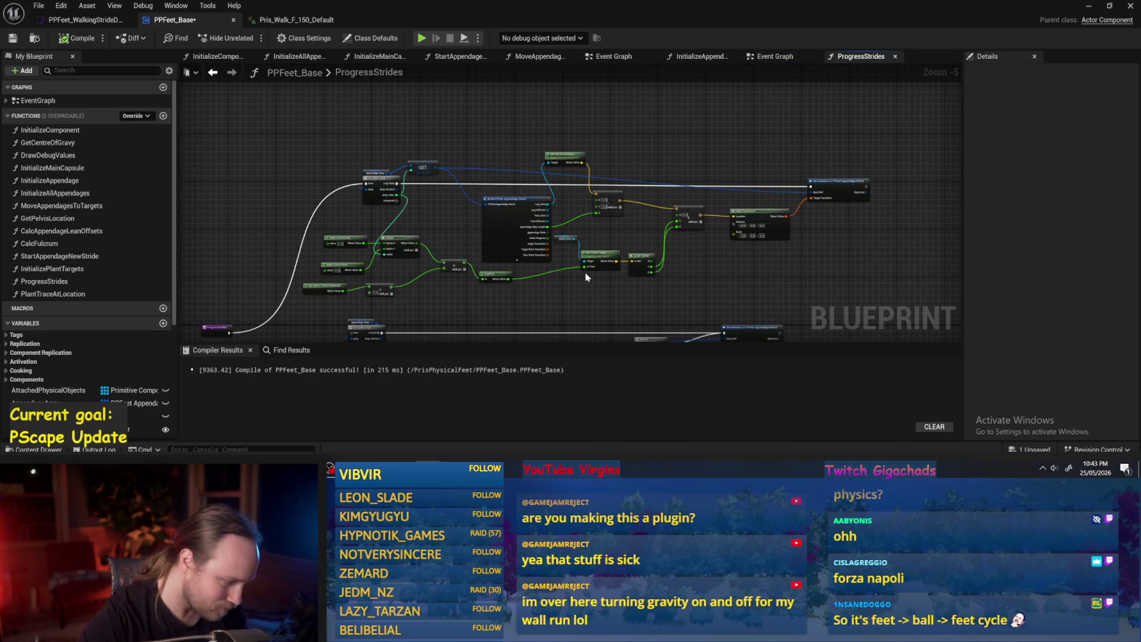
{"action": "left_click_drag", "start_coordinate": [575, 272], "coordinate": [534, 273]}
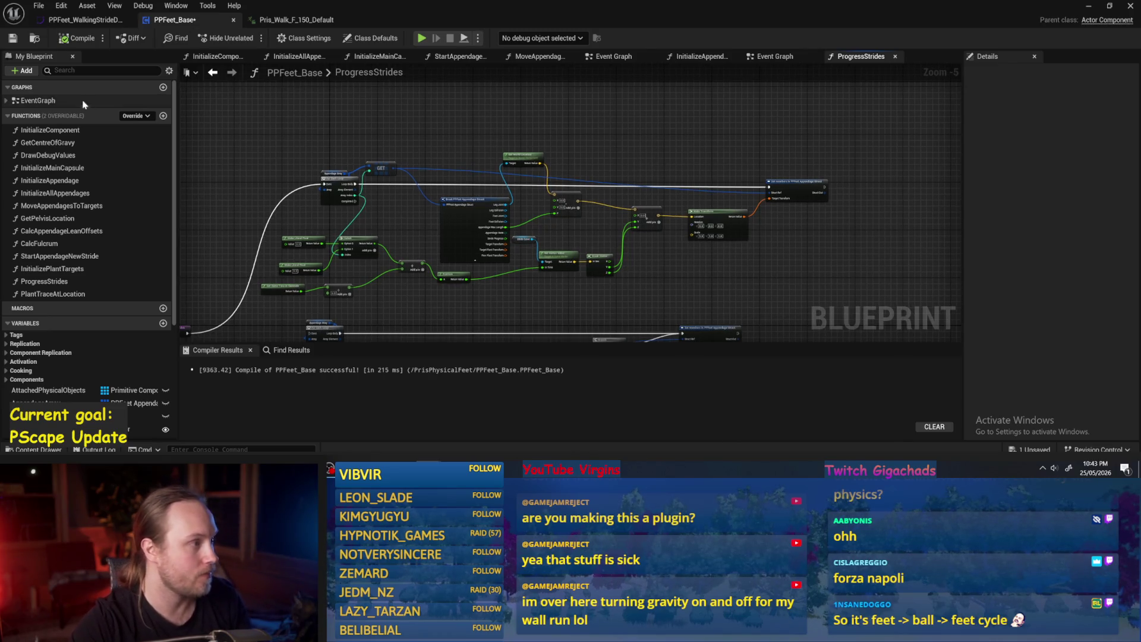
Step: Compile and save PPFeet_Base, then return to the stride curve asset
{"action": "left_click", "coordinate": [13, 38]}
{"action": "left_click", "coordinate": [87, 5]}
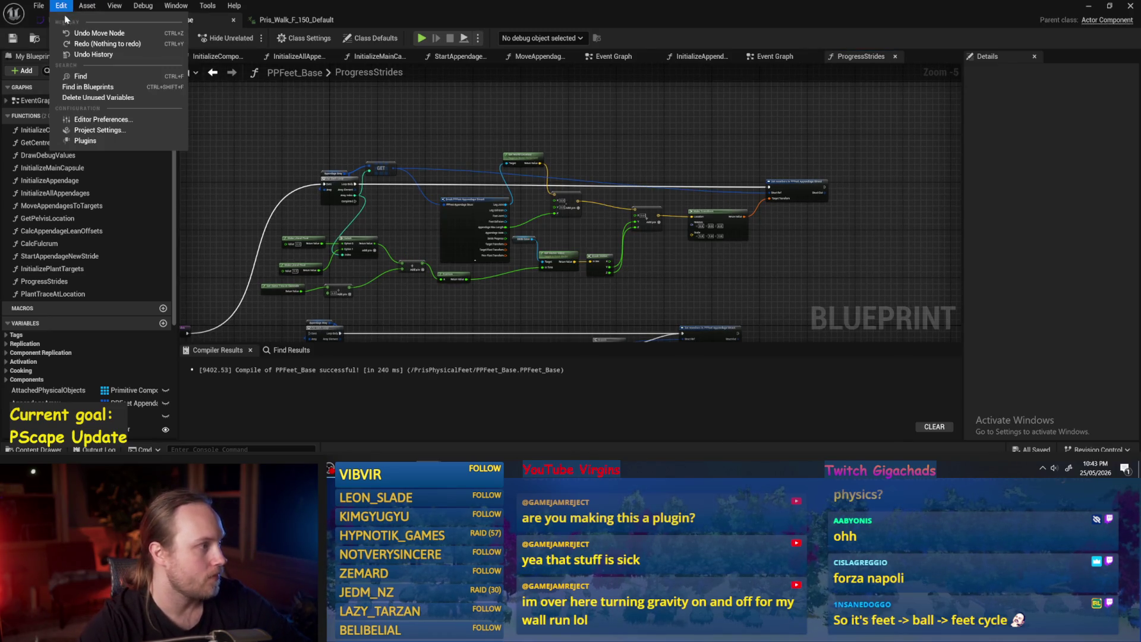
{"action": "left_click", "coordinate": [43, 27]}
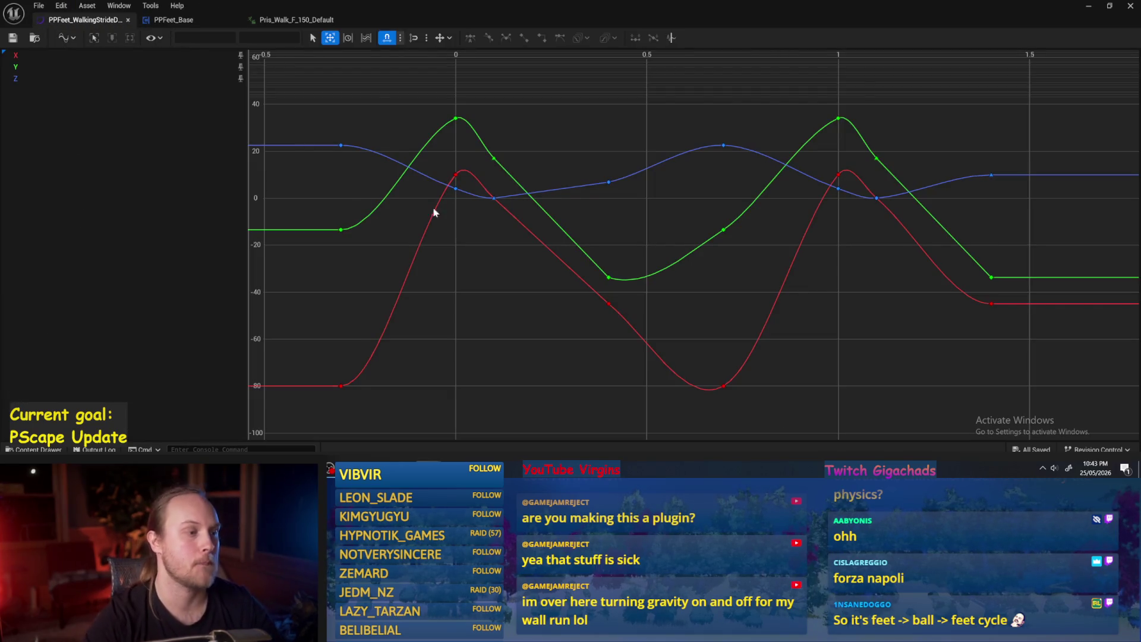
Step: Try several selections of the stride keys, ending with nothing selected
{"action": "left_click_drag", "start_coordinate": [467, 194], "coordinate": [467, 193]}
{"action": "left_click_drag", "start_coordinate": [626, 144], "coordinate": [560, 380]}
{"action": "left_click", "coordinate": [647, 211]}
{"action": "mouse_move", "coordinate": [653, 153]}
{"action": "left_mouse_down"}
{"action": "mouse_move", "coordinate": [644, 343]}
{"action": "mouse_move", "coordinate": [626, 387]}
{"action": "left_mouse_up"}
{"action": "key", "text": "ctrl+a"}
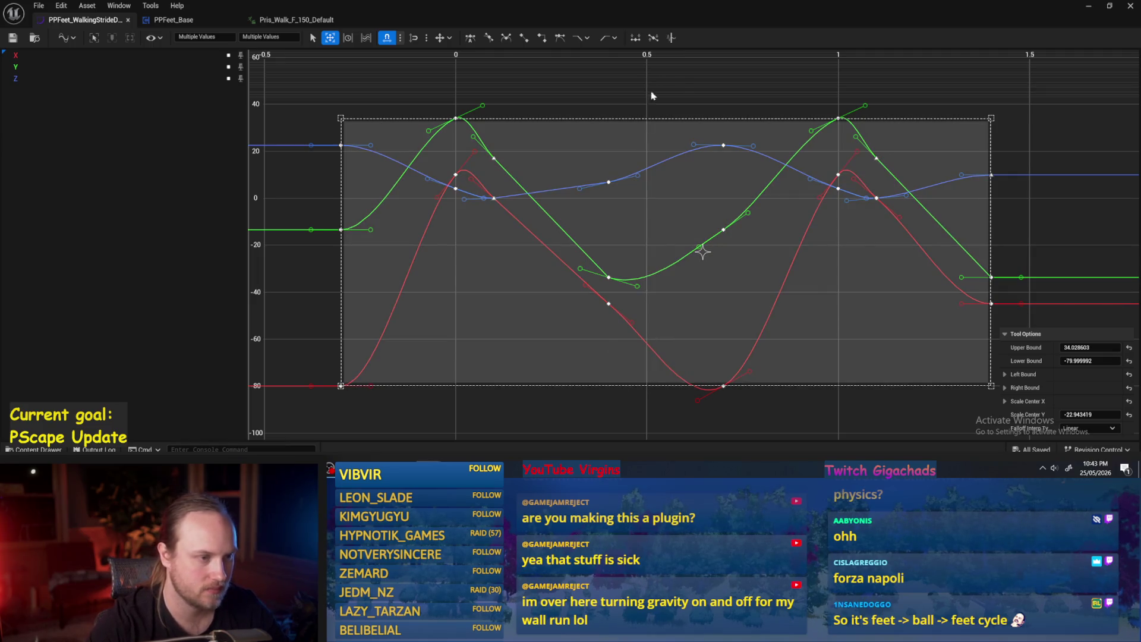
{"action": "left_click", "coordinate": [652, 95]}
Step: Add keys at time 0.5 on the blue, green and red curves
{"action": "right_click", "coordinate": [654, 171]}
{"action": "left_click", "coordinate": [675, 202]}
{"action": "right_click", "coordinate": [656, 287]}
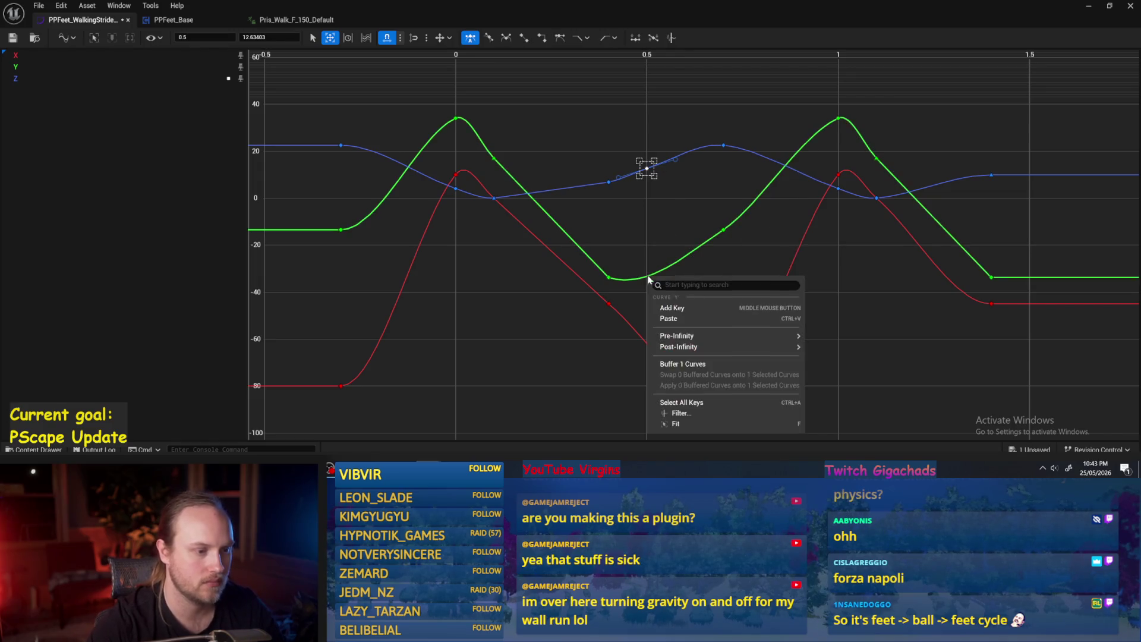
{"action": "left_click", "coordinate": [660, 305]}
{"action": "right_click", "coordinate": [649, 346]}
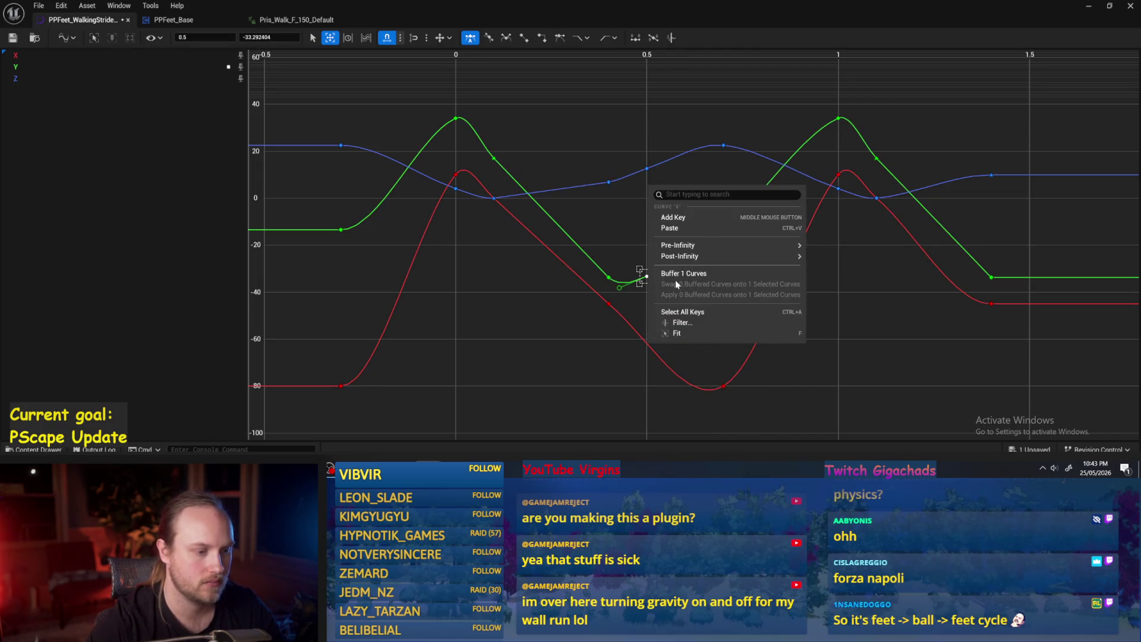
{"action": "left_click", "coordinate": [681, 216]}
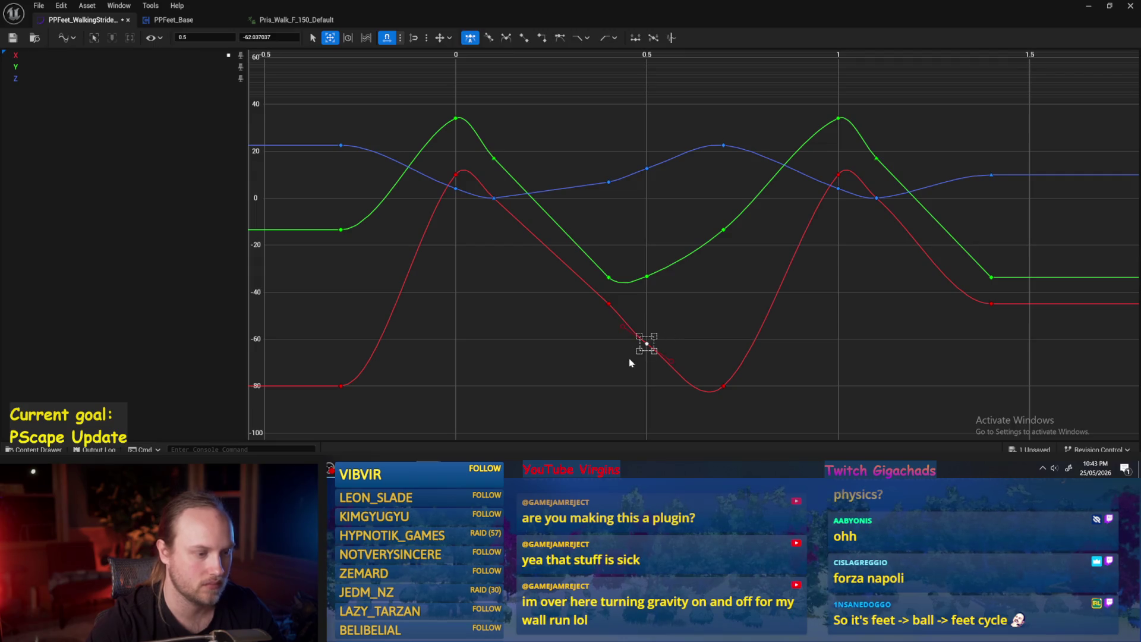
{"action": "left_click_drag", "start_coordinate": [646, 343], "coordinate": [647, 341]}
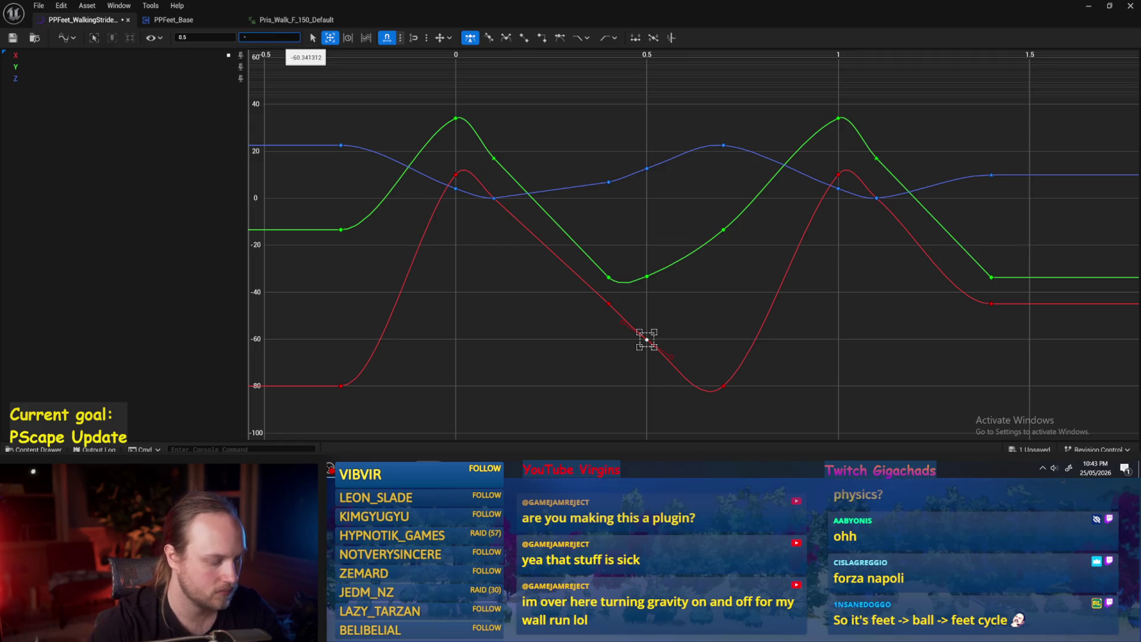
{"action": "type", "text": "60.5"}
{"action": "left_click", "coordinate": [750, 324]}
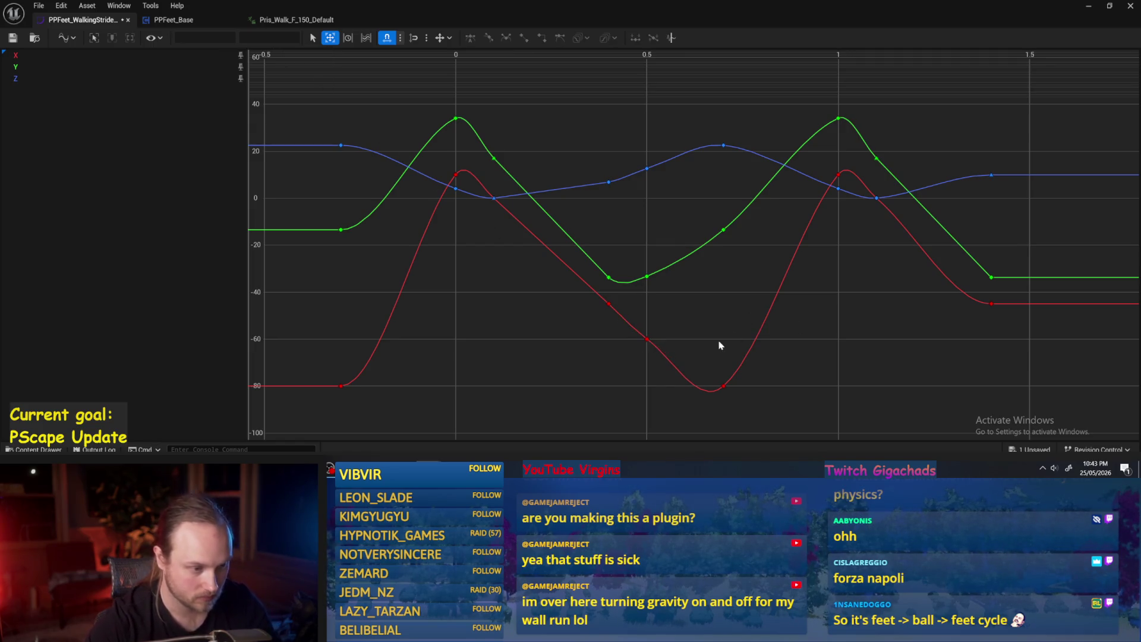
Step: Set the three keys at 0.5 to linear, then back to smooth curved tangents
{"action": "left_click_drag", "start_coordinate": [660, 246], "coordinate": [643, 427]}
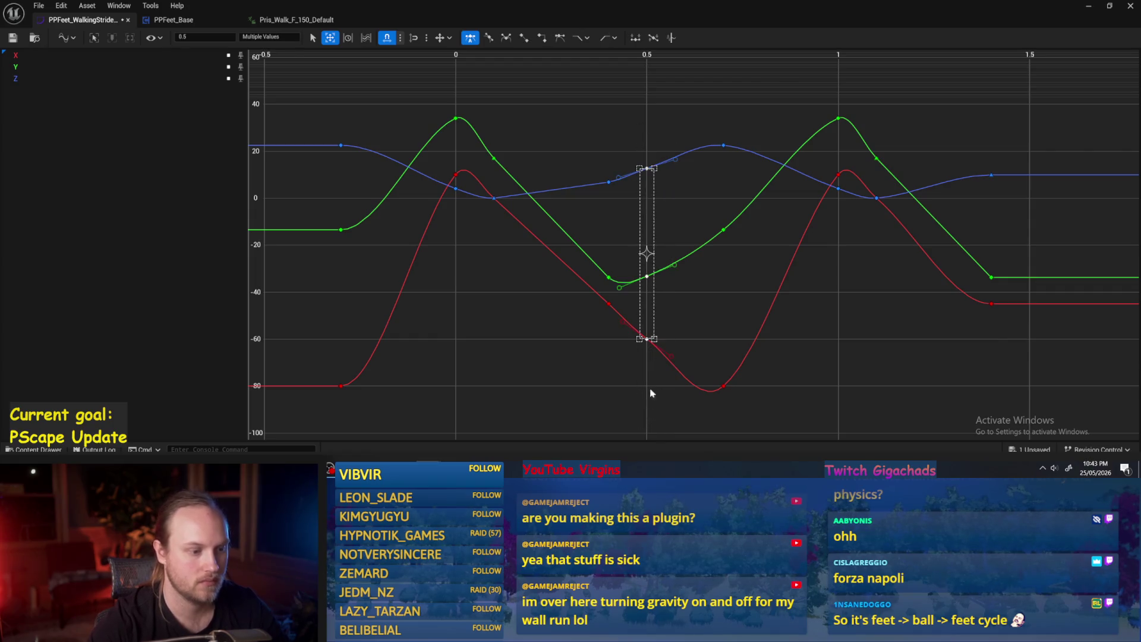
{"action": "right_click", "coordinate": [659, 334]}
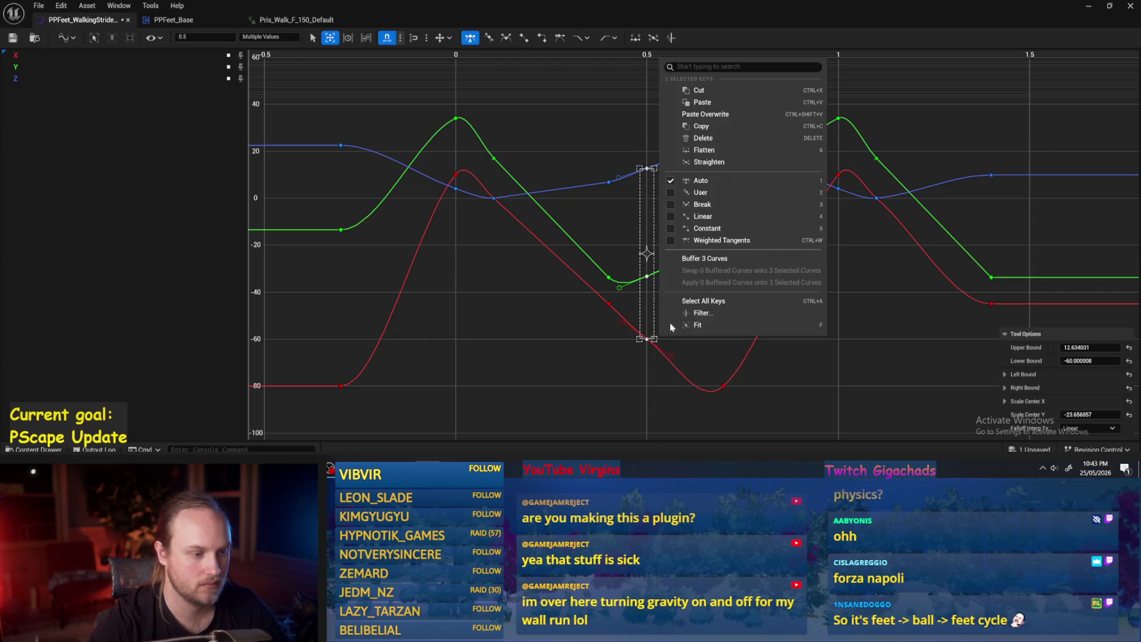
{"action": "left_click", "coordinate": [719, 216]}
{"action": "right_click", "coordinate": [682, 208]}
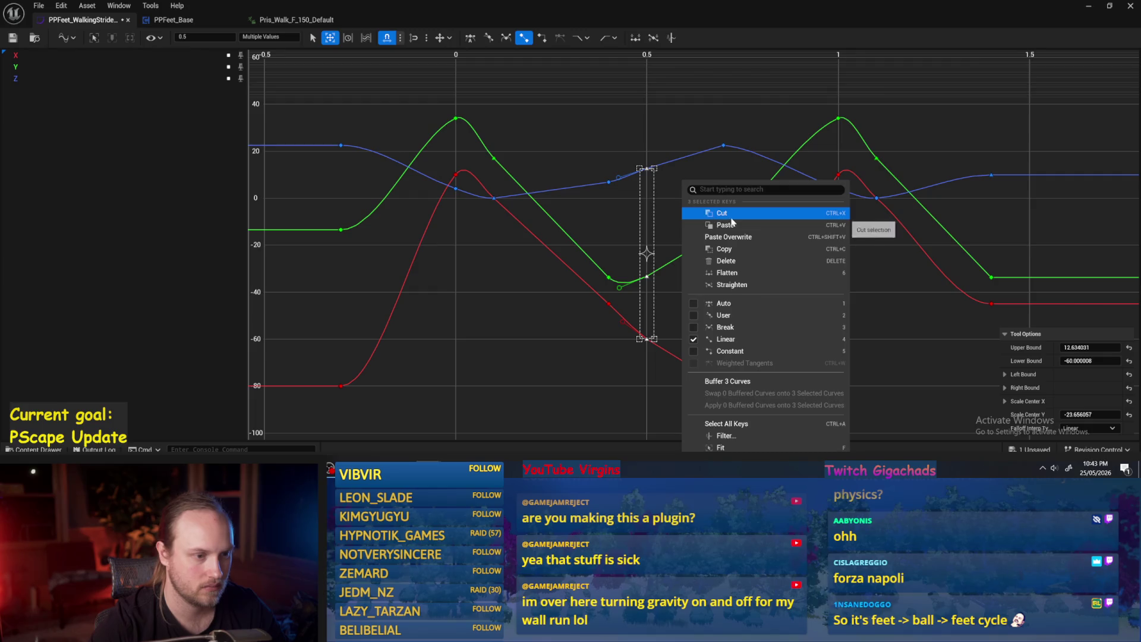
{"action": "left_click", "coordinate": [736, 306]}
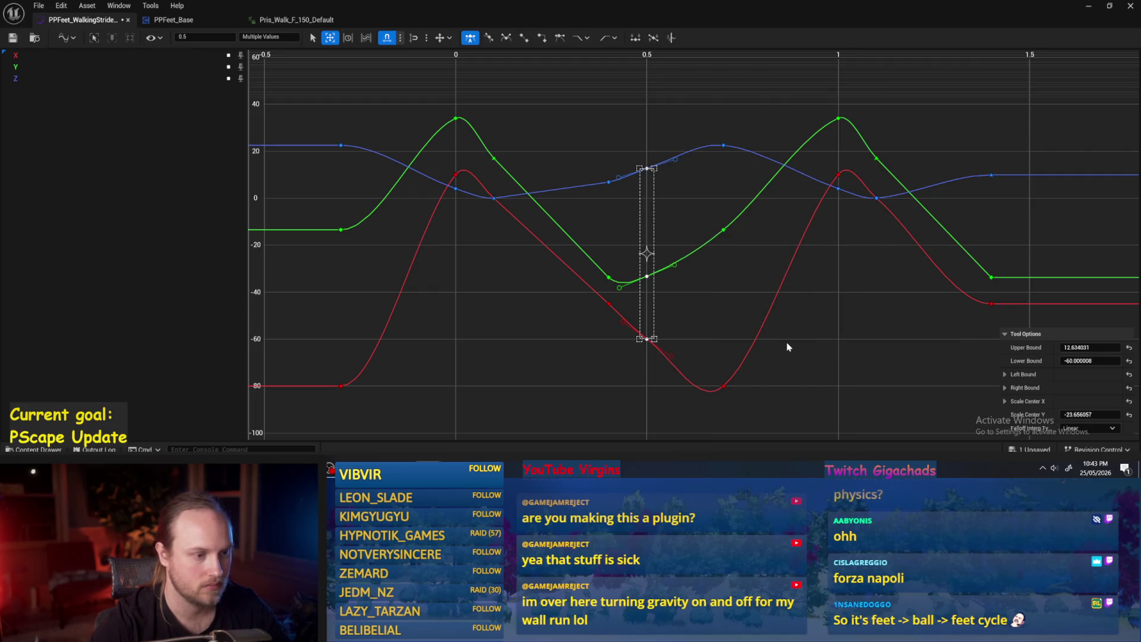
{"action": "left_click", "coordinate": [708, 314]}
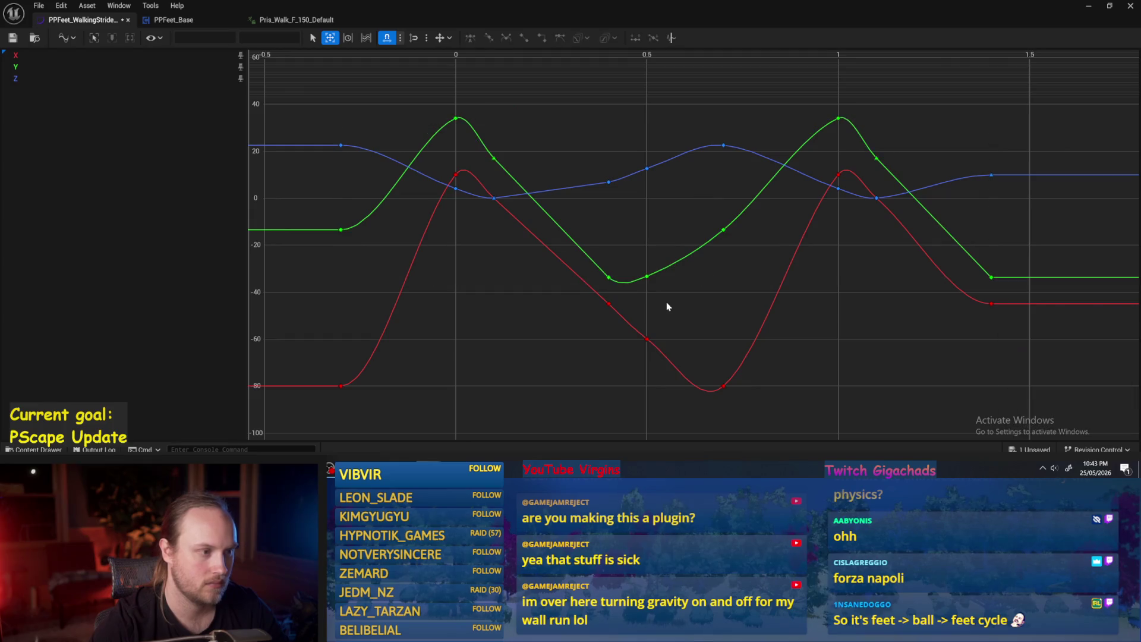
Step: Lower the green key at 0.5 to about -36.7, save, and switch to PPFeet_Base
{"action": "left_click", "coordinate": [646, 276]}
{"action": "left_click_drag", "start_coordinate": [652, 282], "coordinate": [649, 290]}
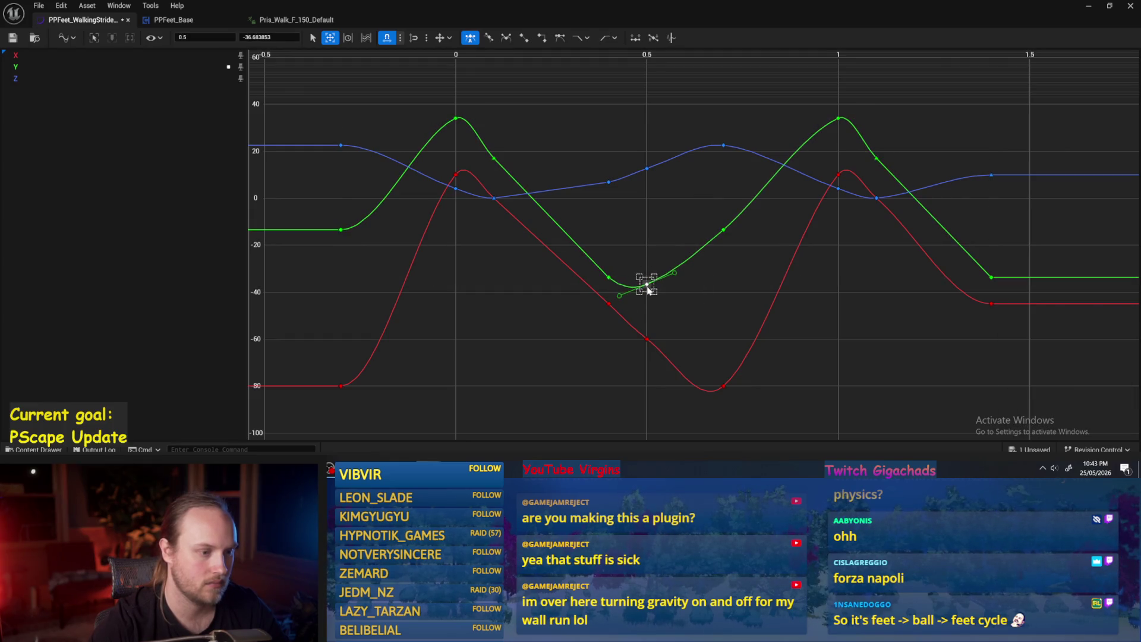
{"action": "left_click", "coordinate": [683, 333]}
{"action": "left_click", "coordinate": [13, 40]}
{"action": "left_click", "coordinate": [172, 19]}
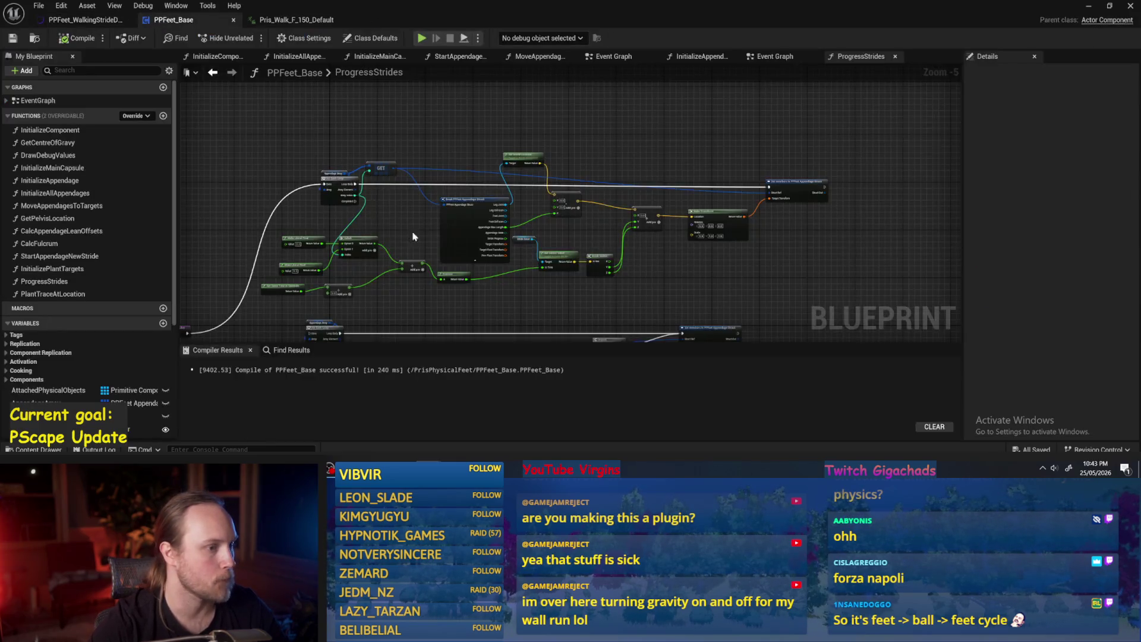
Step: Recompile the PPFeet_Base blueprint
{"action": "scroll", "coordinate": [523, 238], "scroll_direction": "up", "scroll_amount": 1}
{"action": "scroll", "coordinate": [627, 236], "scroll_direction": "down", "scroll_amount": 1}
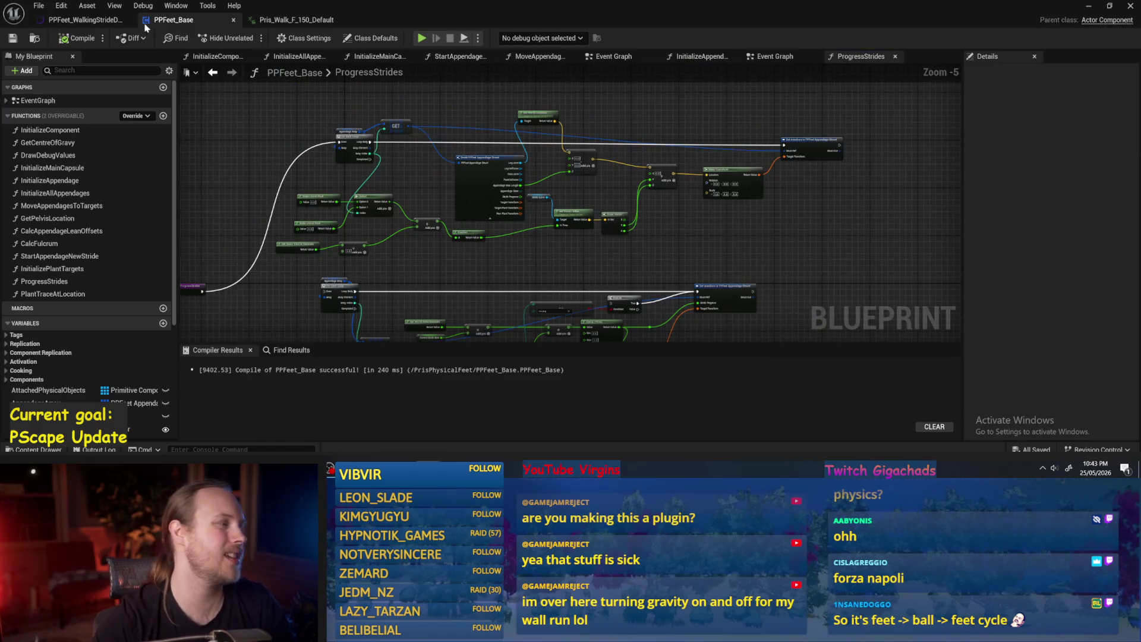
{"action": "left_click", "coordinate": [70, 40]}
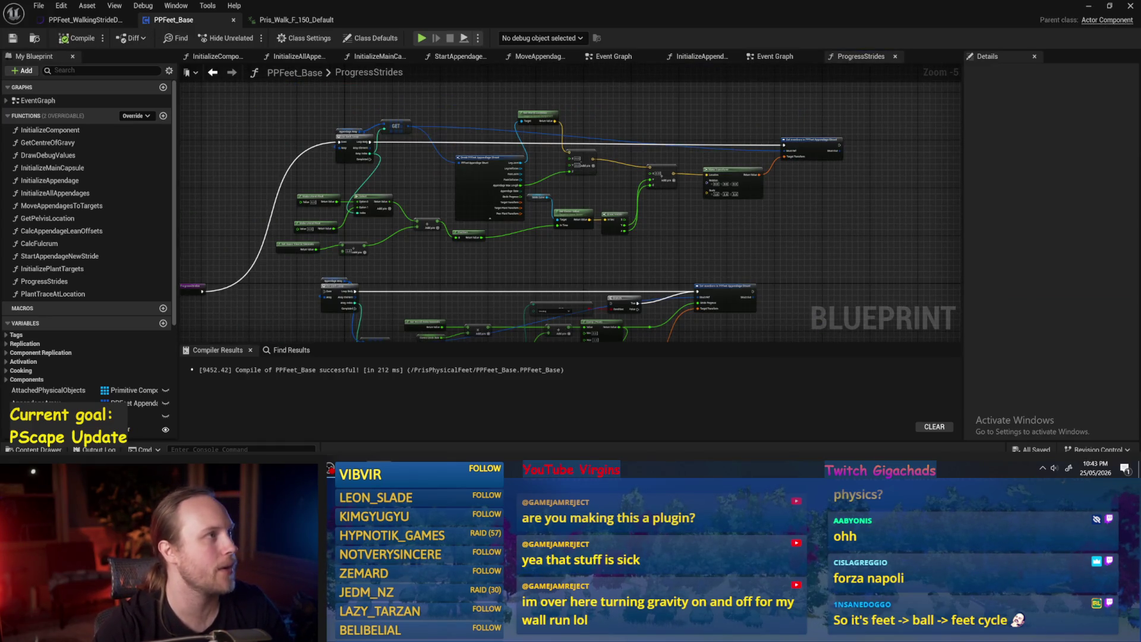
Step: Wire the subtract output into In Pos Target Z in MoveAppendagesToTargets, then play the test level
{"action": "left_click_drag", "start_coordinate": [488, 177], "coordinate": [515, 184]}
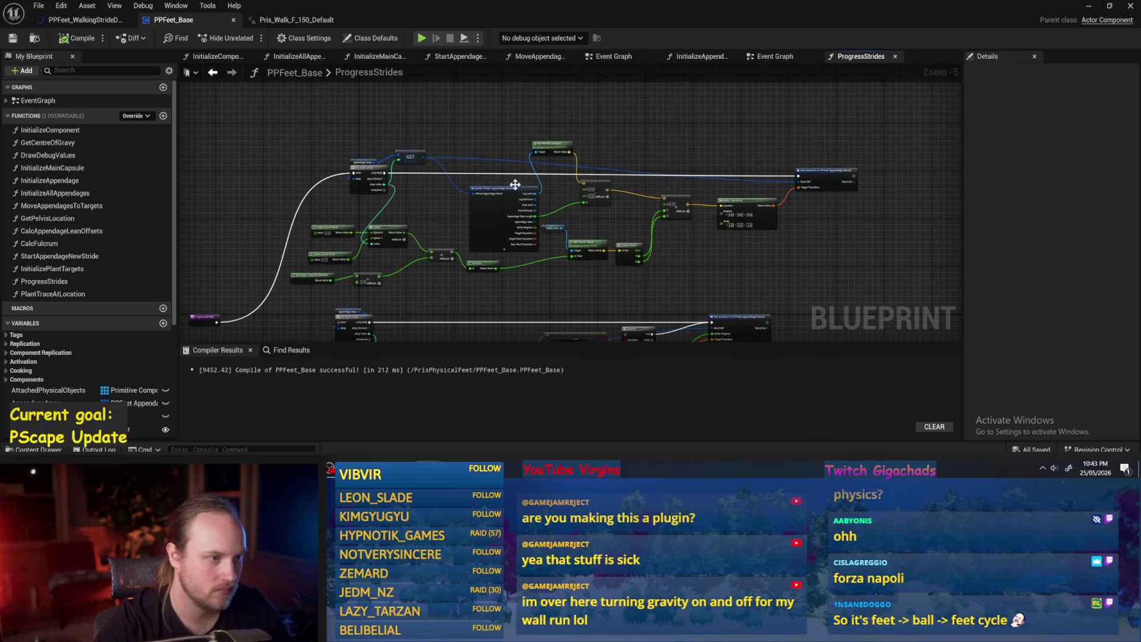
{"action": "left_click", "coordinate": [759, 58]}
{"action": "double_click", "coordinate": [604, 257]}
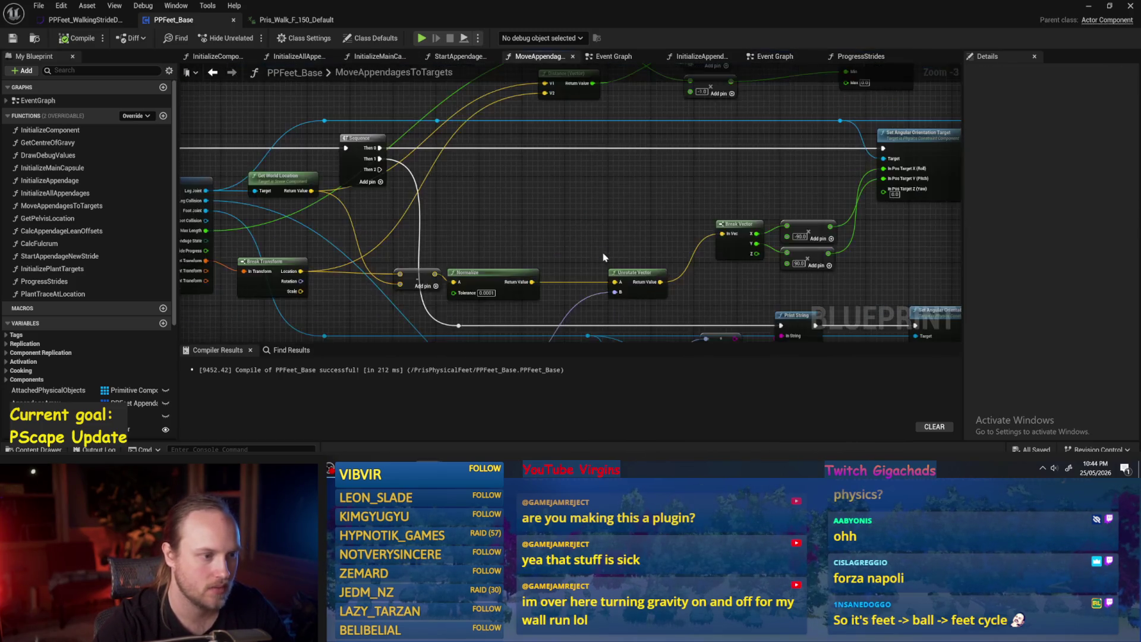
{"action": "scroll", "coordinate": [590, 219], "scroll_direction": "up", "scroll_amount": 1}
{"action": "mouse_move", "coordinate": [590, 218]}
{"action": "left_mouse_down"}
{"action": "mouse_move", "coordinate": [561, 212]}
{"action": "mouse_move", "coordinate": [599, 167]}
{"action": "left_mouse_up"}
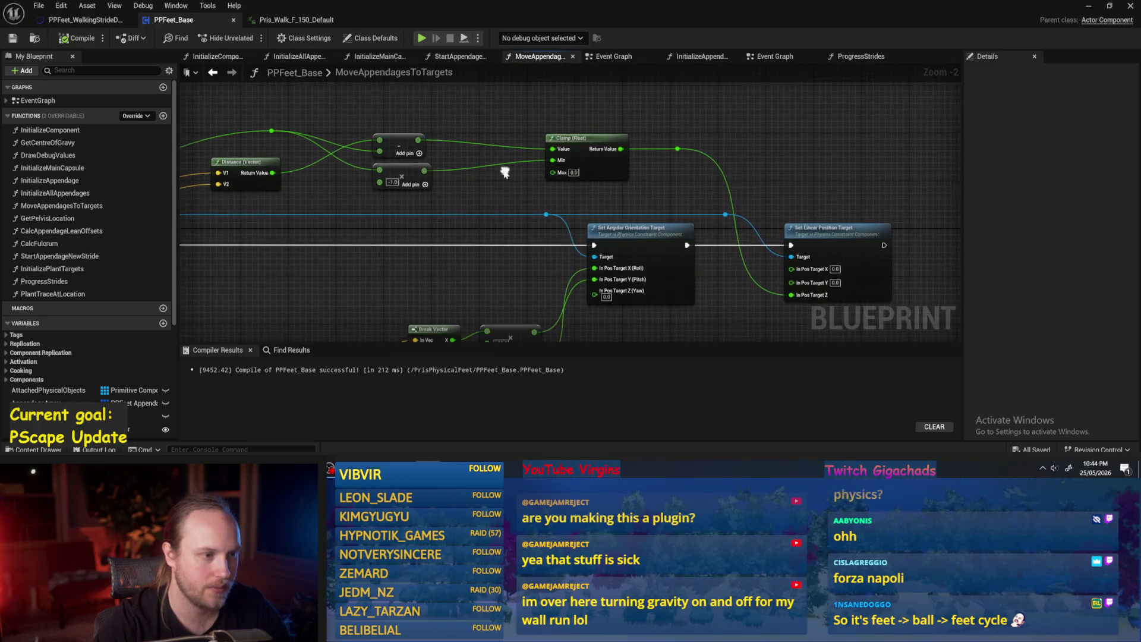
{"action": "mouse_move", "coordinate": [418, 139]}
{"action": "left_mouse_down"}
{"action": "mouse_move", "coordinate": [855, 349]}
{"action": "mouse_move", "coordinate": [797, 249]}
{"action": "left_mouse_up"}
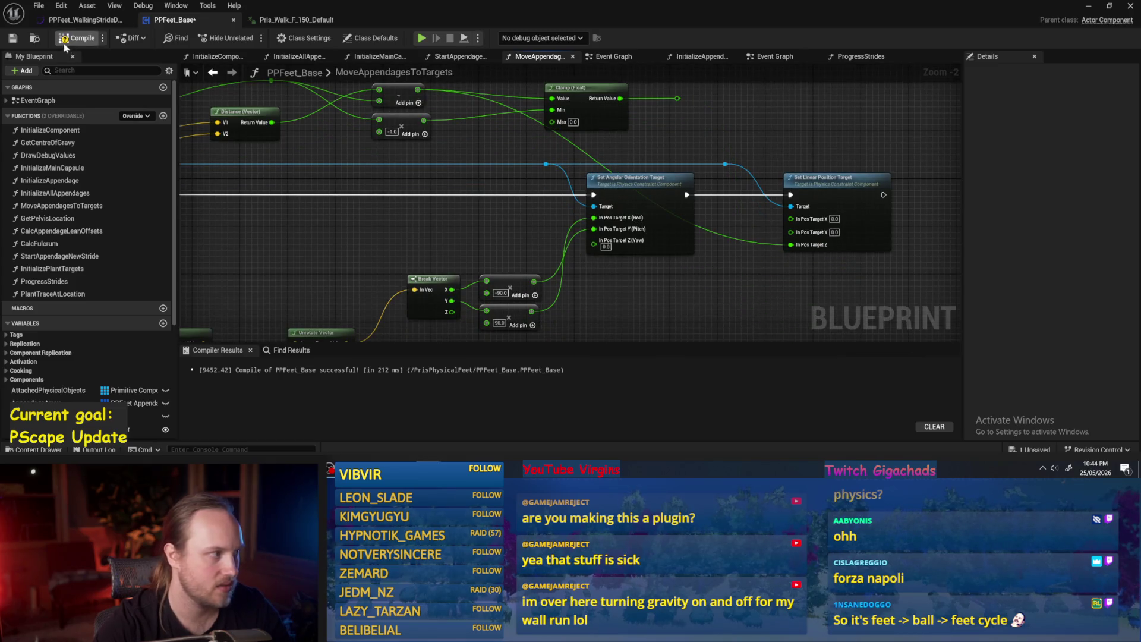
{"action": "left_click", "coordinate": [1091, 7]}
{"action": "key", "text": "alt+p"}
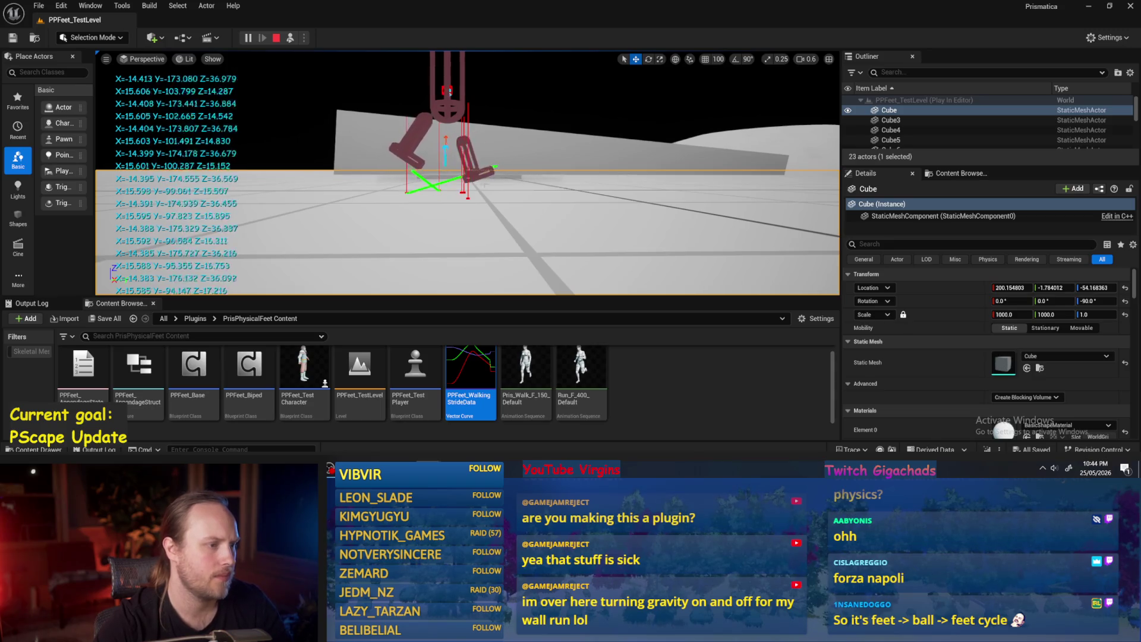
Step: Open PPFeet_WalkingStrideData and adjust the tangent of the red curve's key at time 0
{"action": "double_click", "coordinate": [468, 378]}
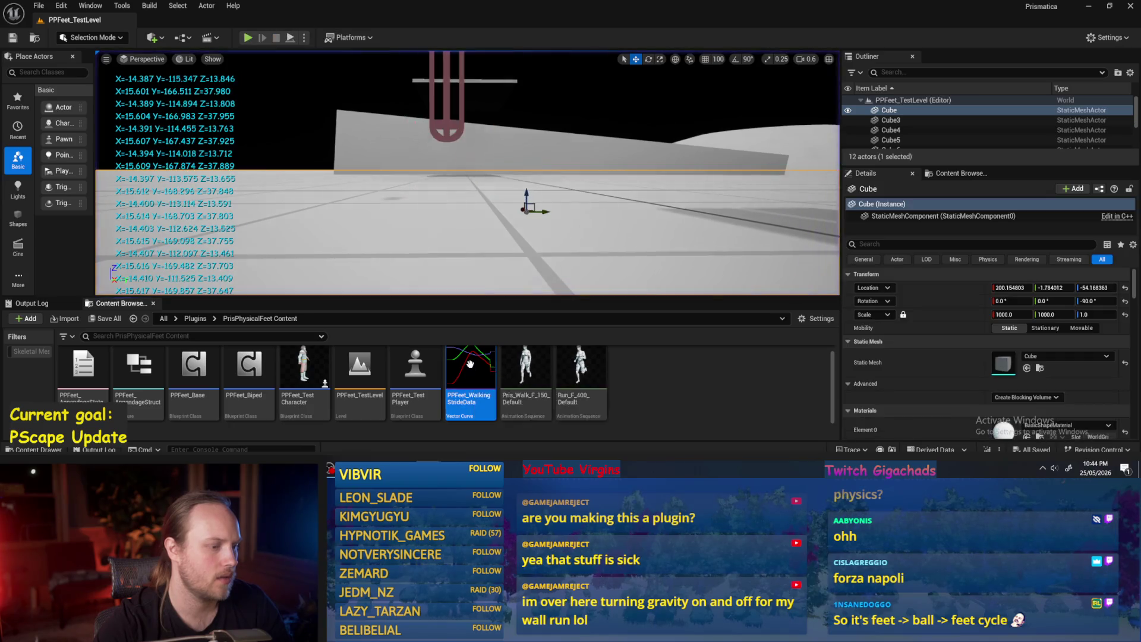
{"action": "left_click", "coordinate": [455, 174]}
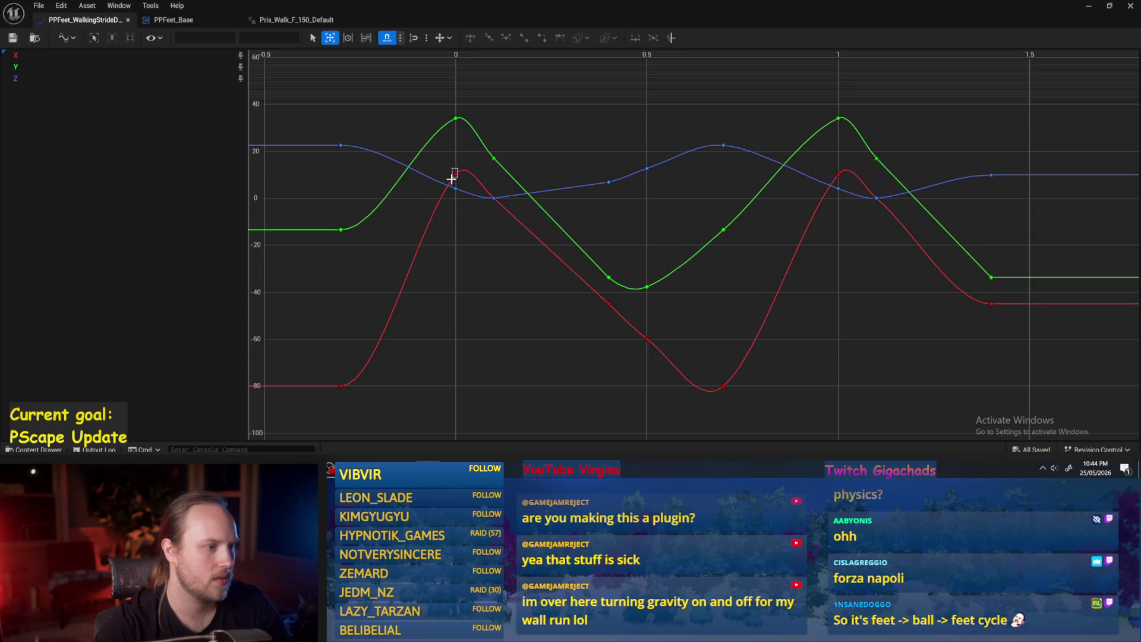
{"action": "mouse_move", "coordinate": [475, 152]}
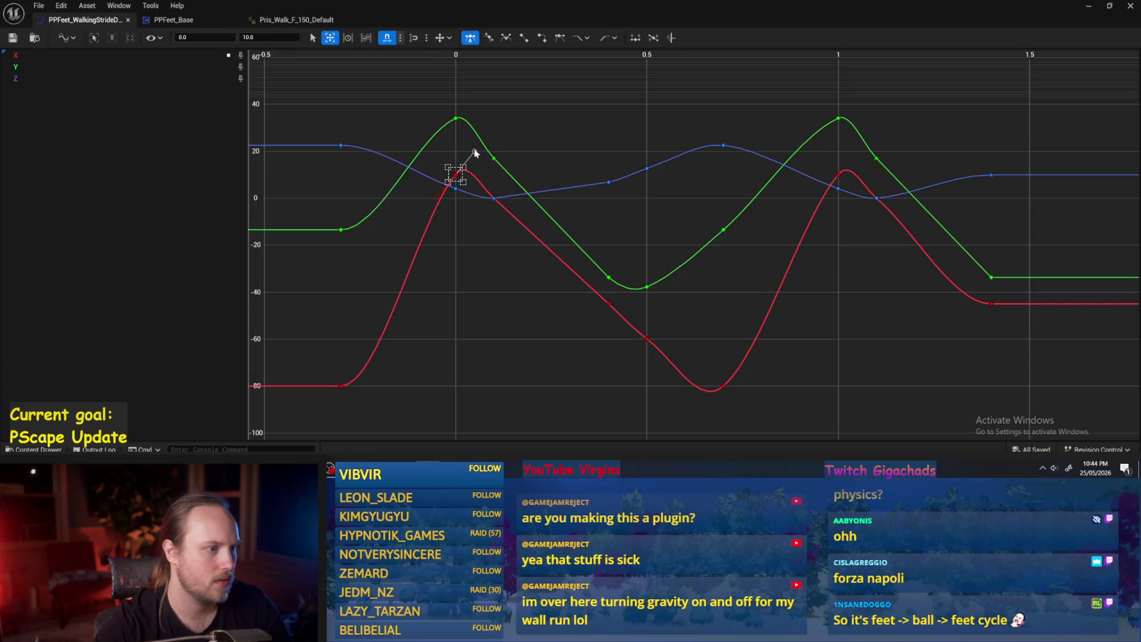
{"action": "left_click_drag", "start_coordinate": [475, 152], "coordinate": [485, 153]}
{"action": "left_click", "coordinate": [514, 154]}
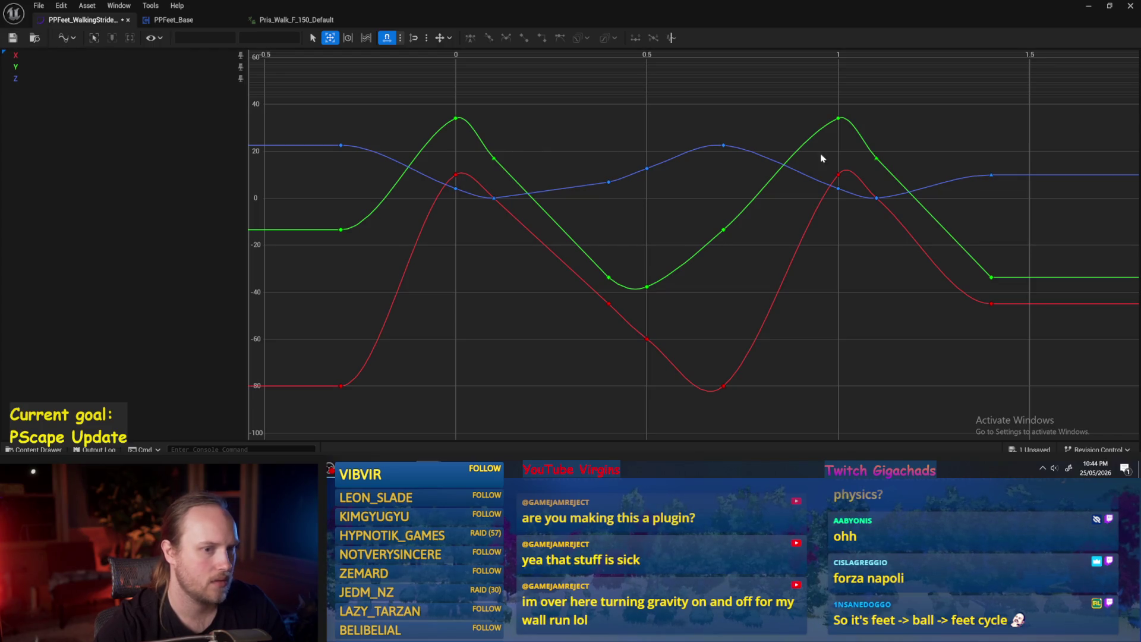
Step: Flatten the tangents of both red peak keys at times 0 and 1, then hide the curve editor
{"action": "left_click", "coordinate": [838, 173]}
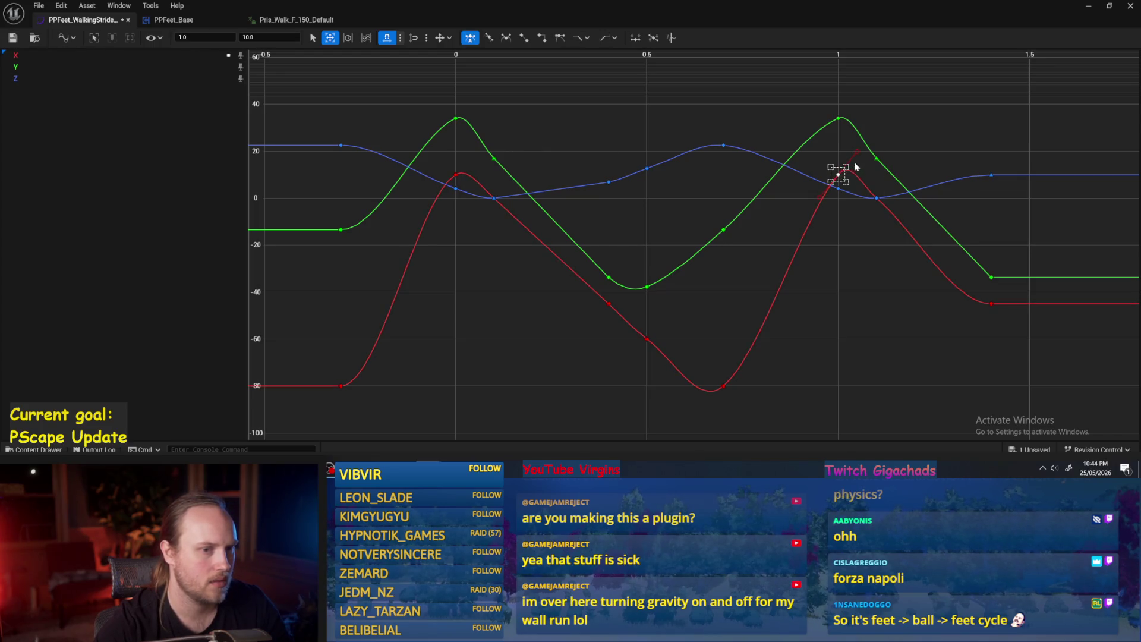
{"action": "left_click", "coordinate": [455, 174], "text": "shift"}
{"action": "right_click", "coordinate": [478, 176]}
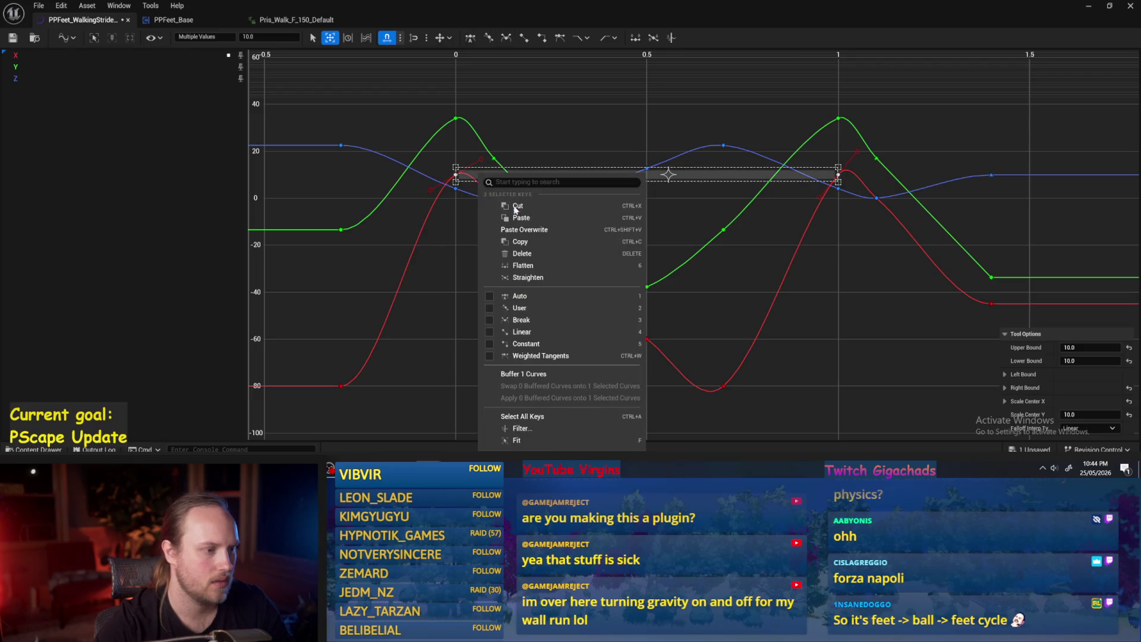
{"action": "left_click", "coordinate": [475, 274]}
{"action": "left_click", "coordinate": [474, 275]}
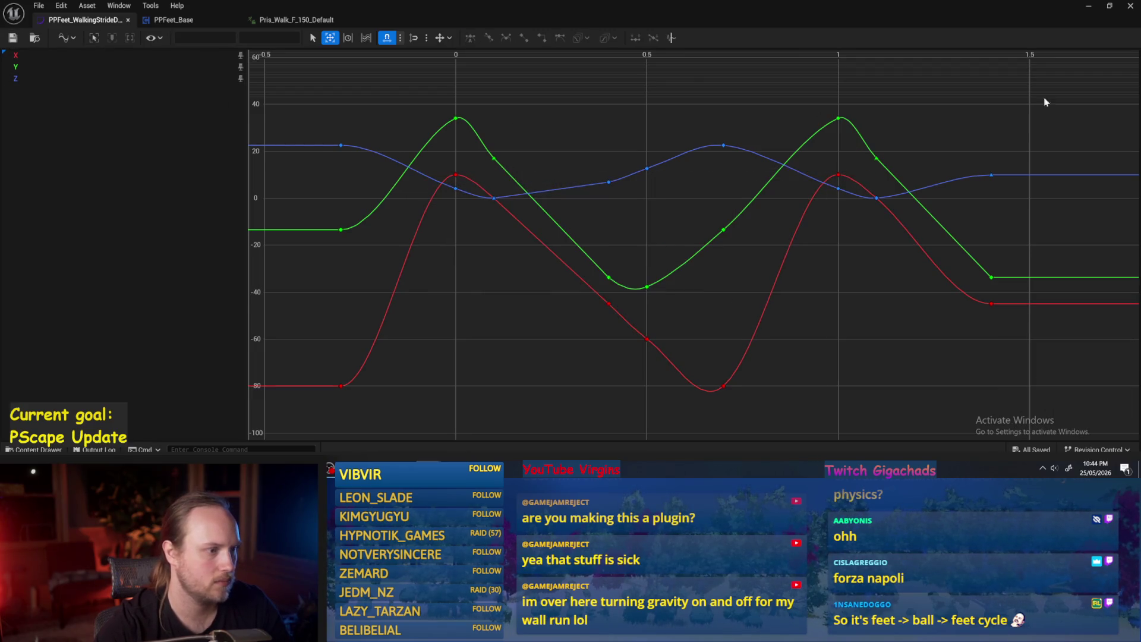
{"action": "left_click", "coordinate": [1088, 6]}
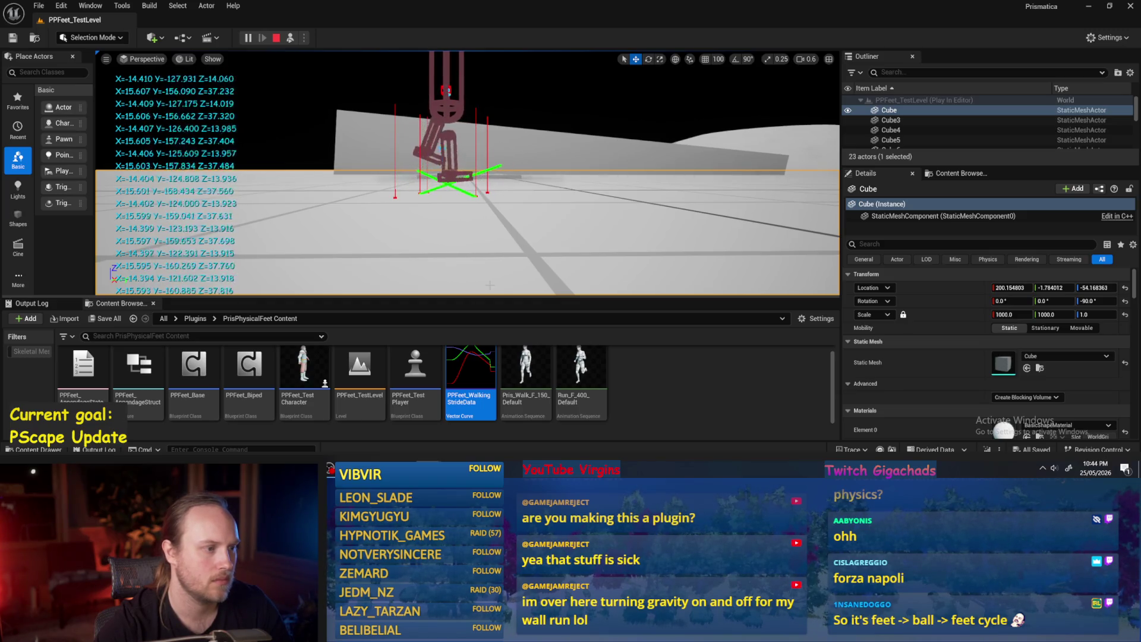
Step: Flatten the tangents of the green peak keys at times 0 and 1, then hide the curve editor
{"action": "double_click", "coordinate": [471, 372]}
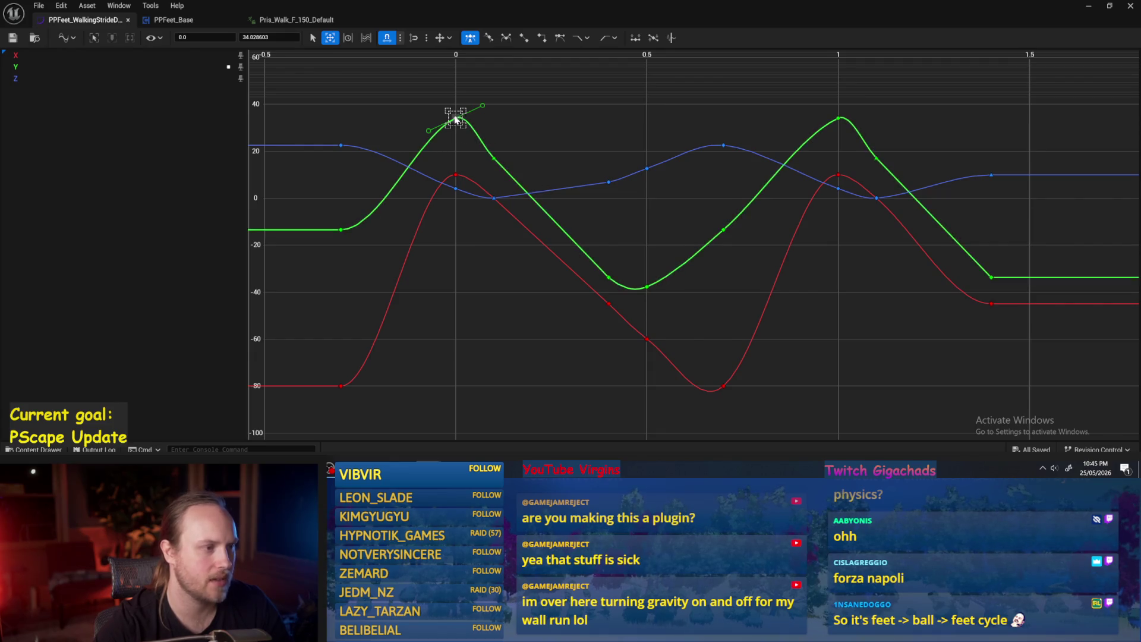
{"action": "left_click", "coordinate": [838, 118], "text": "shift"}
{"action": "right_click", "coordinate": [840, 122]}
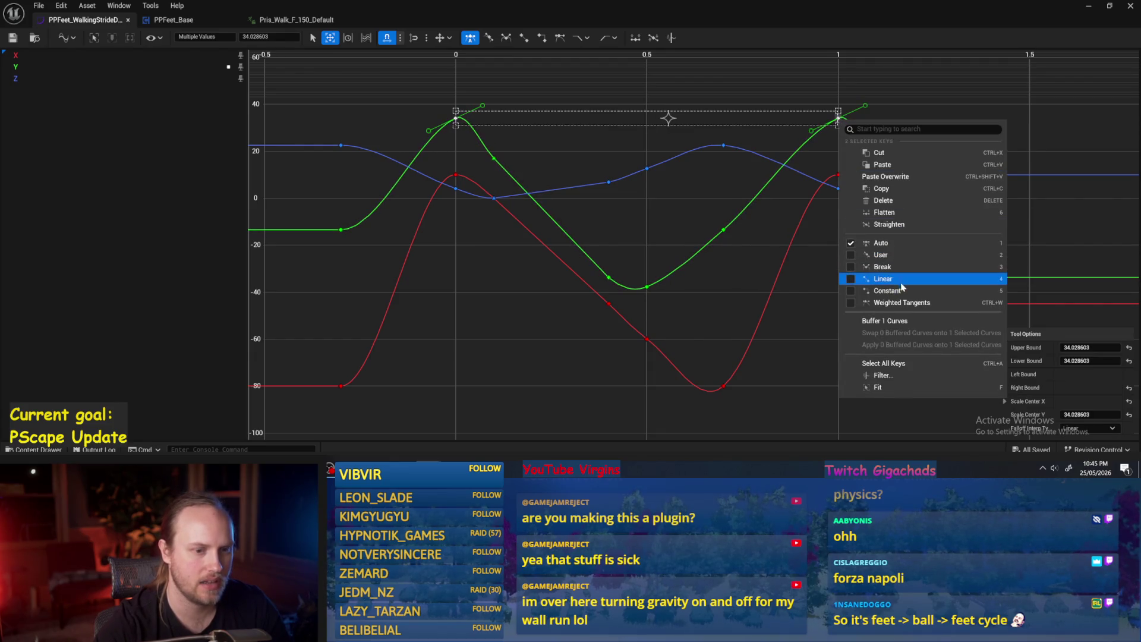
{"action": "left_click", "coordinate": [883, 212]}
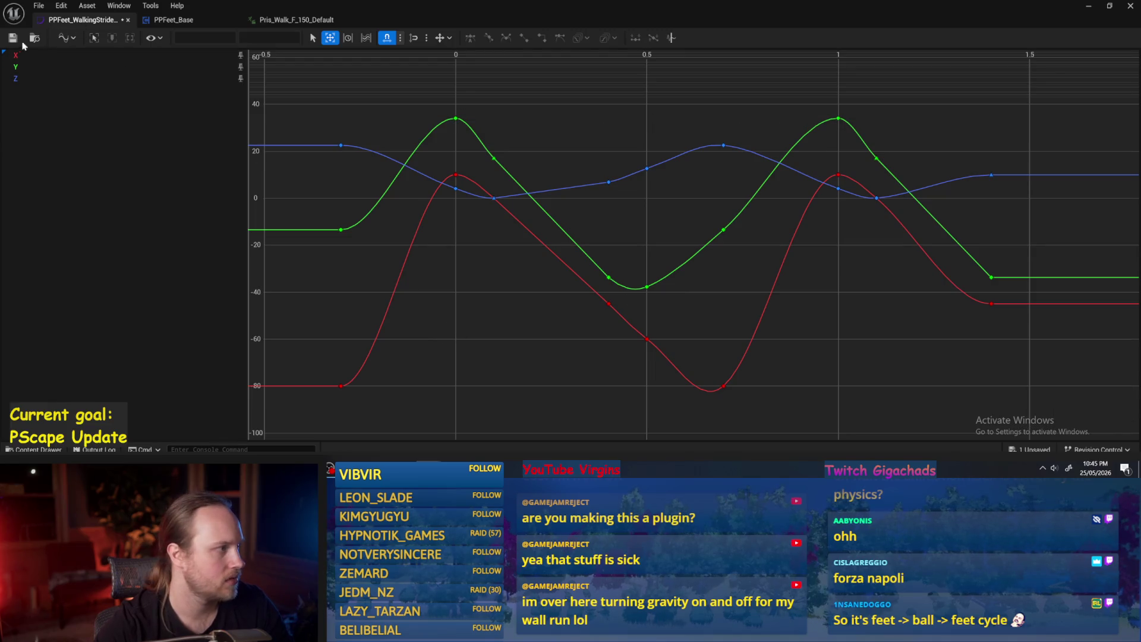
{"action": "left_click", "coordinate": [1086, 9]}
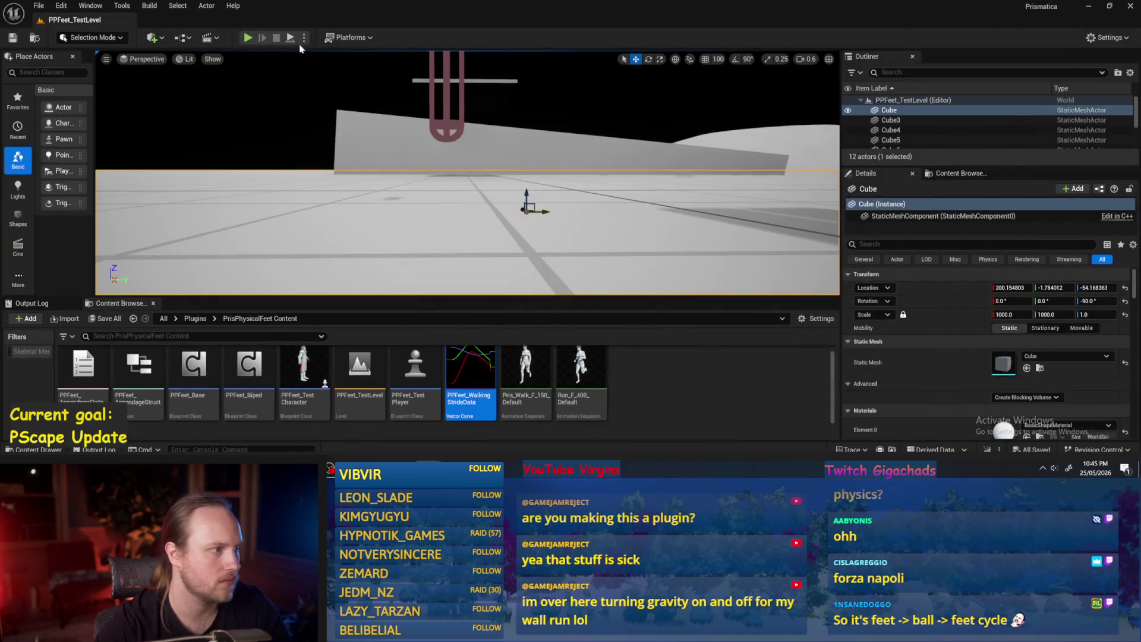
Step: Play-test the walk briefly, then reopen the walking stride curve asset
{"action": "key", "text": "alt+p"}
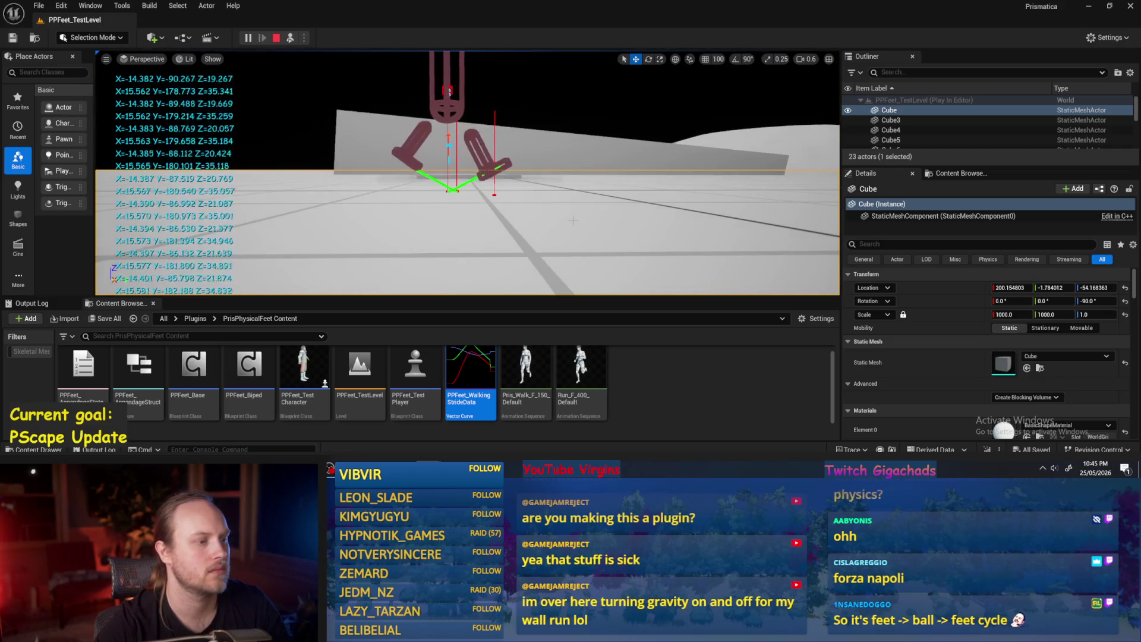
{"action": "key", "text": "Escape"}
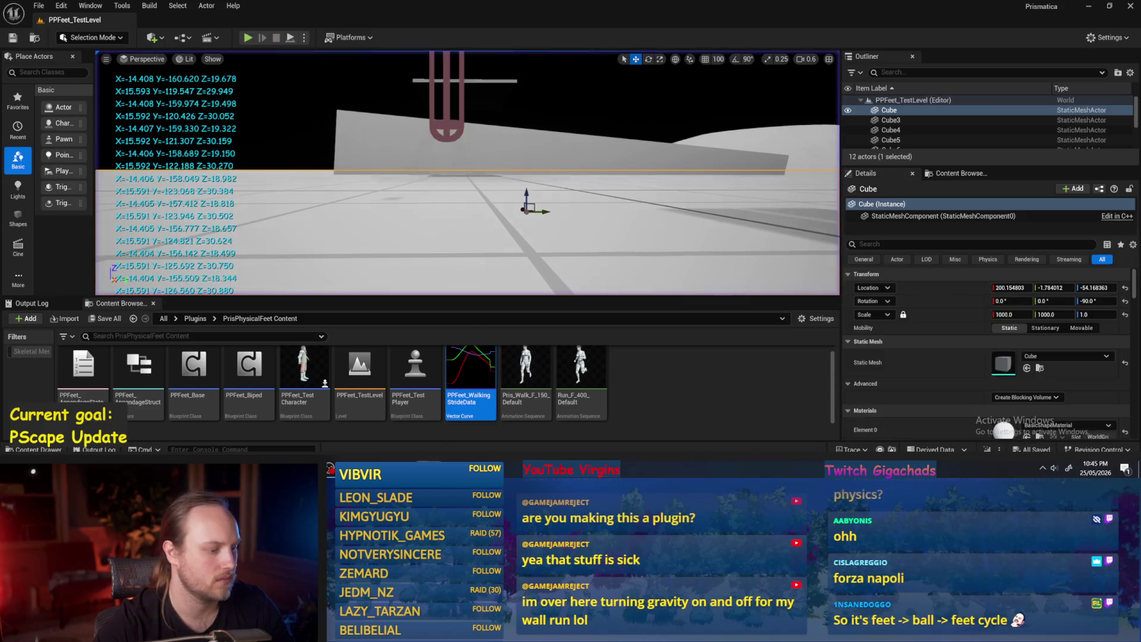
{"action": "double_click", "coordinate": [475, 419]}
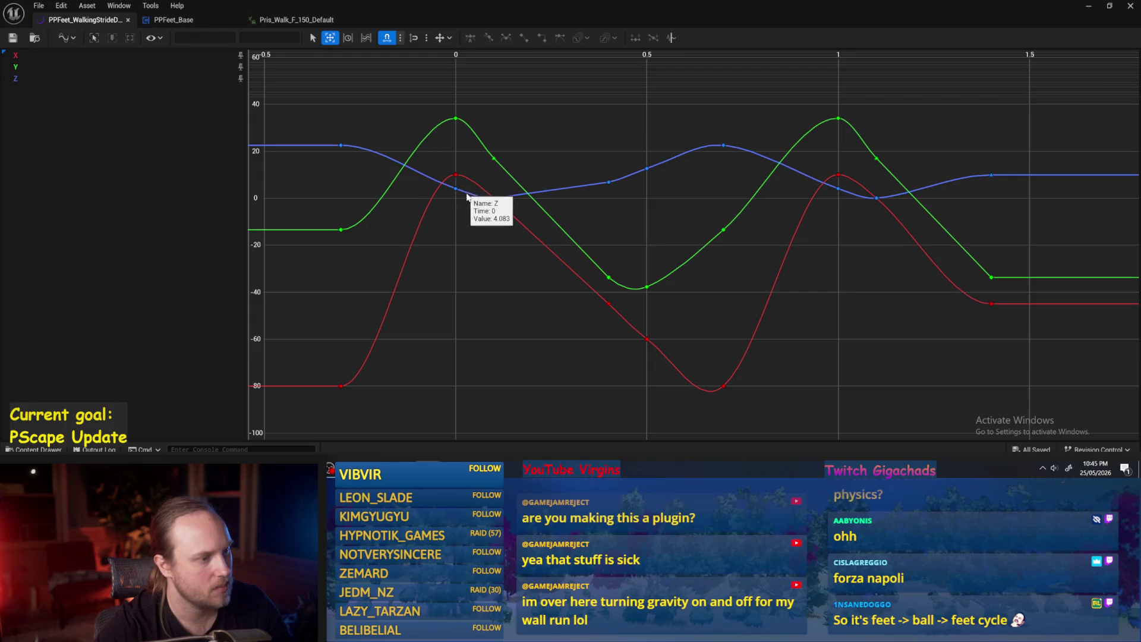
Step: Select the green keys at 0.1 and 1.1, delete them, then undo the deletion
{"action": "left_click_drag", "start_coordinate": [627, 312], "coordinate": [606, 304]}
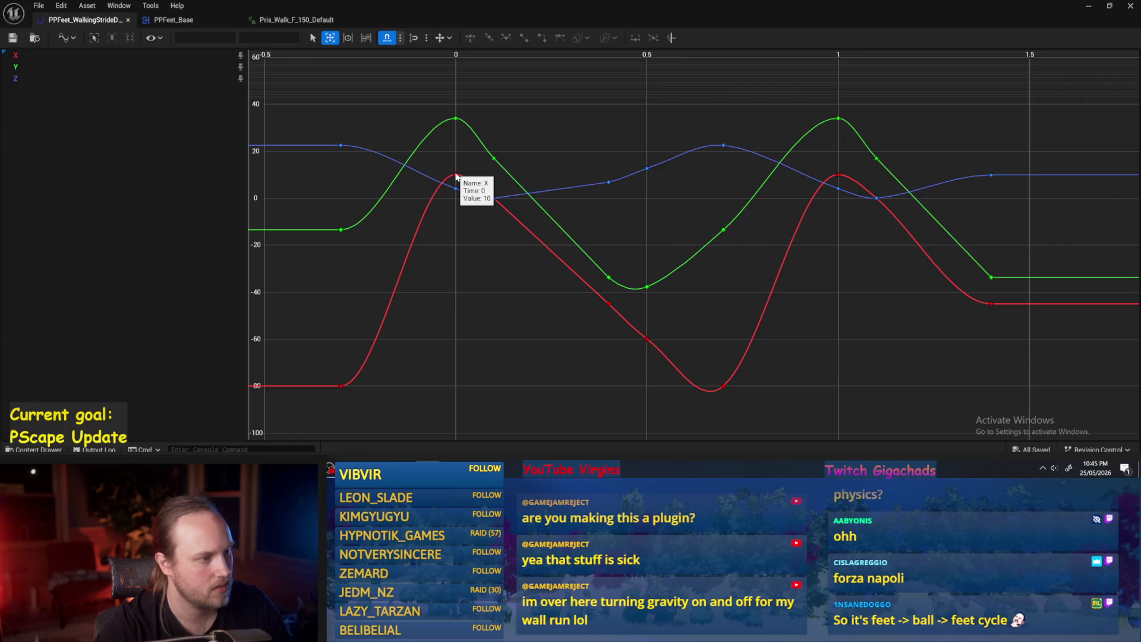
{"action": "left_click", "coordinate": [456, 119]}
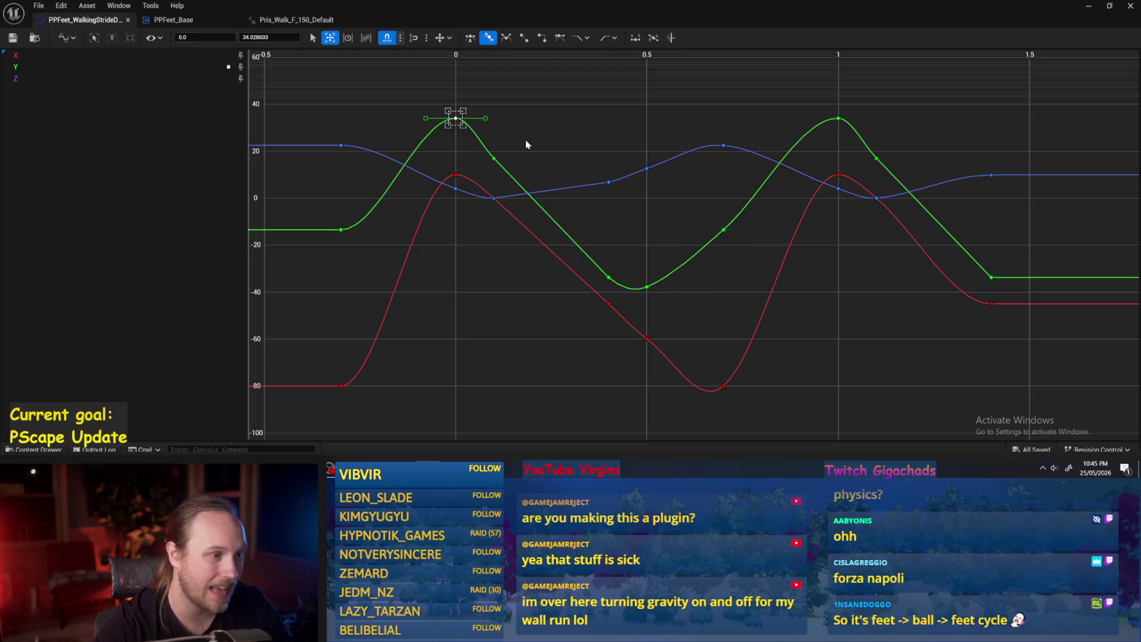
{"action": "left_click", "coordinate": [495, 161]}
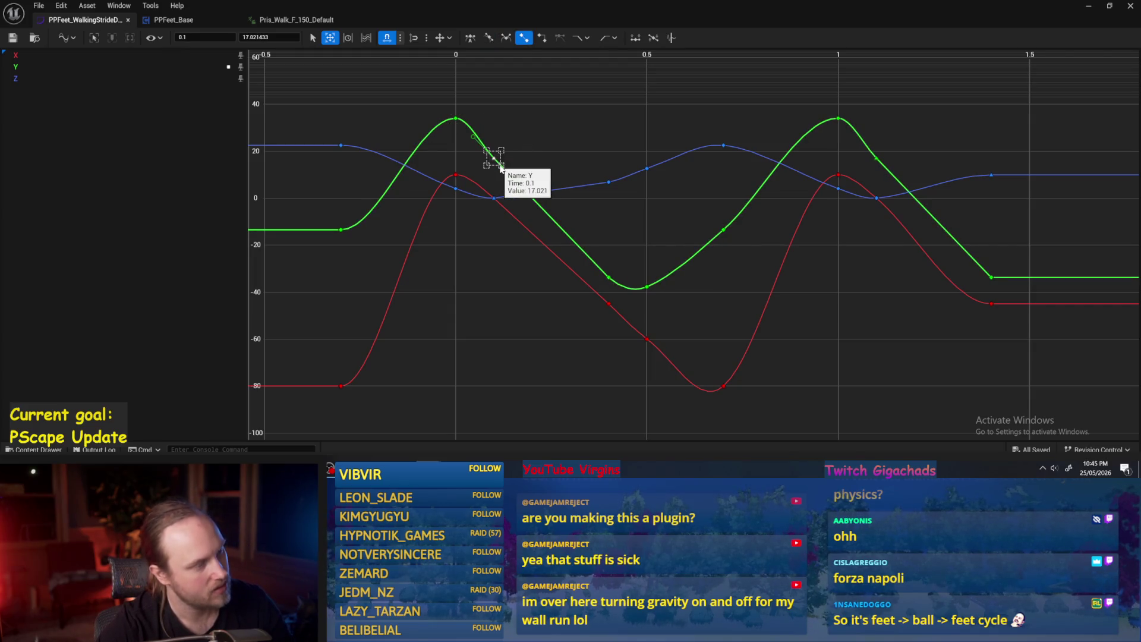
{"action": "left_click", "coordinate": [876, 159], "text": "shift"}
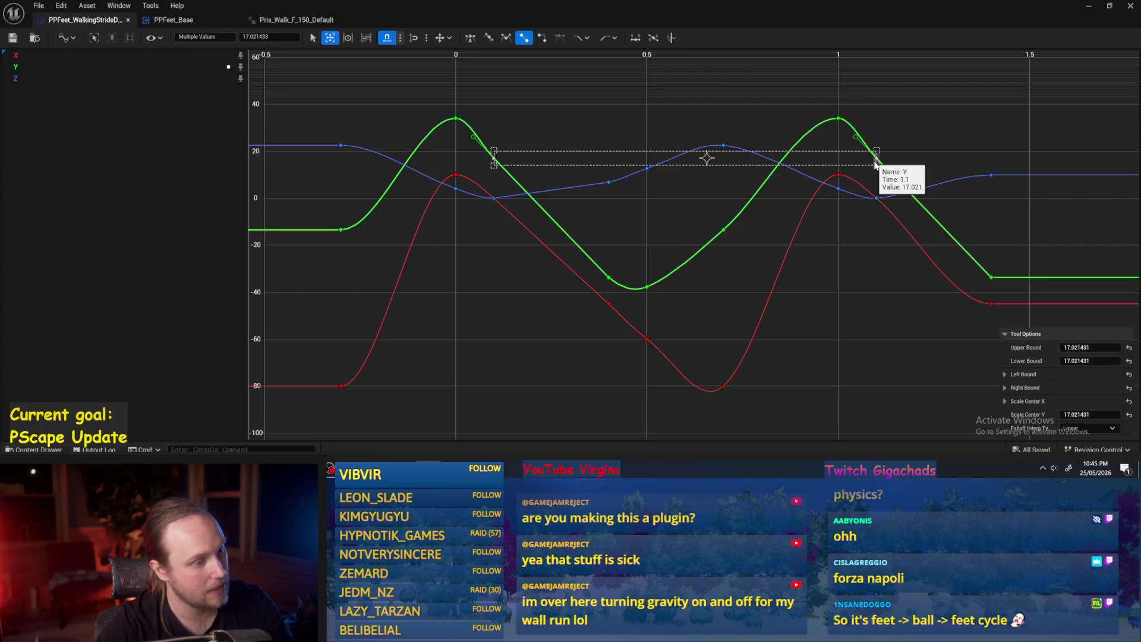
{"action": "key", "text": "Delete"}
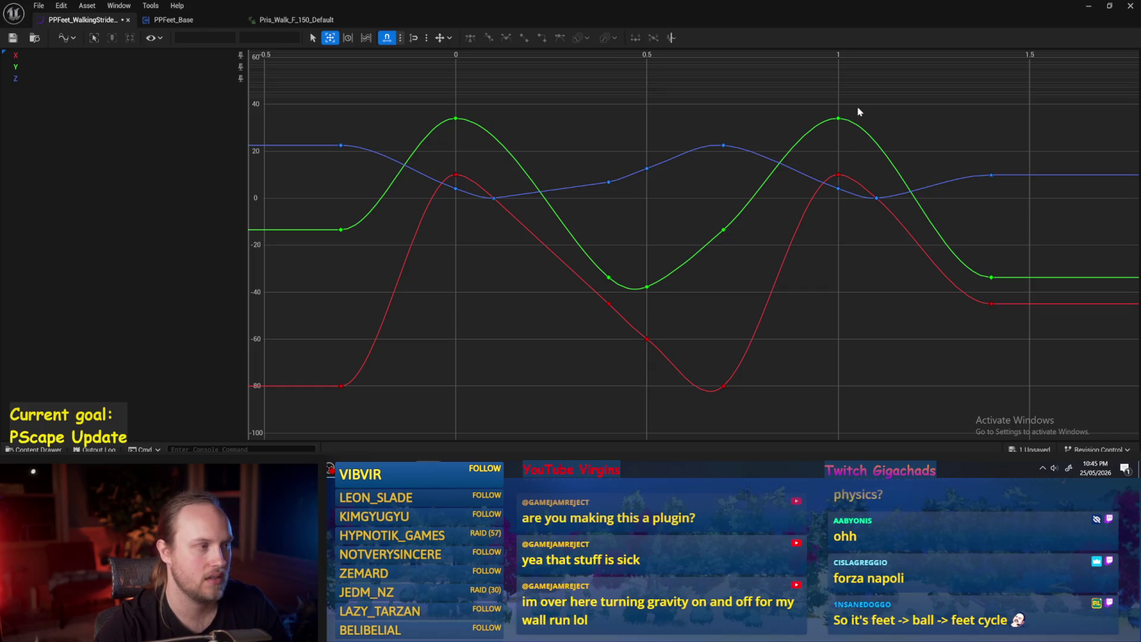
{"action": "key", "text": "ctrl+z"}
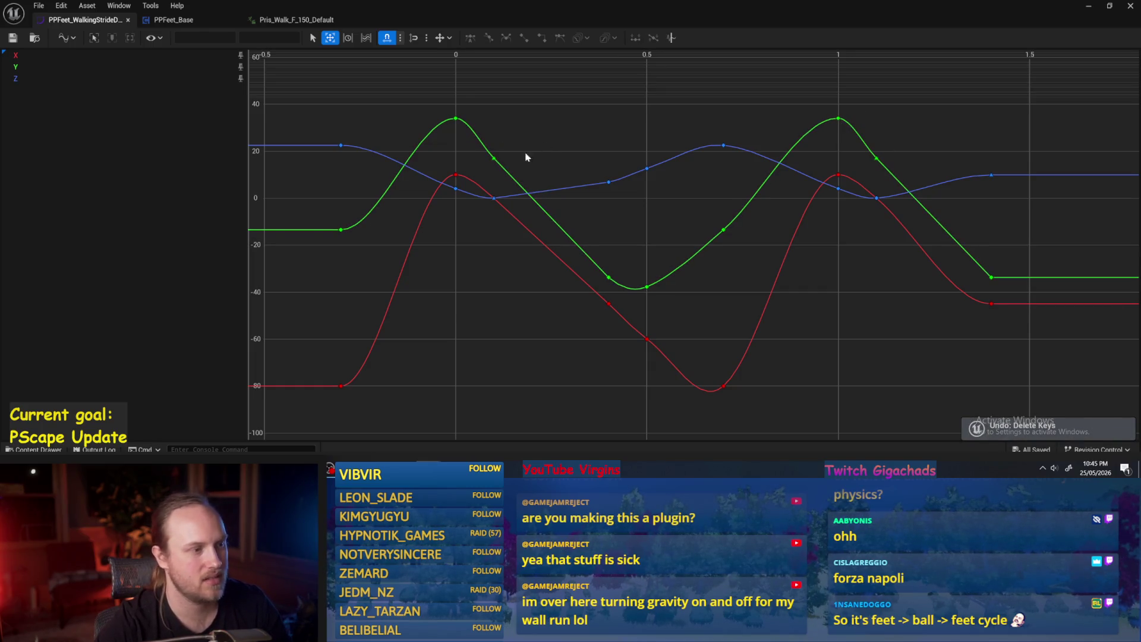
Step: Set the green keys just after each peak, at 0.1 and 1.1, to 20
{"action": "left_click", "coordinate": [455, 119]}
{"action": "left_click", "coordinate": [838, 118], "text": "shift"}
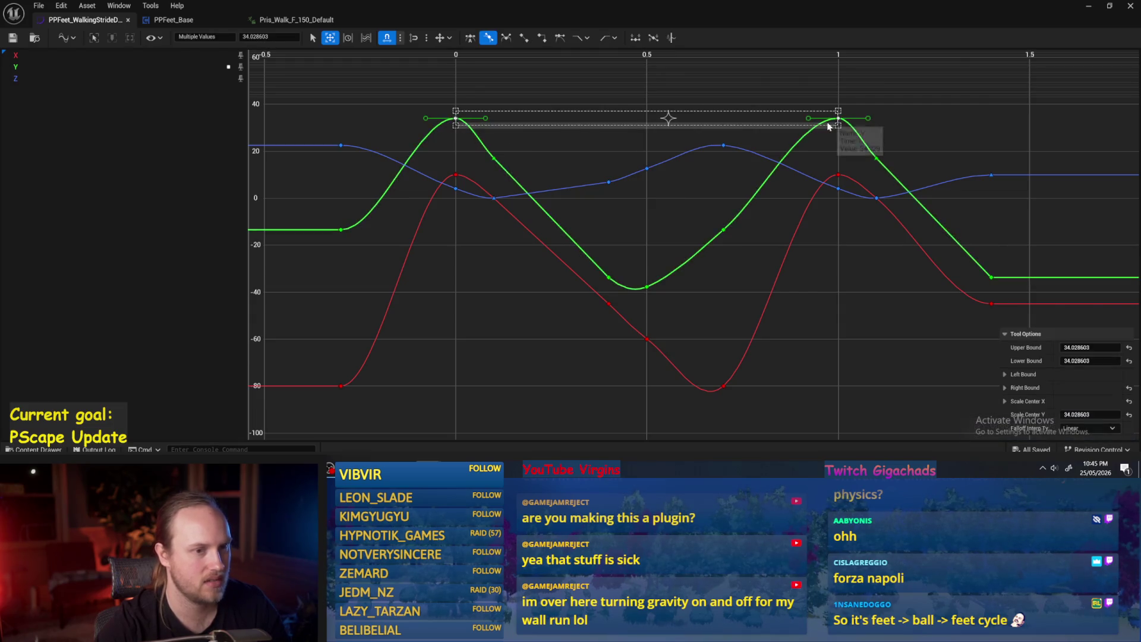
{"action": "left_click", "coordinate": [876, 158]}
{"action": "left_click", "coordinate": [494, 158], "text": "shift"}
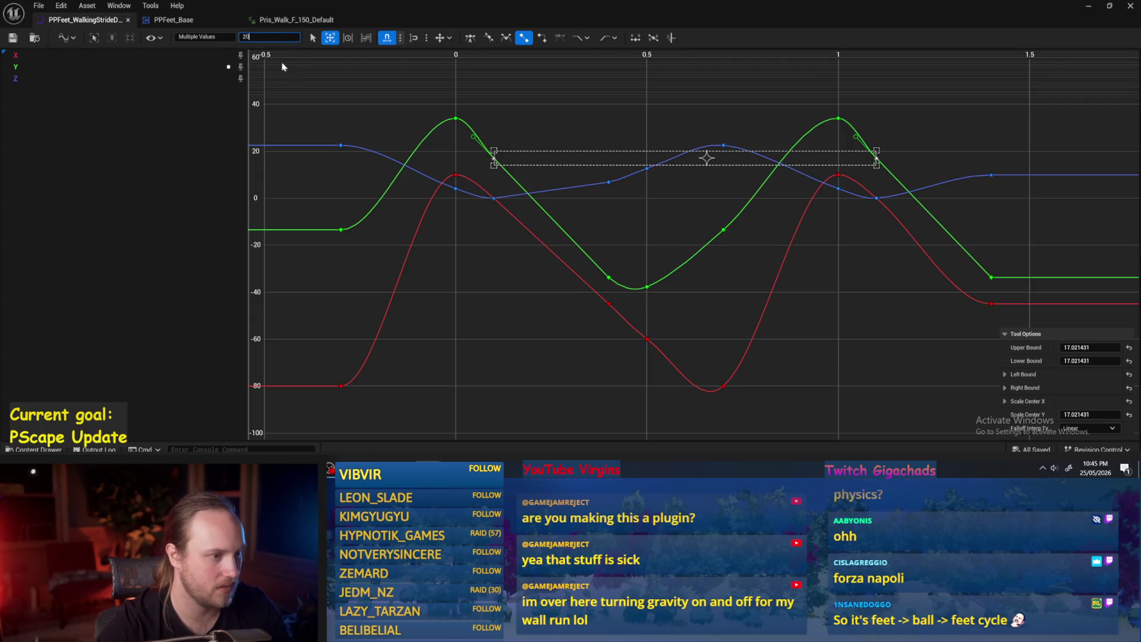
{"action": "key", "text": "Return"}
{"action": "left_click", "coordinate": [436, 136]}
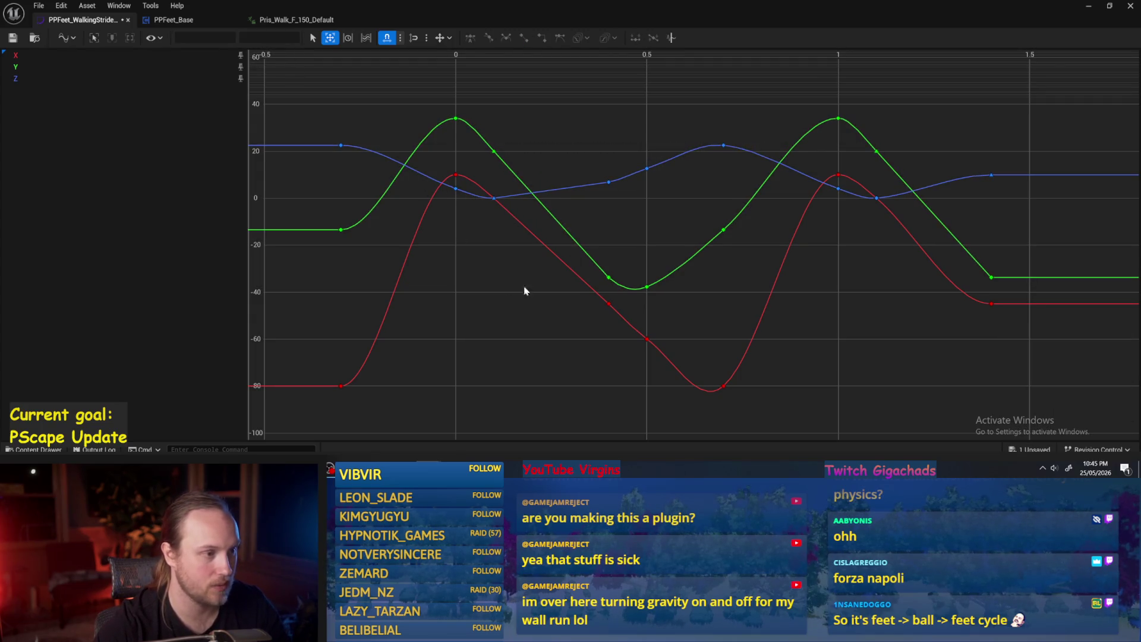
Step: Save the stride curve and start a play-test of PPFeet_TestLevel
{"action": "left_click", "coordinate": [13, 37]}
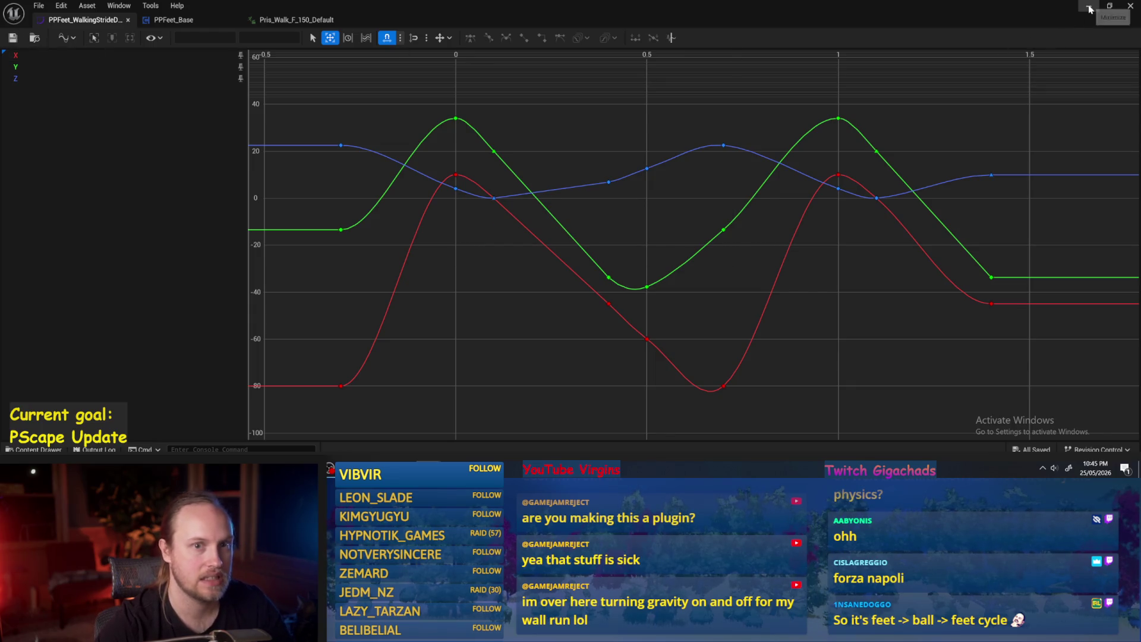
{"action": "left_click", "coordinate": [1089, 7]}
{"action": "left_click", "coordinate": [248, 38]}
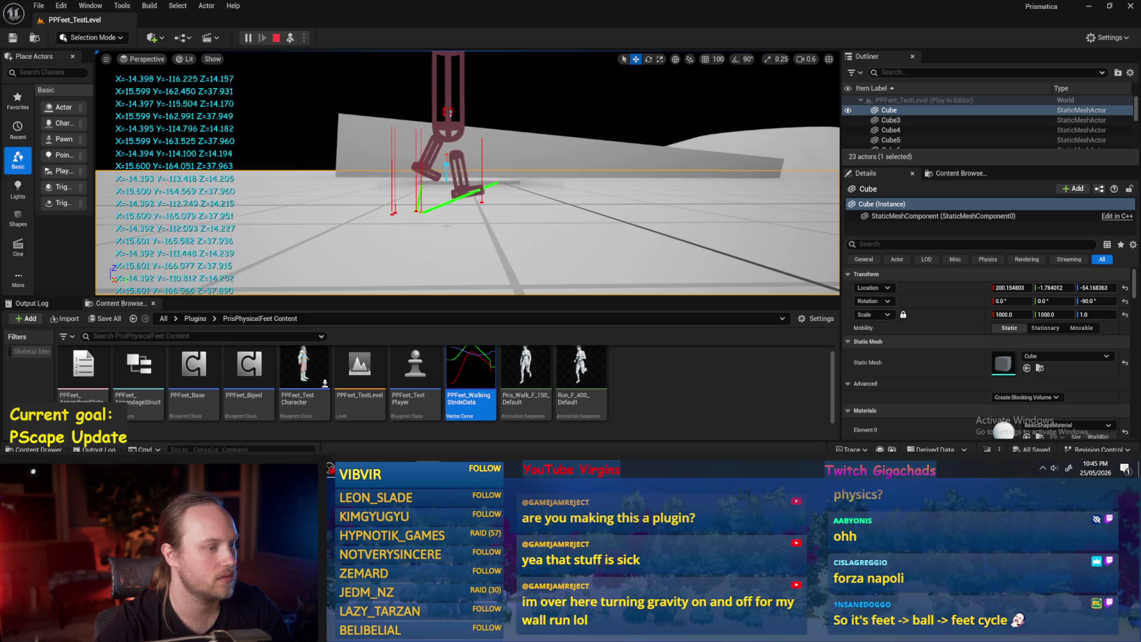
Step: Stop the play-test, then open the File menu and close it without choosing anything
{"action": "key", "text": "Escape"}
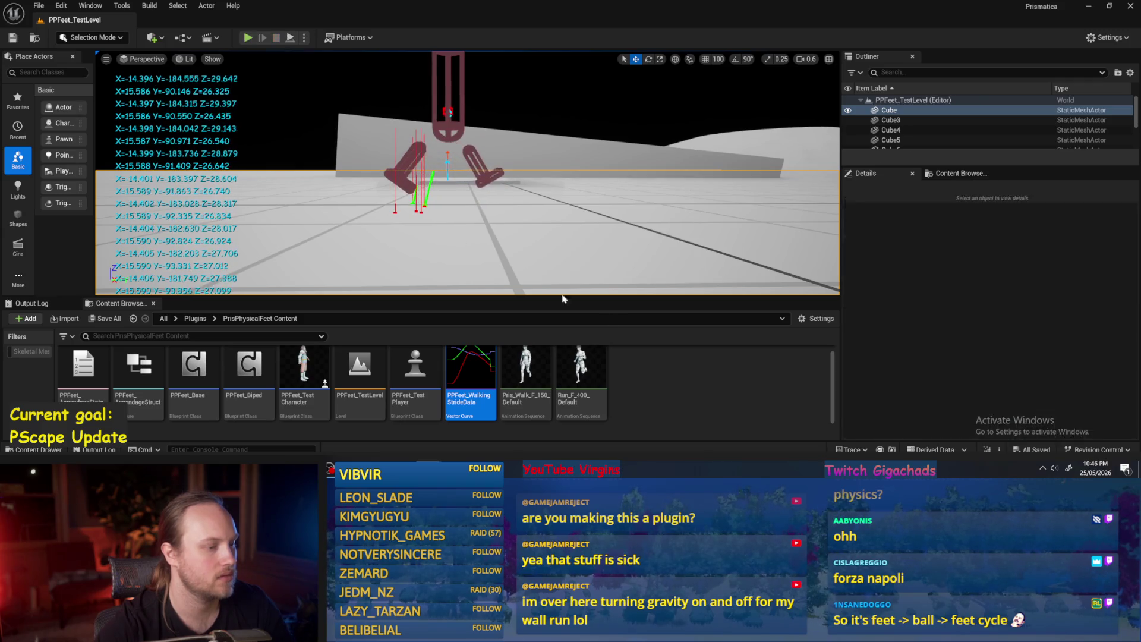
{"action": "left_click", "coordinate": [39, 5]}
{"action": "left_click", "coordinate": [83, 147]}
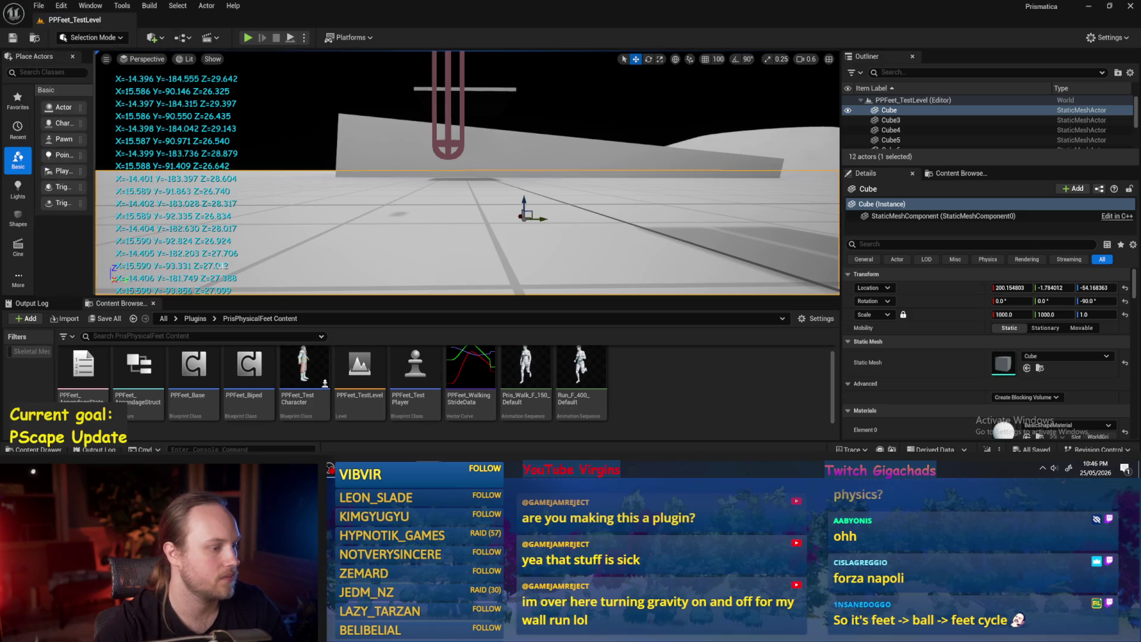
Step: Open the PPFeet_Base Blueprint and pan around its MoveAppendagesToTargets graph
{"action": "double_click", "coordinate": [198, 362]}
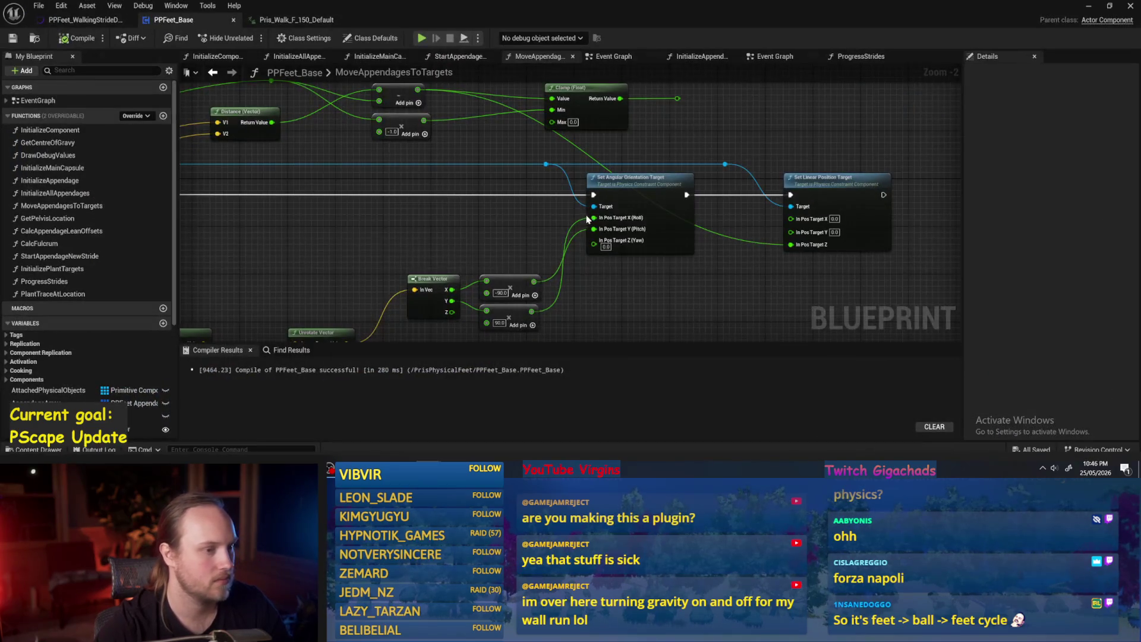
{"action": "scroll", "coordinate": [471, 198], "scroll_direction": "down", "scroll_amount": 1}
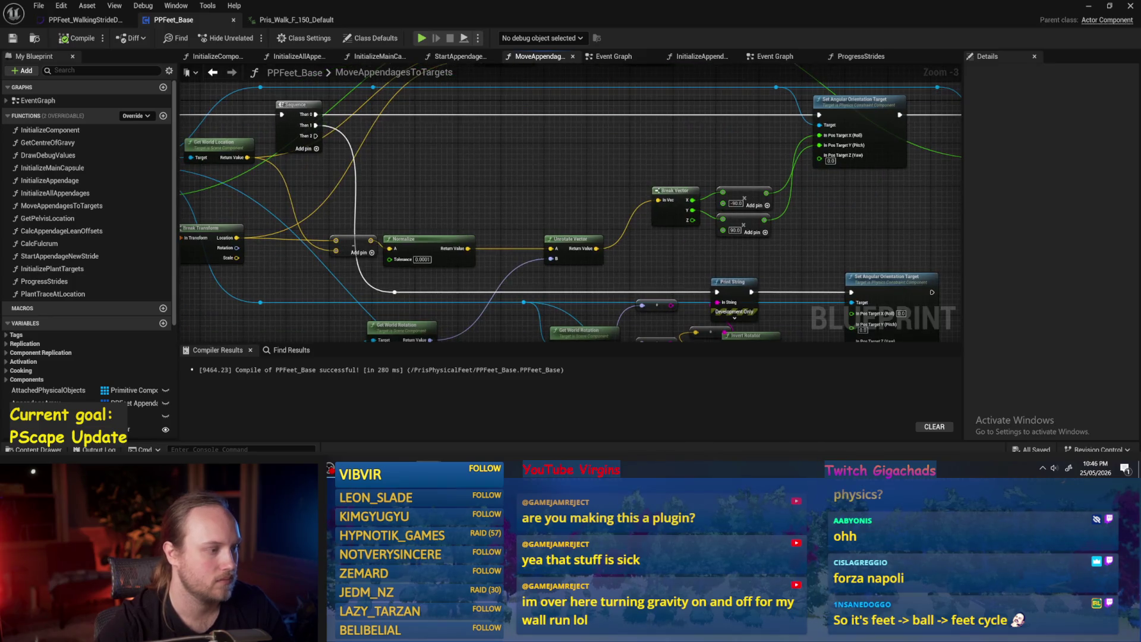
{"action": "left_click_drag", "start_coordinate": [494, 209], "coordinate": [592, 205]}
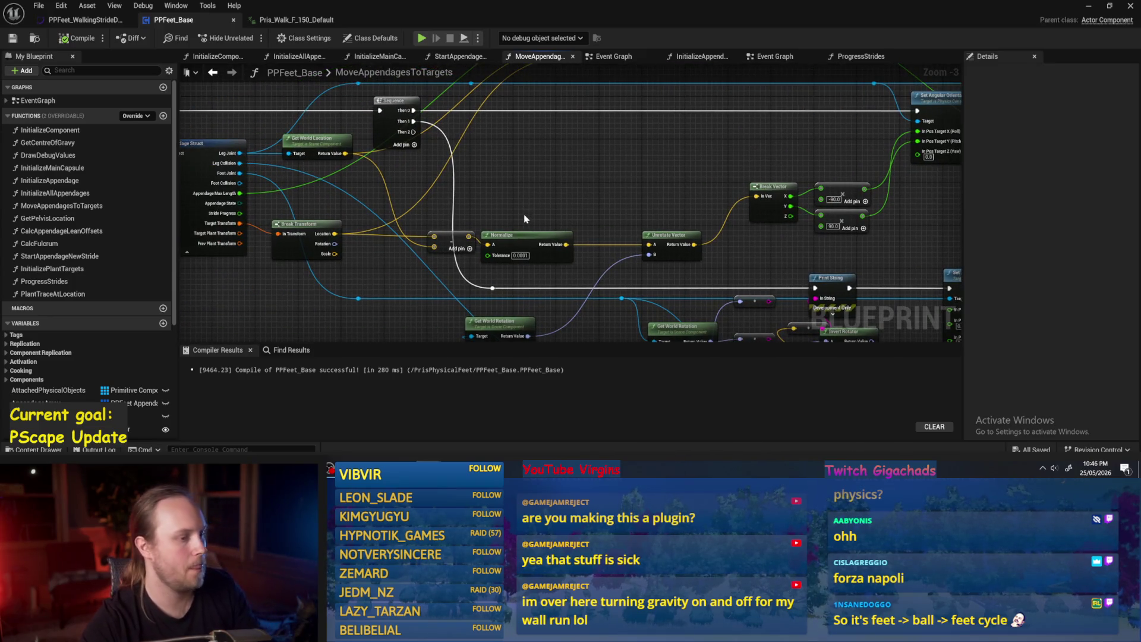
{"action": "left_click_drag", "start_coordinate": [524, 219], "coordinate": [462, 236]}
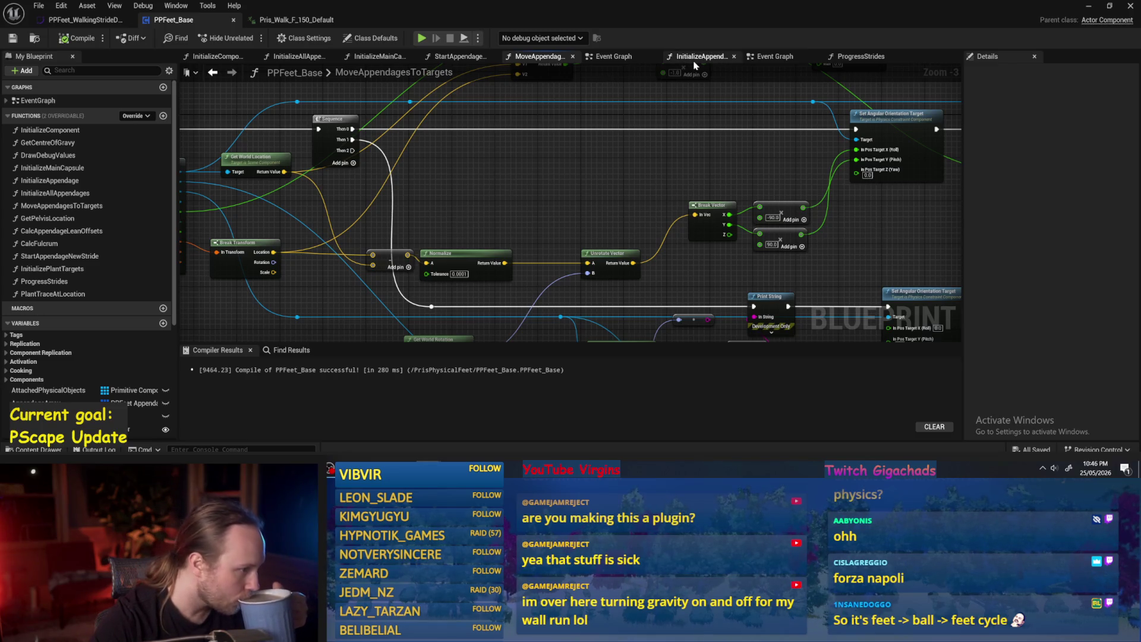
{"action": "left_click_drag", "start_coordinate": [812, 77], "coordinate": [712, 127]}
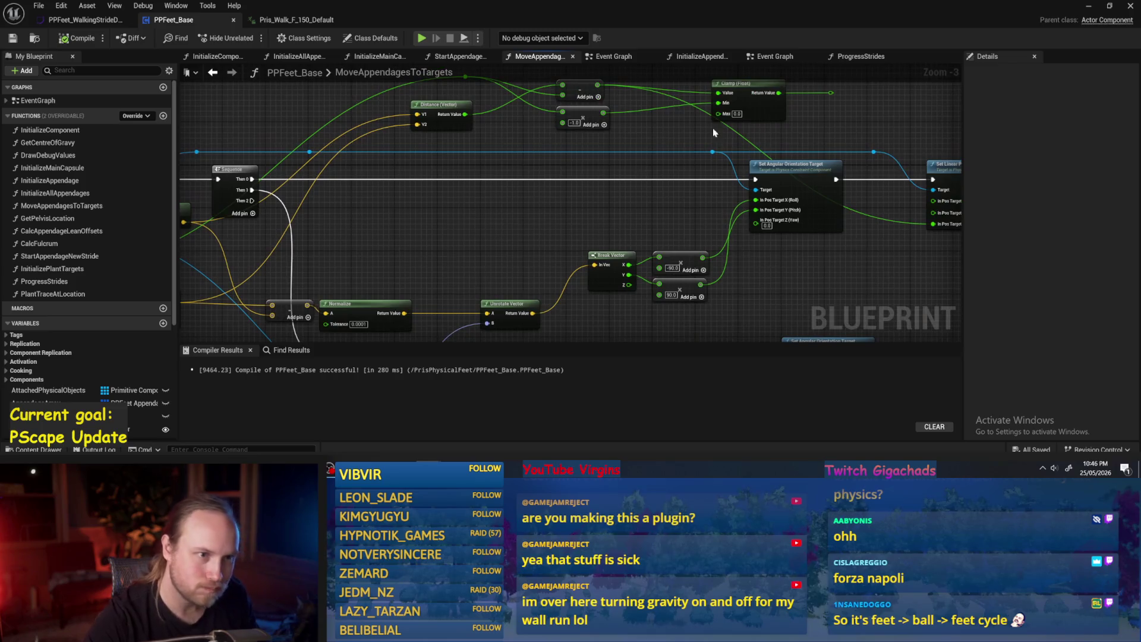
Step: In the ProgressStrides graph, reposition the Break PPFeet Appendage Struct and GET nodes
{"action": "left_click", "coordinate": [866, 58]}
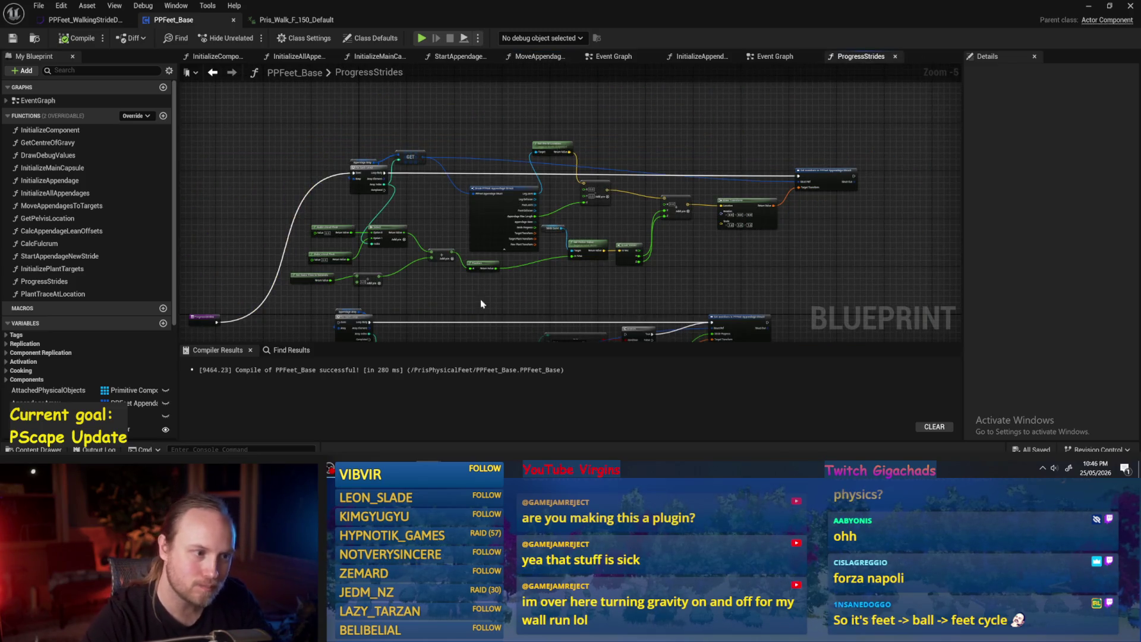
{"action": "scroll", "coordinate": [603, 234], "scroll_direction": "up", "scroll_amount": 1}
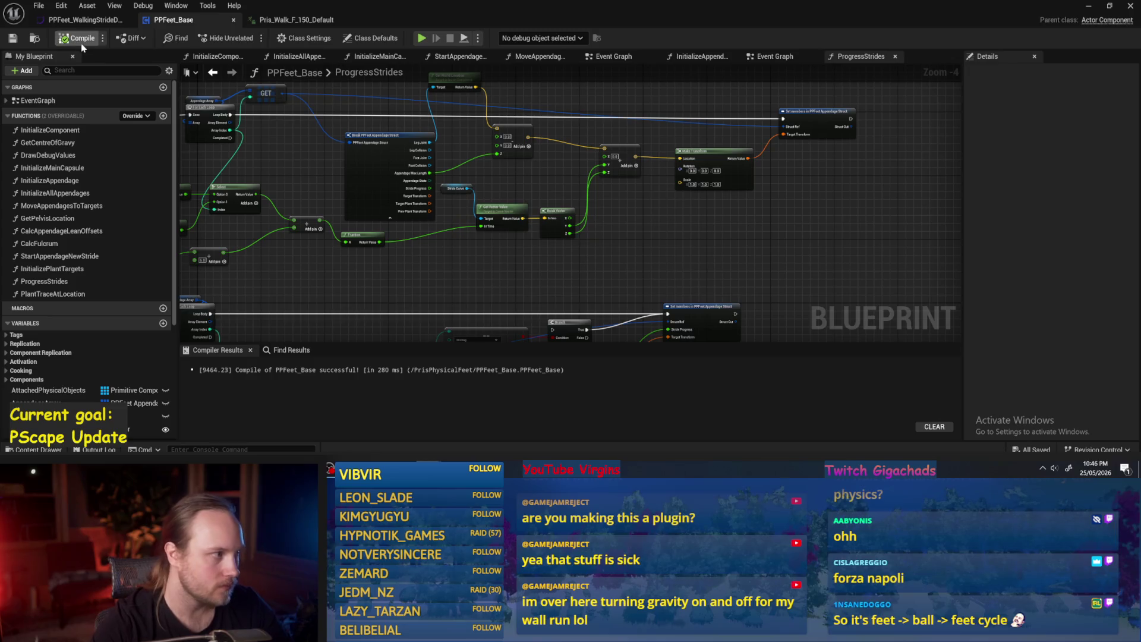
{"action": "left_click_drag", "start_coordinate": [309, 189], "coordinate": [418, 192]}
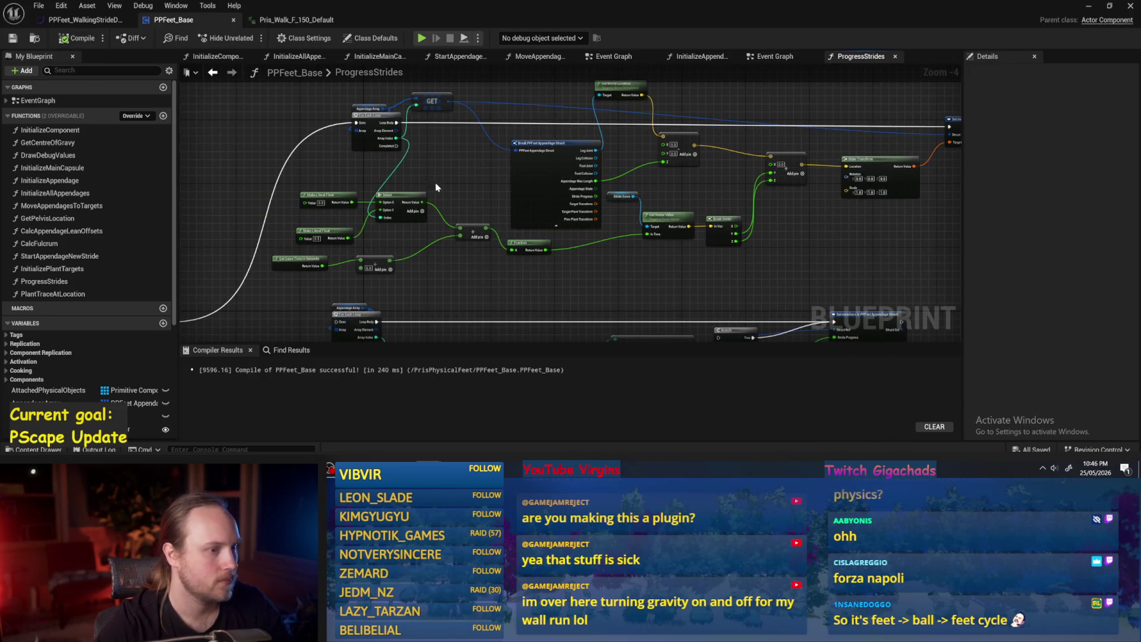
{"action": "scroll", "coordinate": [404, 178], "scroll_direction": "up", "scroll_amount": 2}
{"action": "left_click_drag", "start_coordinate": [619, 212], "coordinate": [596, 198]}
{"action": "left_click_drag", "start_coordinate": [448, 74], "coordinate": [532, 173]}
{"action": "mouse_move", "coordinate": [434, 162]}
{"action": "left_mouse_down"}
{"action": "mouse_move", "coordinate": [377, 166]}
{"action": "mouse_move", "coordinate": [450, 169]}
{"action": "mouse_move", "coordinate": [541, 153]}
{"action": "left_mouse_up"}
Step: Add a reroute point on the blue wire, save, and move Get World Location lower
{"action": "double_click", "coordinate": [540, 139]}
{"action": "mouse_move", "coordinate": [725, 128]}
{"action": "left_mouse_down"}
{"action": "mouse_move", "coordinate": [693, 139]}
{"action": "mouse_move", "coordinate": [764, 144]}
{"action": "mouse_move", "coordinate": [325, 127]}
{"action": "left_mouse_up"}
{"action": "key", "text": "ctrl+s"}
{"action": "mouse_move", "coordinate": [497, 128]}
{"action": "left_mouse_down"}
{"action": "mouse_move", "coordinate": [495, 200]}
{"action": "mouse_move", "coordinate": [506, 202]}
{"action": "left_mouse_up"}
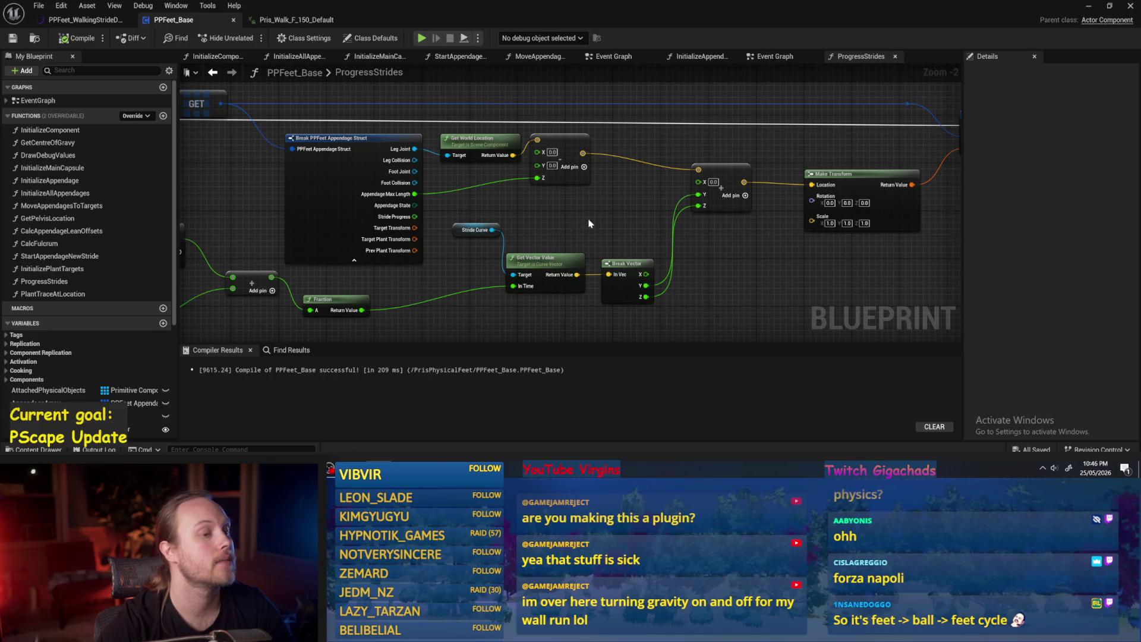
Step: Move the Stride Curve node down and the Break Vector node up-left
{"action": "left_click_drag", "start_coordinate": [589, 223], "coordinate": [582, 208]}
{"action": "left_click_drag", "start_coordinate": [751, 267], "coordinate": [657, 256]}
{"action": "mouse_move", "coordinate": [527, 206]}
{"action": "left_mouse_down"}
{"action": "mouse_move", "coordinate": [526, 242]}
{"action": "mouse_move", "coordinate": [502, 244]}
{"action": "left_mouse_up"}
{"action": "left_click_drag", "start_coordinate": [677, 233], "coordinate": [669, 226]}
{"action": "left_click", "coordinate": [512, 228]}
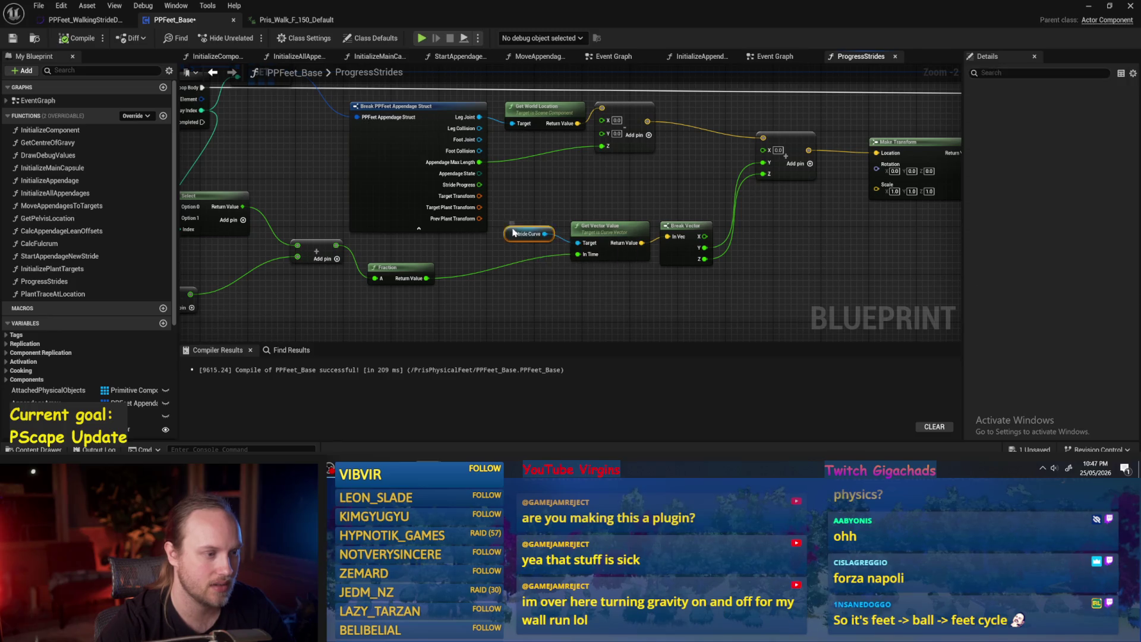
Step: Nudge the Make Transform and vector nodes into place, then save and compile the Blueprint
{"action": "left_click_drag", "start_coordinate": [641, 185], "coordinate": [488, 193]}
{"action": "left_click_drag", "start_coordinate": [433, 268], "coordinate": [525, 266]}
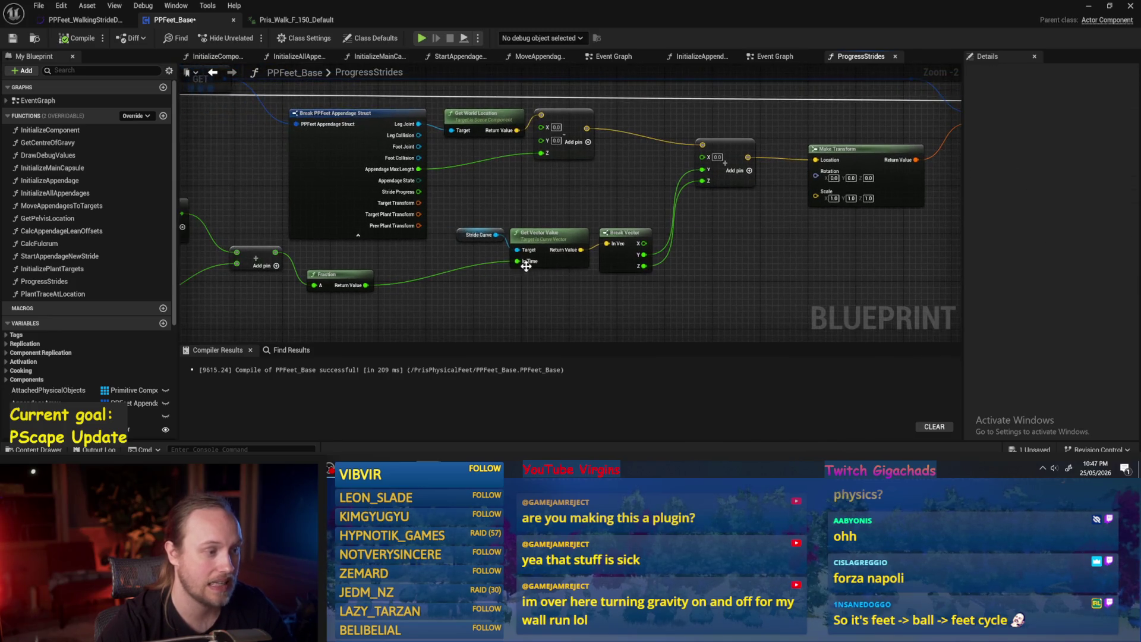
{"action": "left_click_drag", "start_coordinate": [666, 185], "coordinate": [485, 244]}
{"action": "mouse_move", "coordinate": [713, 249]}
{"action": "left_mouse_down"}
{"action": "mouse_move", "coordinate": [669, 243]}
{"action": "mouse_move", "coordinate": [718, 243]}
{"action": "left_mouse_up"}
{"action": "left_click", "coordinate": [798, 245]}
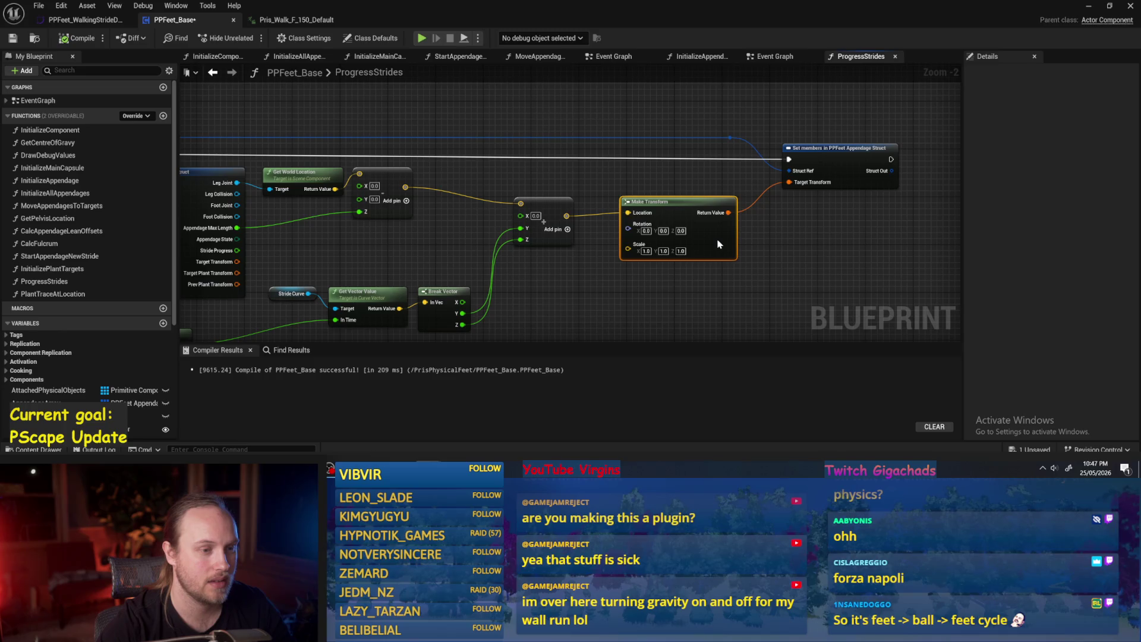
{"action": "left_click", "coordinate": [323, 247]}
{"action": "left_click_drag", "start_coordinate": [322, 248], "coordinate": [619, 232]}
{"action": "left_click_drag", "start_coordinate": [687, 168], "coordinate": [703, 184]}
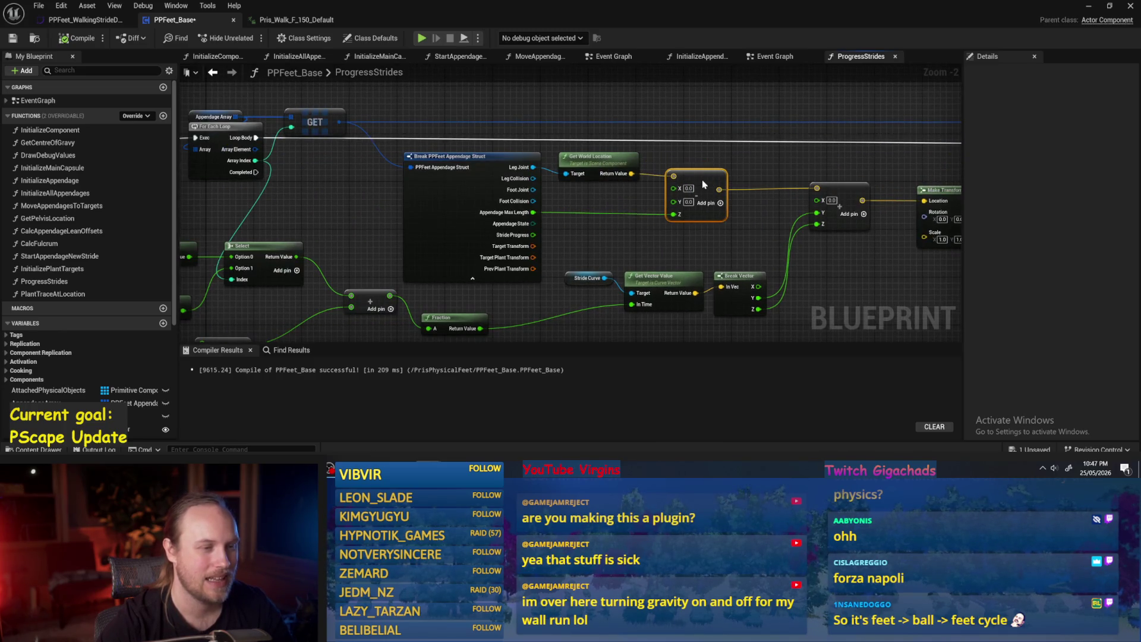
{"action": "left_click", "coordinate": [446, 162]}
{"action": "left_click", "coordinate": [705, 235]}
{"action": "key", "text": "ctrl+s"}
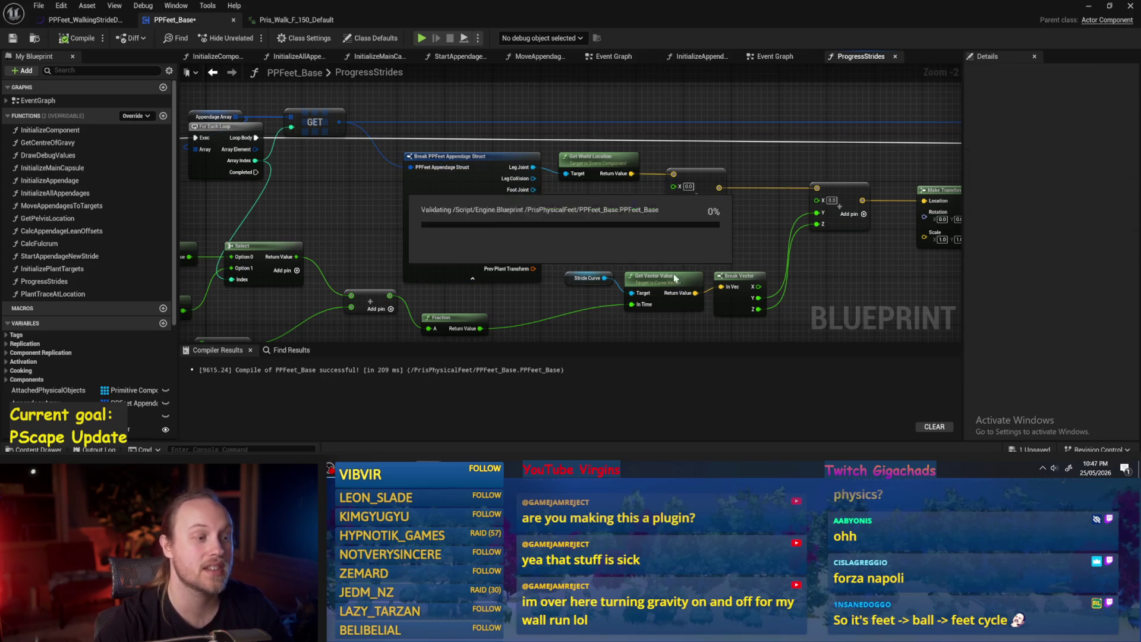
{"action": "key", "text": "F7"}
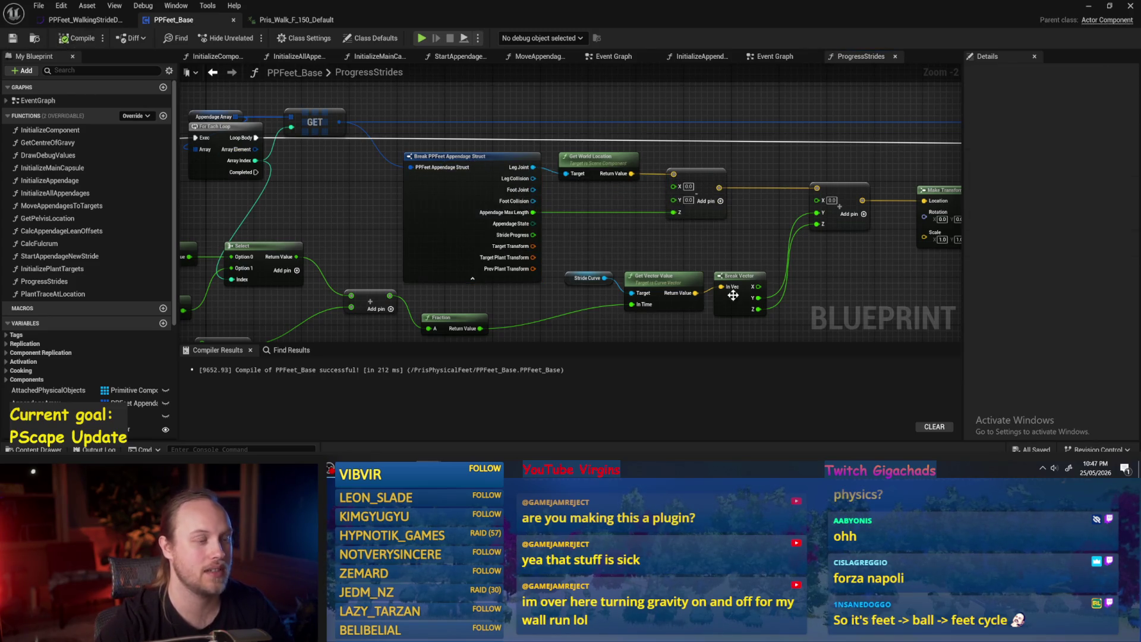
Step: Delete the two Make Literal Float nodes and their Select node, then save PPFeet_Base
{"action": "mouse_move", "coordinate": [282, 193]}
{"action": "left_mouse_down"}
{"action": "mouse_move", "coordinate": [492, 216]}
{"action": "mouse_move", "coordinate": [508, 170]}
{"action": "left_mouse_up"}
{"action": "left_click_drag", "start_coordinate": [359, 252], "coordinate": [364, 220]}
{"action": "left_click_drag", "start_coordinate": [514, 158], "coordinate": [284, 240]}
{"action": "key", "text": "Delete"}
{"action": "scroll", "coordinate": [395, 257], "scroll_direction": "down", "scroll_amount": 1}
{"action": "mouse_move", "coordinate": [395, 257]}
{"action": "left_mouse_down"}
{"action": "mouse_move", "coordinate": [570, 188]}
{"action": "mouse_move", "coordinate": [451, 115]}
{"action": "left_mouse_up"}
{"action": "mouse_move", "coordinate": [503, 156]}
{"action": "left_mouse_down"}
{"action": "mouse_move", "coordinate": [436, 177]}
{"action": "mouse_move", "coordinate": [376, 234]}
{"action": "left_mouse_up"}
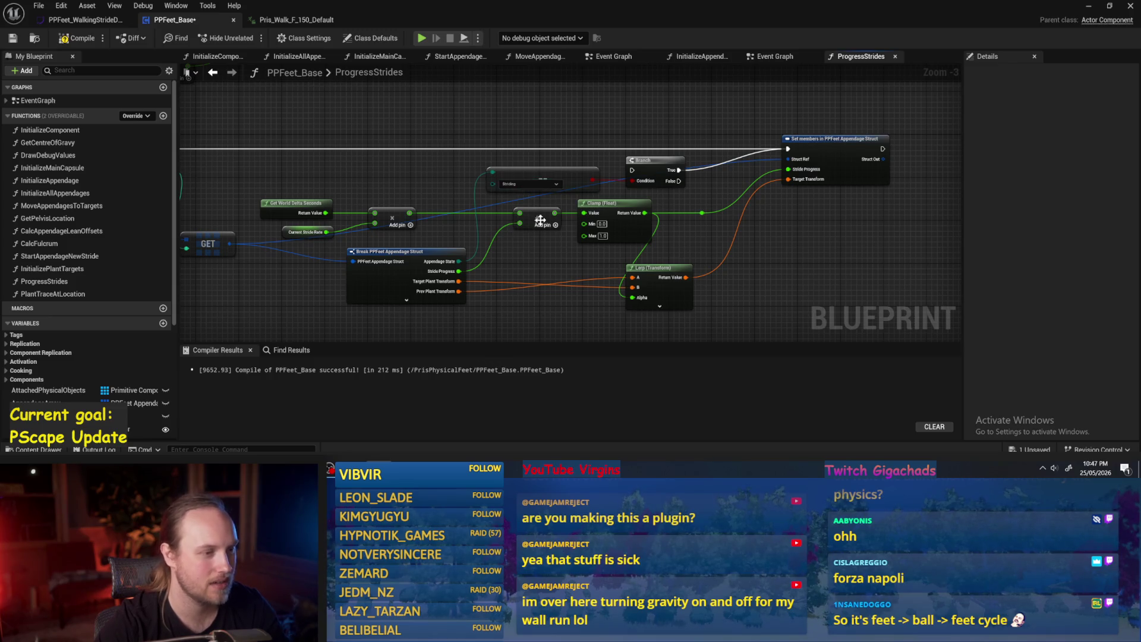
{"action": "left_click_drag", "start_coordinate": [540, 220], "coordinate": [593, 321]}
{"action": "left_click", "coordinate": [78, 38]}
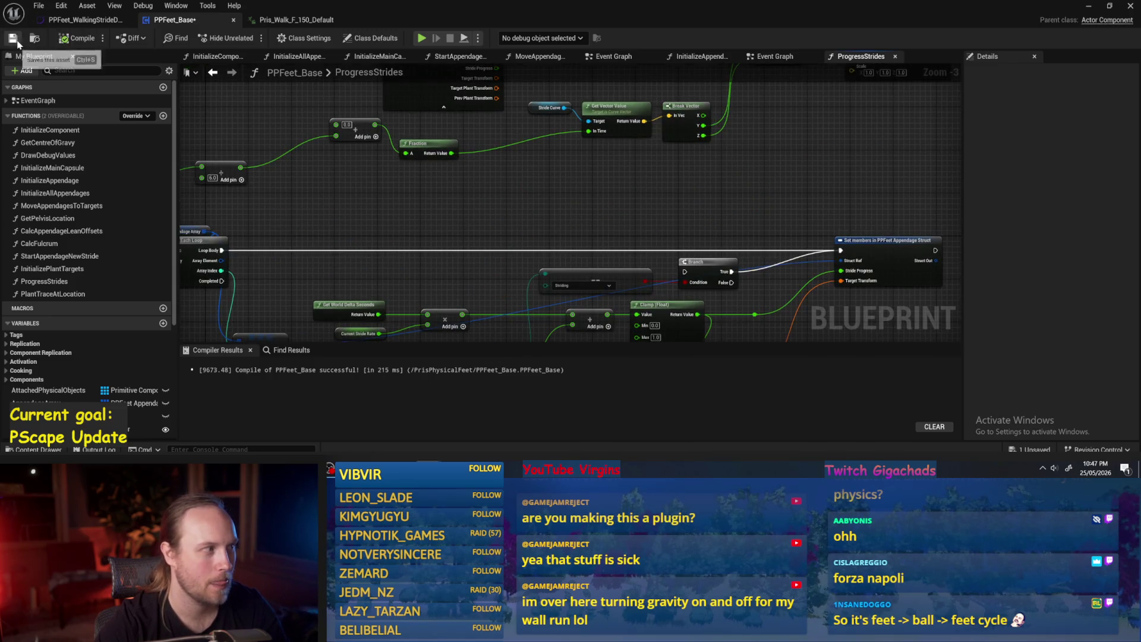
Step: Delete the 0.0 add node and Add node, placing Get Game Time in Seconds lower
{"action": "left_click_drag", "start_coordinate": [366, 195], "coordinate": [574, 225]}
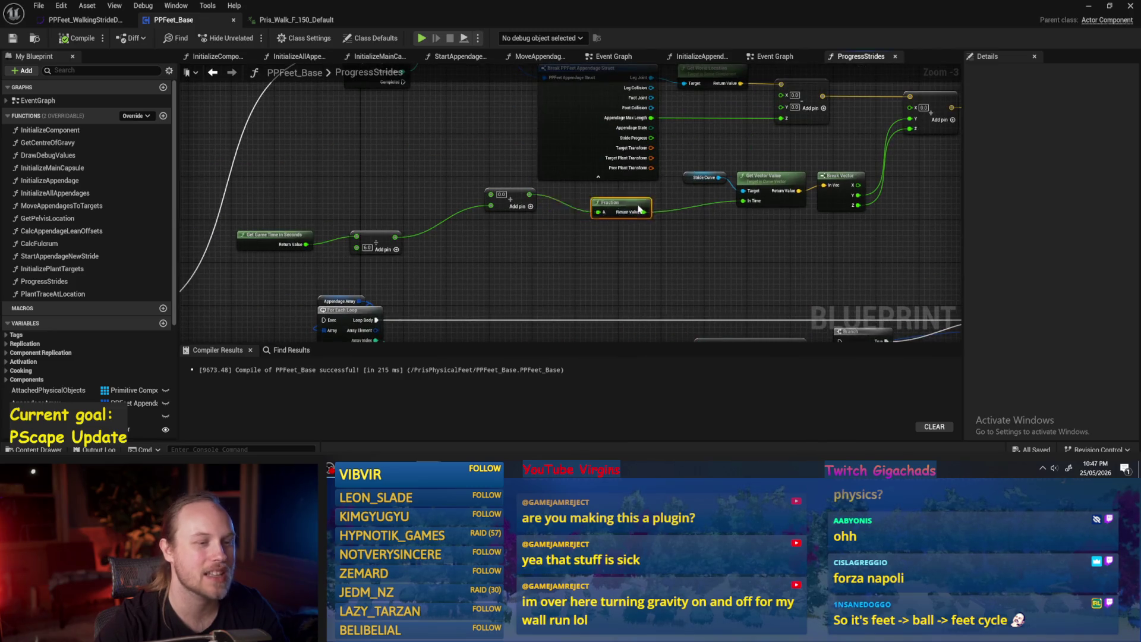
{"action": "left_click", "coordinate": [687, 209]}
{"action": "left_click_drag", "start_coordinate": [689, 207], "coordinate": [694, 210]}
{"action": "mouse_move", "coordinate": [516, 202]}
{"action": "left_mouse_down"}
{"action": "mouse_move", "coordinate": [531, 223]}
{"action": "mouse_move", "coordinate": [503, 216]}
{"action": "mouse_move", "coordinate": [249, 270]}
{"action": "left_mouse_up"}
{"action": "key", "text": "Delete"}
{"action": "mouse_move", "coordinate": [354, 281]}
{"action": "left_mouse_down"}
{"action": "mouse_move", "coordinate": [396, 243]}
{"action": "mouse_move", "coordinate": [395, 217]}
{"action": "left_mouse_up"}
{"action": "key", "text": "Delete"}
{"action": "mouse_move", "coordinate": [311, 244]}
{"action": "left_mouse_down"}
{"action": "mouse_move", "coordinate": [432, 270]}
{"action": "mouse_move", "coordinate": [444, 254]}
{"action": "left_mouse_up"}
{"action": "left_click", "coordinate": [446, 247]}
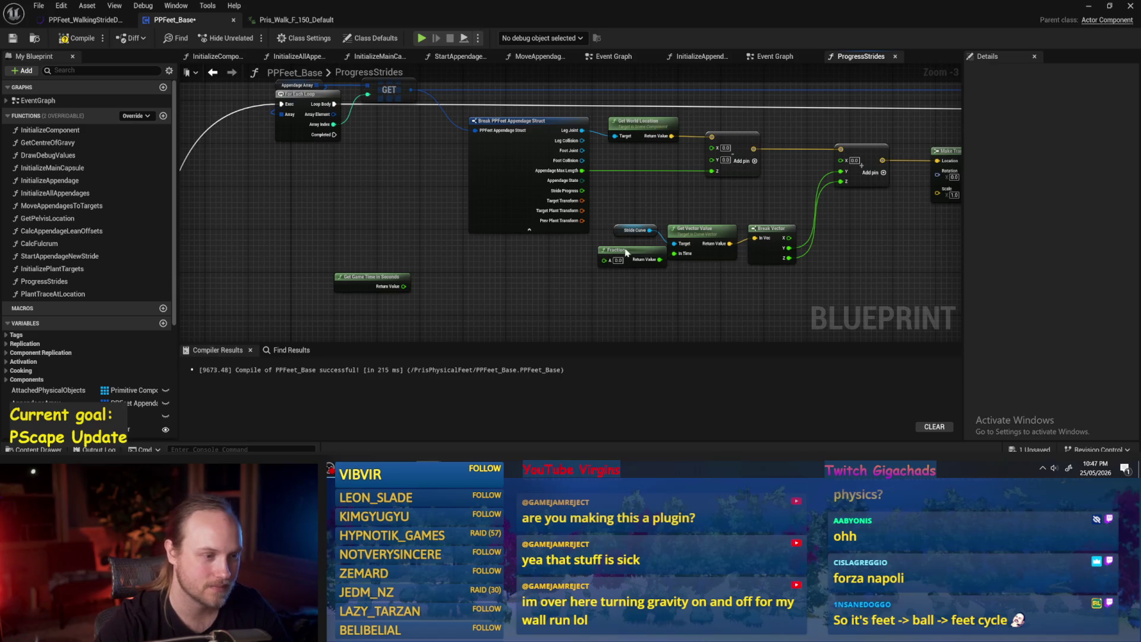
Step: Move the Fraction node down-left and shift Stride Curve, Get Vector Value and Break Vector right
{"action": "left_click_drag", "start_coordinate": [627, 252], "coordinate": [565, 274]}
{"action": "mouse_move", "coordinate": [752, 296]}
{"action": "left_mouse_down"}
{"action": "mouse_move", "coordinate": [671, 250]}
{"action": "mouse_move", "coordinate": [594, 272]}
{"action": "left_mouse_up"}
{"action": "left_click_drag", "start_coordinate": [684, 241], "coordinate": [461, 197]}
{"action": "left_click_drag", "start_coordinate": [539, 205], "coordinate": [591, 196]}
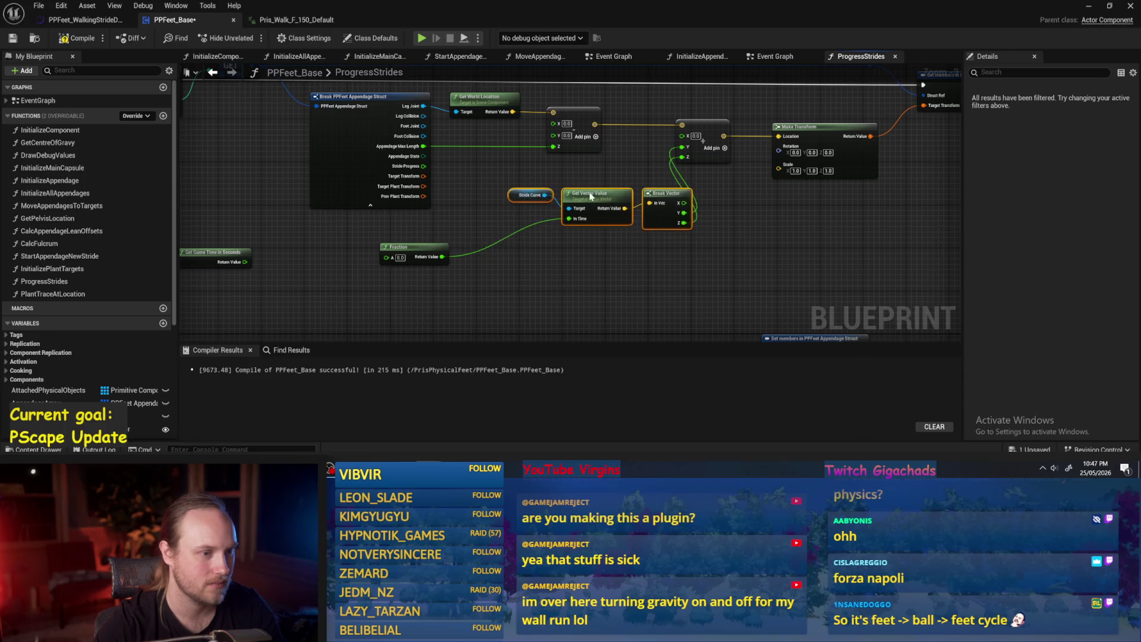
{"action": "mouse_move", "coordinate": [431, 221]}
{"action": "left_mouse_down"}
{"action": "mouse_move", "coordinate": [384, 218]}
{"action": "mouse_move", "coordinate": [552, 234]}
{"action": "mouse_move", "coordinate": [562, 224]}
{"action": "left_mouse_up"}
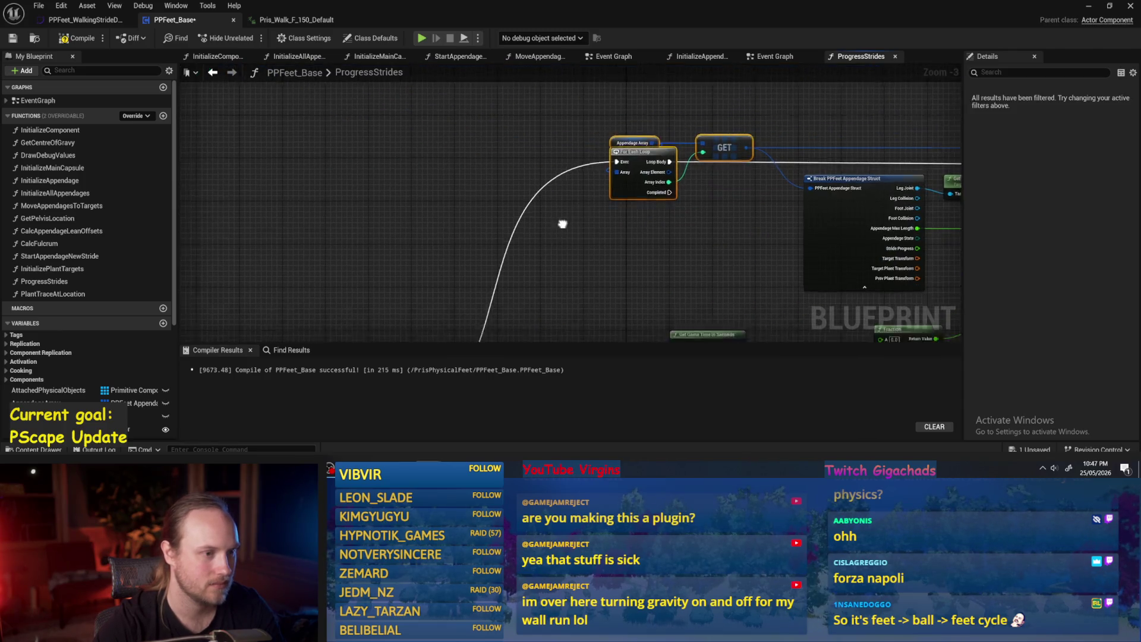
Step: Line up the For Each Loop, GET and ProgressStrides entry nodes
{"action": "scroll", "coordinate": [562, 224], "scroll_direction": "down", "scroll_amount": 2}
{"action": "left_click_drag", "start_coordinate": [623, 148], "coordinate": [536, 149]}
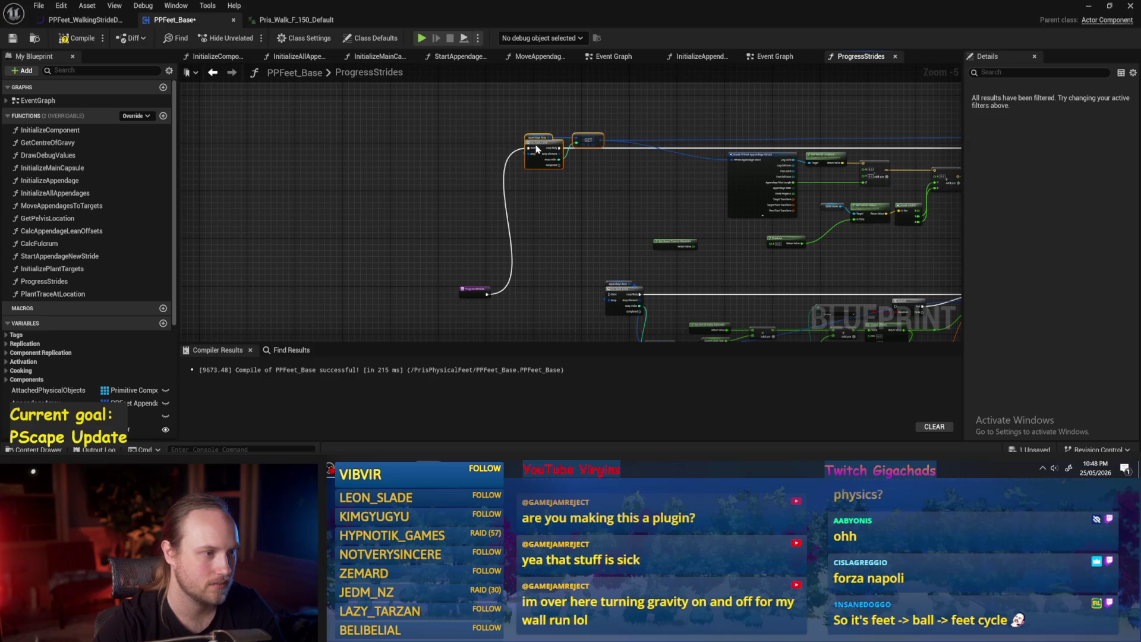
{"action": "scroll", "coordinate": [452, 256], "scroll_direction": "down", "scroll_amount": 1}
{"action": "mouse_move", "coordinate": [463, 328]}
{"action": "left_mouse_down"}
{"action": "mouse_move", "coordinate": [440, 237]}
{"action": "mouse_move", "coordinate": [360, 234]}
{"action": "left_mouse_up"}
{"action": "scroll", "coordinate": [442, 234], "scroll_direction": "up", "scroll_amount": 1}
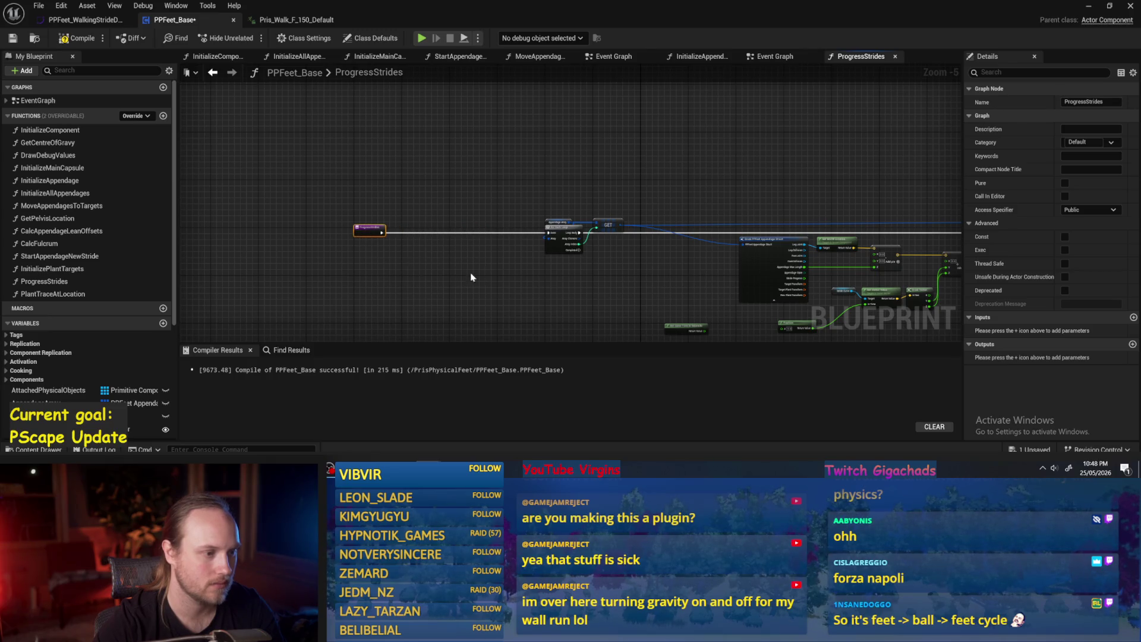
{"action": "scroll", "coordinate": [470, 273], "scroll_direction": "up", "scroll_amount": 2}
{"action": "mouse_move", "coordinate": [532, 120]}
{"action": "left_mouse_down"}
{"action": "mouse_move", "coordinate": [629, 153]}
{"action": "mouse_move", "coordinate": [331, 155]}
{"action": "mouse_move", "coordinate": [323, 145]}
{"action": "left_mouse_up"}
{"action": "left_click", "coordinate": [393, 184]}
Step: Compile and save the PPFeet_Base Blueprint
{"action": "left_click", "coordinate": [78, 38]}
{"action": "left_click", "coordinate": [12, 38]}
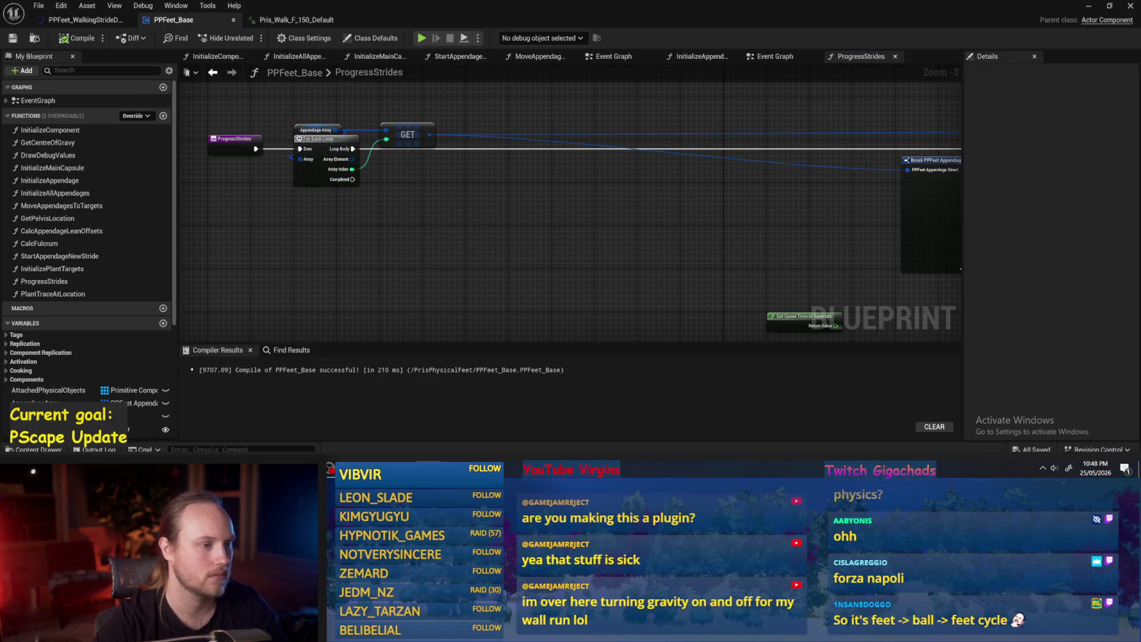
{"action": "left_click", "coordinate": [77, 38]}
{"action": "left_click", "coordinate": [13, 38]}
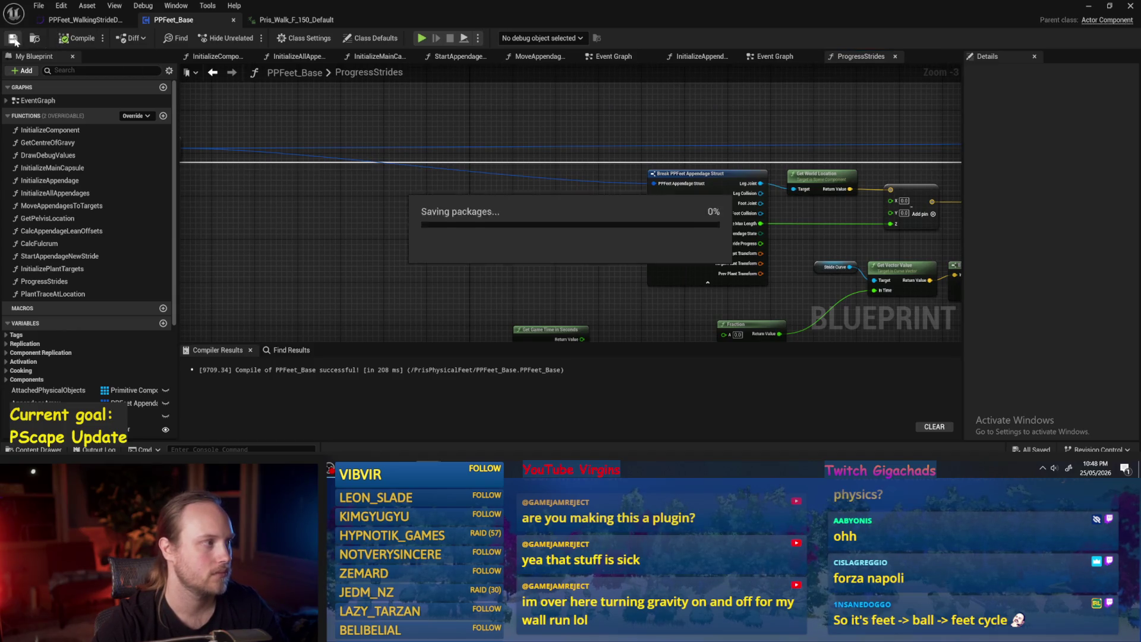
{"action": "left_click", "coordinate": [73, 22]}
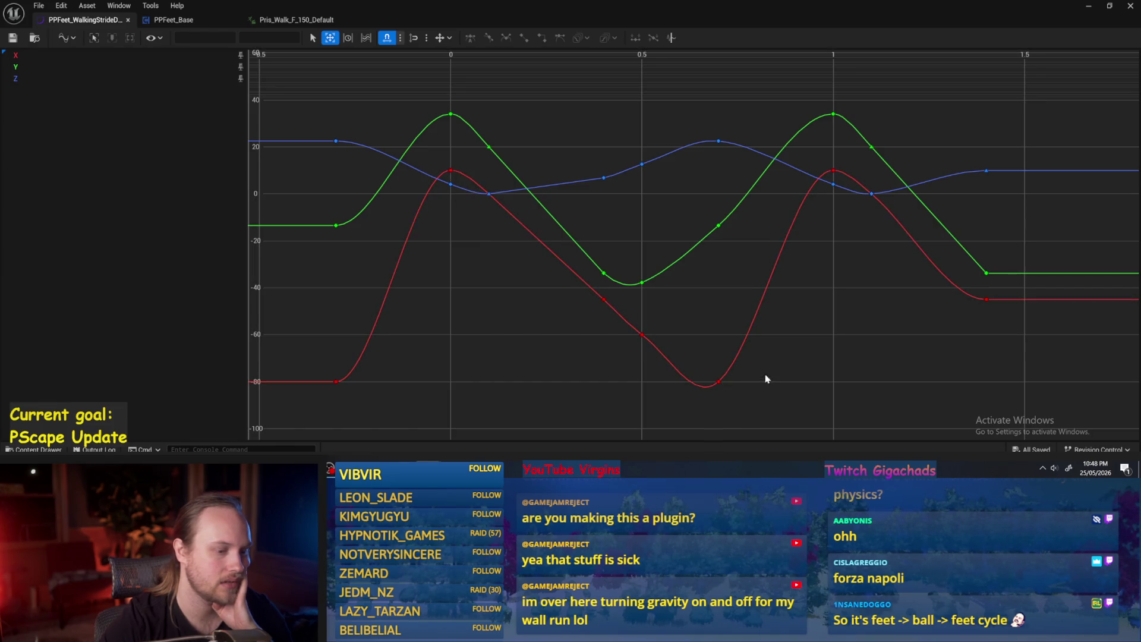
Step: Inspect the stride curves and select the red curve's lowest key, then recompile and save PPFeet_Base
{"action": "left_click_drag", "start_coordinate": [766, 378], "coordinate": [709, 314]}
{"action": "left_click_drag", "start_coordinate": [630, 355], "coordinate": [631, 356]}
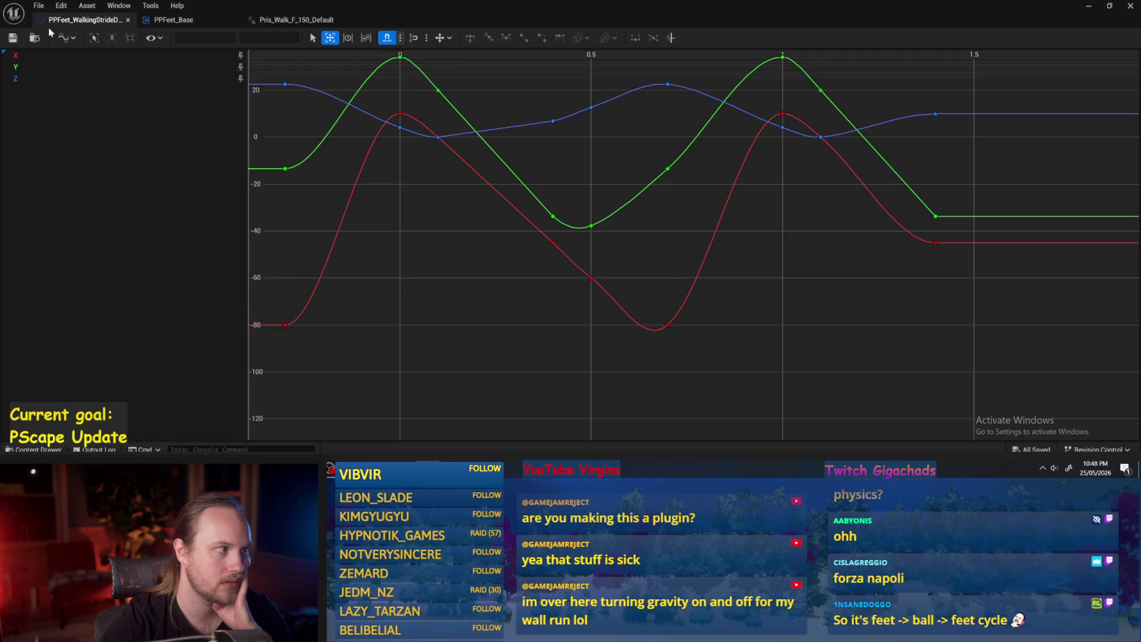
{"action": "left_click", "coordinate": [176, 19]}
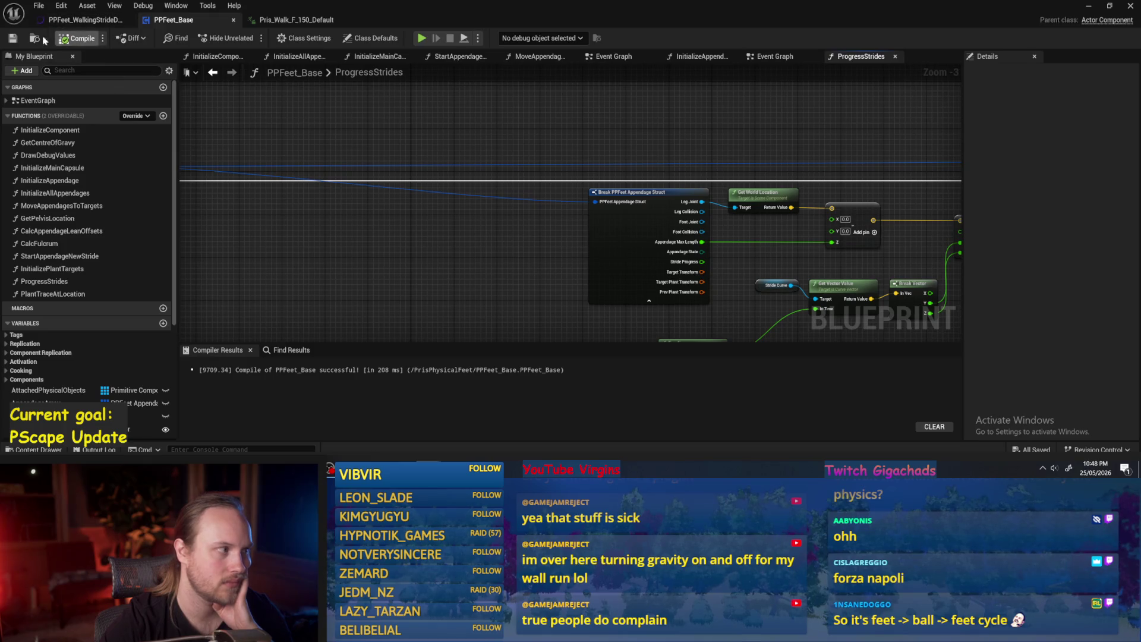
{"action": "left_click", "coordinate": [12, 39]}
{"action": "scroll", "coordinate": [476, 270], "scroll_direction": "down", "scroll_amount": 1}
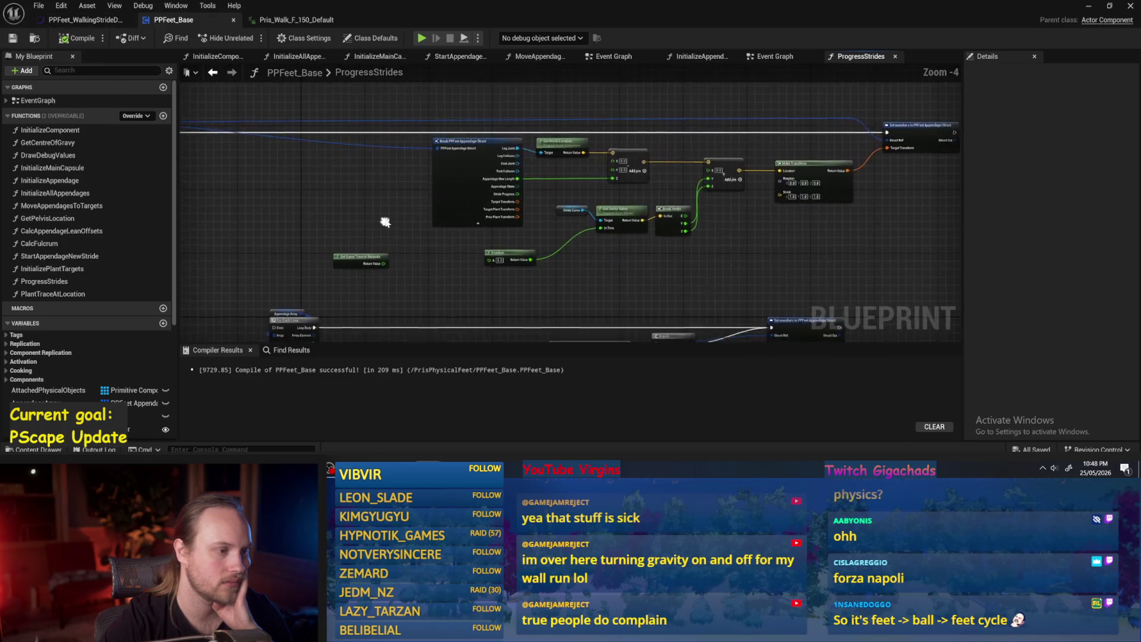
{"action": "scroll", "coordinate": [385, 222], "scroll_direction": "up", "scroll_amount": 1}
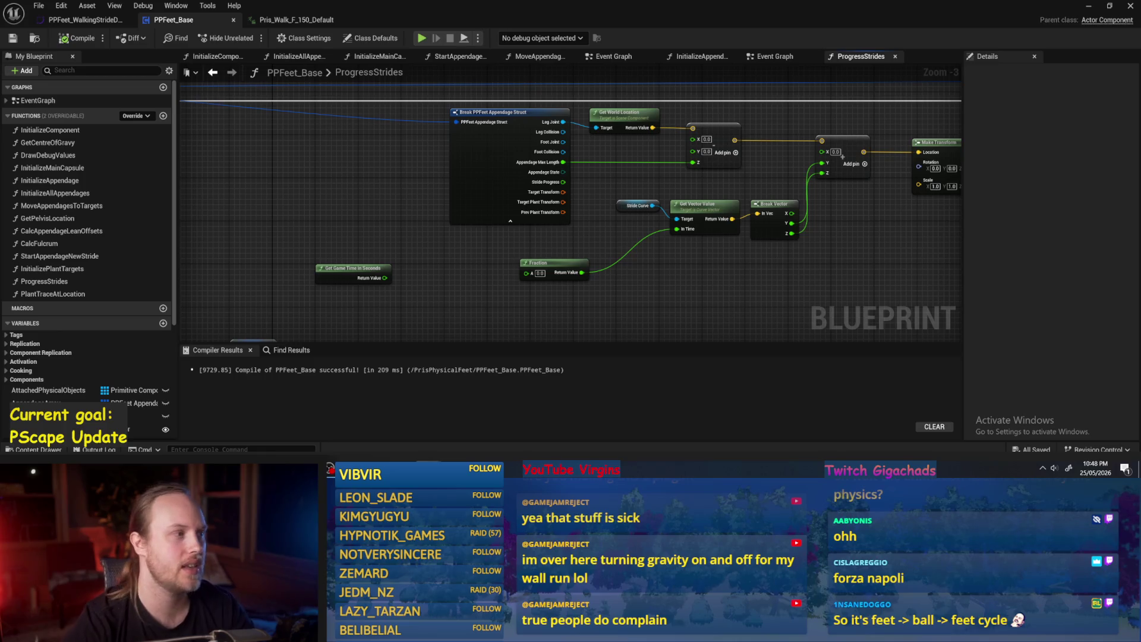
Step: Play Pris_Walk_F_150_Default from a side view, then step it just past the first frame
{"action": "left_click", "coordinate": [296, 20]}
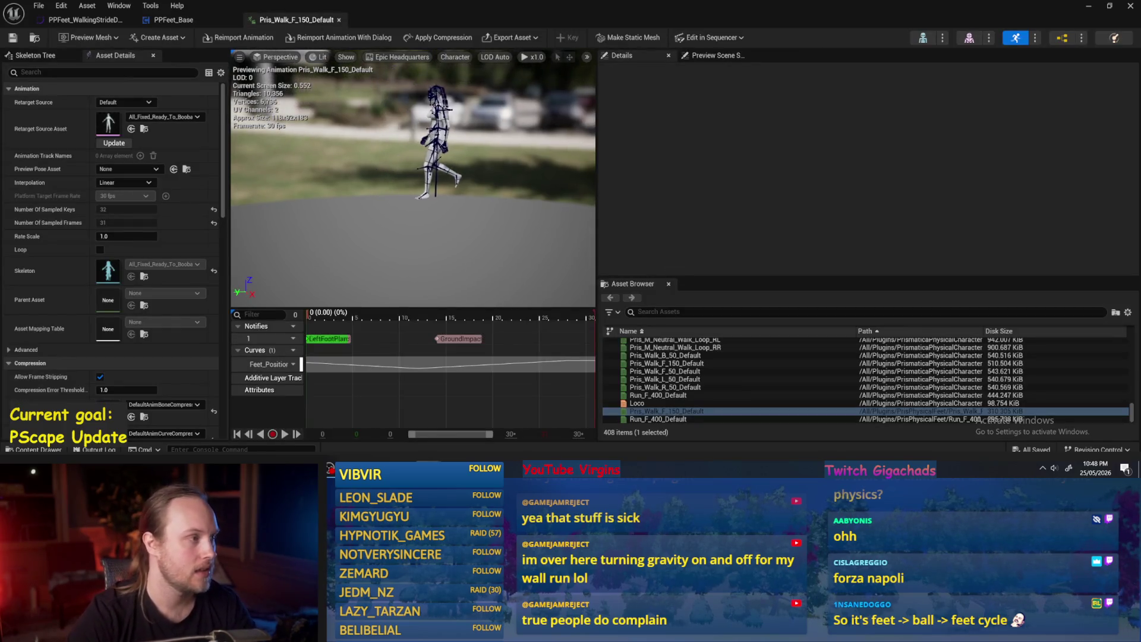
{"action": "key", "text": "space"}
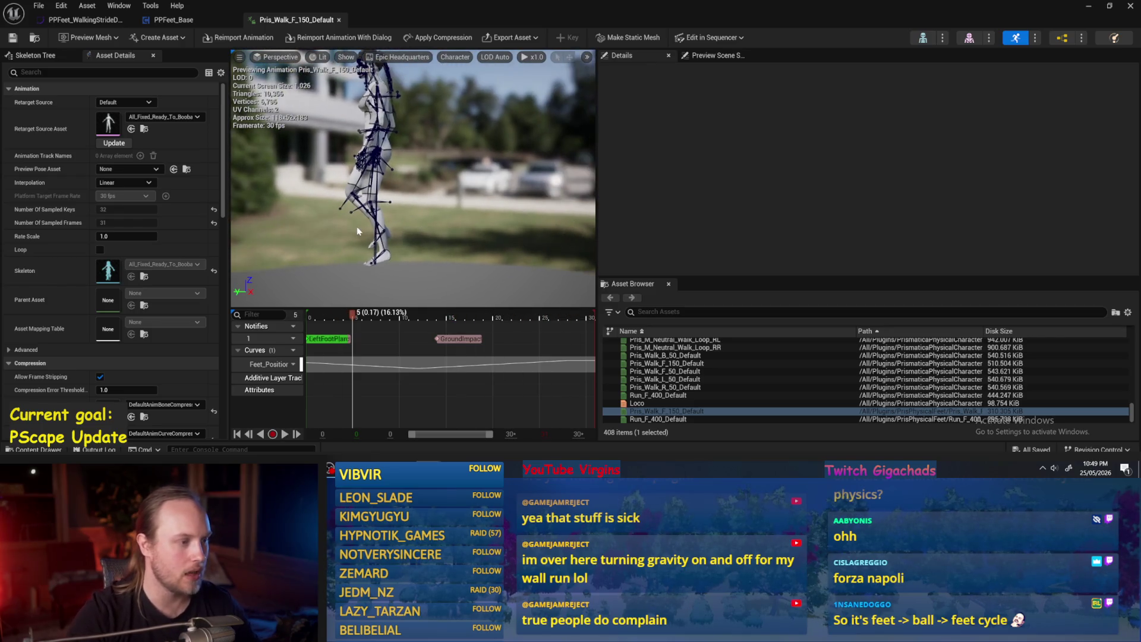
{"action": "left_click_drag", "start_coordinate": [359, 232], "coordinate": [416, 232]}
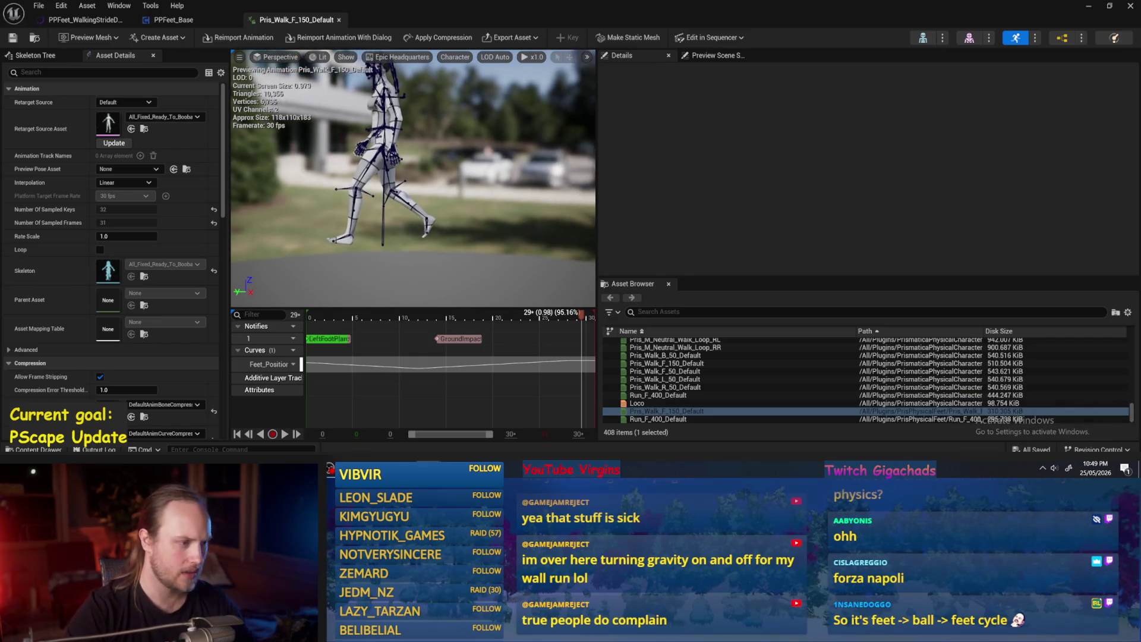
{"action": "left_click", "coordinate": [307, 323]}
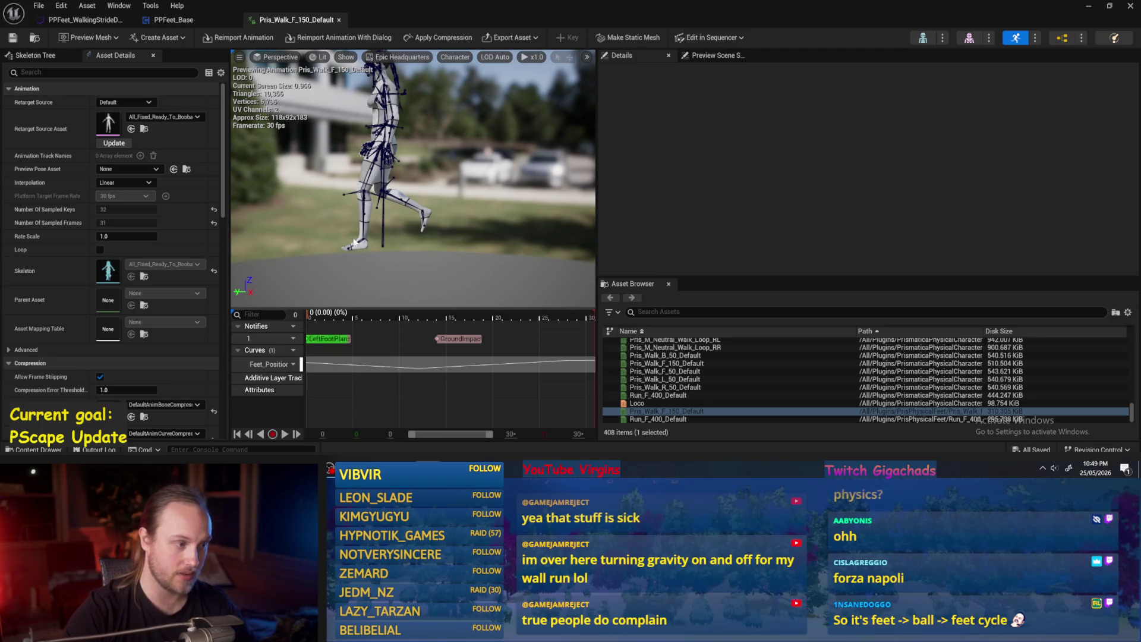
{"action": "mouse_move", "coordinate": [318, 318]}
{"action": "left_mouse_down"}
{"action": "mouse_move", "coordinate": [523, 315]}
{"action": "mouse_move", "coordinate": [312, 316]}
{"action": "mouse_move", "coordinate": [443, 318]}
{"action": "mouse_move", "coordinate": [320, 319]}
{"action": "mouse_move", "coordinate": [397, 320]}
{"action": "left_mouse_up"}
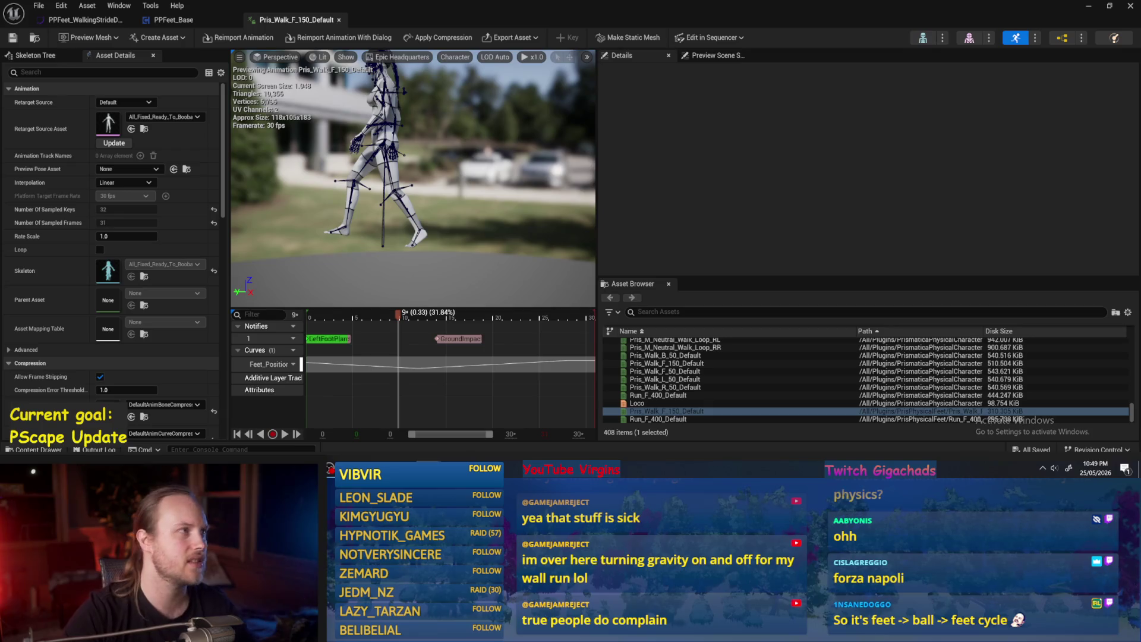
Step: Put away the animation editor and start a new play session of PPFeet_TestLevel
{"action": "left_click", "coordinate": [1088, 6]}
{"action": "left_click", "coordinate": [304, 38]}
{"action": "left_click", "coordinate": [304, 38]}
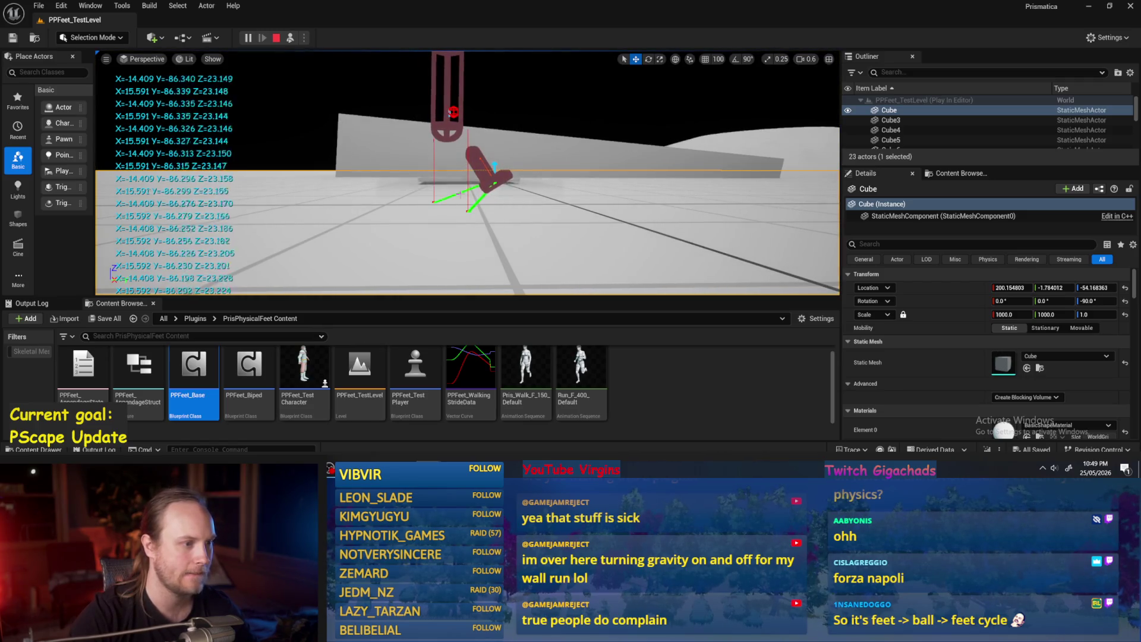
Step: End the PPFeet_TestLevel play session with Escape
{"action": "key", "text": "Escape"}
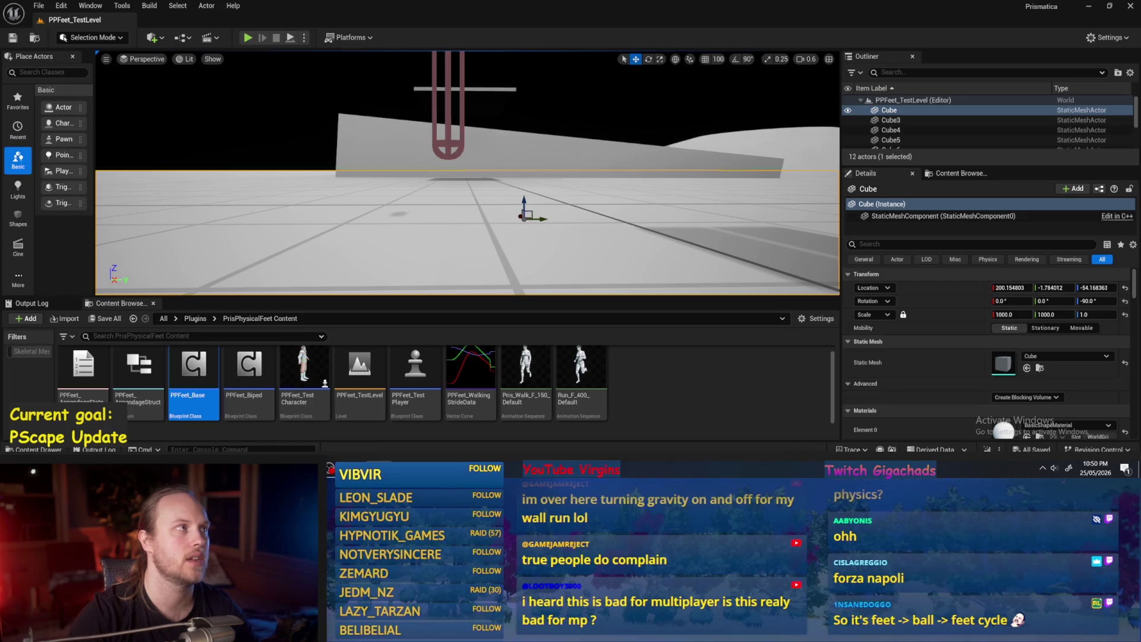
Step: Fly the viewport camera forward and to the left, then deselect the cube
{"action": "key", "text": "w"}
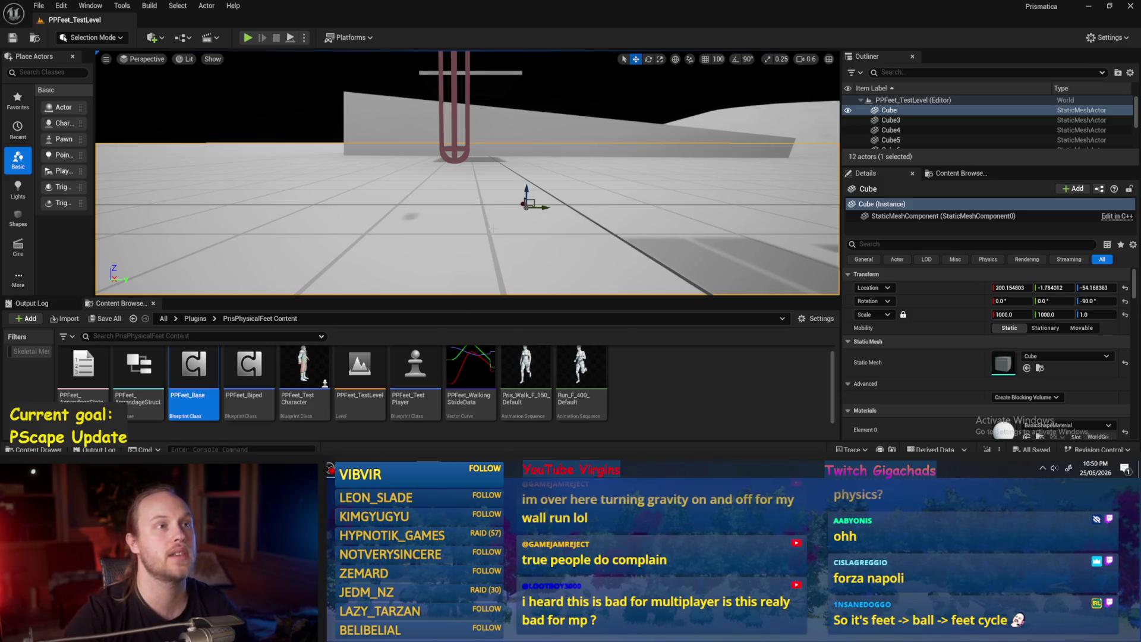
{"action": "key", "text": "a"}
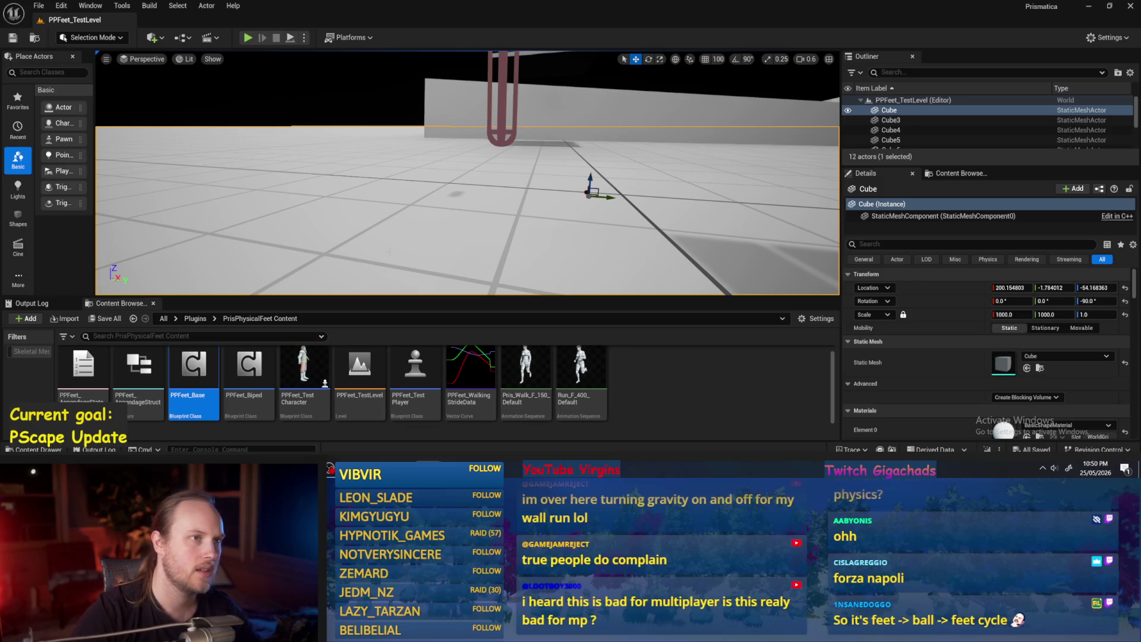
{"action": "key", "text": "Escape"}
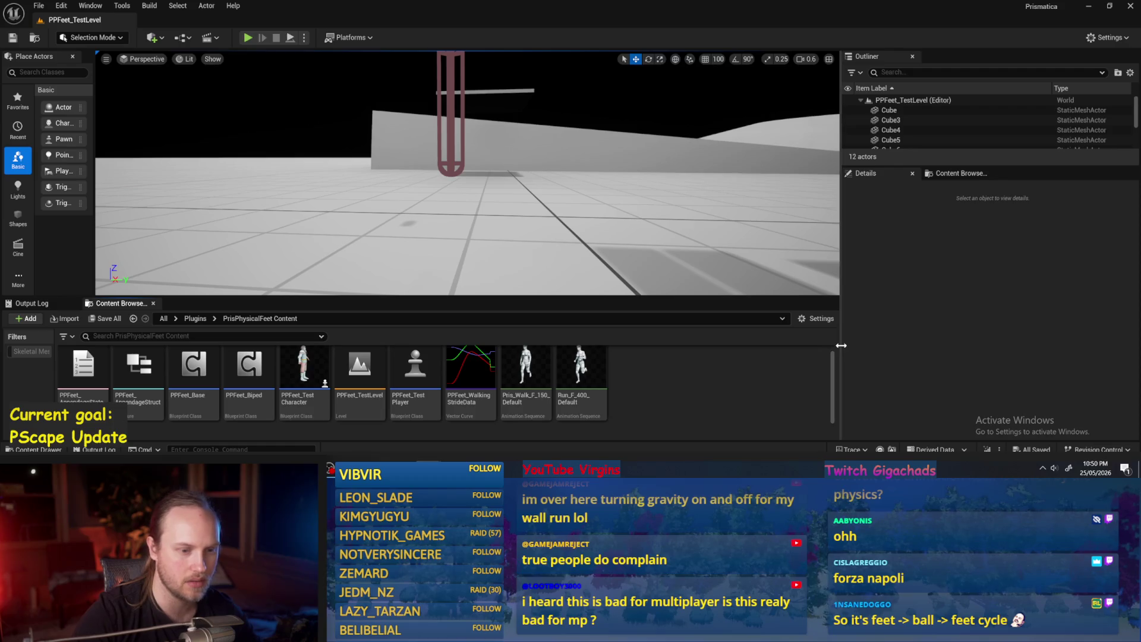
Step: Widen the level viewport, make the content browser taller, and browse the File menu without choosing anything
{"action": "left_click_drag", "start_coordinate": [840, 346], "coordinate": [854, 346]}
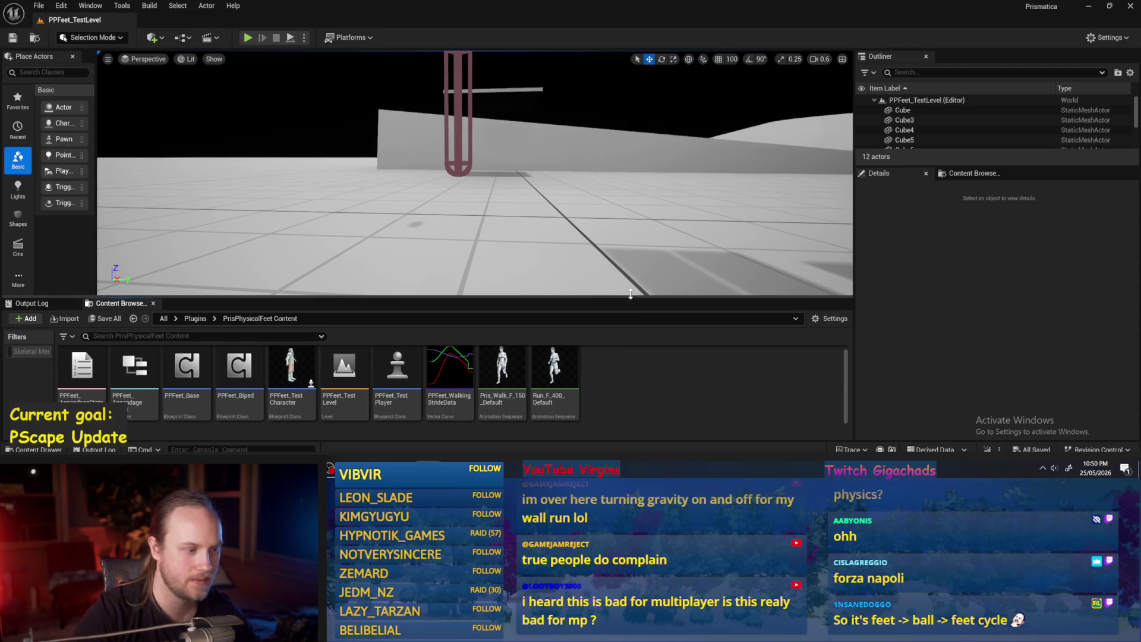
{"action": "left_click_drag", "start_coordinate": [626, 295], "coordinate": [627, 277]}
{"action": "left_click", "coordinate": [39, 5]}
{"action": "left_click", "coordinate": [65, 155]}
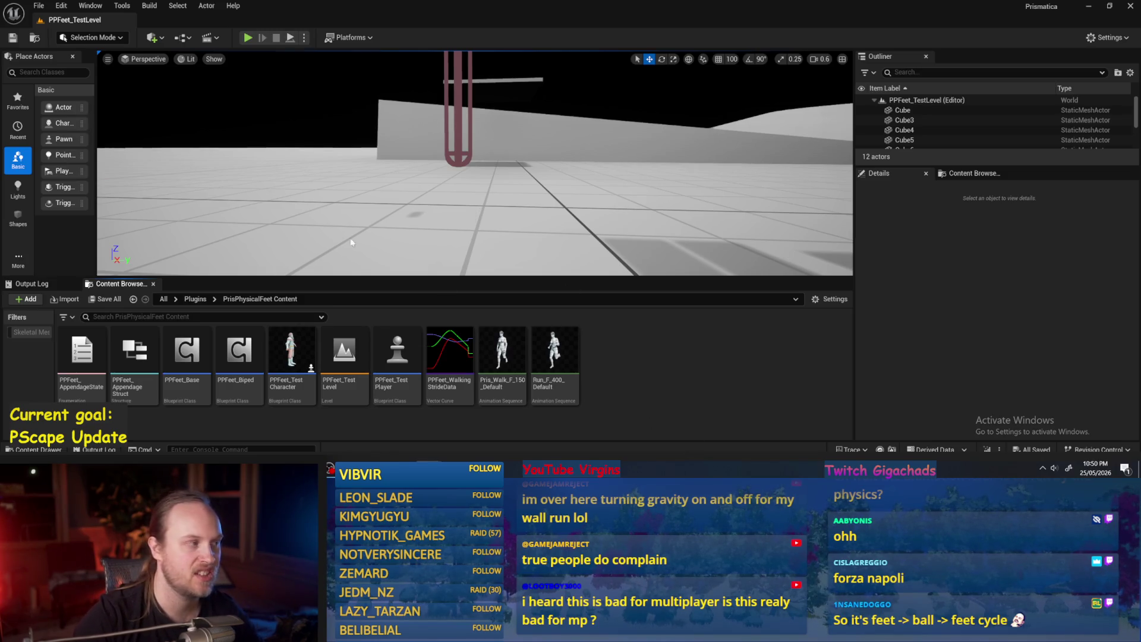
{"action": "left_click", "coordinate": [39, 6]}
{"action": "left_click", "coordinate": [442, 198]}
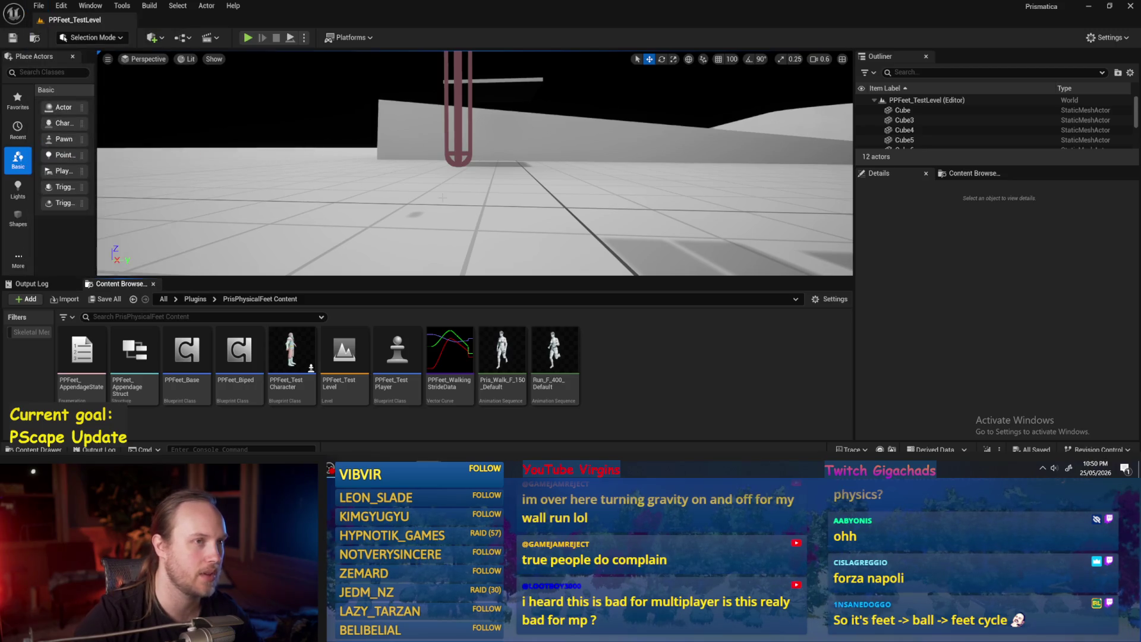
Step: Pull the camera back, then fly in toward the pink capsule
{"action": "key", "text": "s"}
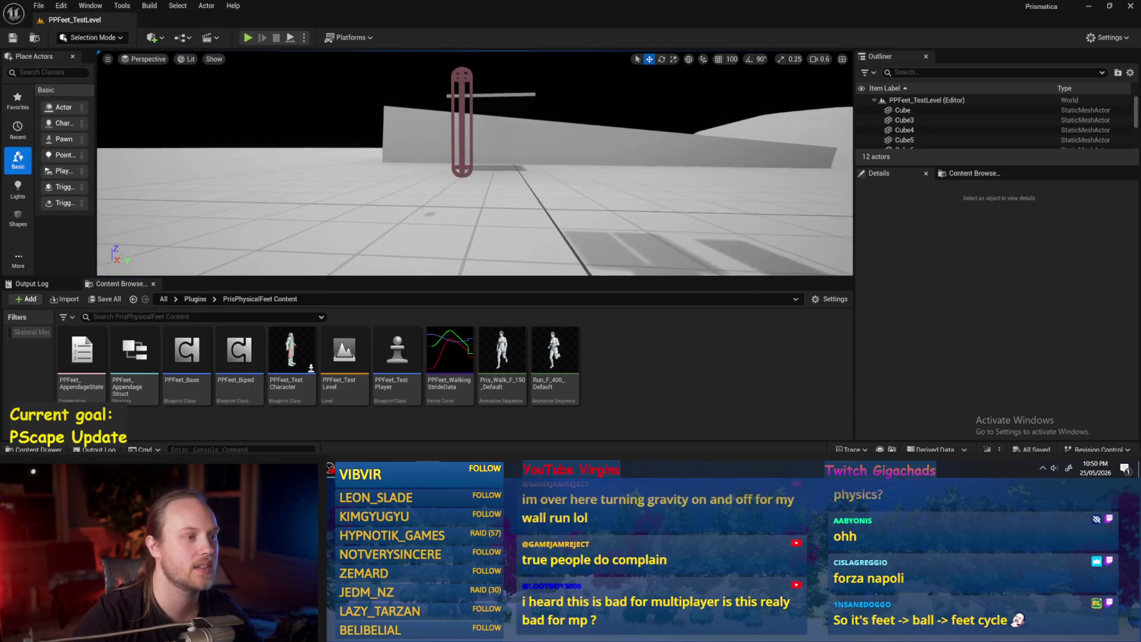
{"action": "key", "text": "w"}
{"action": "scroll", "coordinate": [475, 163], "scroll_direction": "up", "scroll_amount": 2}
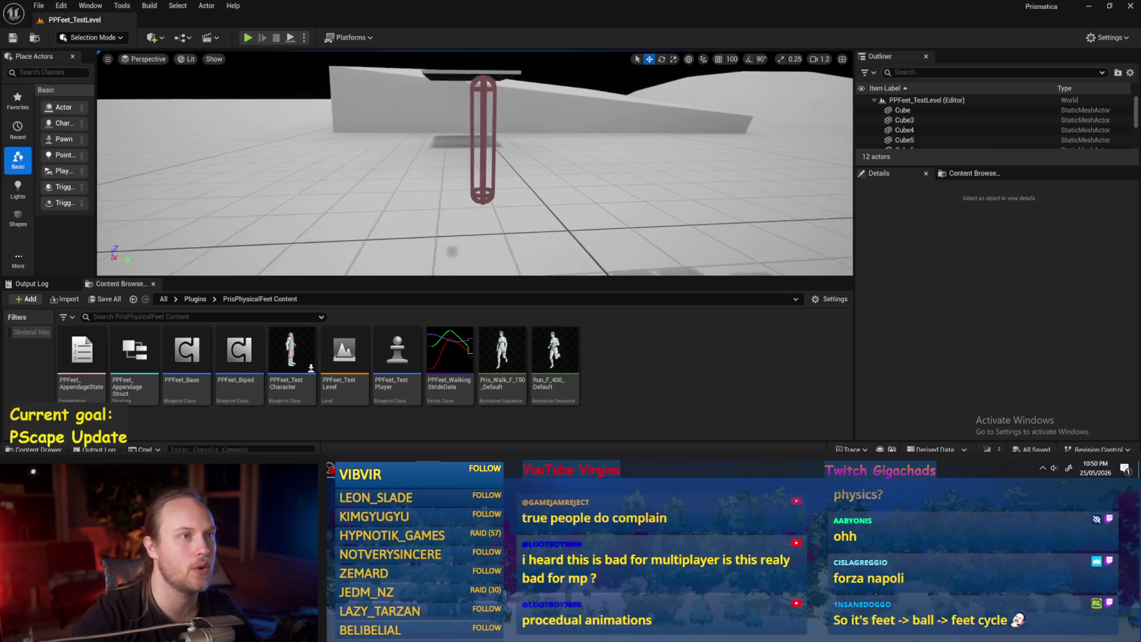
{"action": "left_click", "coordinate": [247, 37]}
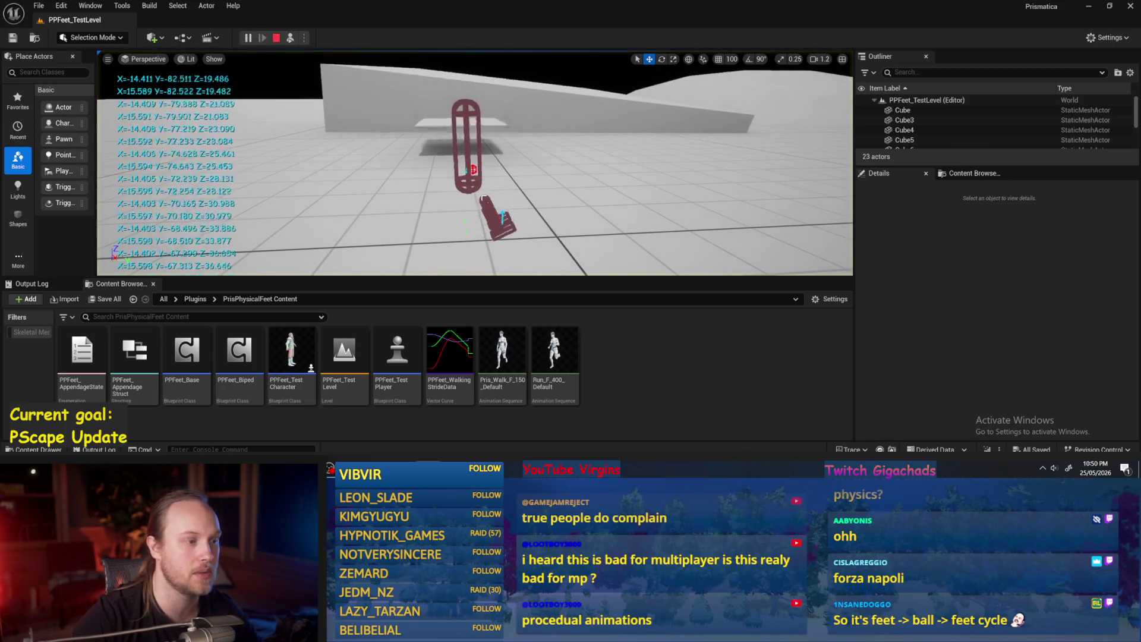
{"action": "key", "text": "F8"}
{"action": "left_click", "coordinate": [494, 126]}
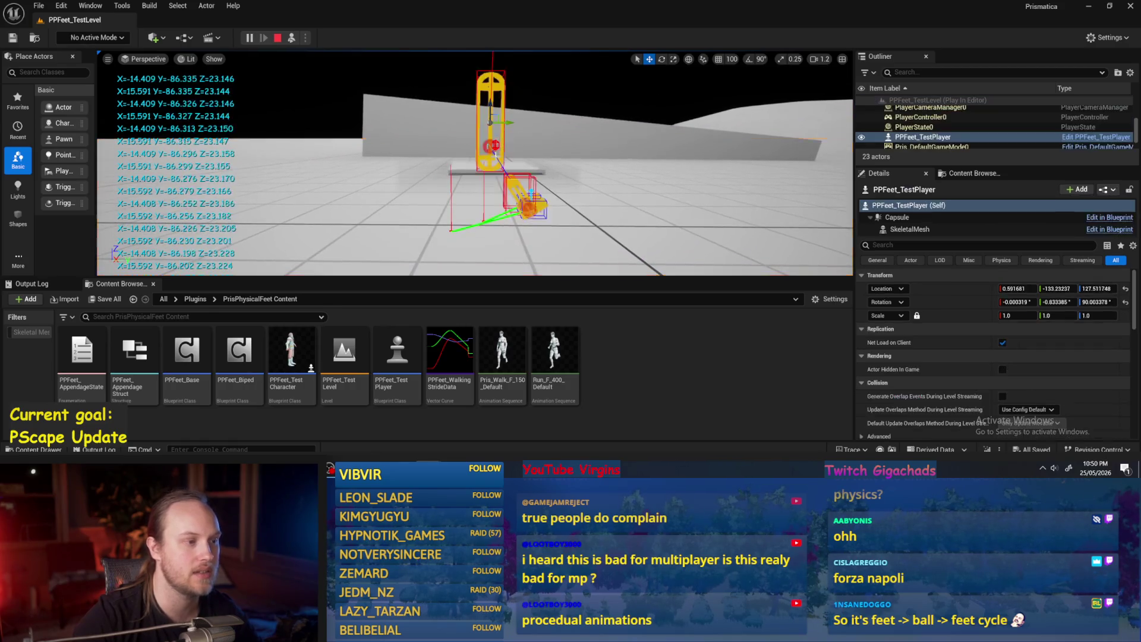
{"action": "mouse_move", "coordinate": [496, 124]}
{"action": "left_mouse_down"}
{"action": "mouse_move", "coordinate": [395, 137]}
{"action": "mouse_move", "coordinate": [385, 100]}
{"action": "left_mouse_up"}
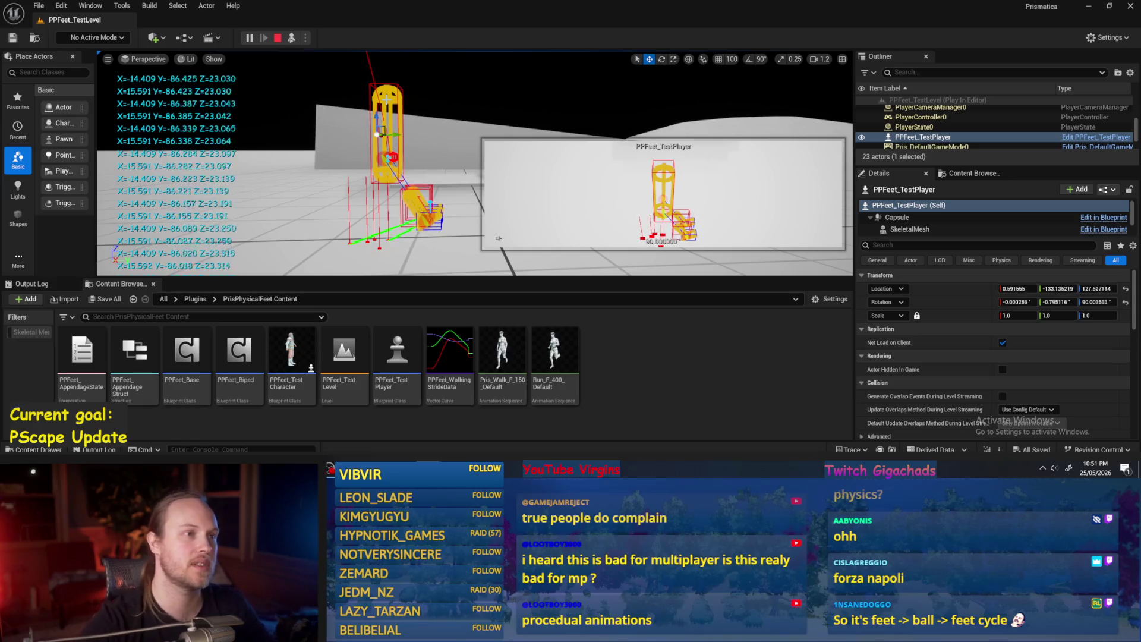
{"action": "left_click", "coordinate": [363, 230]}
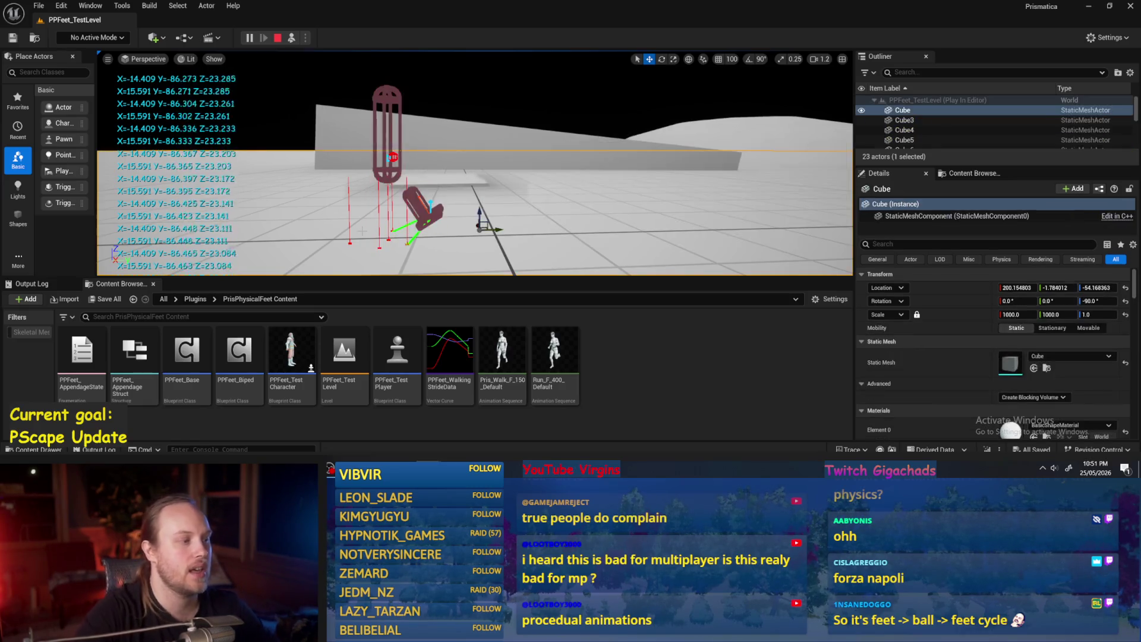
{"action": "left_click", "coordinate": [392, 156]}
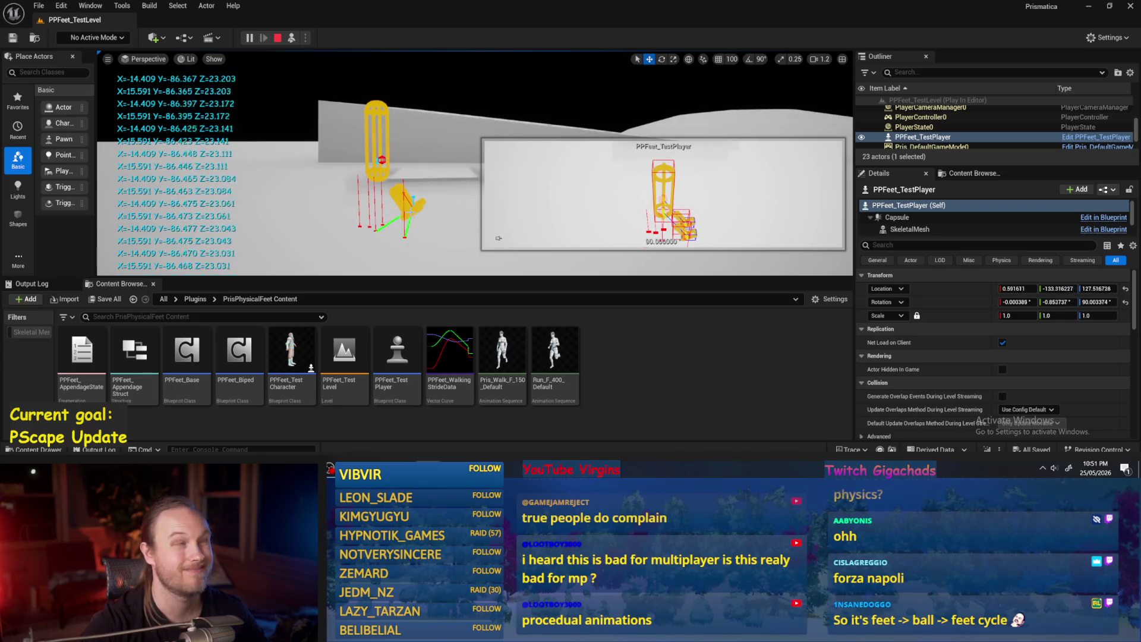
{"action": "key", "text": "f"}
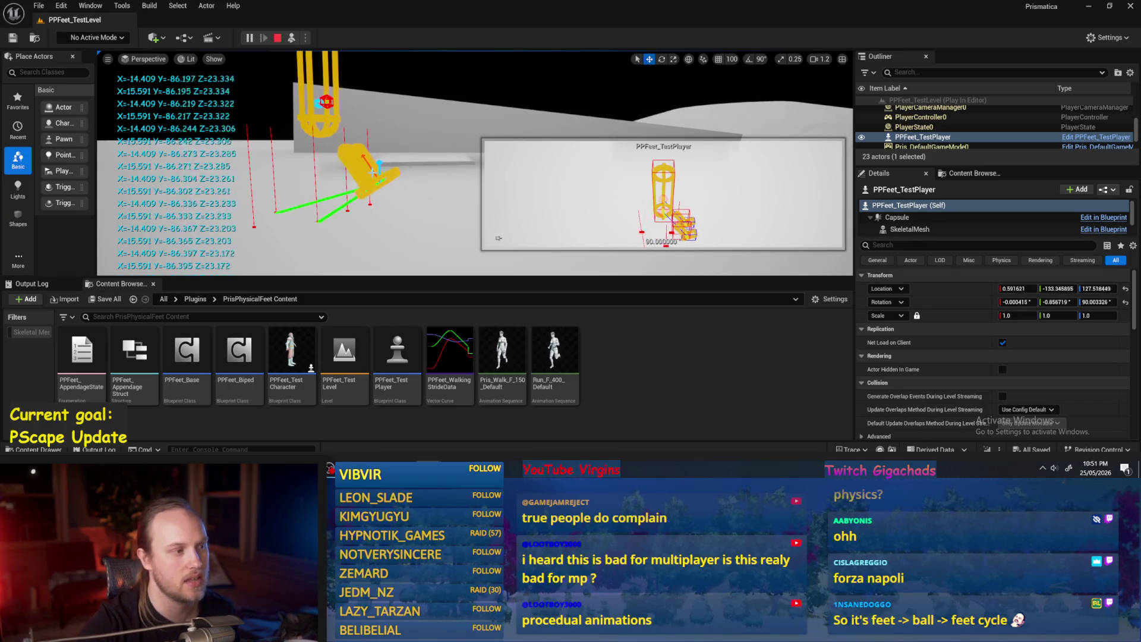
{"action": "left_click", "coordinate": [435, 192]}
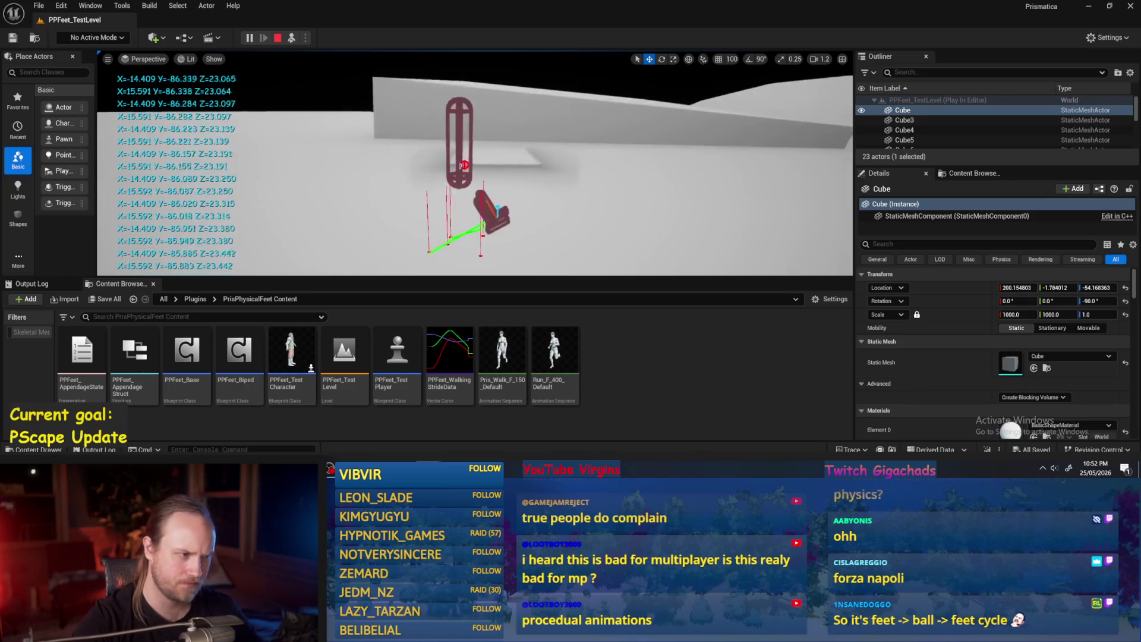
Step: Check the File menu's save options without saving, then stop the Play-In-Editor session
{"action": "left_click", "coordinate": [39, 6]}
{"action": "left_click", "coordinate": [69, 148]}
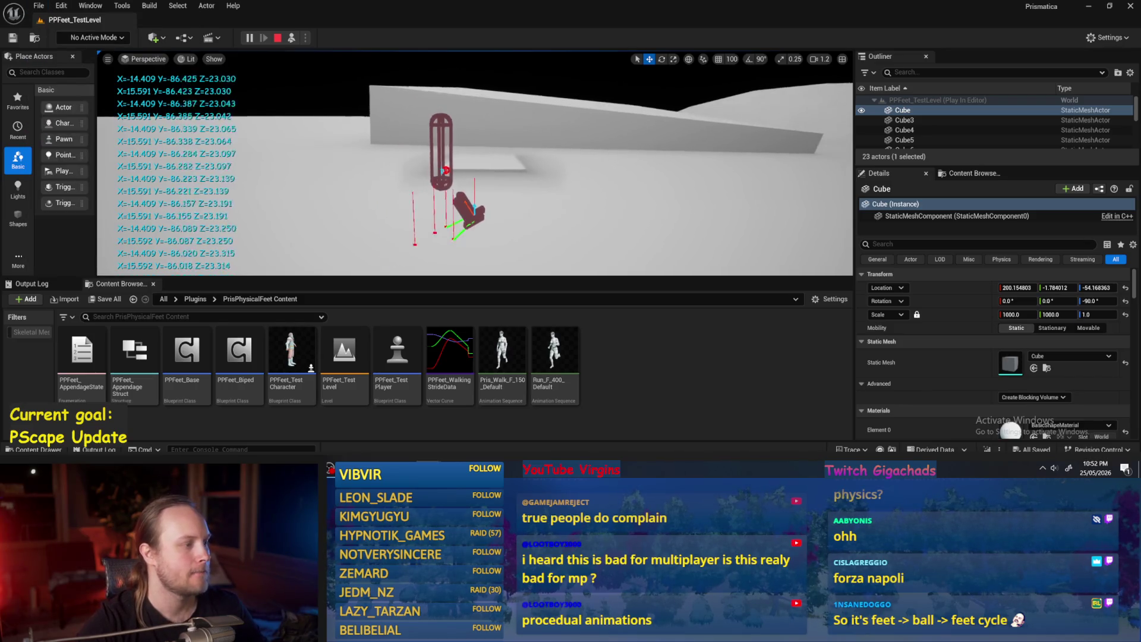
{"action": "key", "text": "Escape"}
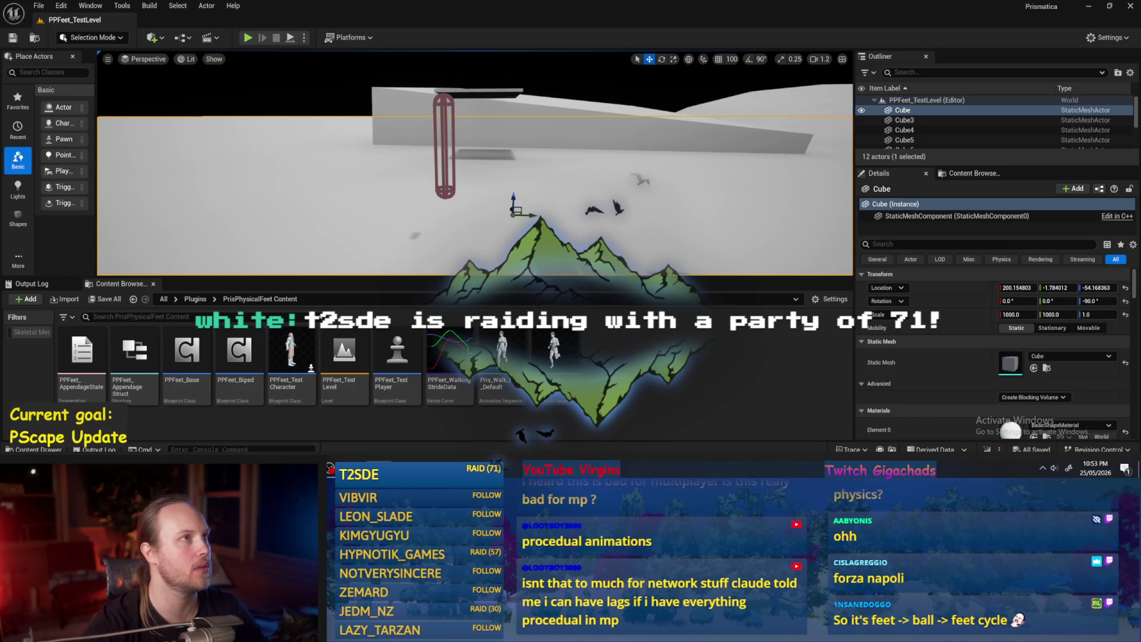
Step: Fly the view back from the capsule and then in toward it again
{"action": "key", "text": "s"}
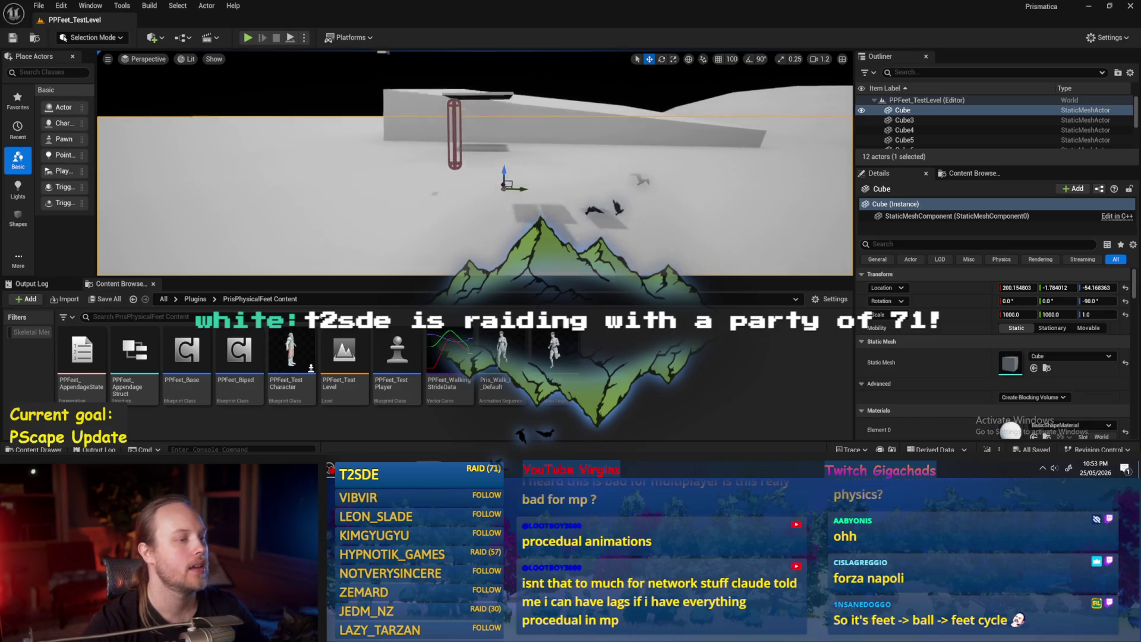
{"action": "key", "text": "w"}
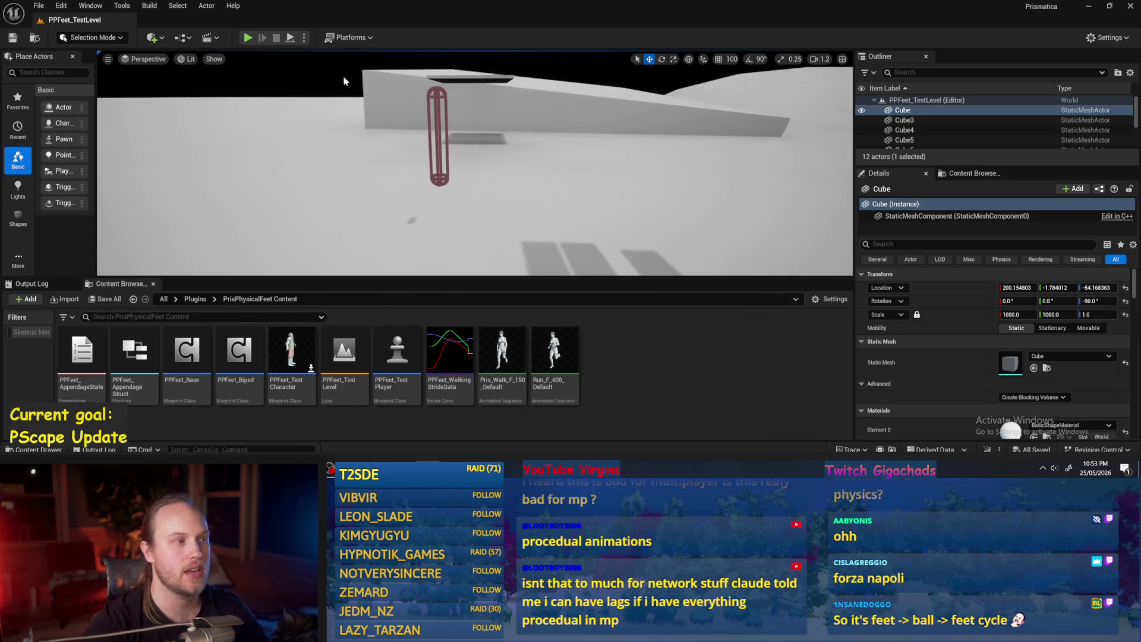
{"action": "key", "text": "Escape"}
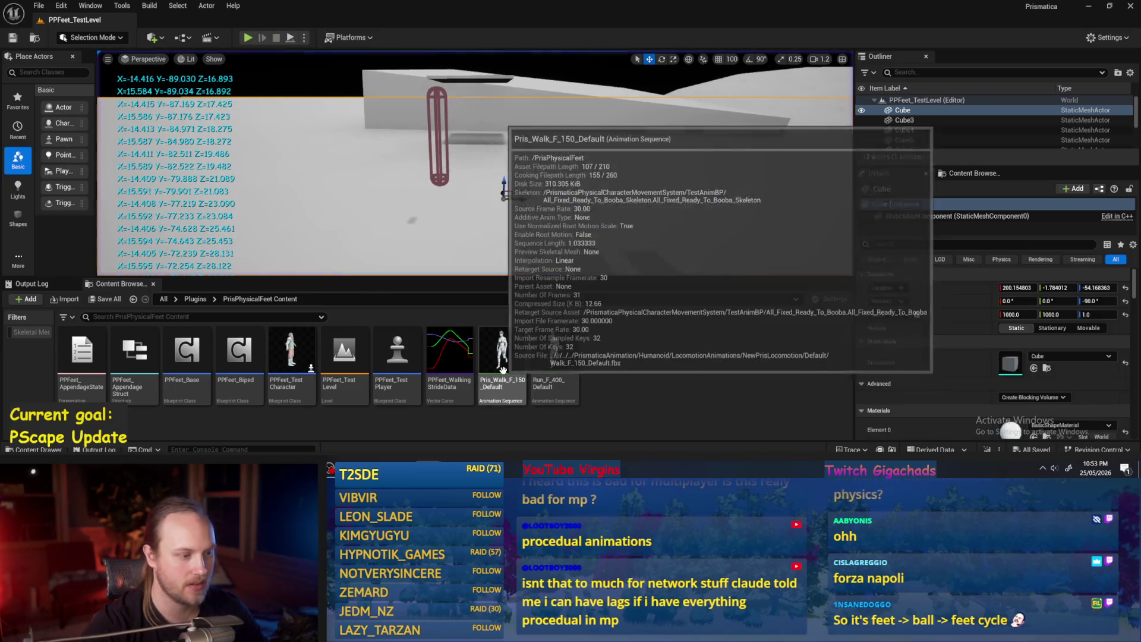
Step: Drop Run_F_400_Default into the level, focus on it, and run a brief play test
{"action": "left_click", "coordinate": [554, 357]}
{"action": "left_click_drag", "start_coordinate": [549, 303], "coordinate": [554, 204]}
{"action": "key", "text": "f"}
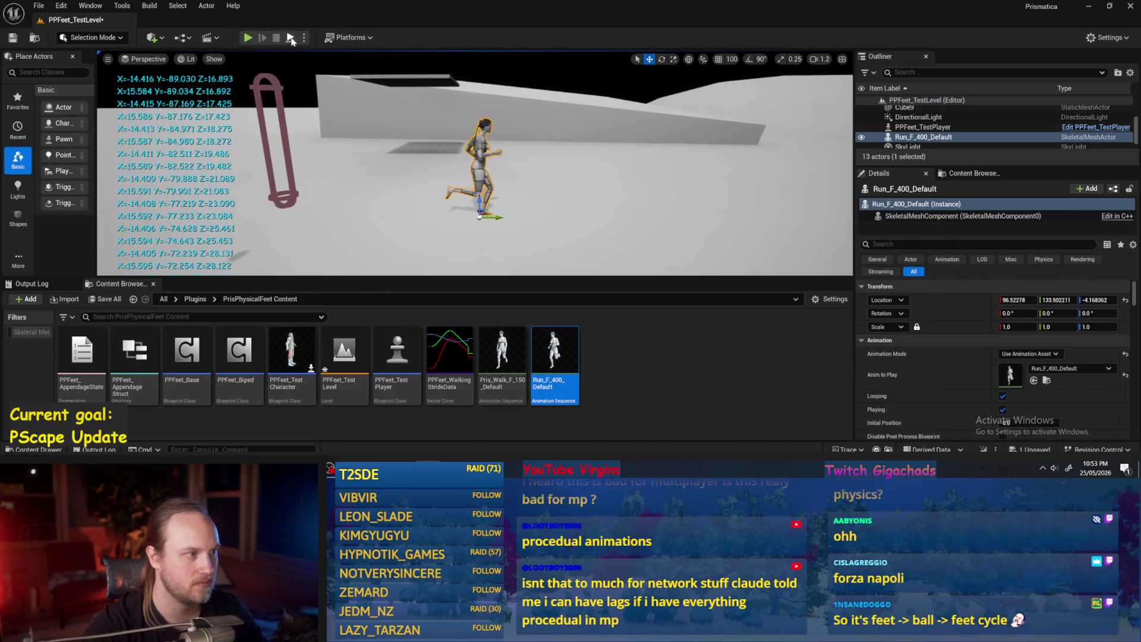
{"action": "key", "text": "alt+p"}
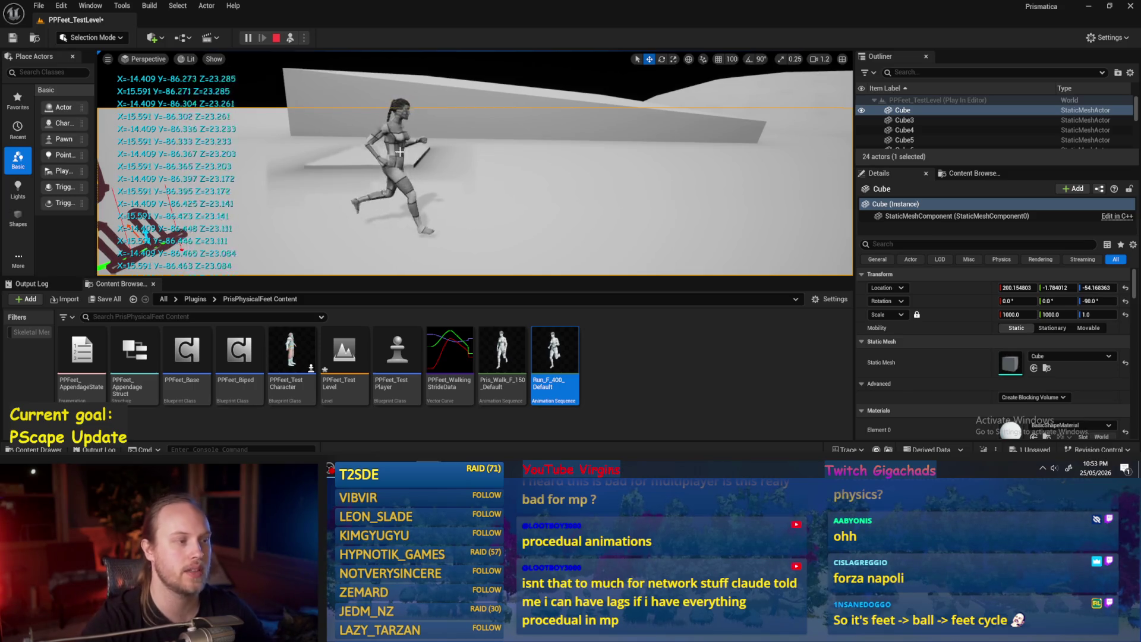
{"action": "key", "text": "Escape"}
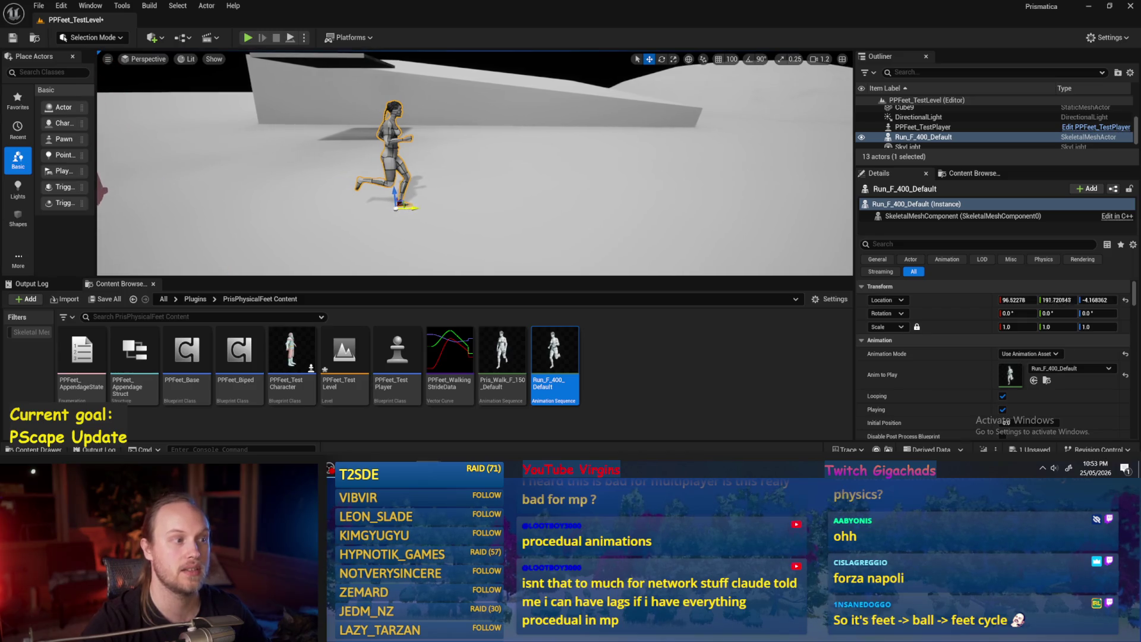
Step: Drag the runner along Y to about 80.8, then orbit the view down onto the scene
{"action": "left_click_drag", "start_coordinate": [409, 208], "coordinate": [414, 210]}
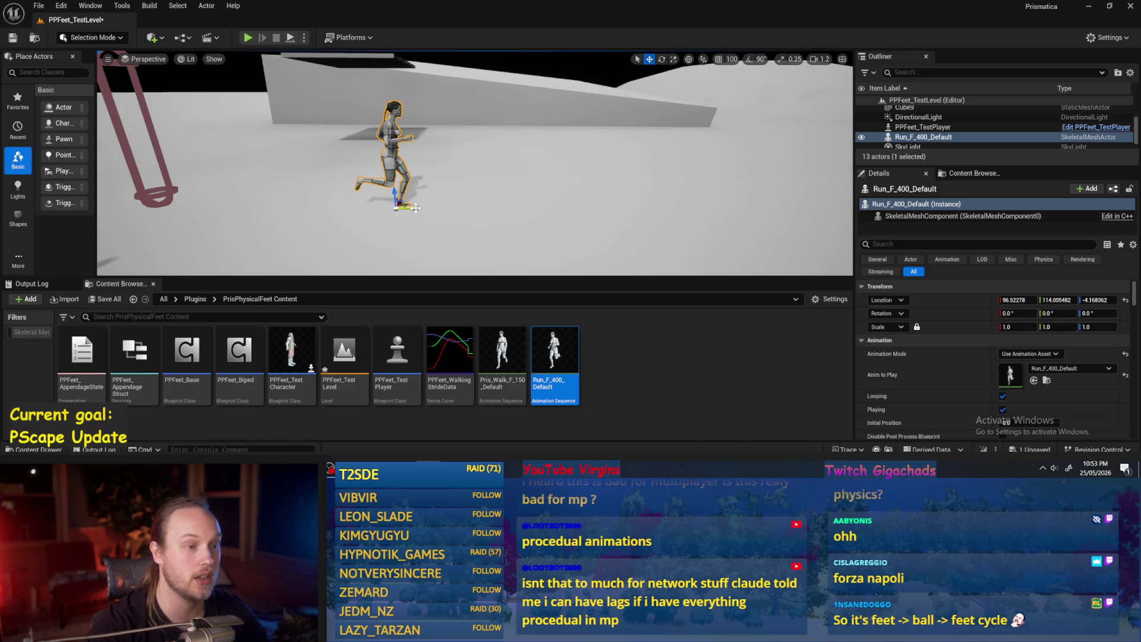
{"action": "mouse_move", "coordinate": [415, 208]}
{"action": "left_mouse_down"}
{"action": "mouse_move", "coordinate": [601, 186]}
{"action": "mouse_move", "coordinate": [417, 208]}
{"action": "mouse_move", "coordinate": [563, 209]}
{"action": "left_mouse_up"}
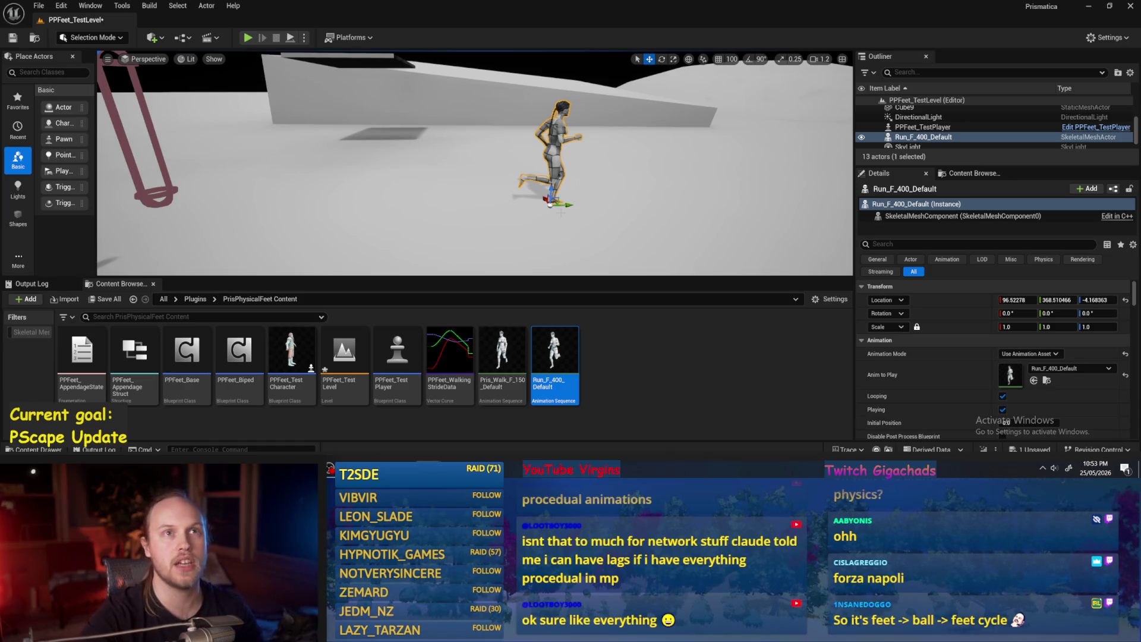
{"action": "mouse_move", "coordinate": [543, 201]}
{"action": "left_mouse_down"}
{"action": "mouse_move", "coordinate": [552, 190]}
{"action": "mouse_move", "coordinate": [503, 237]}
{"action": "left_mouse_up"}
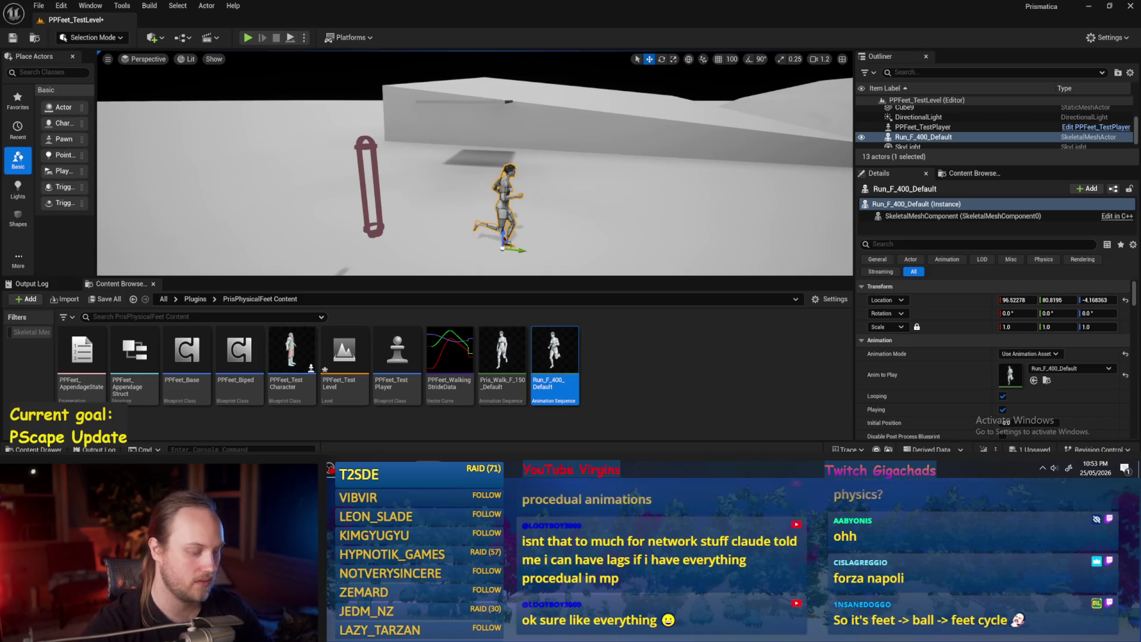
{"action": "left_click_drag", "start_coordinate": [475, 178], "coordinate": [517, 196]}
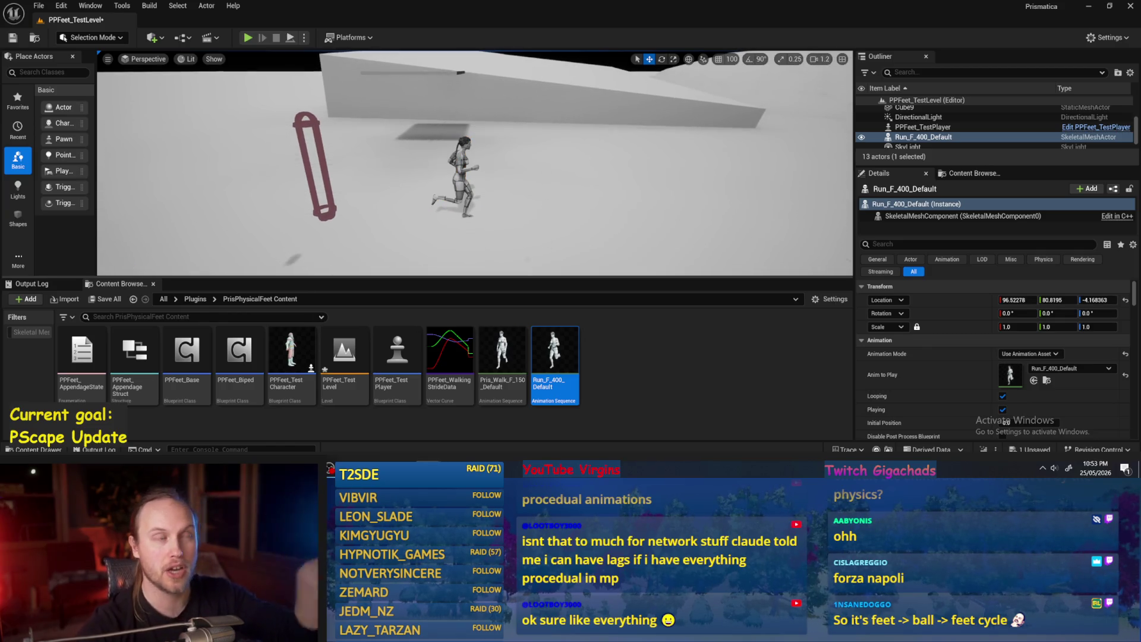
{"action": "mouse_move", "coordinate": [475, 179]}
{"action": "left_mouse_down"}
{"action": "mouse_move", "coordinate": [475, 205]}
{"action": "mouse_move", "coordinate": [478, 158]}
{"action": "left_mouse_up"}
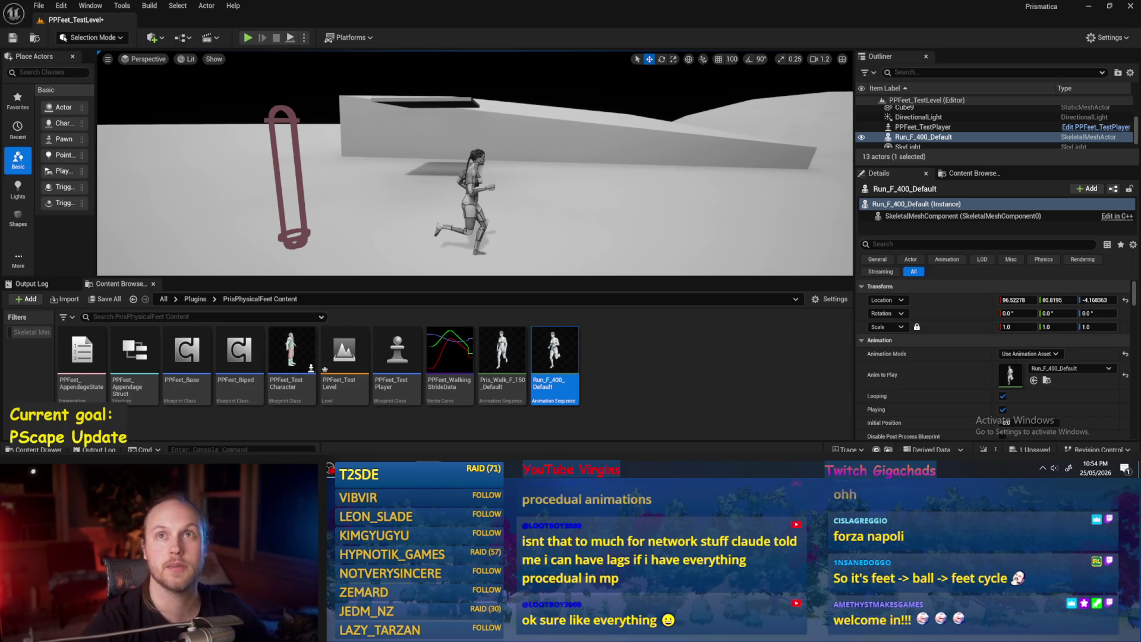
Step: Make the 3D view taller, reframe it on the pillar and runner, and select the runner
{"action": "left_click", "coordinate": [673, 377]}
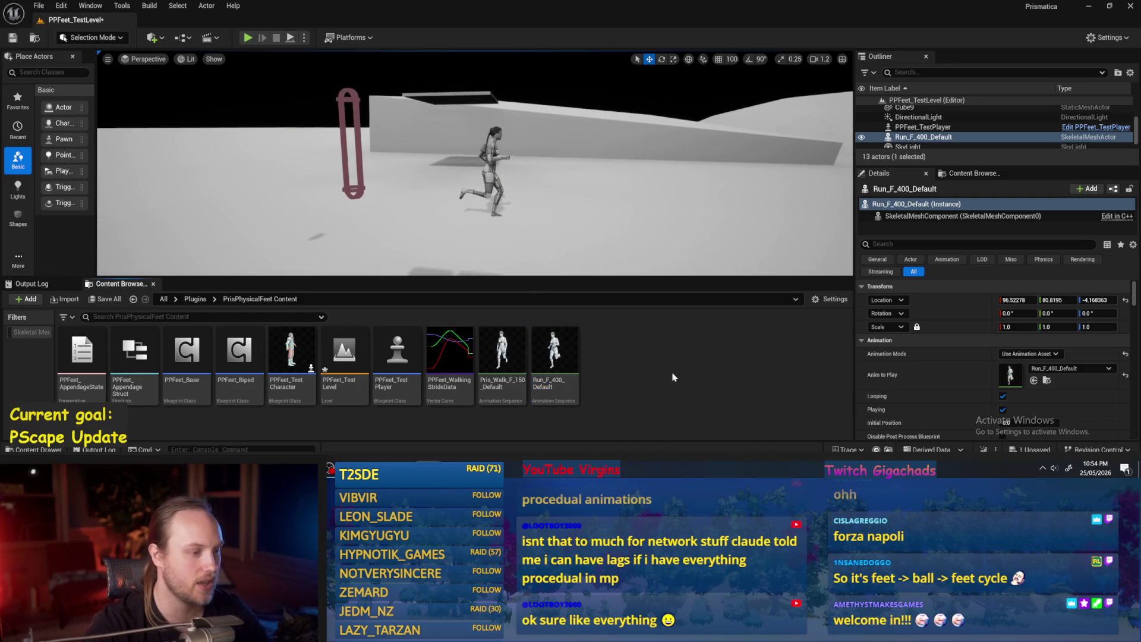
{"action": "left_click_drag", "start_coordinate": [466, 284], "coordinate": [469, 293]}
{"action": "left_click_drag", "start_coordinate": [542, 233], "coordinate": [577, 209]}
{"action": "left_click", "coordinate": [550, 196]}
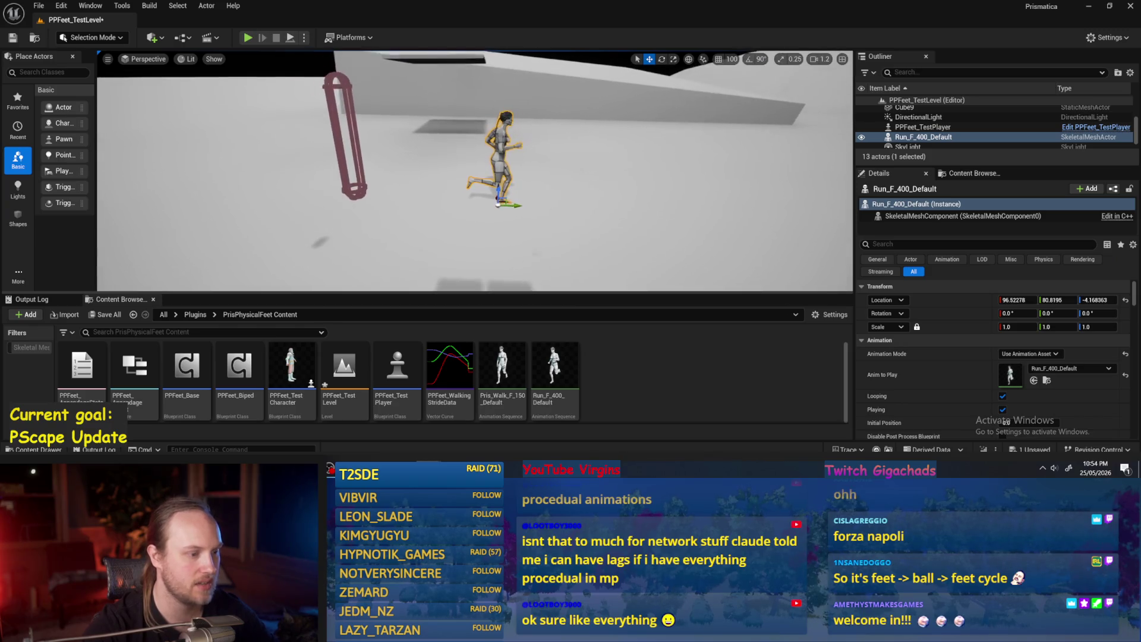
Step: Place Pris_Walk_F_150_Default beside the capsule cage, frame it, and run a quick play test
{"action": "mouse_move", "coordinate": [520, 386]}
{"action": "left_mouse_down"}
{"action": "mouse_move", "coordinate": [511, 142]}
{"action": "mouse_move", "coordinate": [394, 202]}
{"action": "left_mouse_up"}
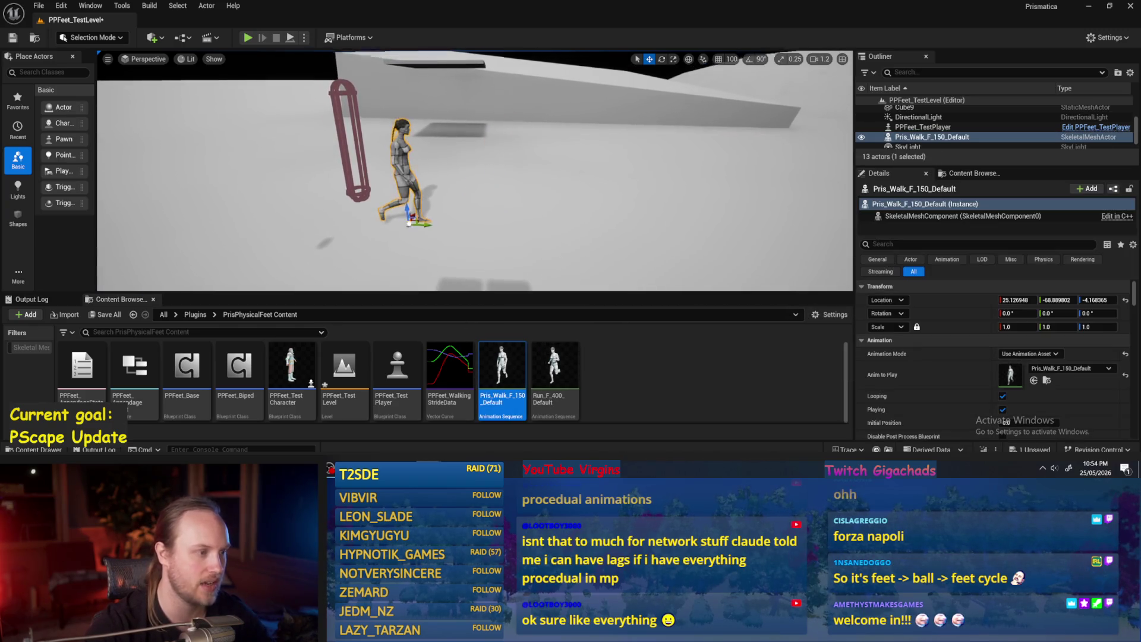
{"action": "mouse_move", "coordinate": [475, 179]}
{"action": "left_mouse_down"}
{"action": "mouse_move", "coordinate": [484, 173]}
{"action": "mouse_move", "coordinate": [443, 213]}
{"action": "mouse_move", "coordinate": [629, 414]}
{"action": "left_mouse_up"}
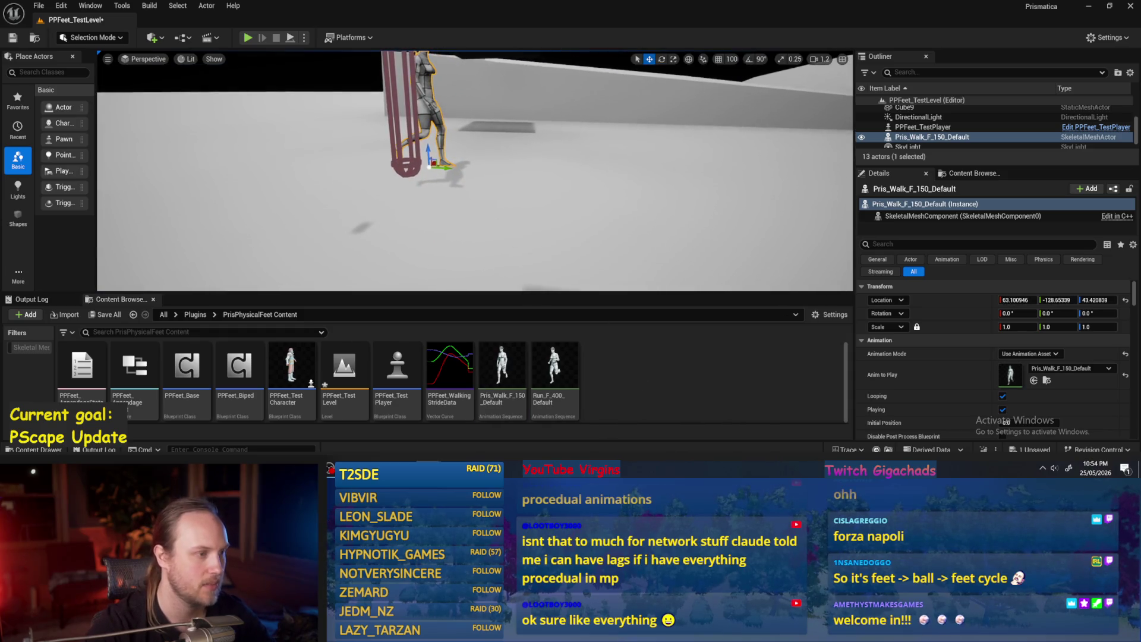
{"action": "left_click_drag", "start_coordinate": [475, 172], "coordinate": [451, 178]}
{"action": "key", "text": "alt+p"}
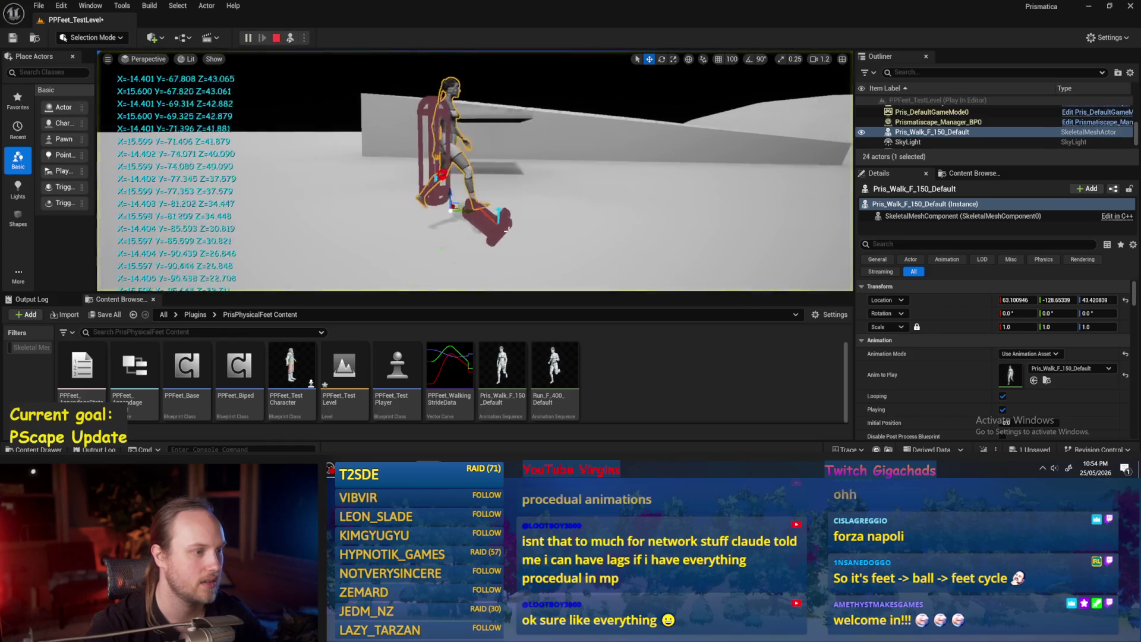
{"action": "key", "text": "Escape"}
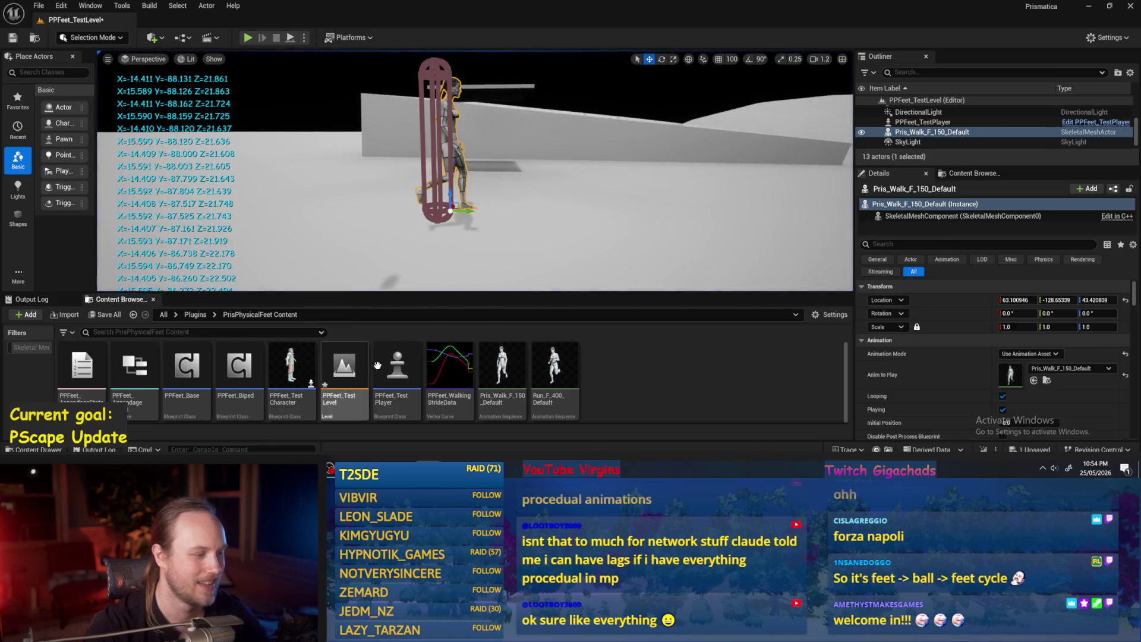
Step: Select the floor cube, then the walking character, then the floor cube again
{"action": "left_click", "coordinate": [429, 202]}
{"action": "left_click", "coordinate": [464, 125]}
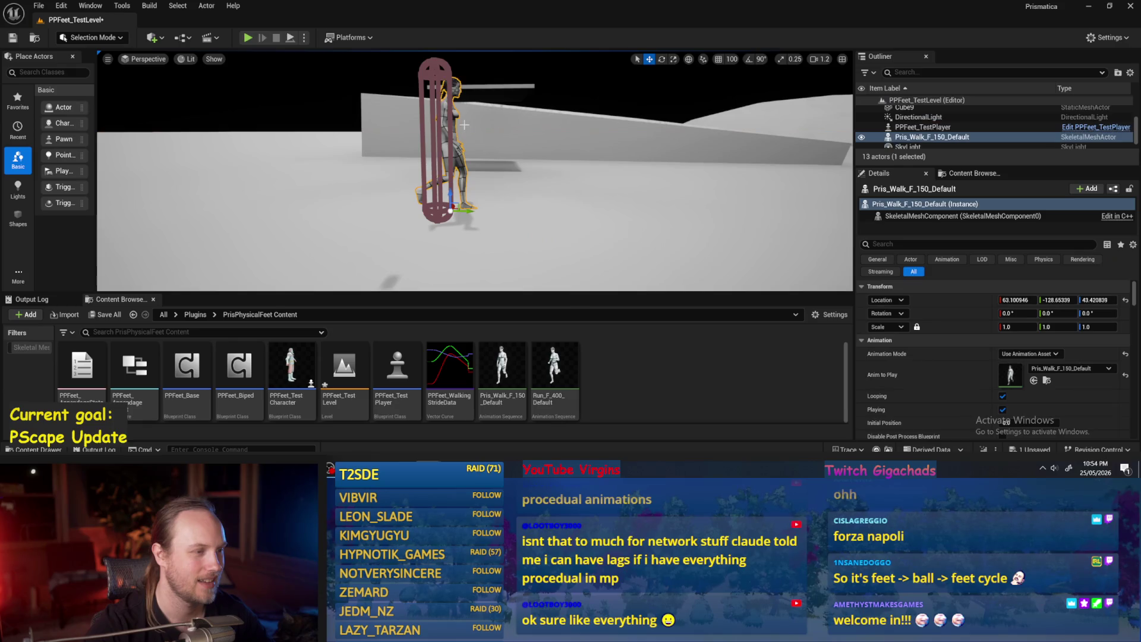
{"action": "left_click", "coordinate": [567, 235]}
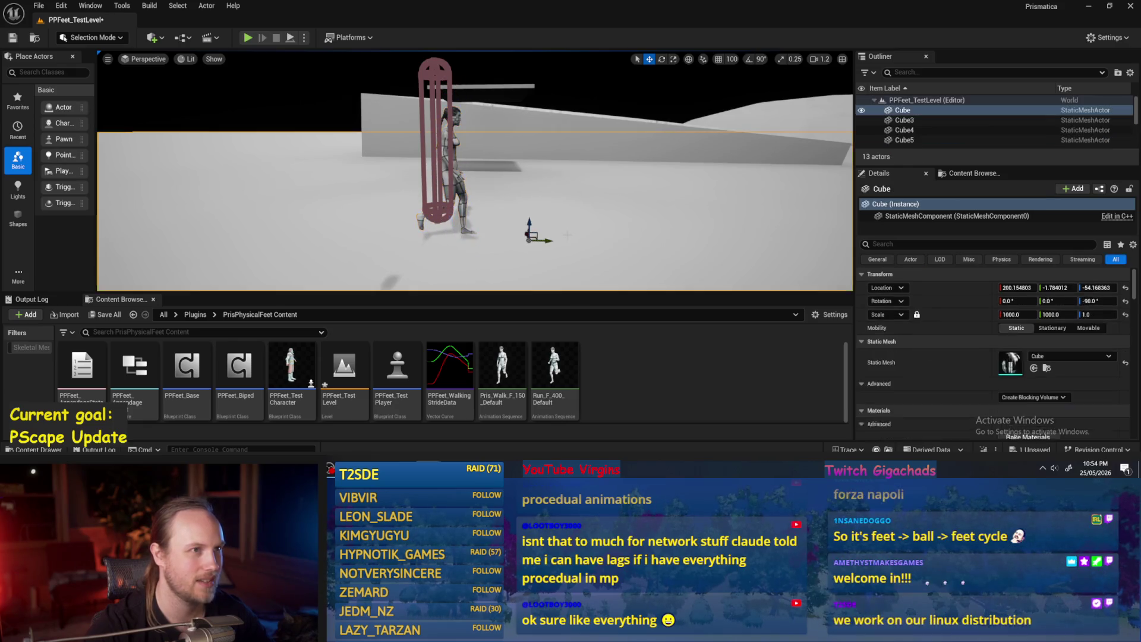
Step: Open PPCMS_TestLevel from the PrismaticaPhysicalCharacterMovementSystem content, saving PPFeet_TestLevel first, and start Play
{"action": "left_click", "coordinate": [196, 315]}
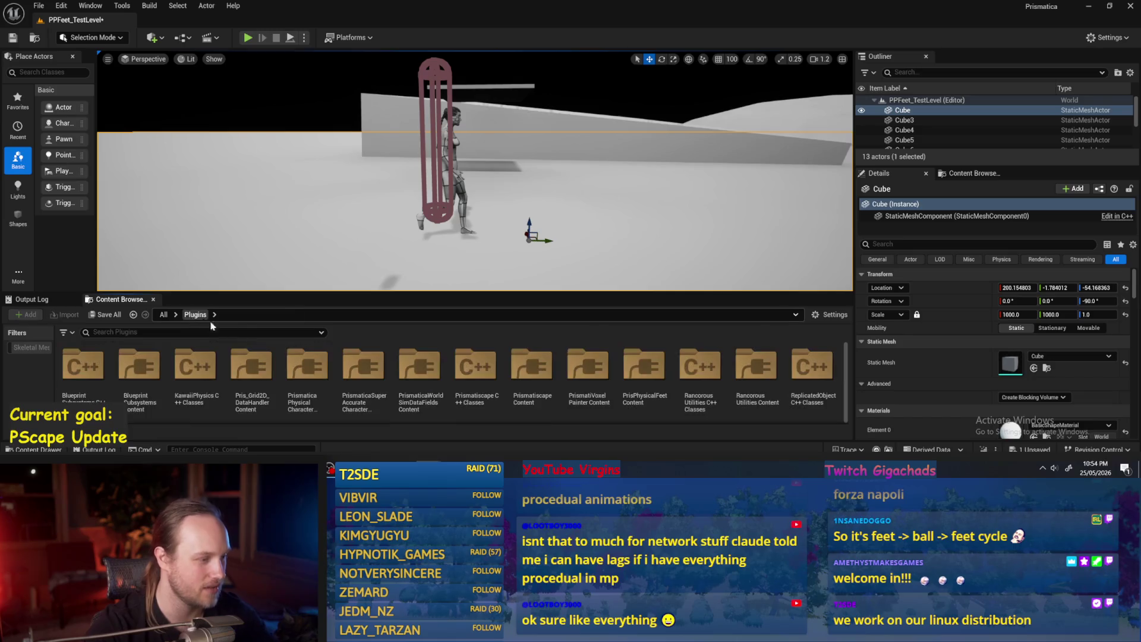
{"action": "double_click", "coordinate": [306, 371]}
{"action": "double_click", "coordinate": [291, 367]}
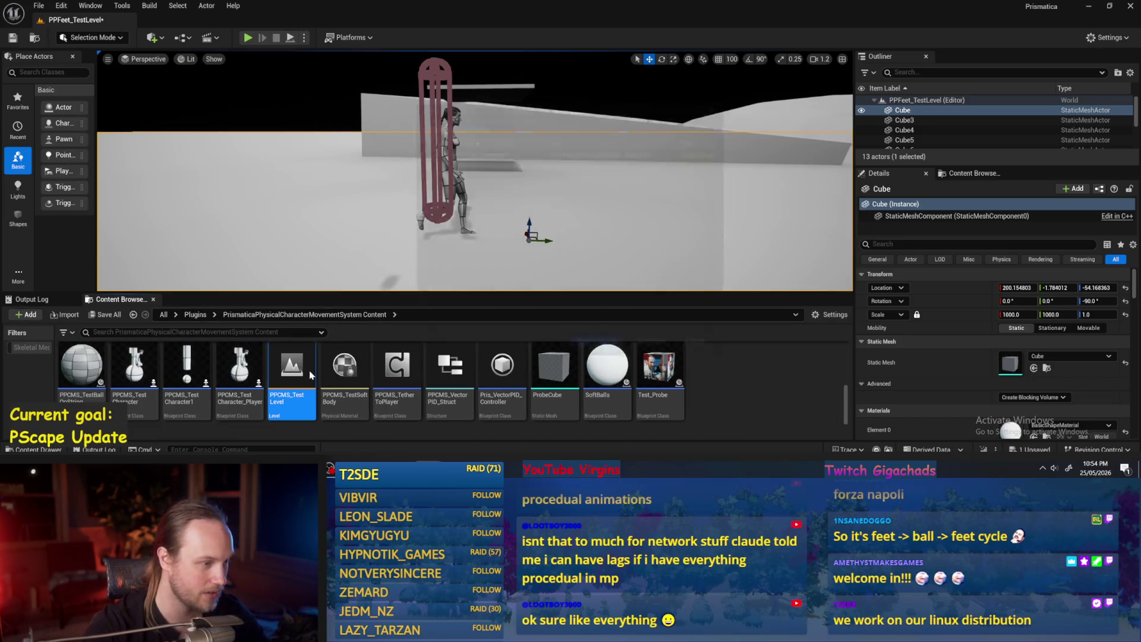
{"action": "left_click", "coordinate": [601, 345]}
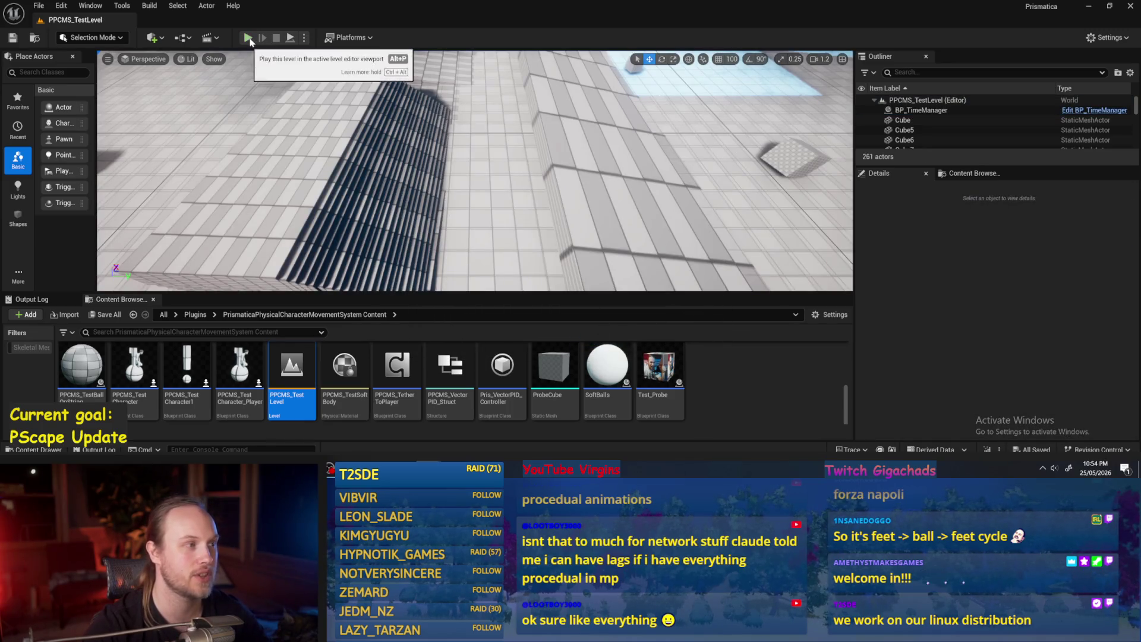
{"action": "key", "text": "alt+p"}
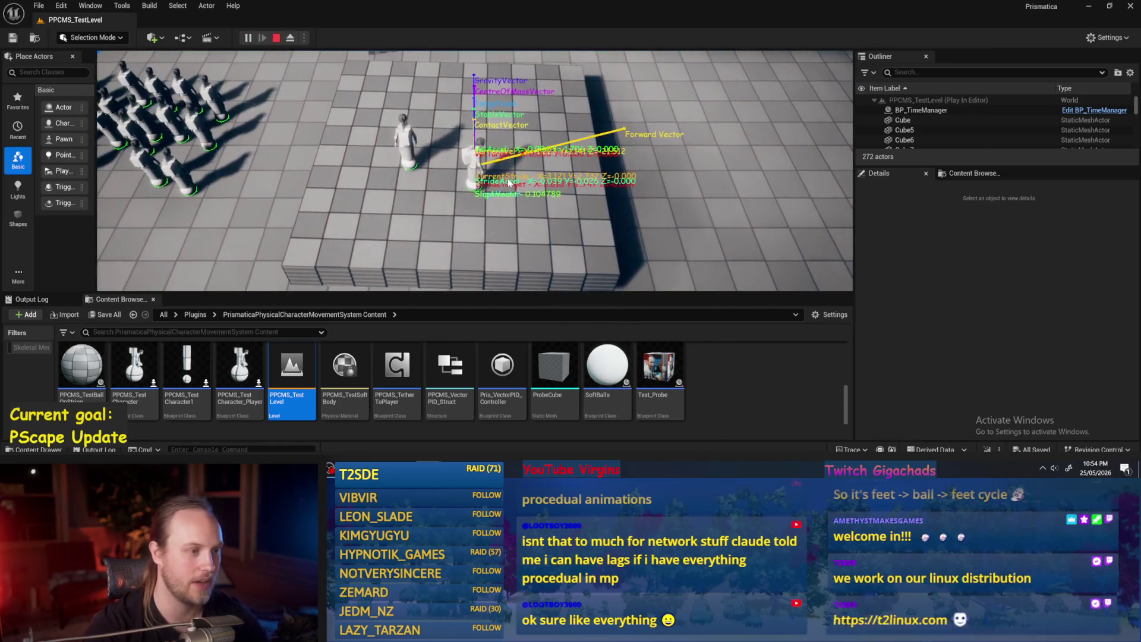
Step: Watch the PPCMS_TestLevel play session fullscreen, stop it, fly the camera back, and leave fullscreen
{"action": "key", "text": "F11"}
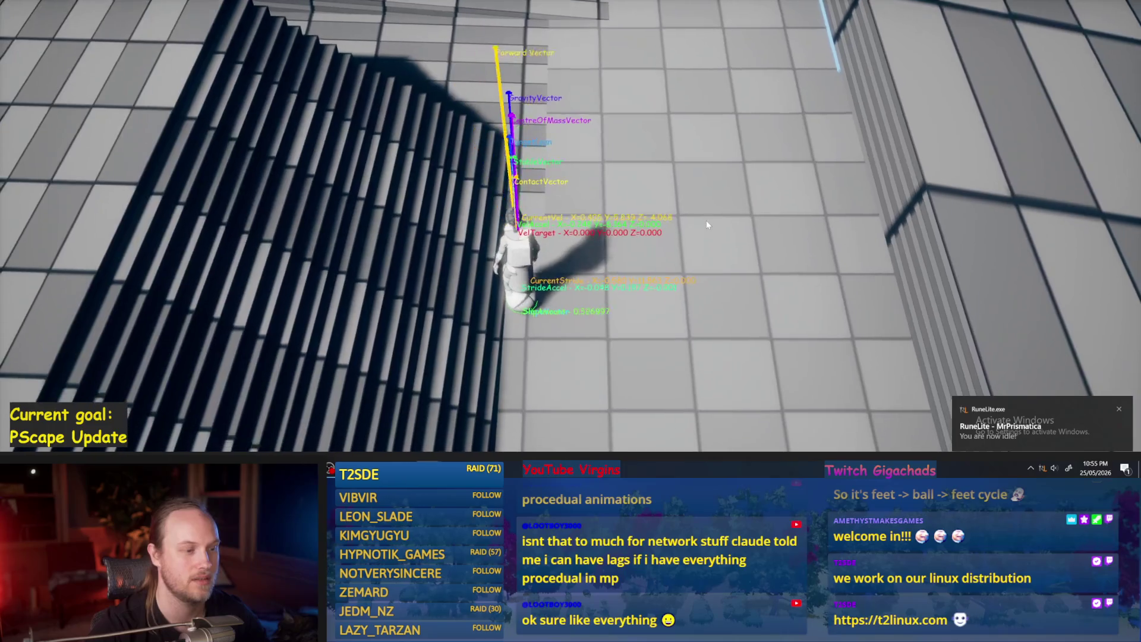
{"action": "key", "text": "Escape"}
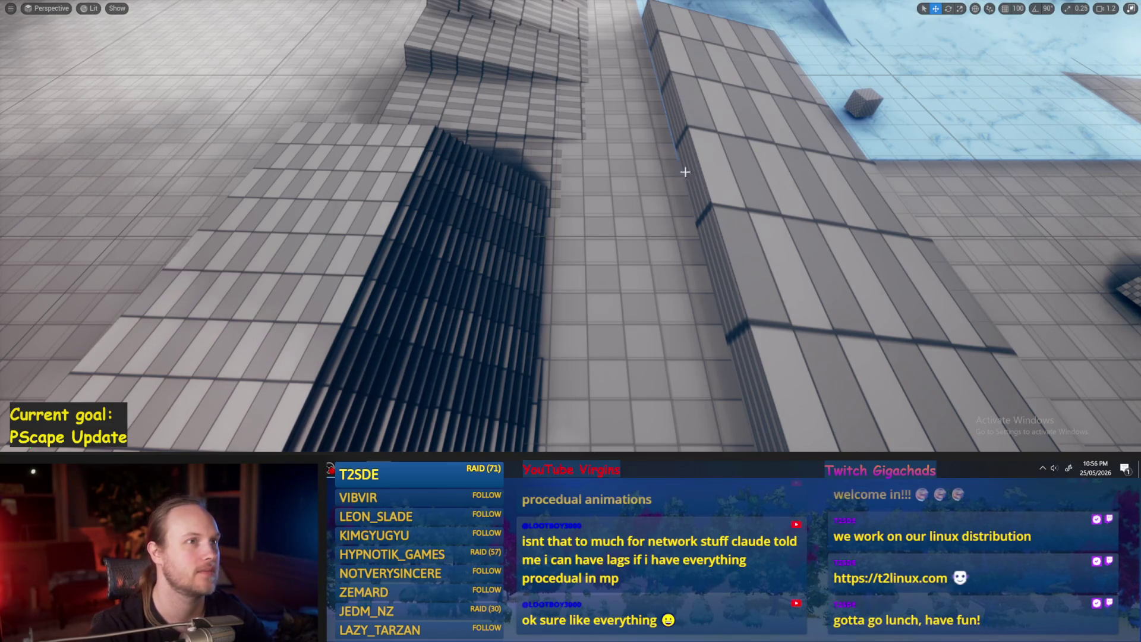
{"action": "scroll", "coordinate": [695, 281], "scroll_direction": "up", "scroll_amount": 3}
{"action": "key", "text": "s"}
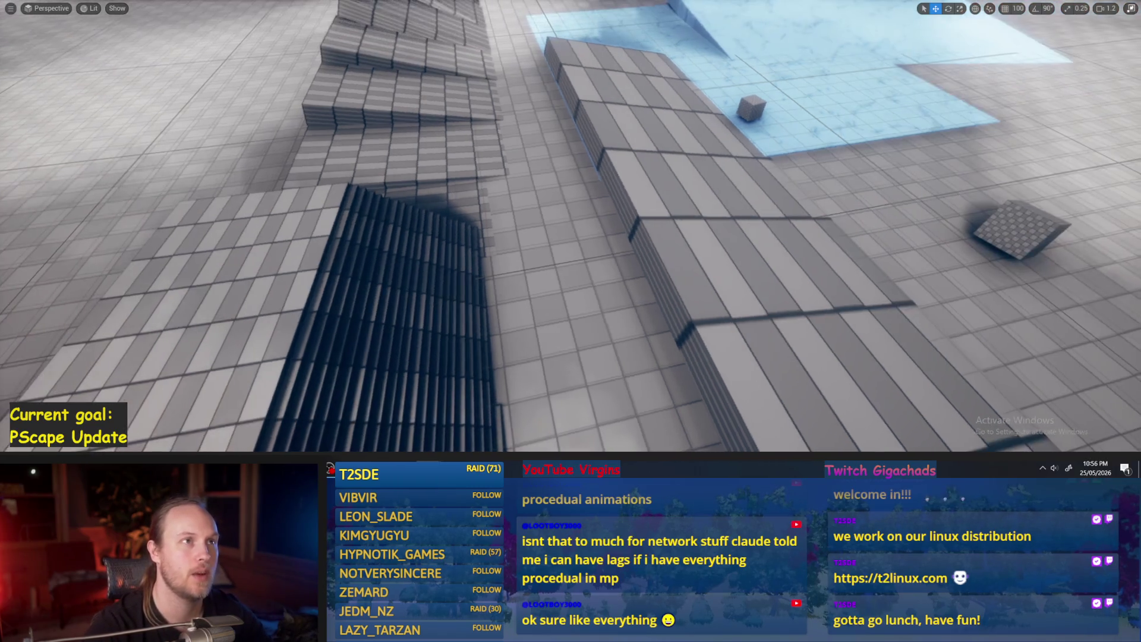
{"action": "key", "text": "s"}
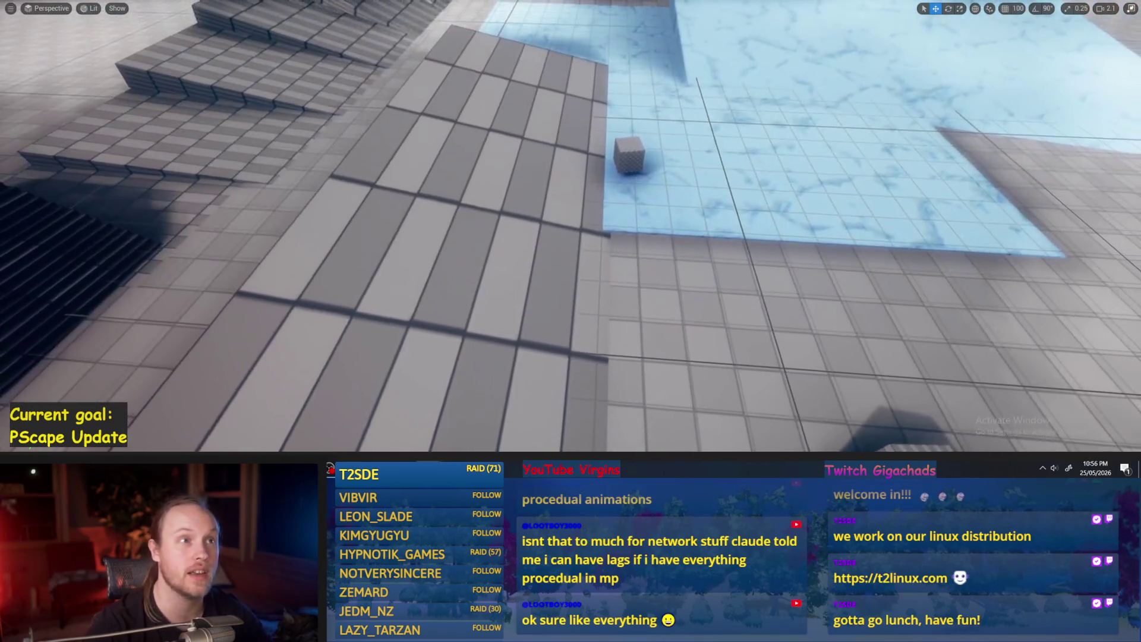
{"action": "key", "text": "F11"}
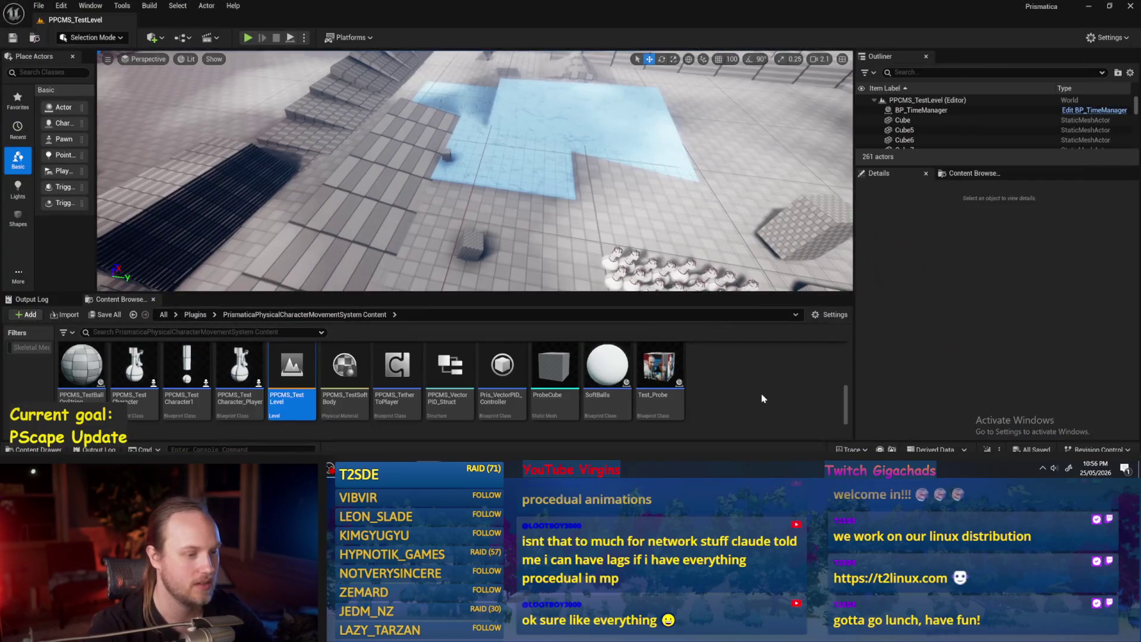
{"action": "key", "text": "ctrl+s"}
{"action": "left_click", "coordinate": [39, 6]}
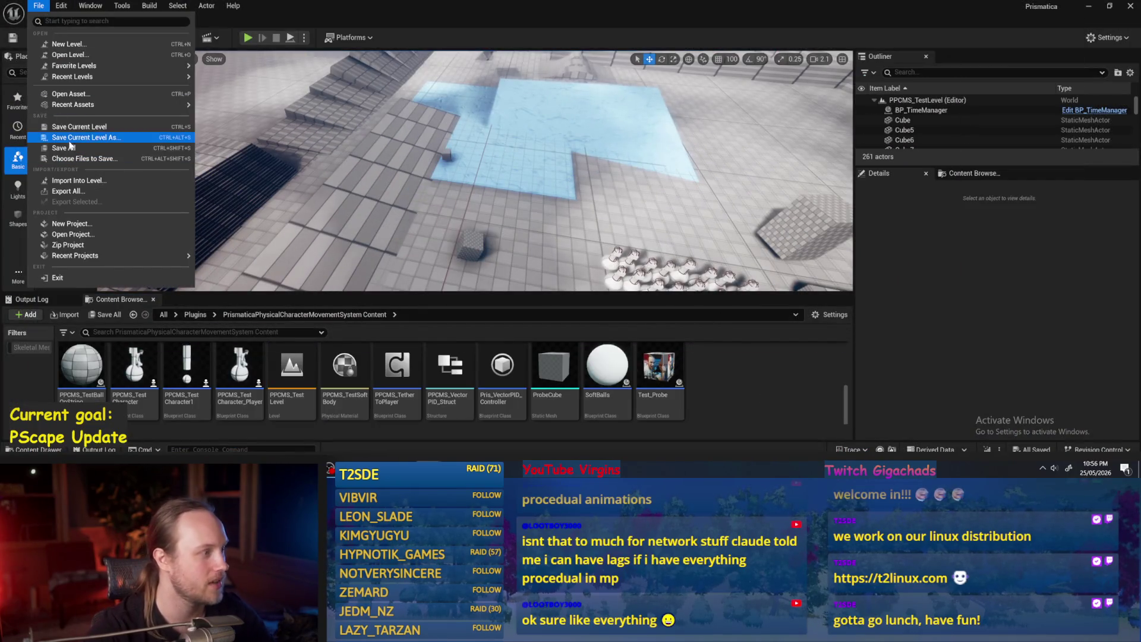
{"action": "left_click", "coordinate": [89, 142]}
{"action": "scroll", "coordinate": [585, 210], "scroll_direction": "up", "scroll_amount": 5}
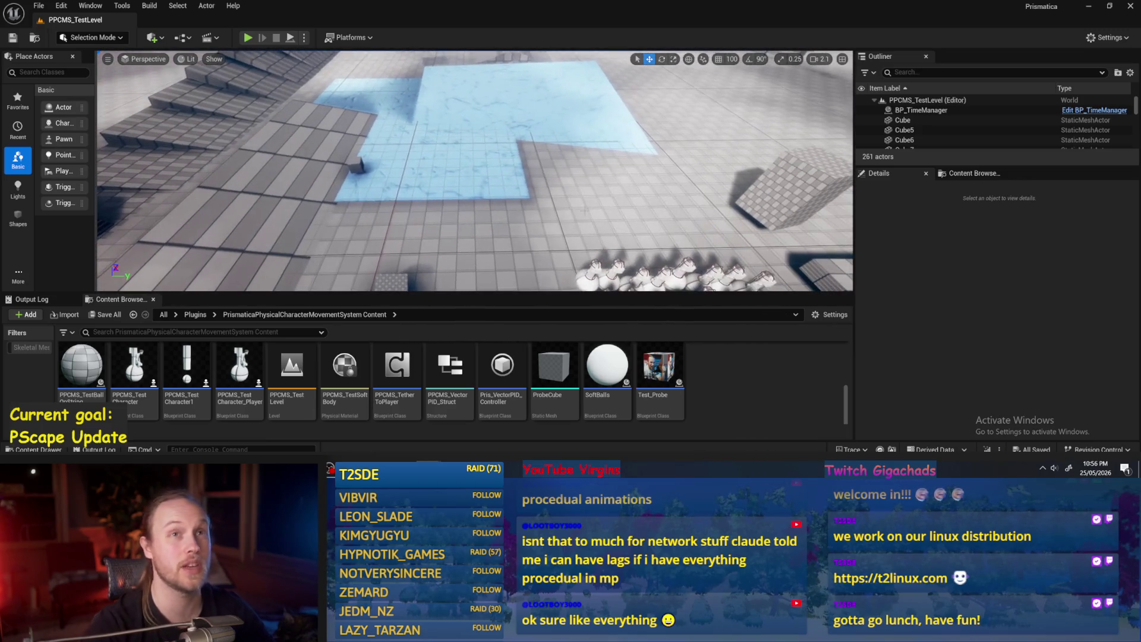
{"action": "left_click_drag", "start_coordinate": [585, 212], "coordinate": [585, 183]}
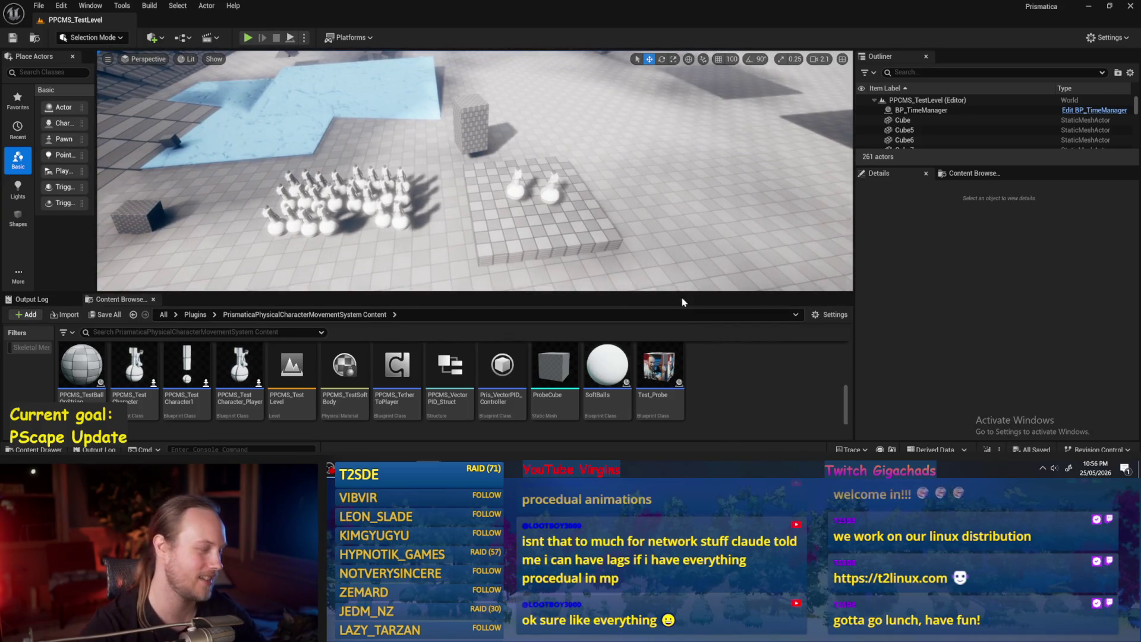
{"action": "left_click_drag", "start_coordinate": [609, 259], "coordinate": [604, 256]}
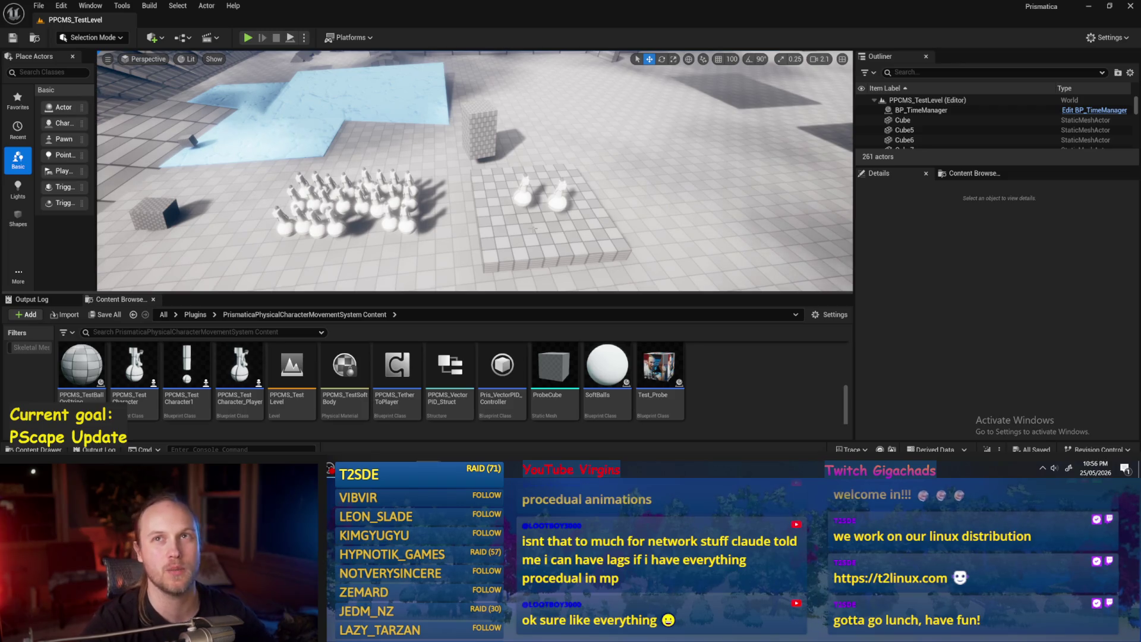
{"action": "left_click_drag", "start_coordinate": [655, 202], "coordinate": [612, 161]}
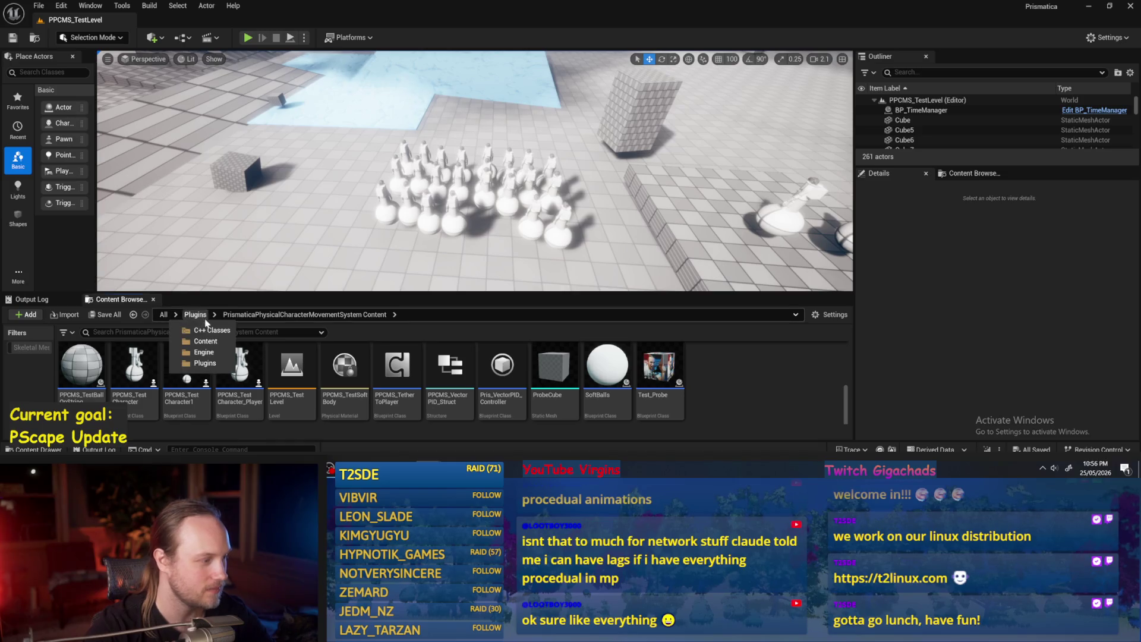
Step: Browse Plugins to Prismatiscape Content, open Prismatiscape_PrettyExampleMap, and start Play
{"action": "left_click", "coordinate": [205, 363]}
{"action": "scroll", "coordinate": [182, 381], "scroll_direction": "up", "scroll_amount": 2}
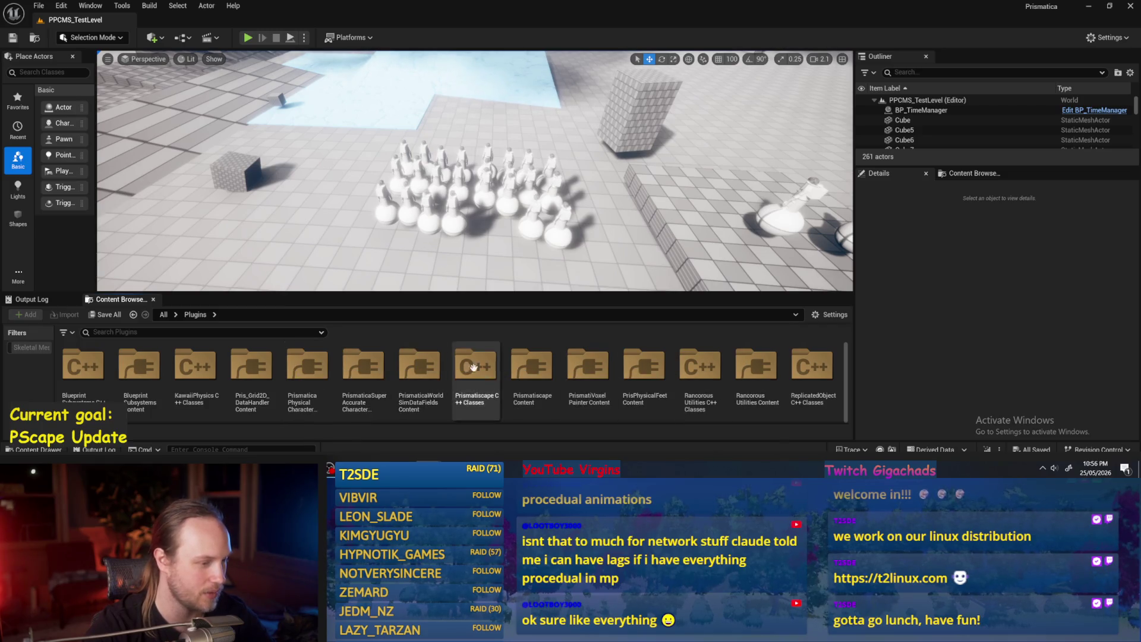
{"action": "scroll", "coordinate": [527, 340], "scroll_direction": "down", "scroll_amount": 3}
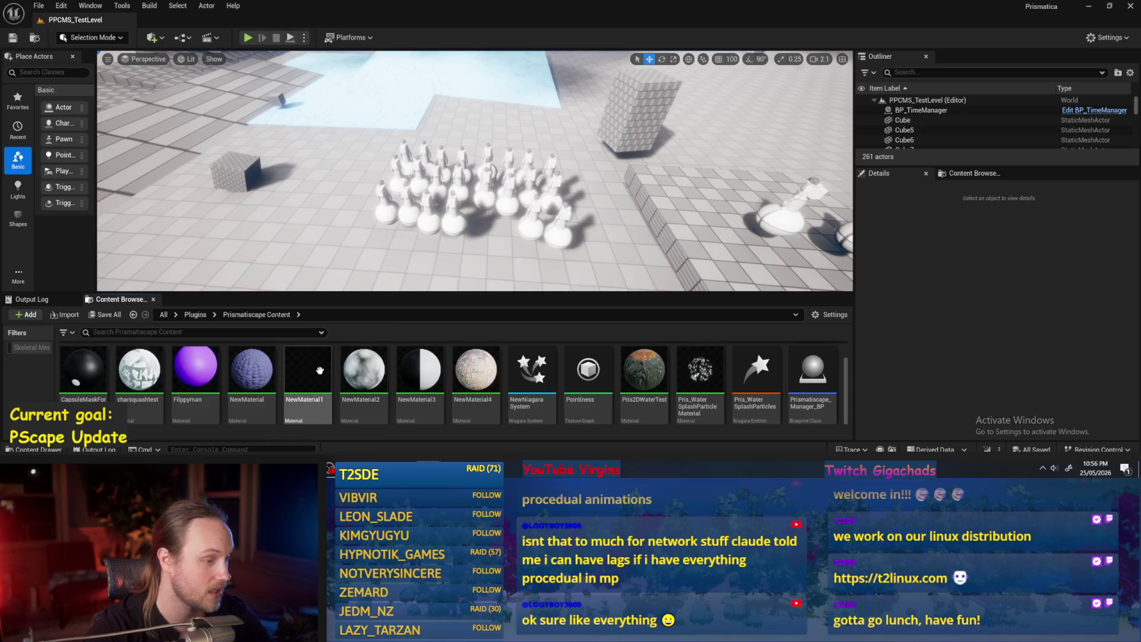
{"action": "scroll", "coordinate": [194, 370], "scroll_direction": "down", "scroll_amount": 1}
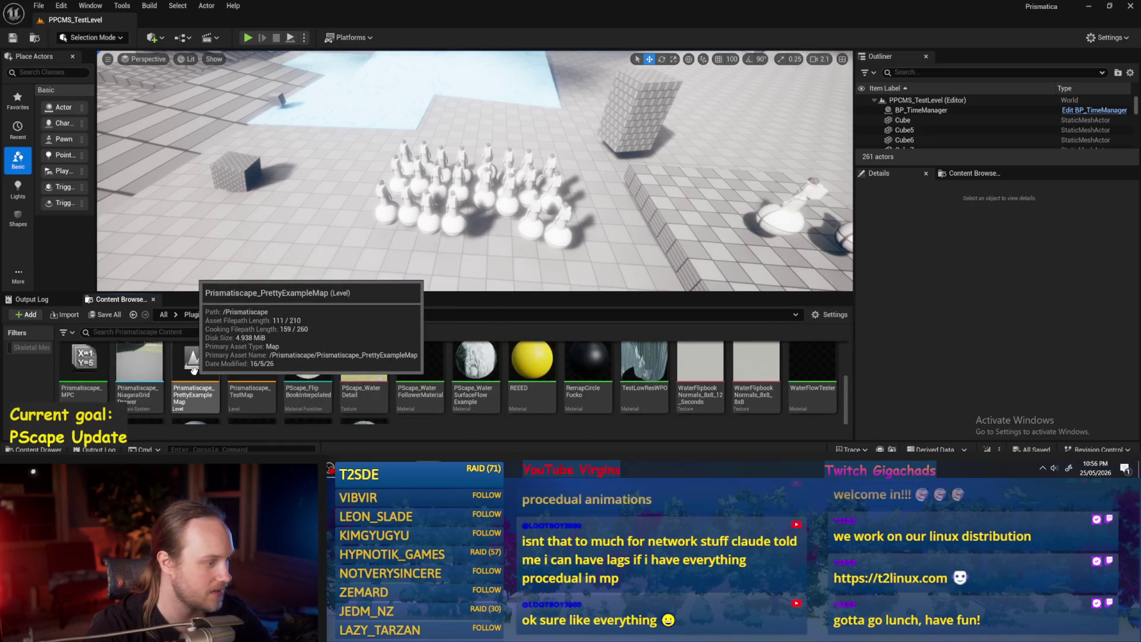
{"action": "double_click", "coordinate": [194, 369]}
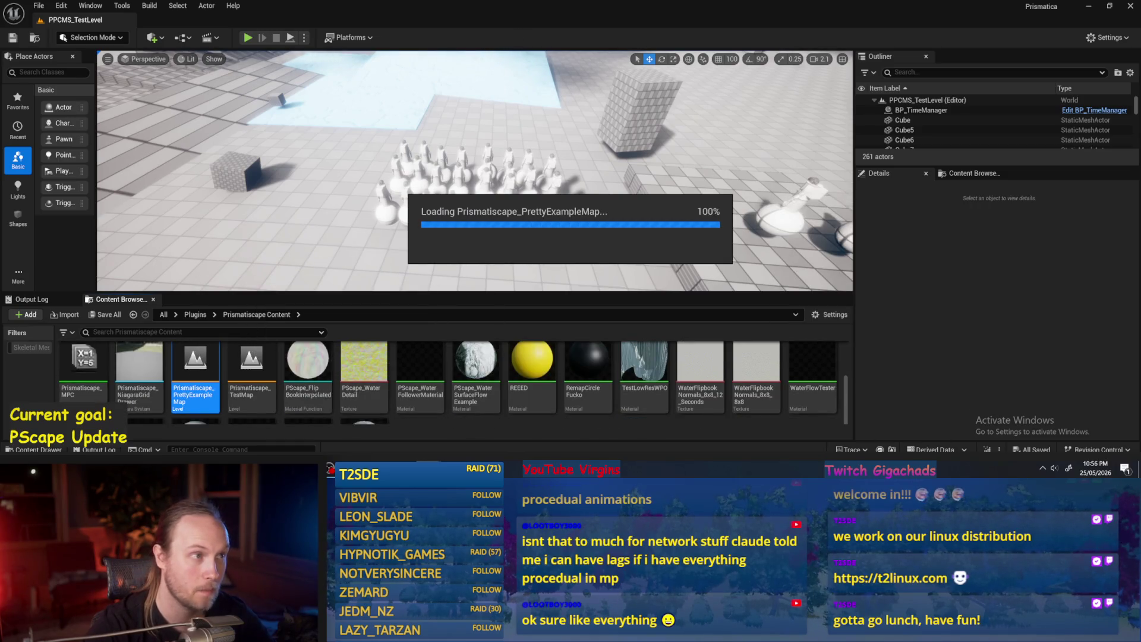
{"action": "left_click", "coordinate": [247, 38]}
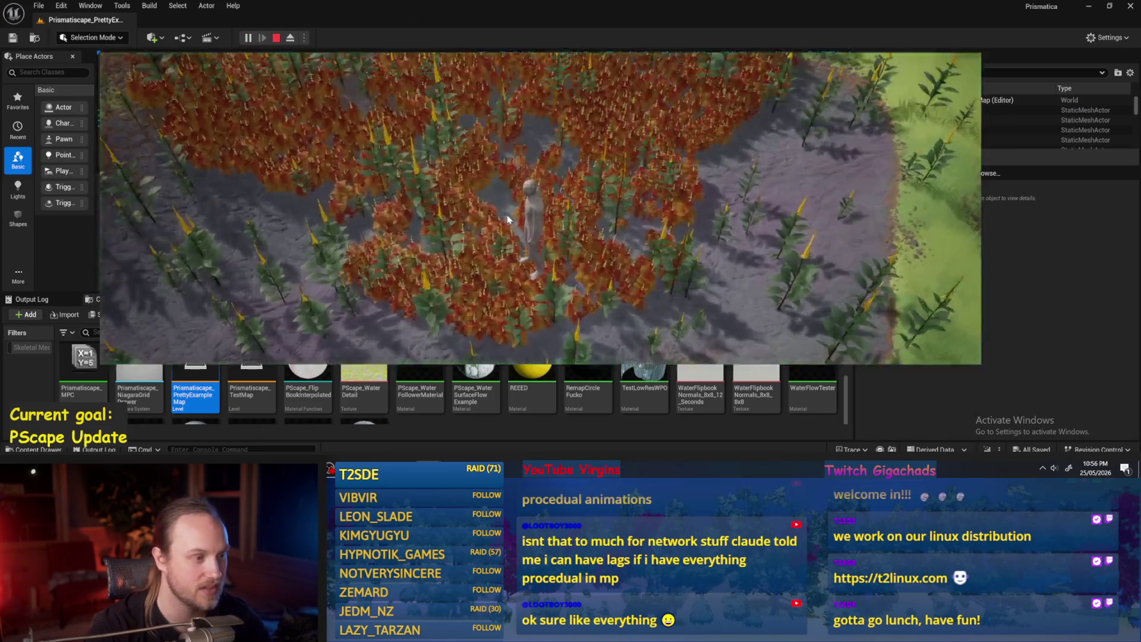
Step: Go fullscreen and walk the character through the field and the red flower patch
{"action": "key", "text": "F11"}
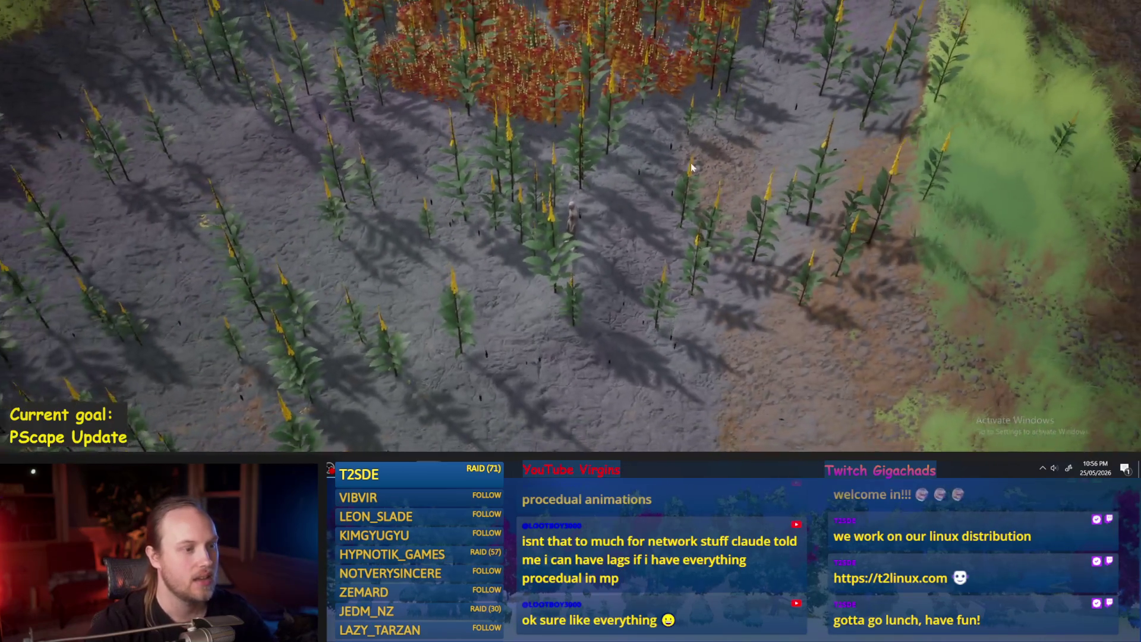
{"action": "key", "text": "w"}
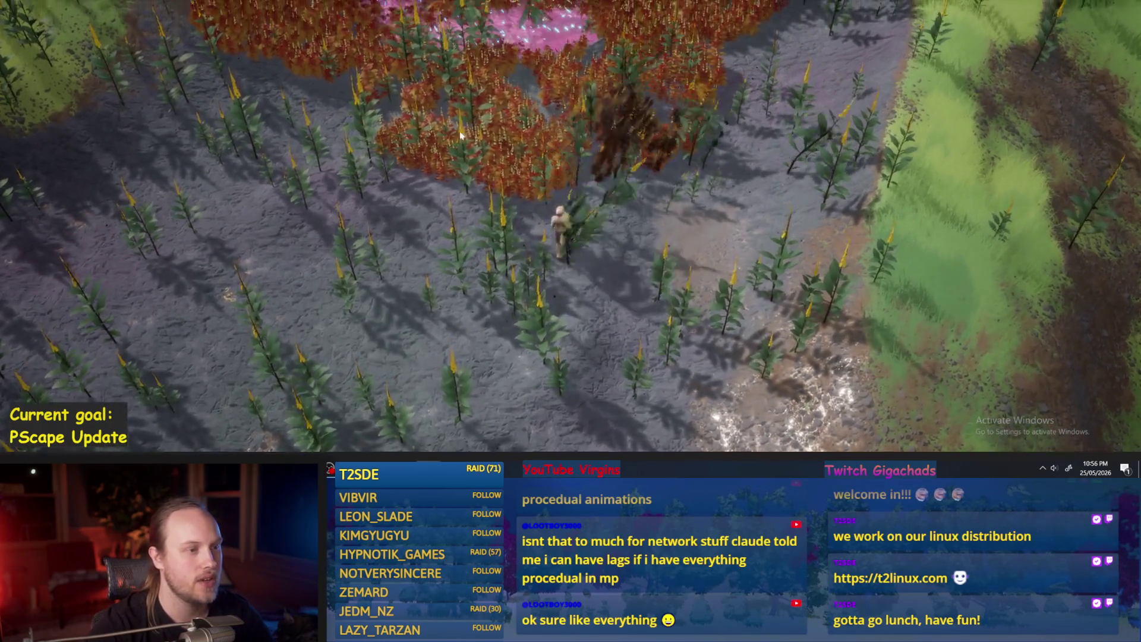
{"action": "key", "text": "w"}
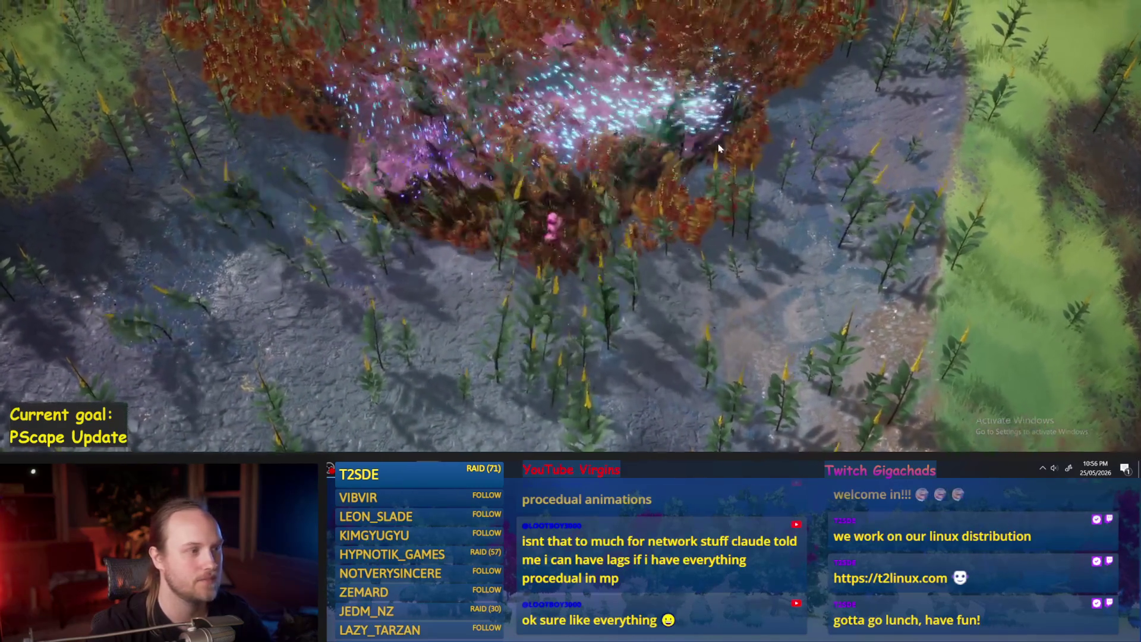
{"action": "key", "text": "w"}
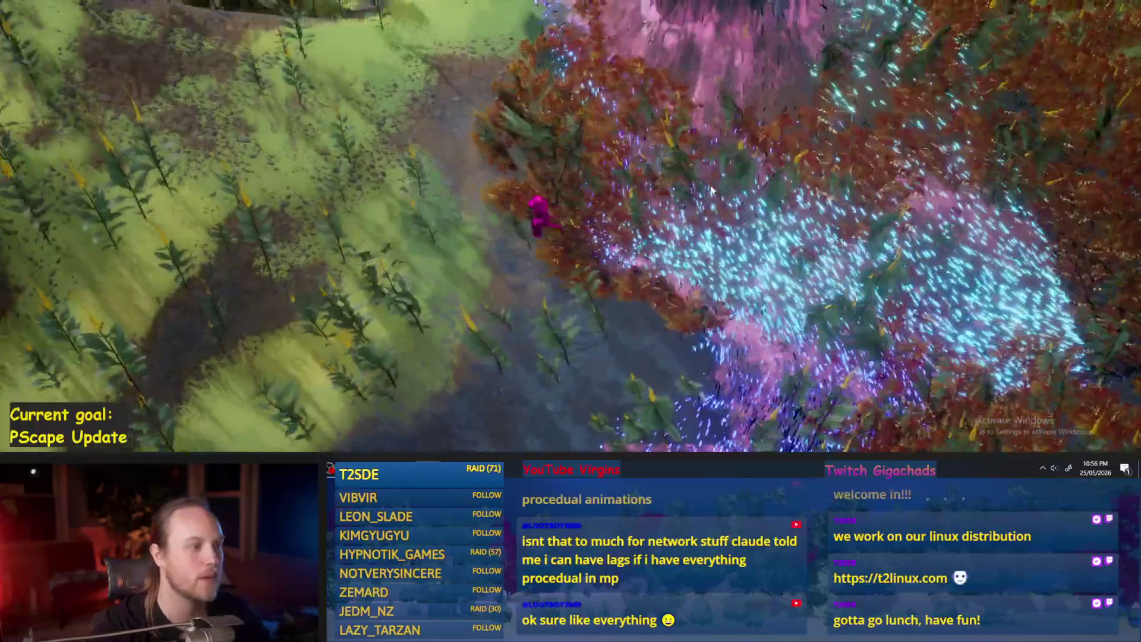
{"action": "key", "text": "a"}
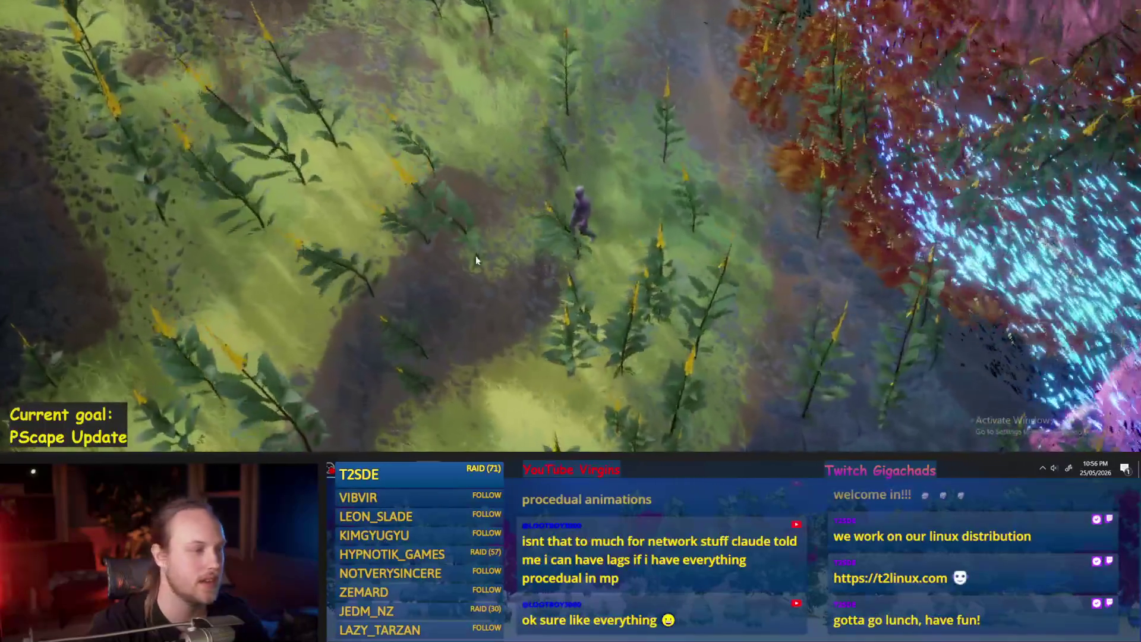
{"action": "key", "text": "s"}
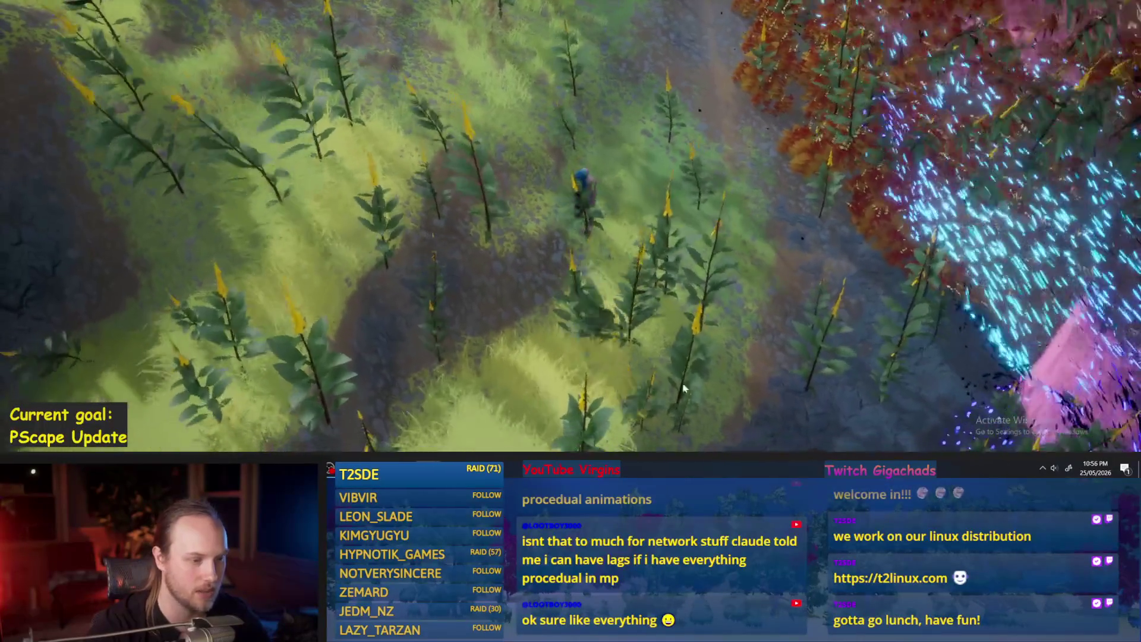
{"action": "key", "text": "d"}
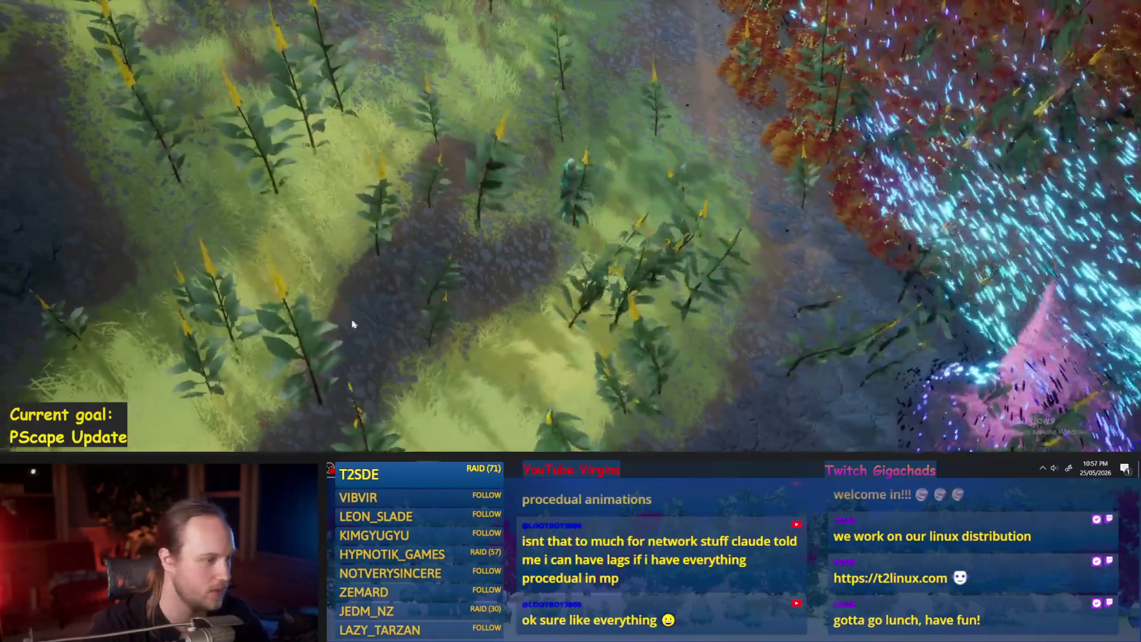
Step: Keep walking through the plants to test the foot strides, panning across the terrain
{"action": "key", "text": "w"}
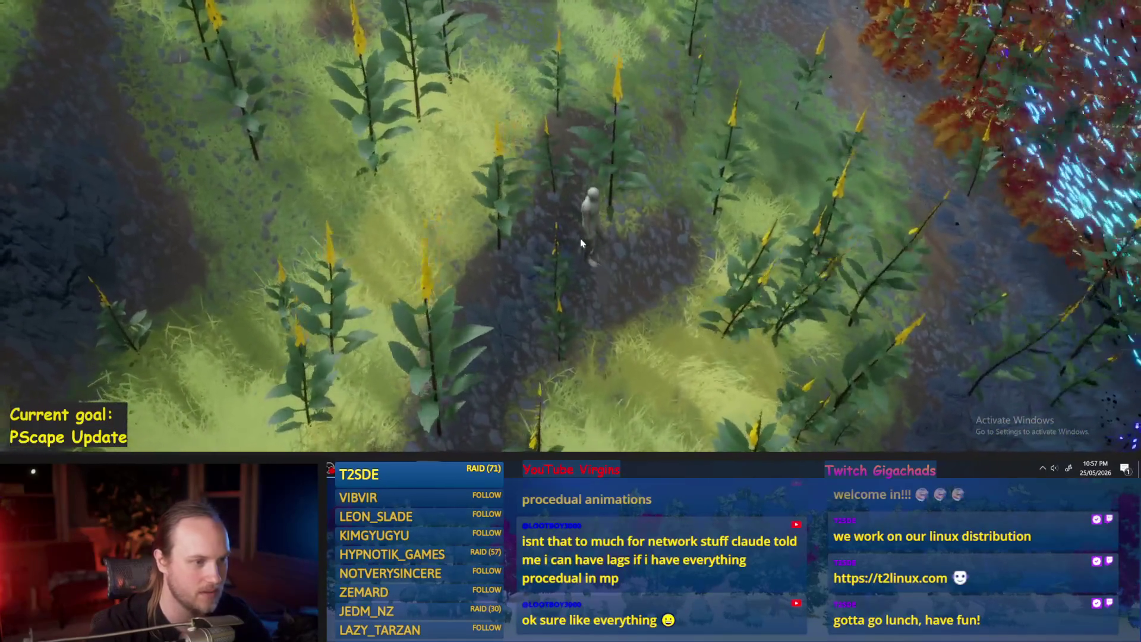
{"action": "key", "text": "w"}
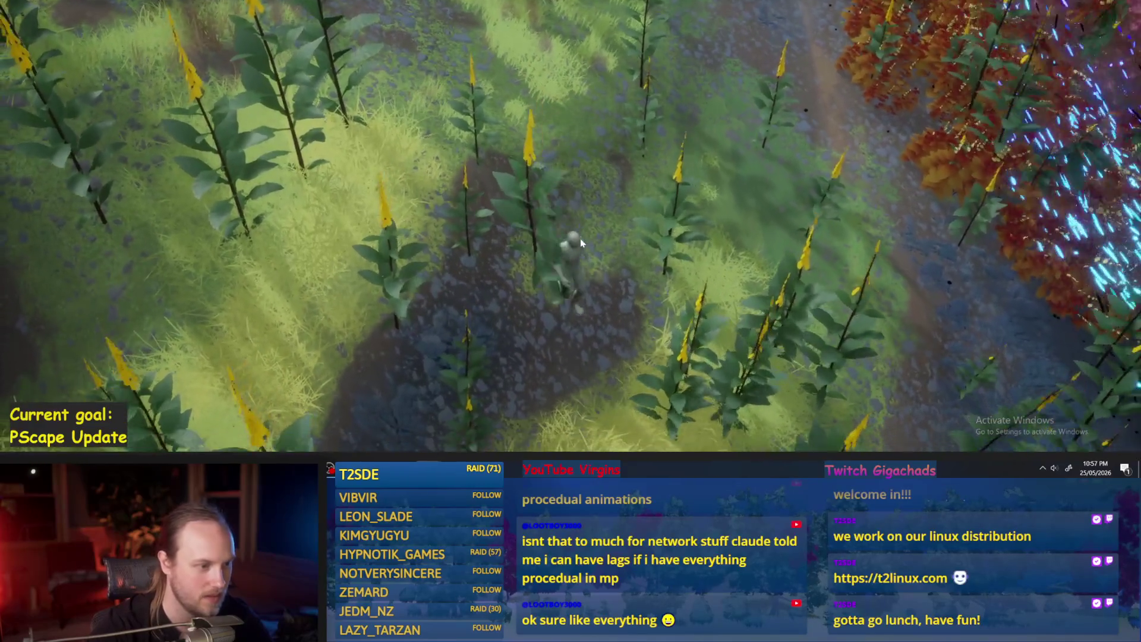
{"action": "key", "text": "w"}
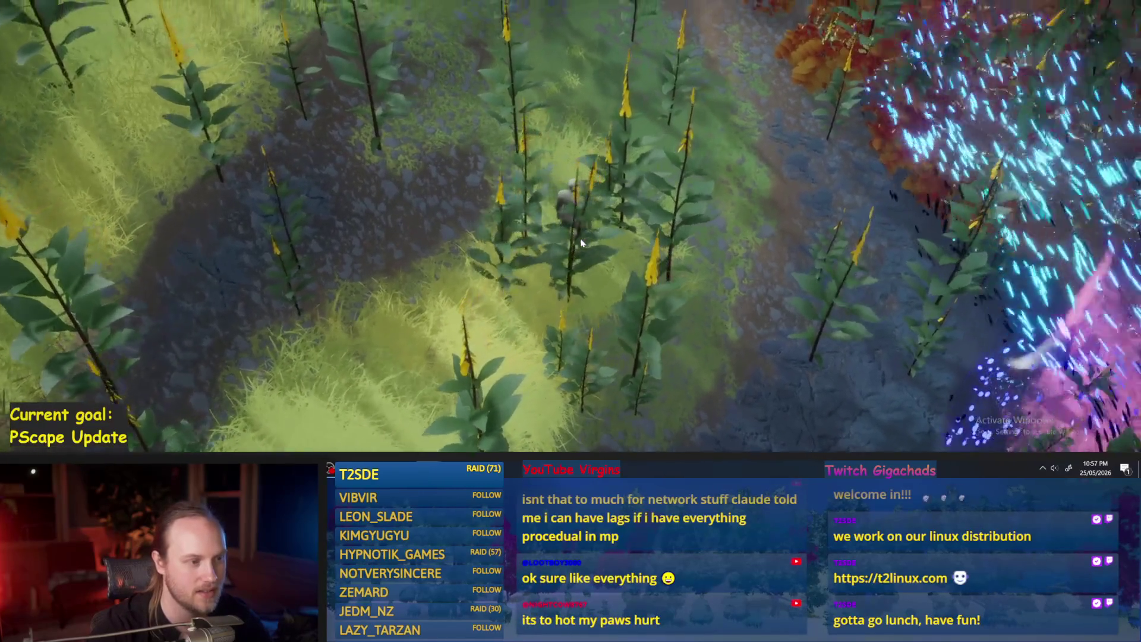
{"action": "key", "text": "w"}
{"action": "key", "text": "d"}
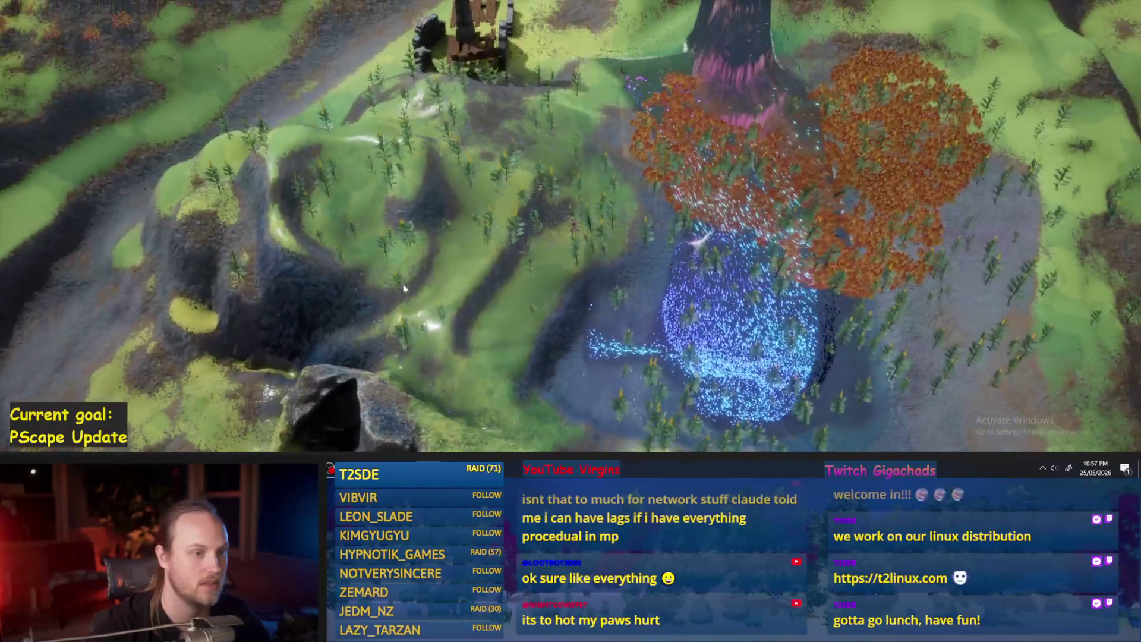
{"action": "key", "text": "a"}
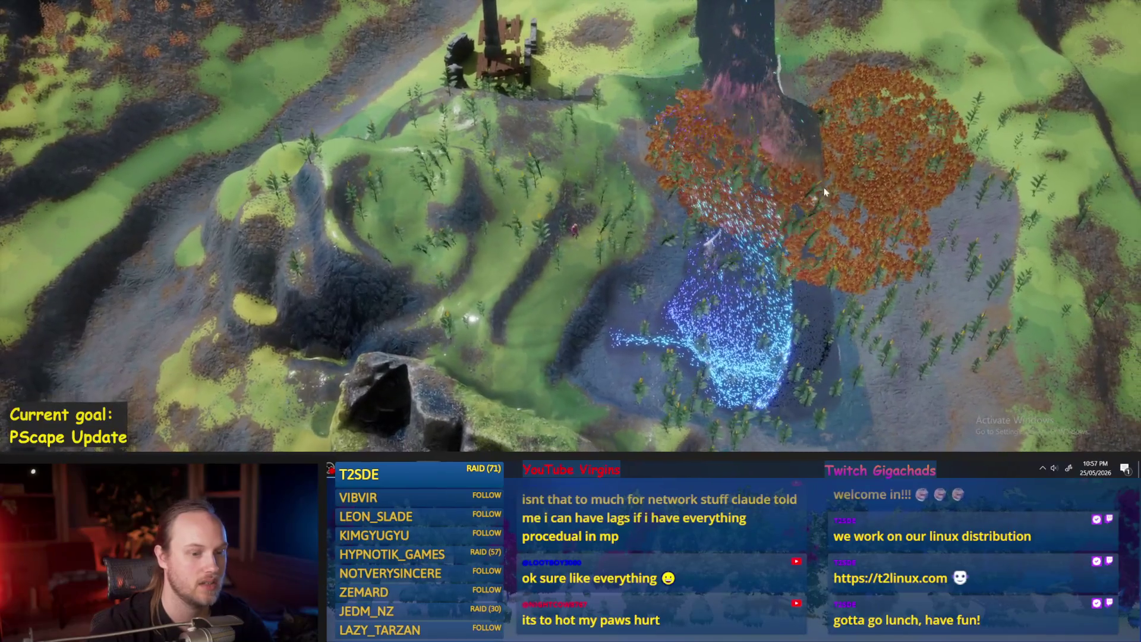
{"action": "key", "text": "d"}
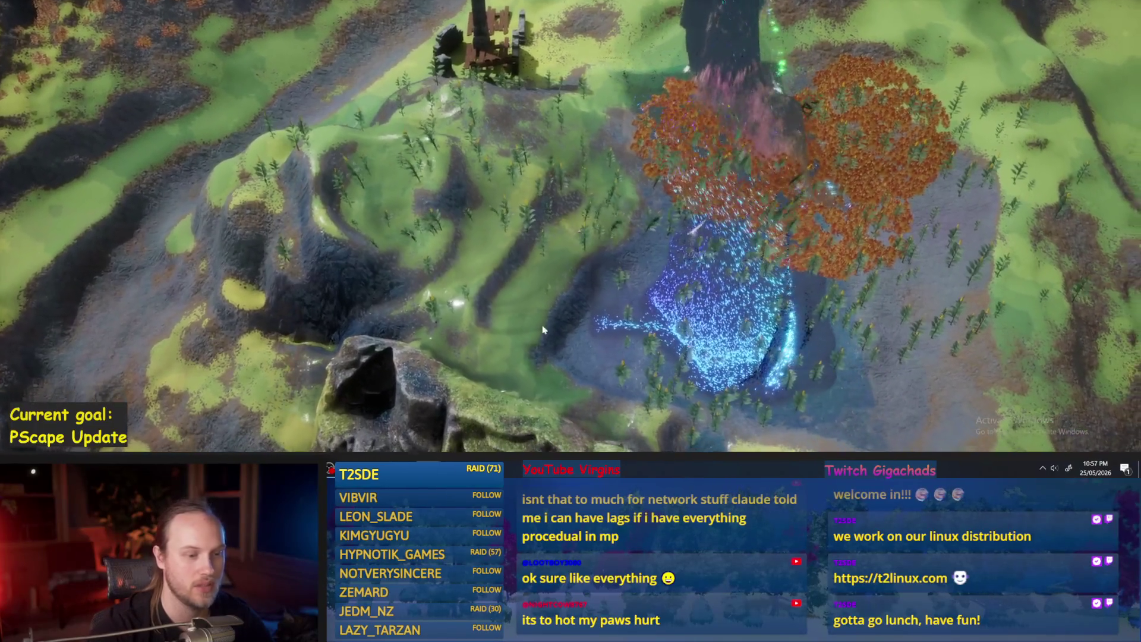
Step: Zoom the game camera in and out, then steer the character down to the cliff edge
{"action": "scroll", "coordinate": [668, 325], "scroll_direction": "up", "scroll_amount": 5}
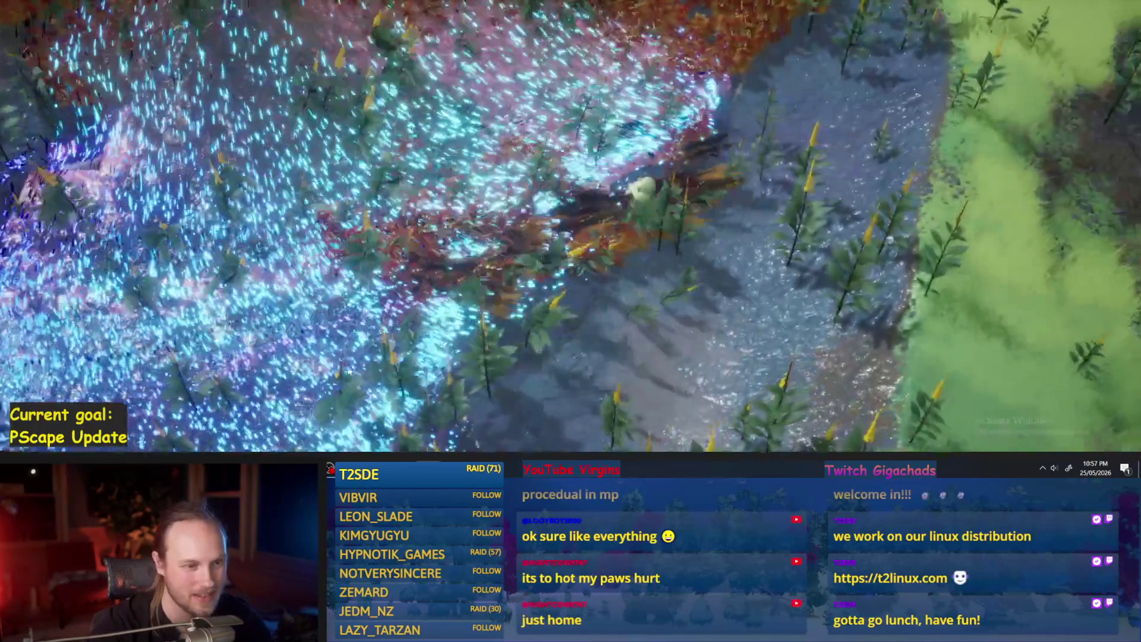
{"action": "scroll", "coordinate": [533, 72], "scroll_direction": "down", "scroll_amount": 5}
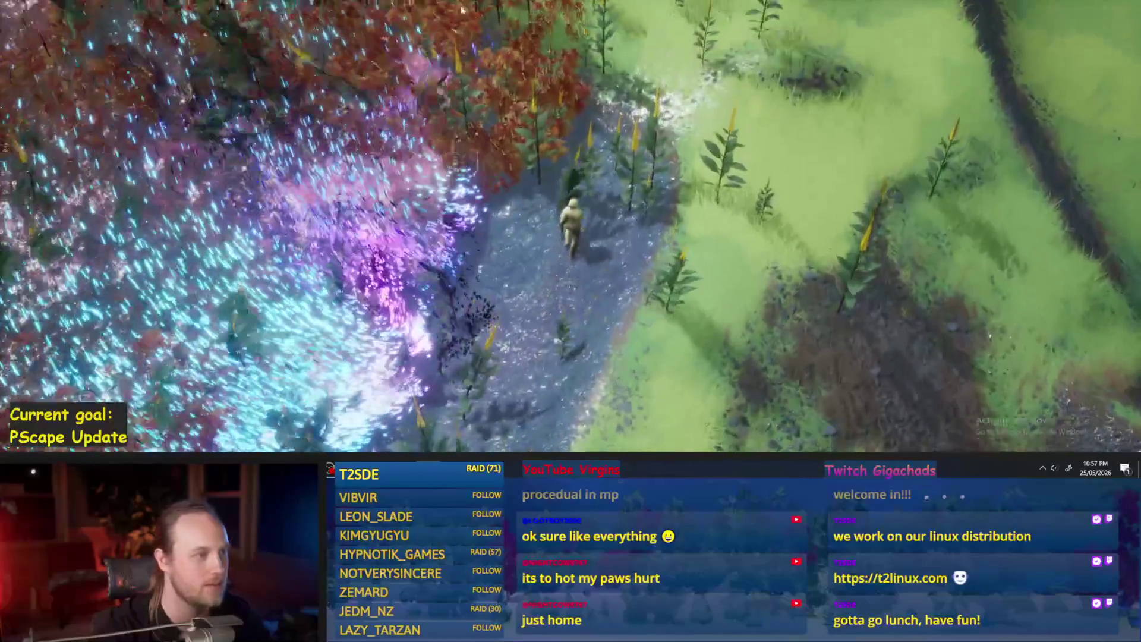
{"action": "scroll", "coordinate": [776, 278], "scroll_direction": "up", "scroll_amount": 3}
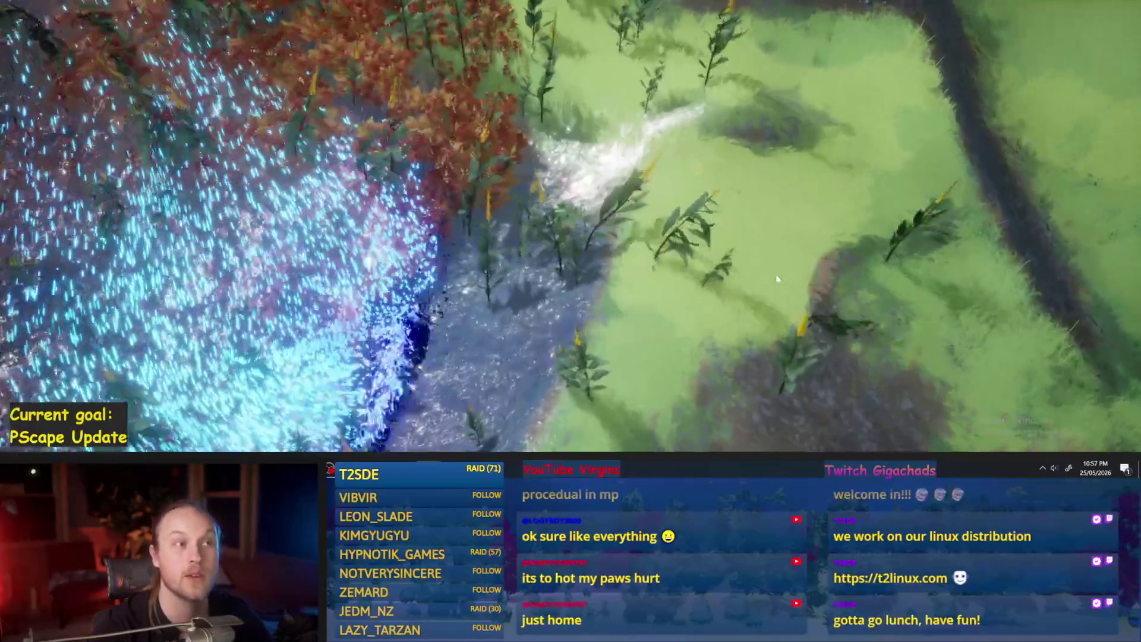
{"action": "scroll", "coordinate": [777, 278], "scroll_direction": "down", "scroll_amount": 2}
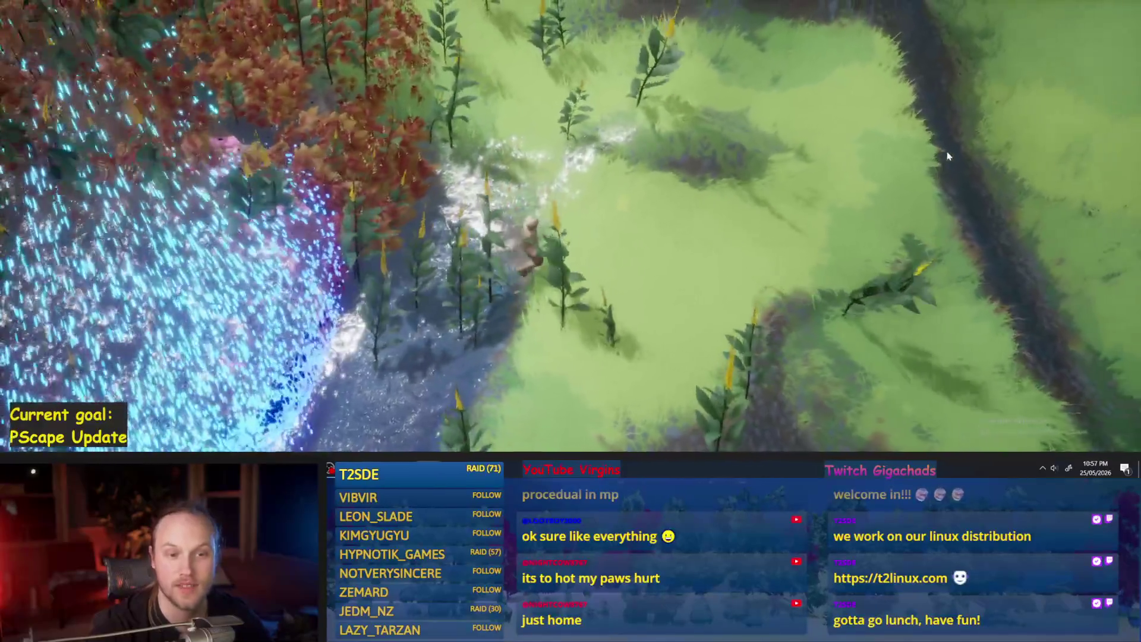
{"action": "scroll", "coordinate": [763, 114], "scroll_direction": "down", "scroll_amount": 1}
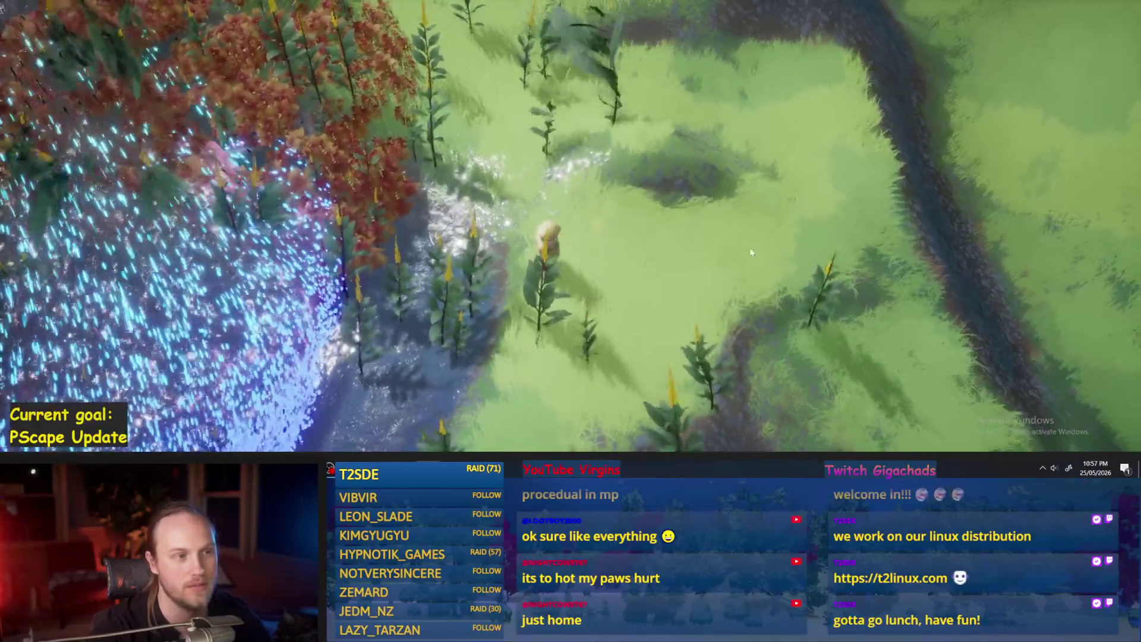
{"action": "scroll", "coordinate": [751, 253], "scroll_direction": "down", "scroll_amount": 1}
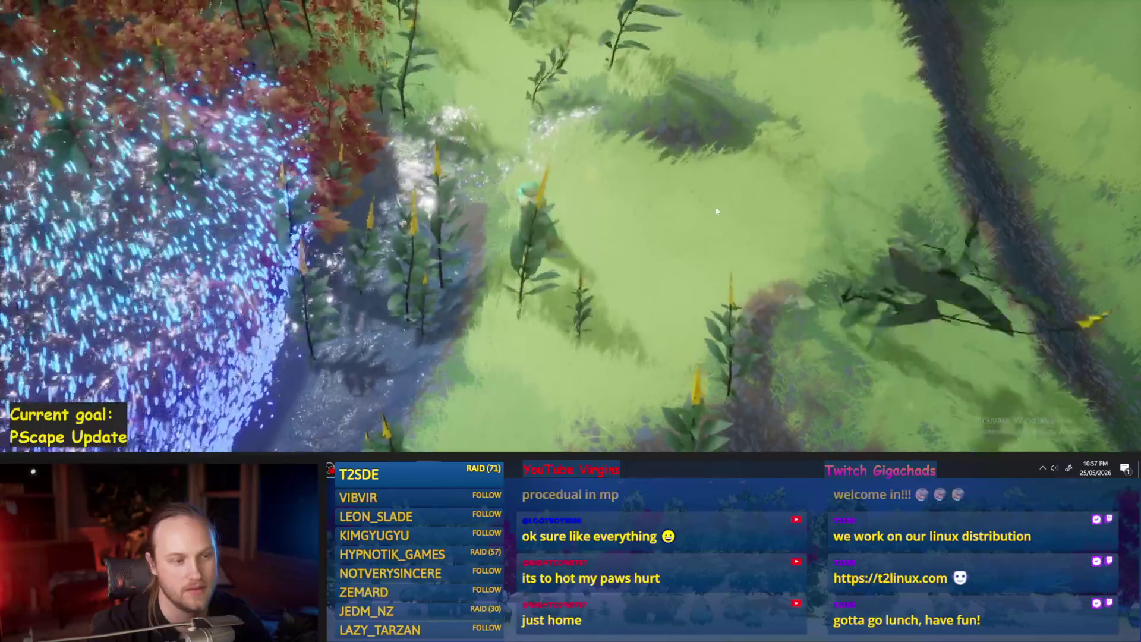
{"action": "scroll", "coordinate": [708, 205], "scroll_direction": "up", "scroll_amount": 2}
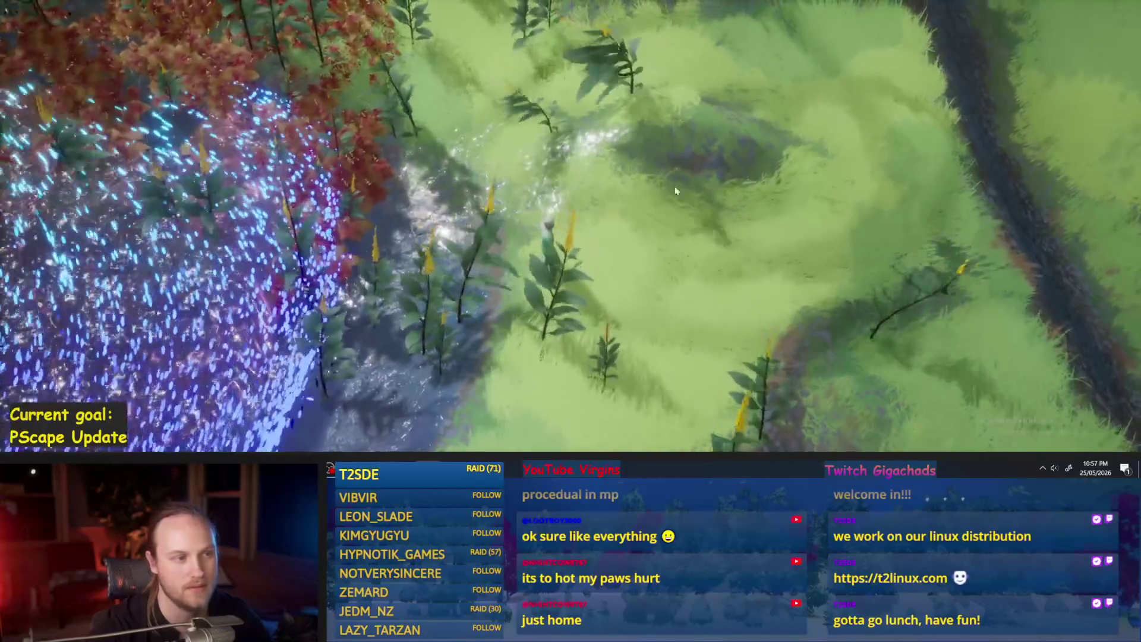
{"action": "scroll", "coordinate": [676, 276], "scroll_direction": "down", "scroll_amount": 4}
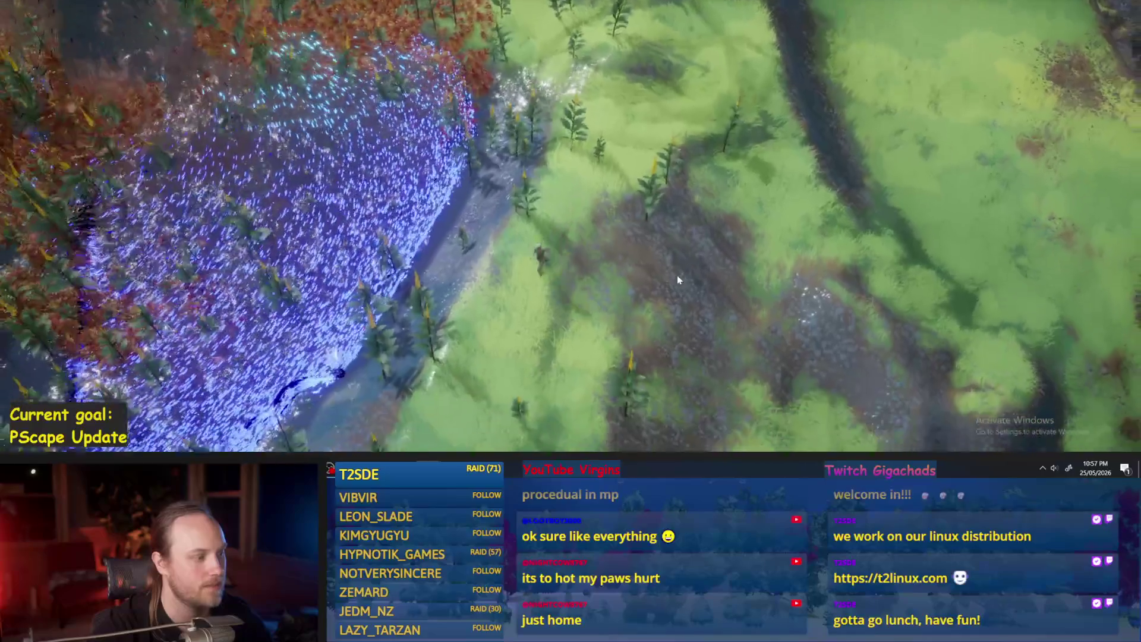
{"action": "scroll", "coordinate": [676, 275], "scroll_direction": "up", "scroll_amount": 5}
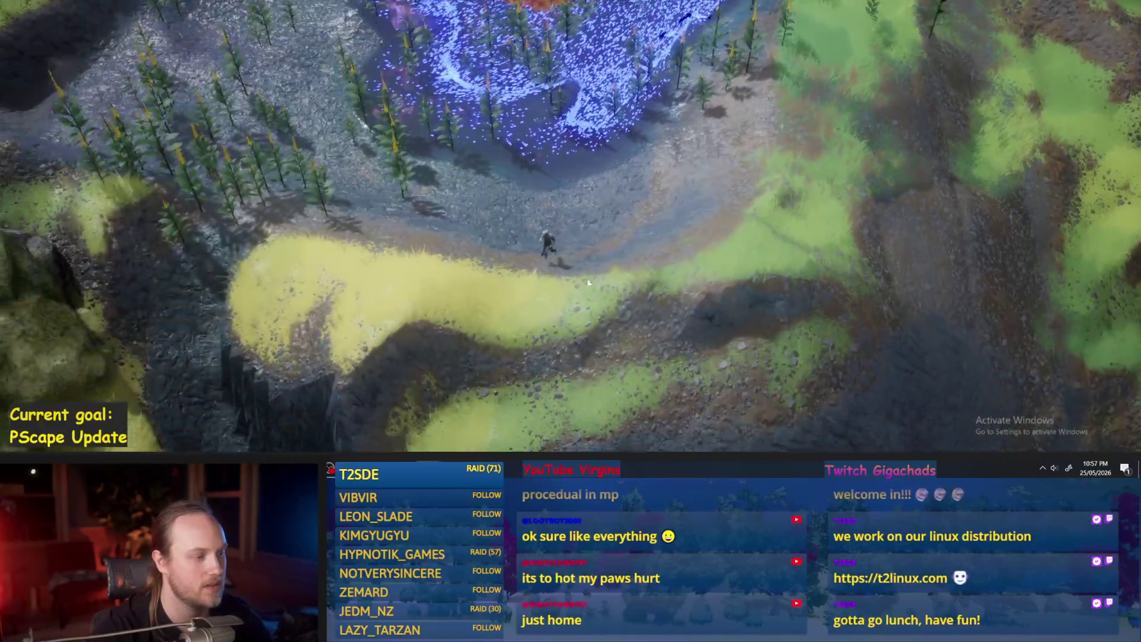
{"action": "scroll", "coordinate": [588, 283], "scroll_direction": "up", "scroll_amount": 5}
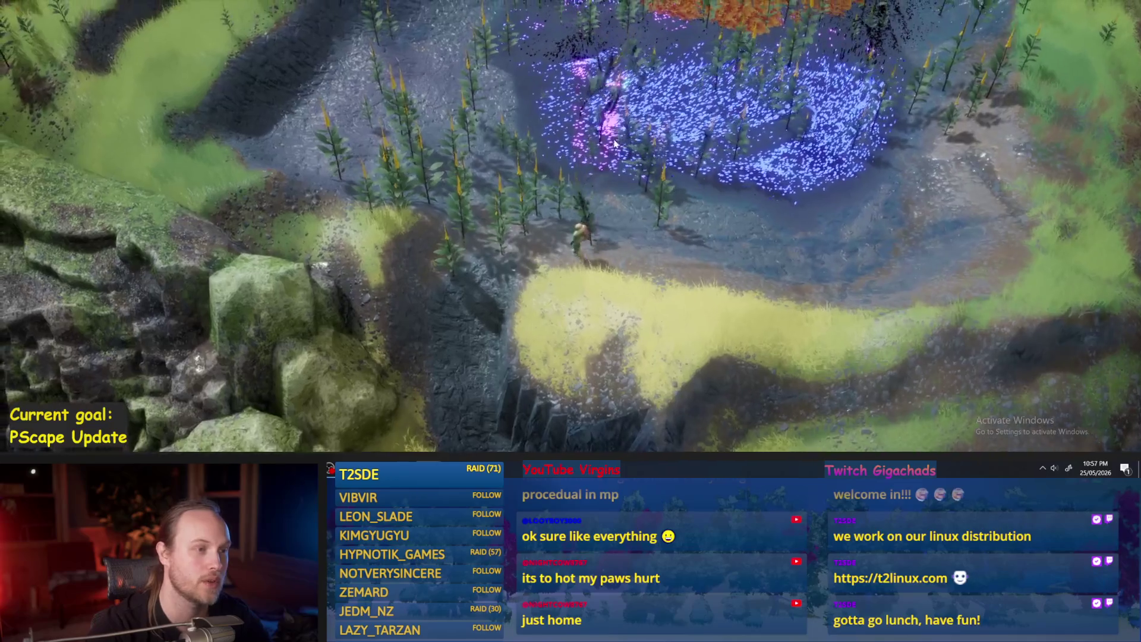
{"action": "mouse_move", "coordinate": [605, 243]}
{"action": "left_mouse_down"}
{"action": "mouse_move", "coordinate": [591, 262]}
{"action": "mouse_move", "coordinate": [600, 276]}
{"action": "mouse_move", "coordinate": [601, 262]}
{"action": "mouse_move", "coordinate": [611, 265]}
{"action": "mouse_move", "coordinate": [386, 33]}
{"action": "left_mouse_up"}
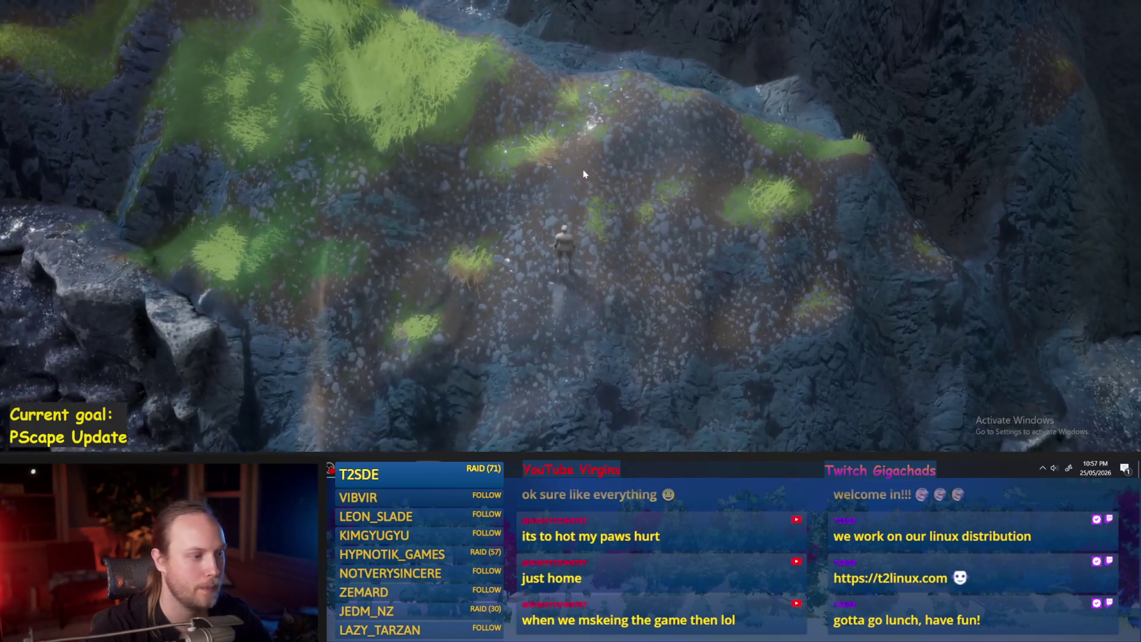
Step: Turn toward the ravine, run across it toward the water, and descend onto the lower rocks
{"action": "mouse_move", "coordinate": [801, 216]}
{"action": "left_mouse_down"}
{"action": "mouse_move", "coordinate": [392, 121]}
{"action": "mouse_move", "coordinate": [374, 67]}
{"action": "left_mouse_up"}
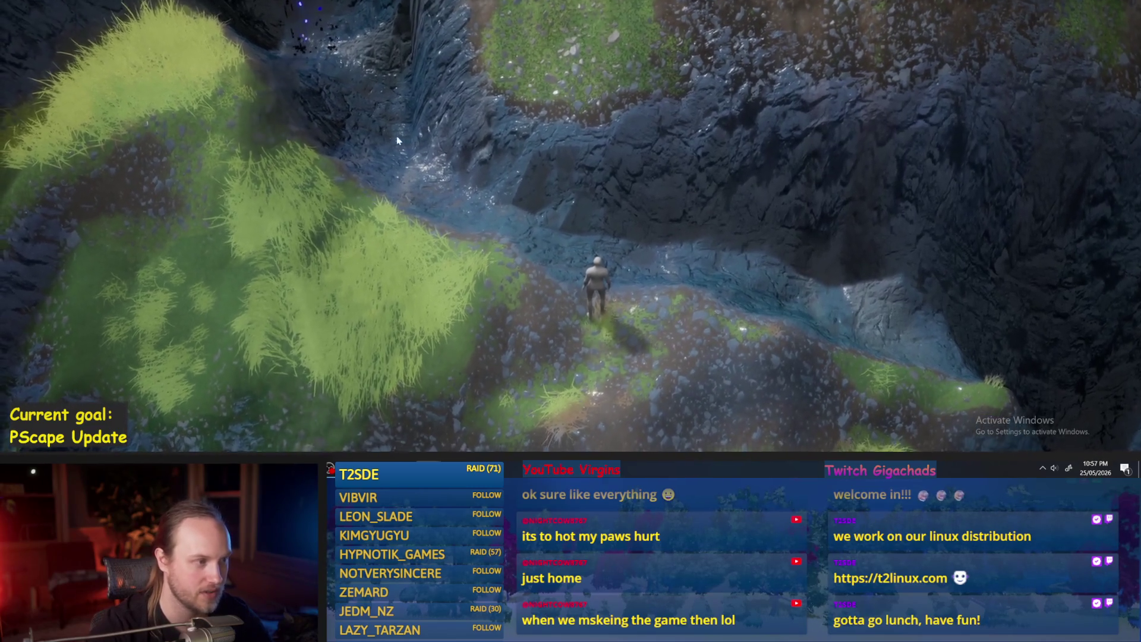
{"action": "left_click_drag", "start_coordinate": [581, 227], "coordinate": [786, 290]}
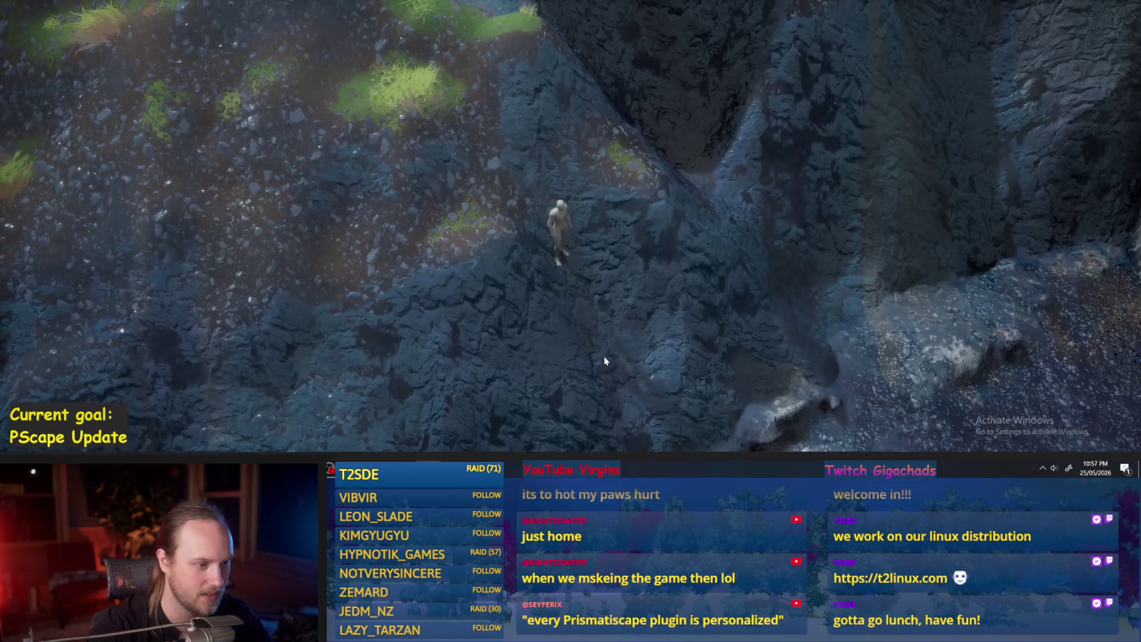
{"action": "left_click_drag", "start_coordinate": [564, 238], "coordinate": [904, 258]}
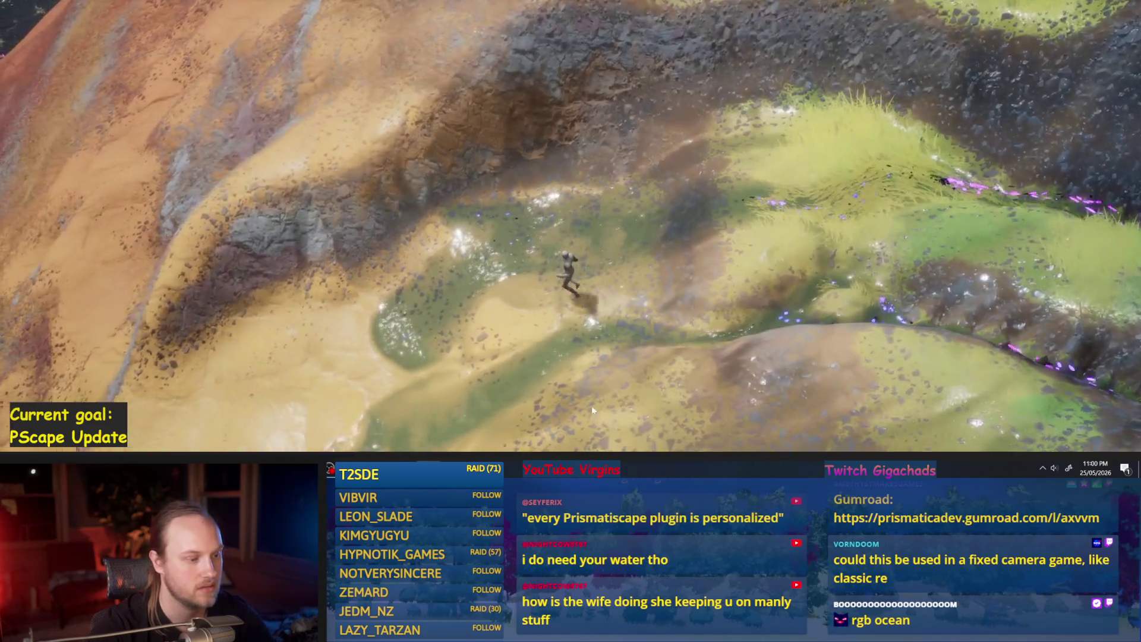
Step: Zoom along the glowing shoreline, move left beside the water, then stop the play session
{"action": "scroll", "coordinate": [594, 394], "scroll_direction": "up", "scroll_amount": 3}
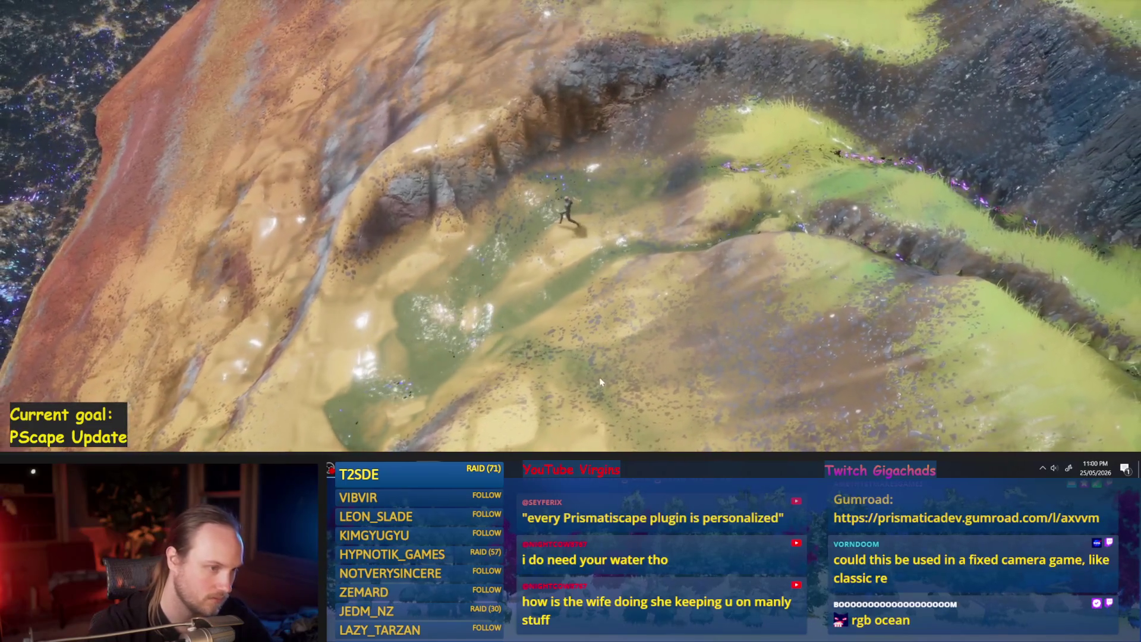
{"action": "scroll", "coordinate": [640, 306], "scroll_direction": "up", "scroll_amount": 3}
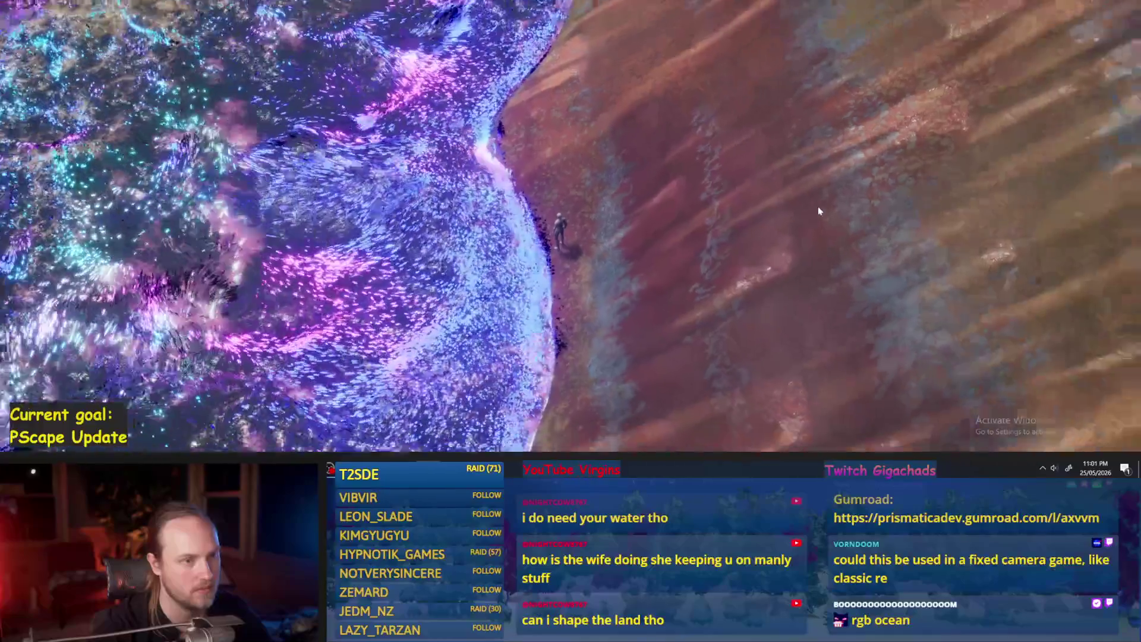
{"action": "scroll", "coordinate": [818, 208], "scroll_direction": "down", "scroll_amount": 3}
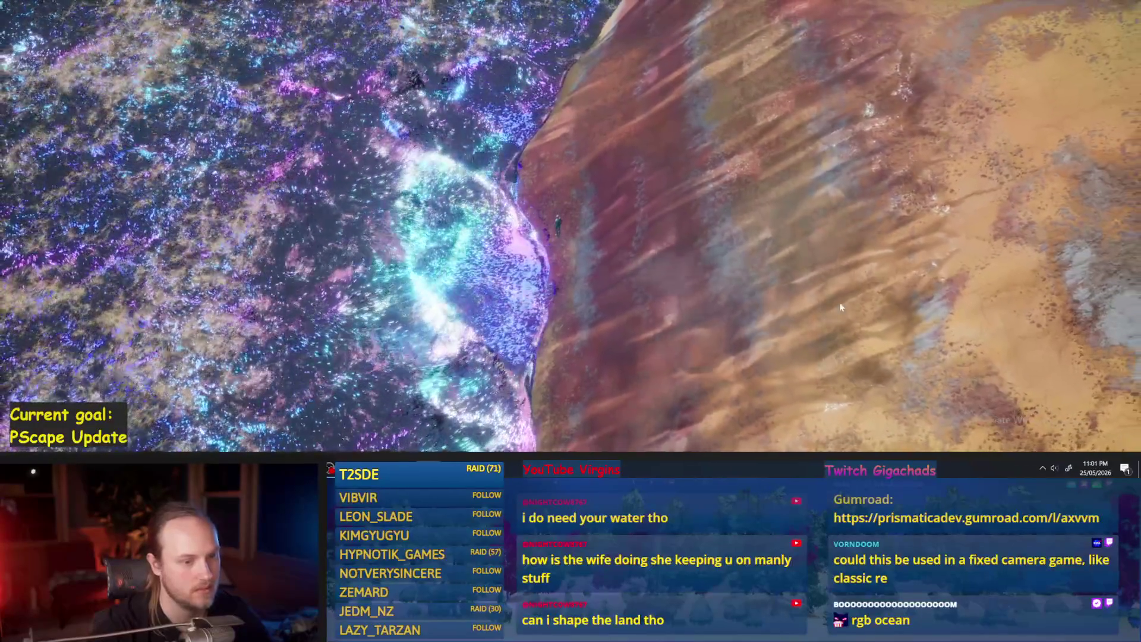
{"action": "scroll", "coordinate": [798, 305], "scroll_direction": "up", "scroll_amount": 2}
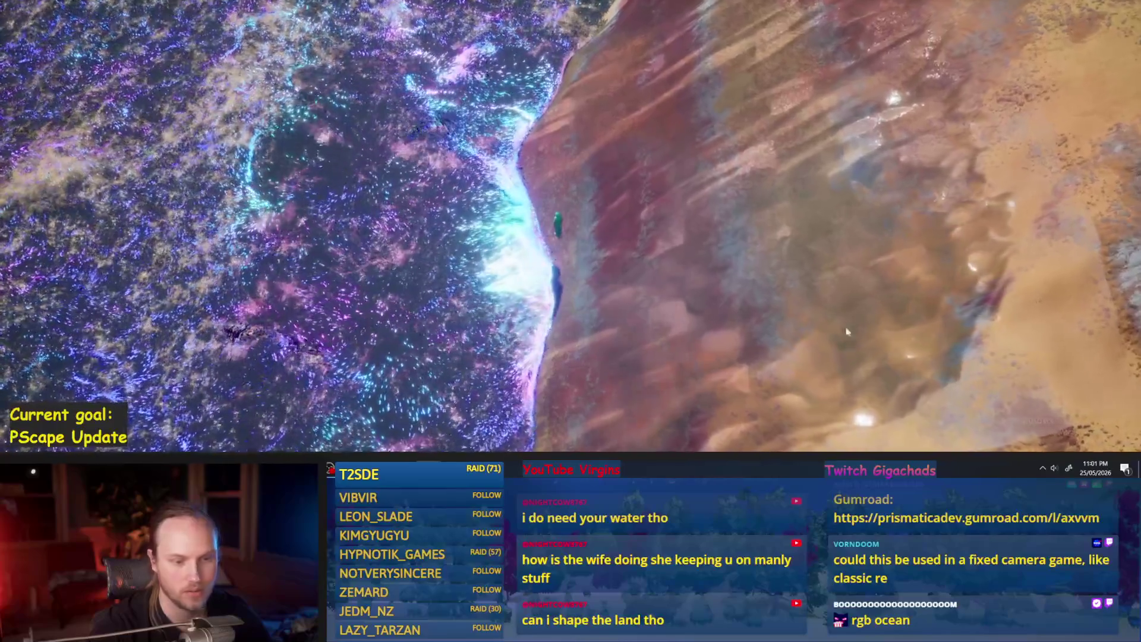
{"action": "scroll", "coordinate": [806, 89], "scroll_direction": "up", "scroll_amount": 2}
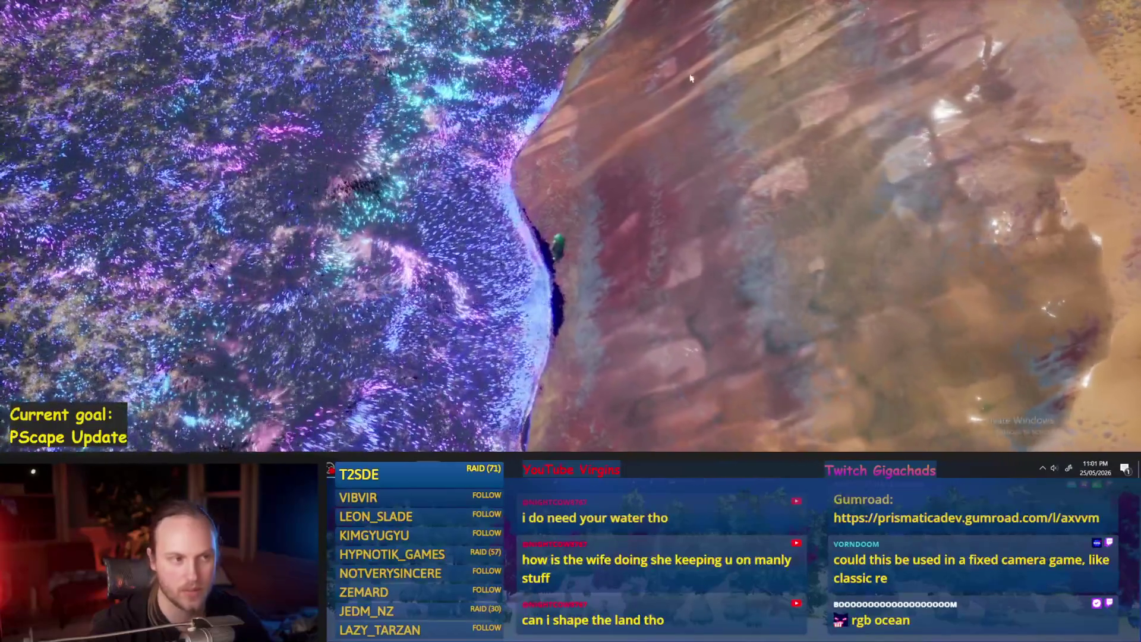
{"action": "key", "text": "a"}
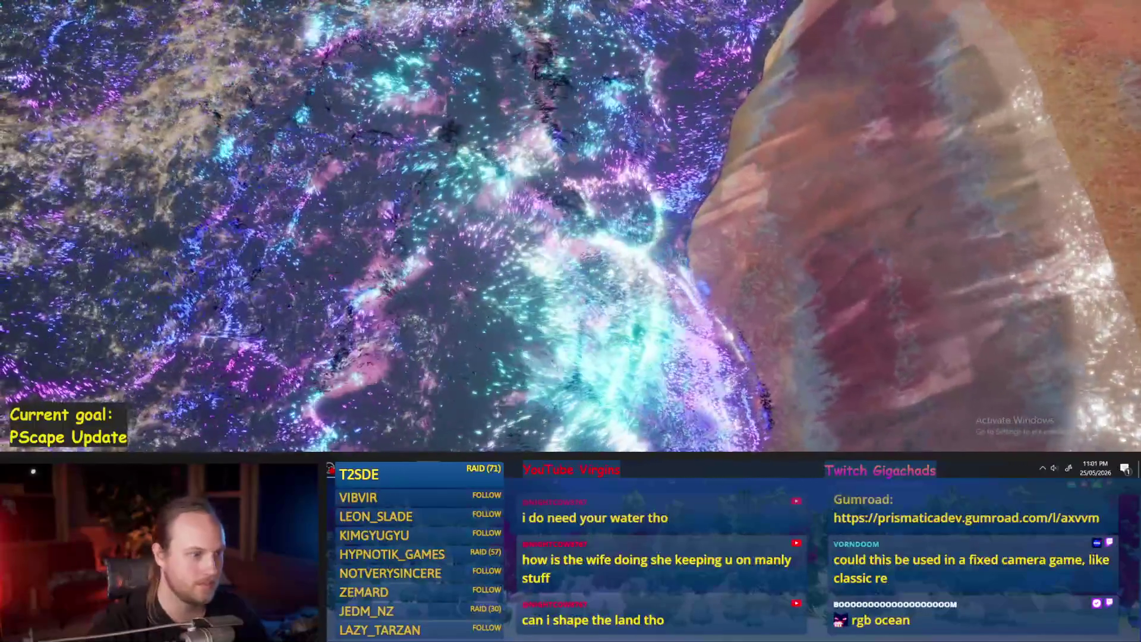
{"action": "key", "text": "Escape"}
{"action": "scroll", "coordinate": [570, 226], "scroll_direction": "down", "scroll_amount": 5}
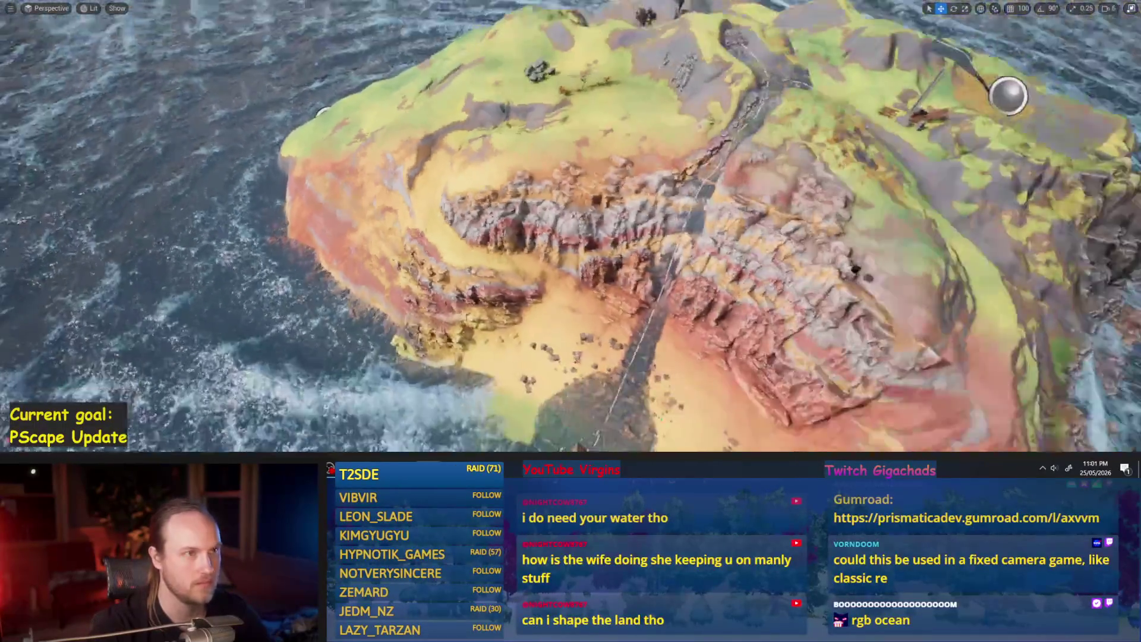
Step: Fly the camera in and out around the island, then restore the full editor layout
{"action": "scroll", "coordinate": [570, 225], "scroll_direction": "up", "scroll_amount": 5}
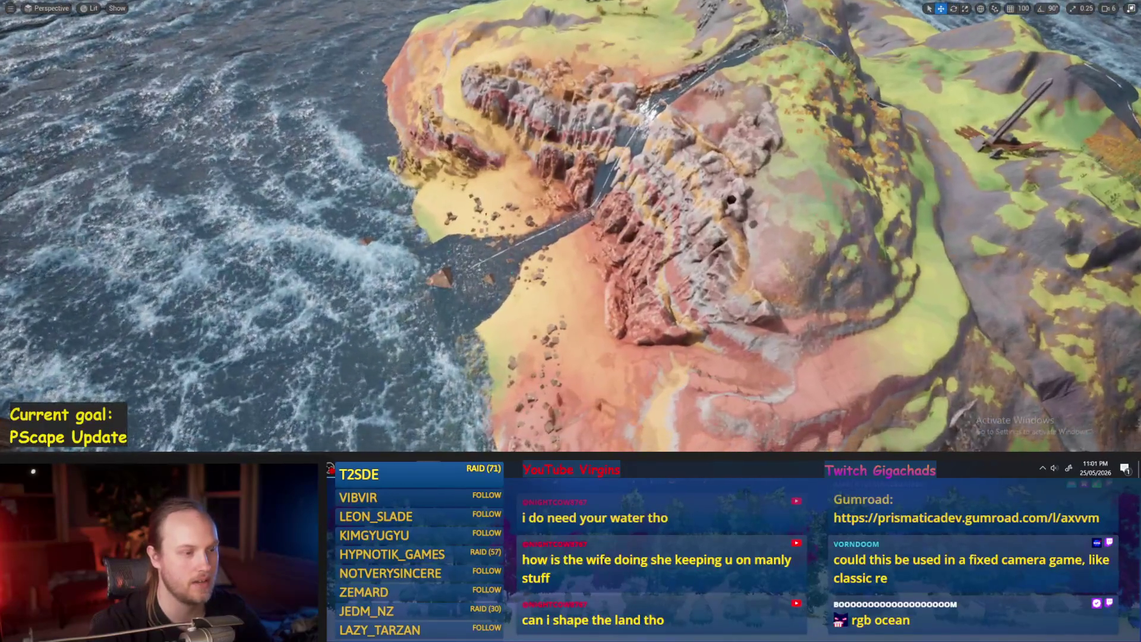
{"action": "scroll", "coordinate": [571, 226], "scroll_direction": "down", "scroll_amount": 2}
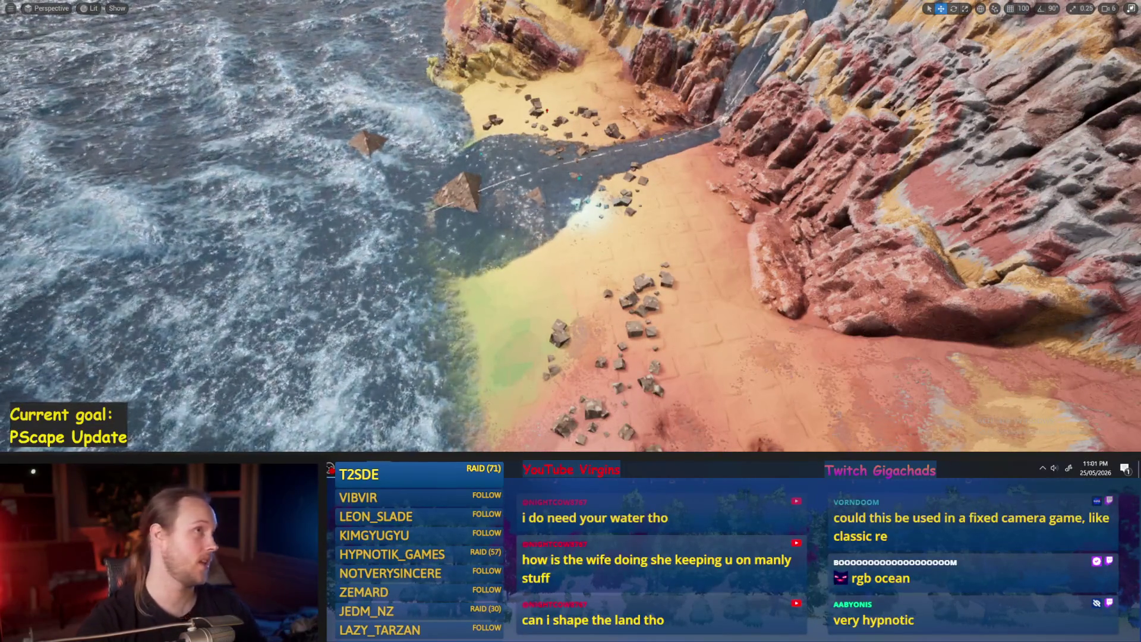
{"action": "scroll", "coordinate": [570, 226], "scroll_direction": "down", "scroll_amount": 6}
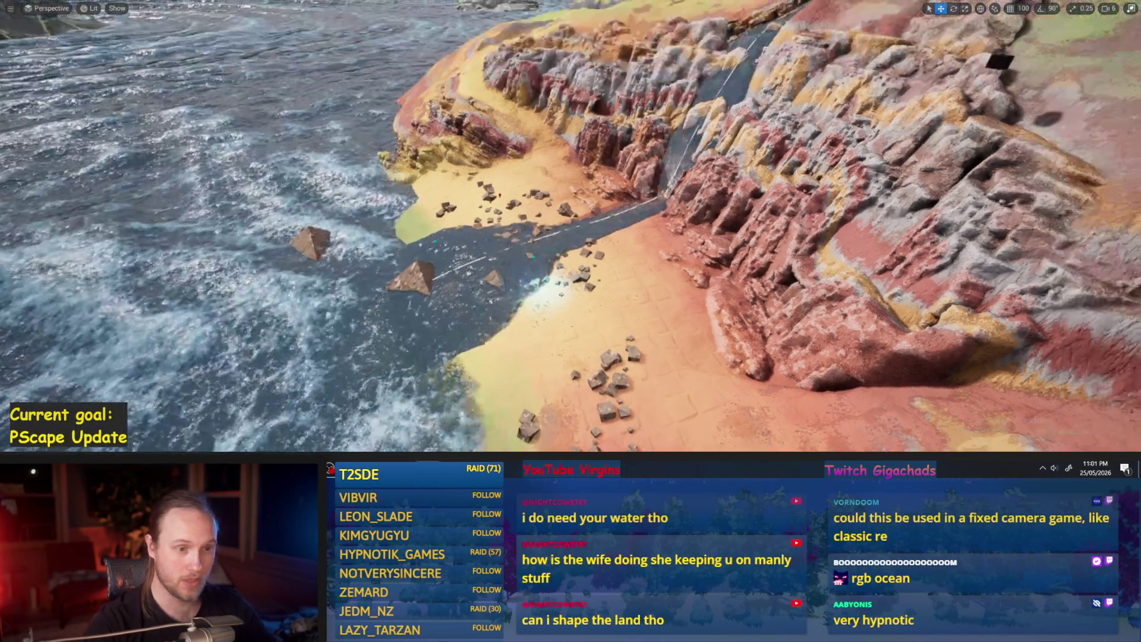
{"action": "scroll", "coordinate": [570, 226], "scroll_direction": "down", "scroll_amount": 5}
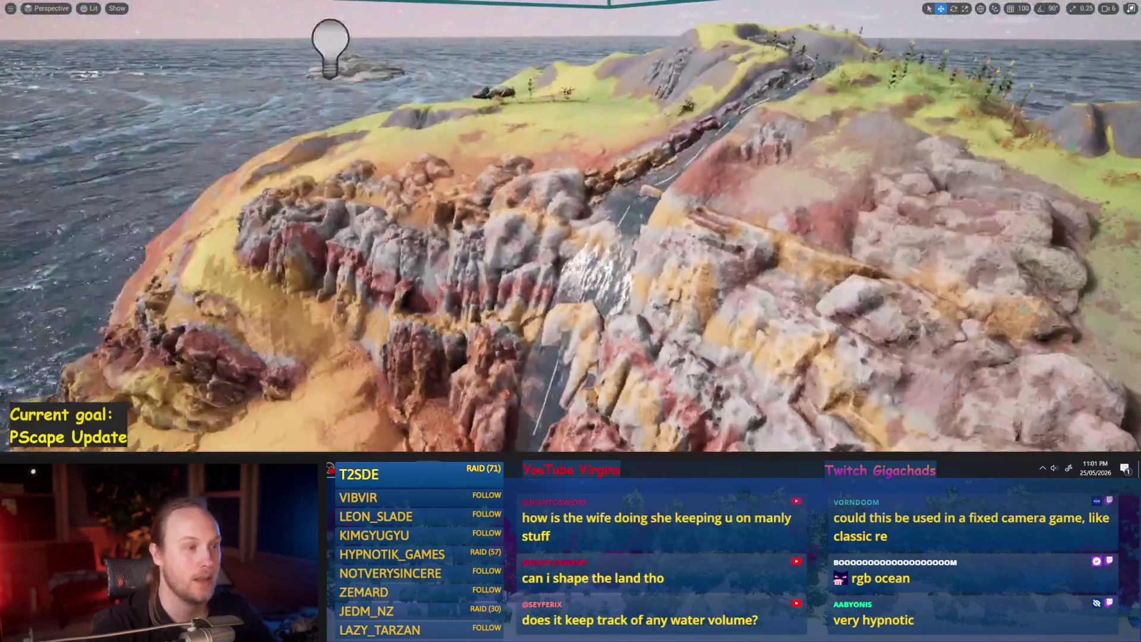
{"action": "scroll", "coordinate": [570, 226], "scroll_direction": "up", "scroll_amount": 5}
{"action": "scroll", "coordinate": [571, 226], "scroll_direction": "up", "scroll_amount": 5}
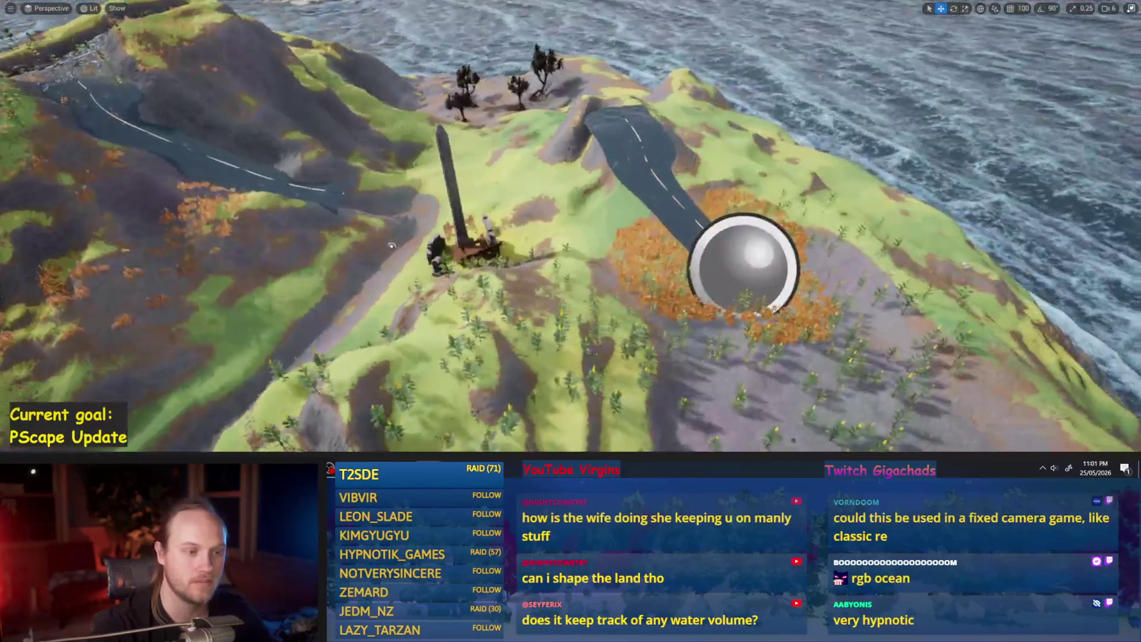
{"action": "key", "text": "F11"}
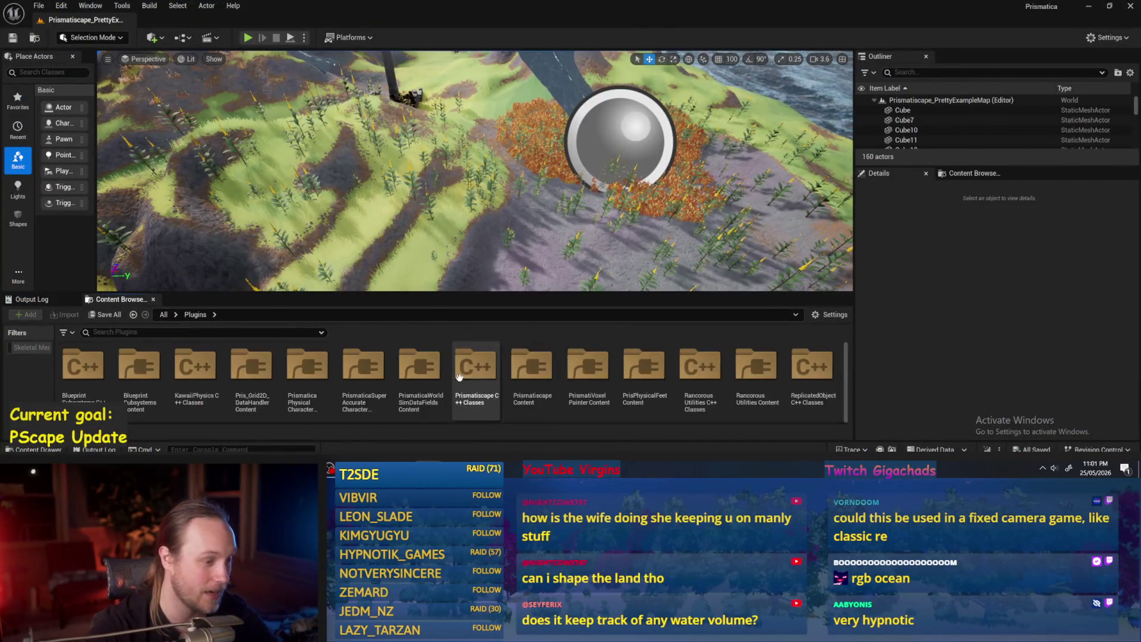
Step: Load PPFeet_TestLevel from the PrisPhysicalFeet Content folder and select its floor Cube
{"action": "double_click", "coordinate": [644, 367]}
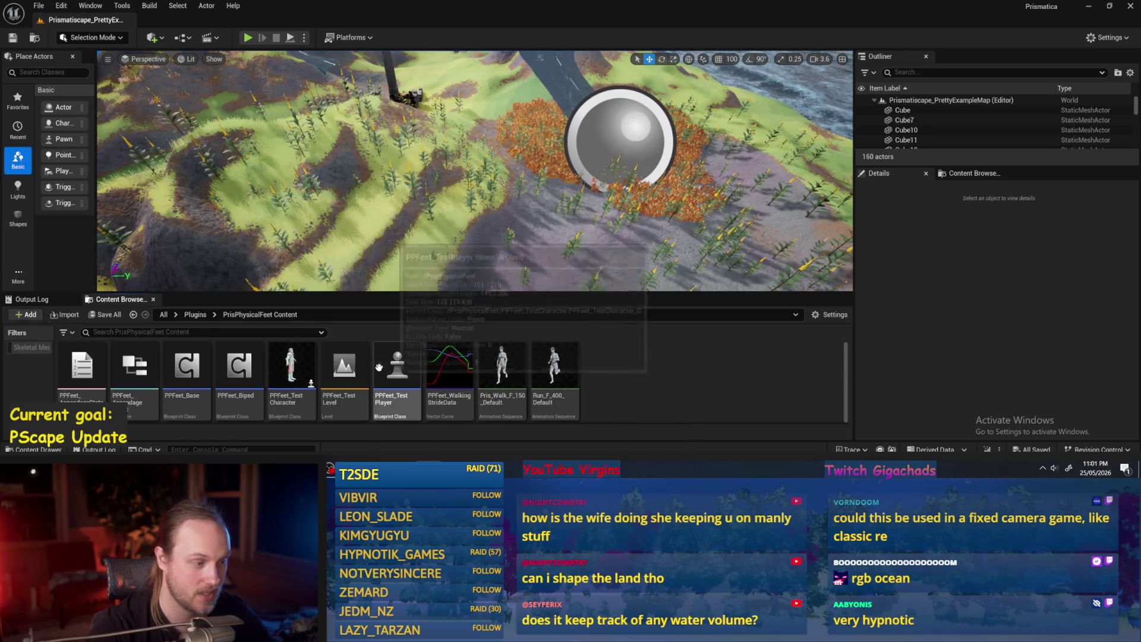
{"action": "double_click", "coordinate": [344, 365]}
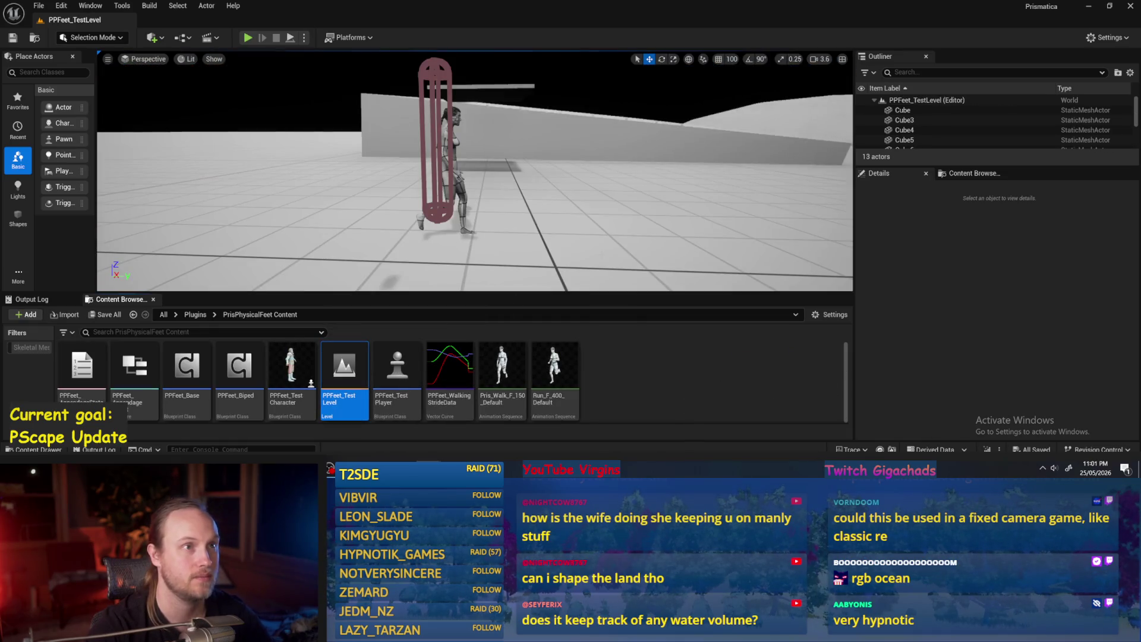
{"action": "scroll", "coordinate": [475, 170], "scroll_direction": "down", "scroll_amount": 2}
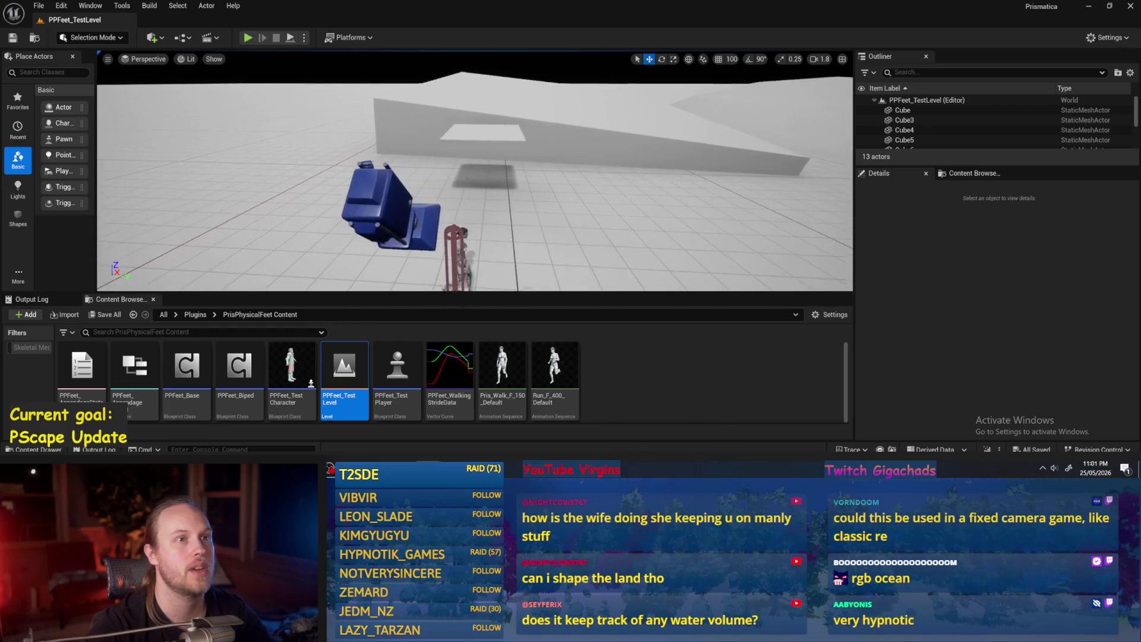
{"action": "left_click", "coordinate": [903, 109]}
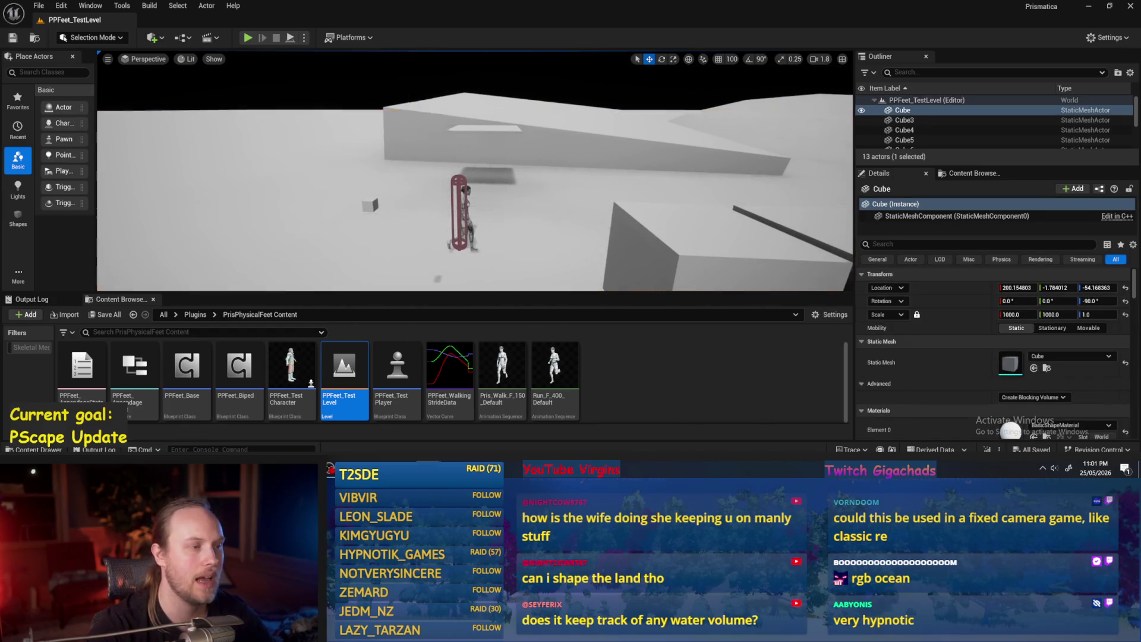
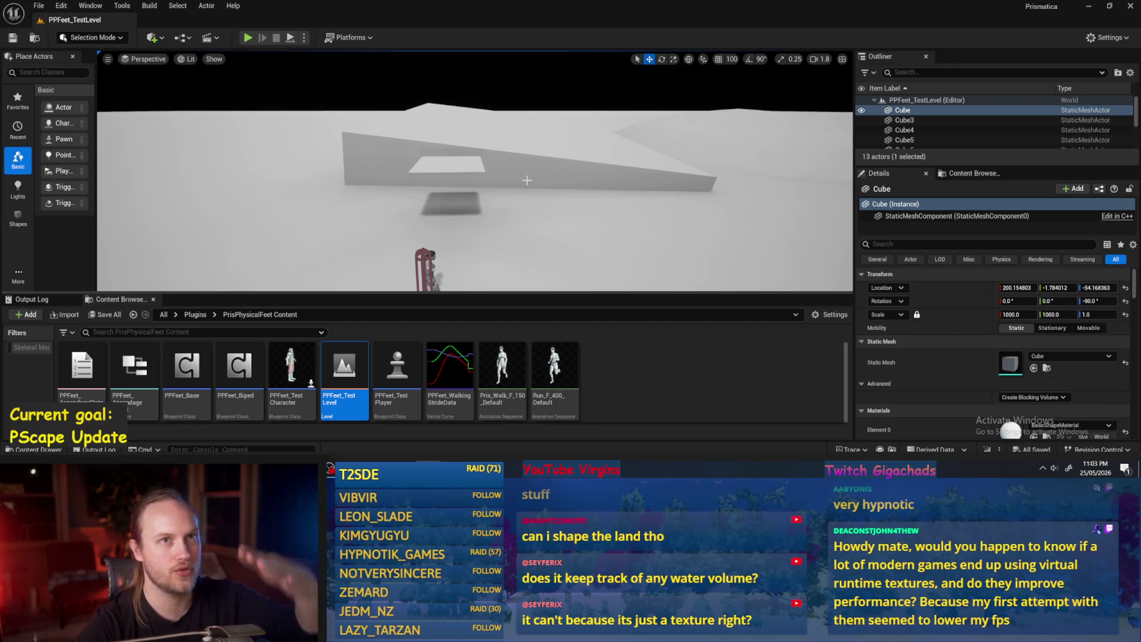
Step: Select Cube3, reframe the scene, then drag Pris_Walk_F_150_Default to the left
{"action": "left_click", "coordinate": [565, 148]}
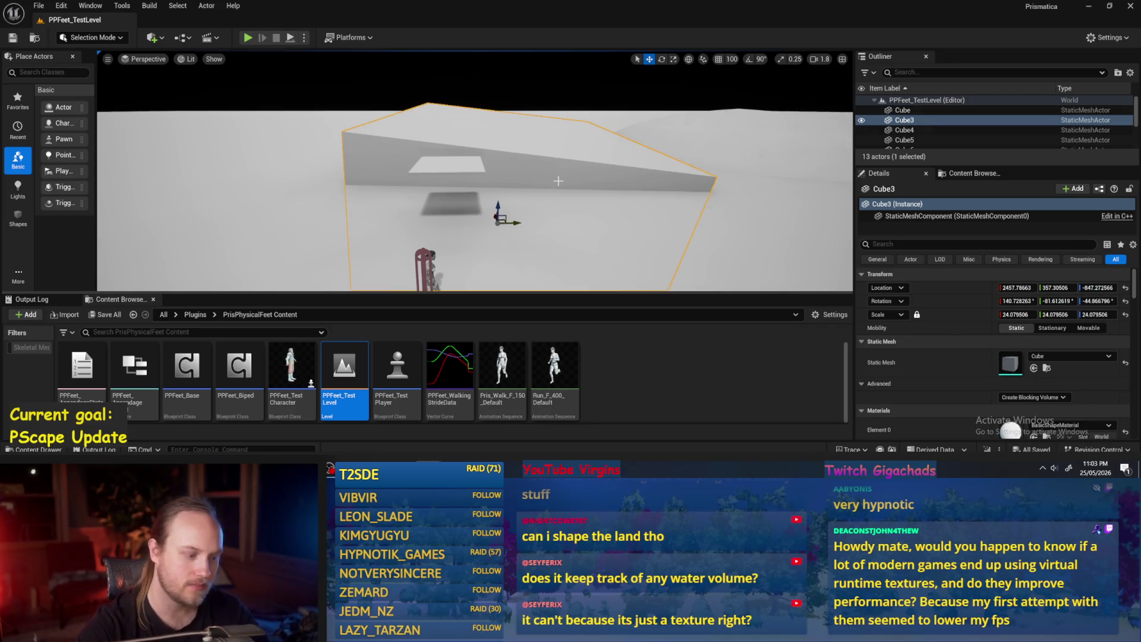
{"action": "mouse_move", "coordinate": [475, 178]}
{"action": "left_mouse_down"}
{"action": "mouse_move", "coordinate": [428, 196]}
{"action": "mouse_move", "coordinate": [369, 185]}
{"action": "left_mouse_up"}
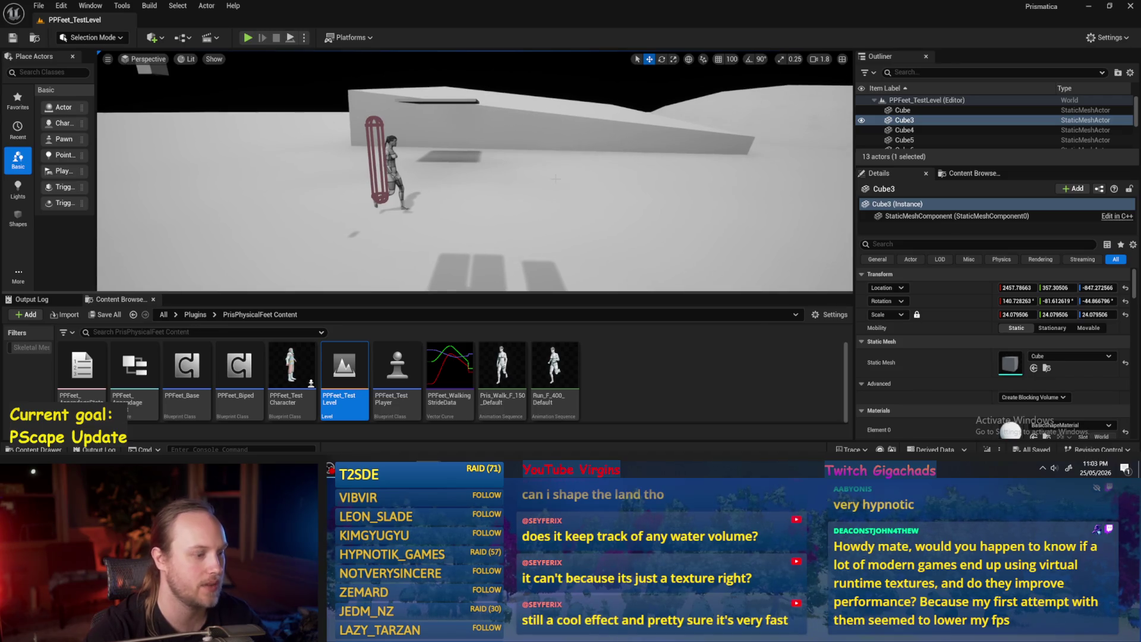
{"action": "mouse_move", "coordinate": [548, 203]}
{"action": "left_mouse_down"}
{"action": "mouse_move", "coordinate": [548, 240]}
{"action": "mouse_move", "coordinate": [548, 193]}
{"action": "left_mouse_up"}
{"action": "left_click", "coordinate": [416, 276]}
{"action": "left_click_drag", "start_coordinate": [418, 276], "coordinate": [262, 262]}
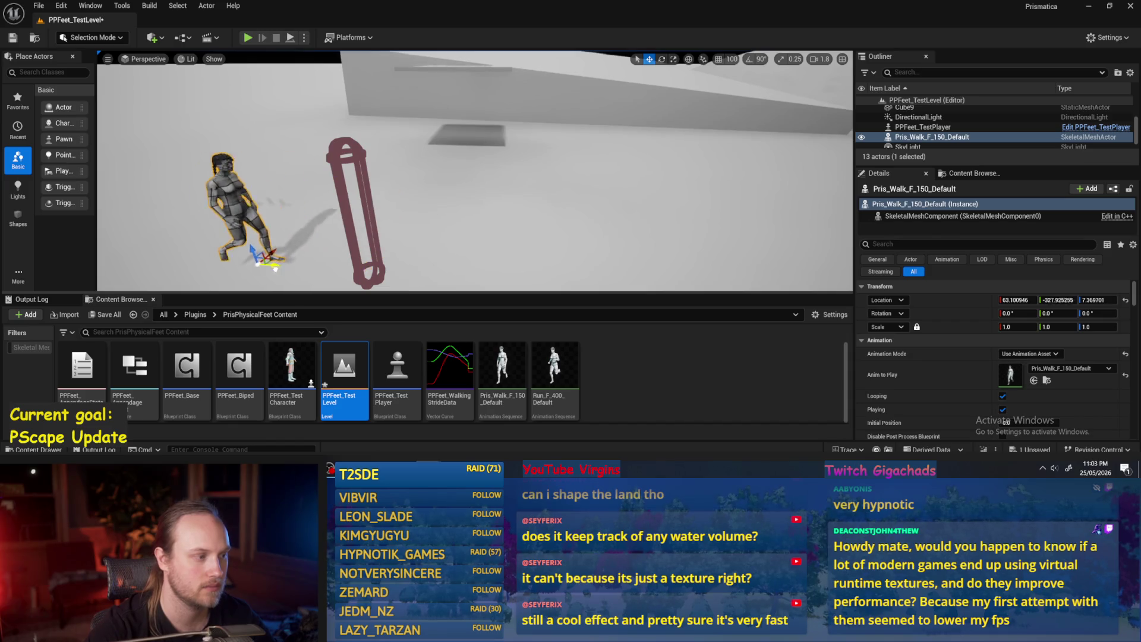
{"action": "scroll", "coordinate": [262, 262], "scroll_direction": "down", "scroll_amount": 5}
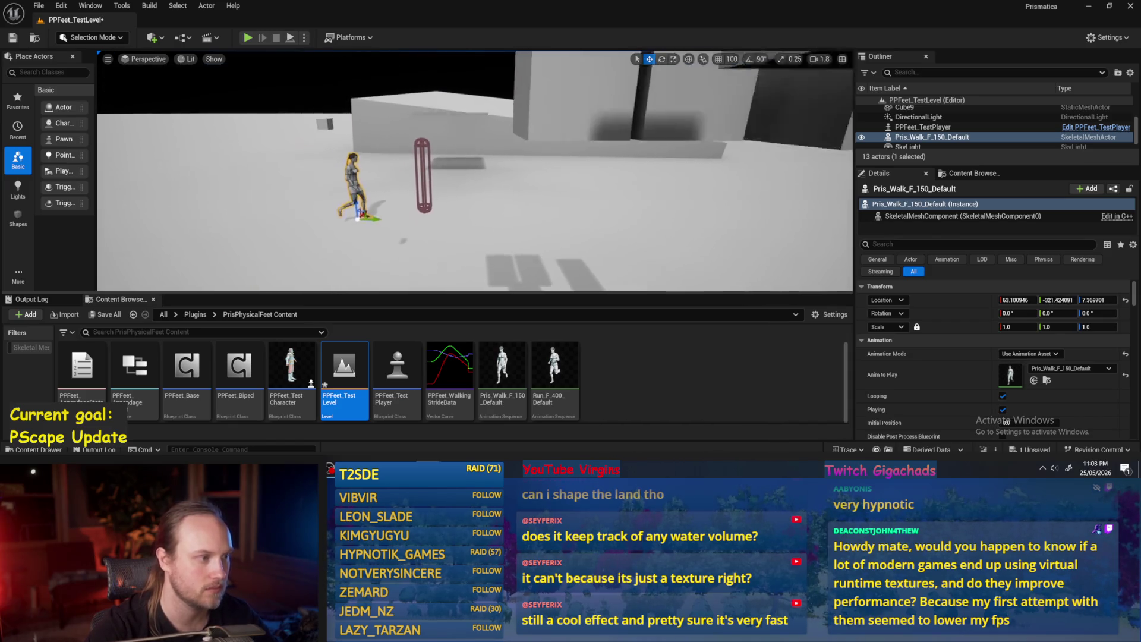
Step: Frame the view on Cube9, select the floor Cube and bring up the File menu
{"action": "left_click", "coordinate": [269, 241]}
{"action": "key", "text": "f"}
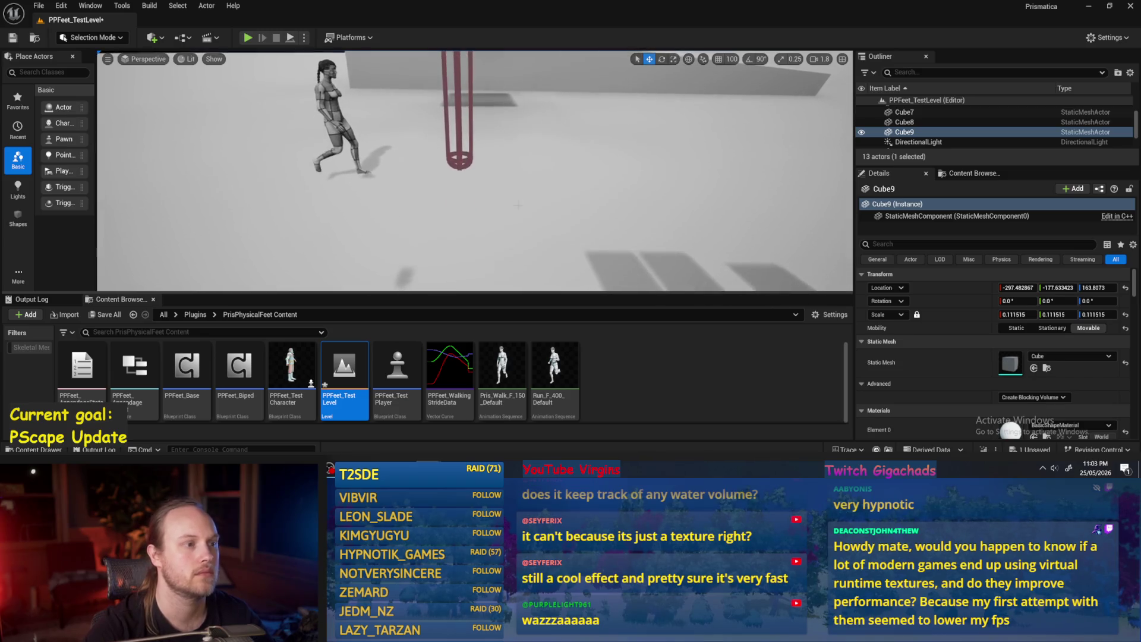
{"action": "left_click", "coordinate": [595, 255]}
{"action": "left_click", "coordinate": [39, 6]}
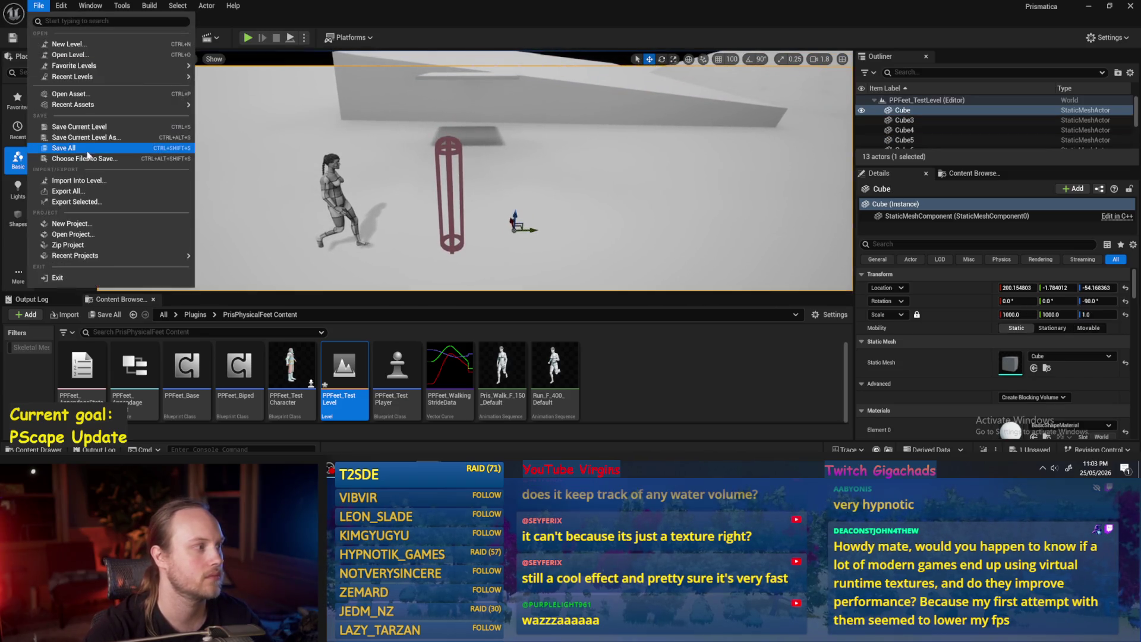
Step: Save the test level and launch Paint through a Windows search for 'pai'
{"action": "left_click", "coordinate": [65, 146]}
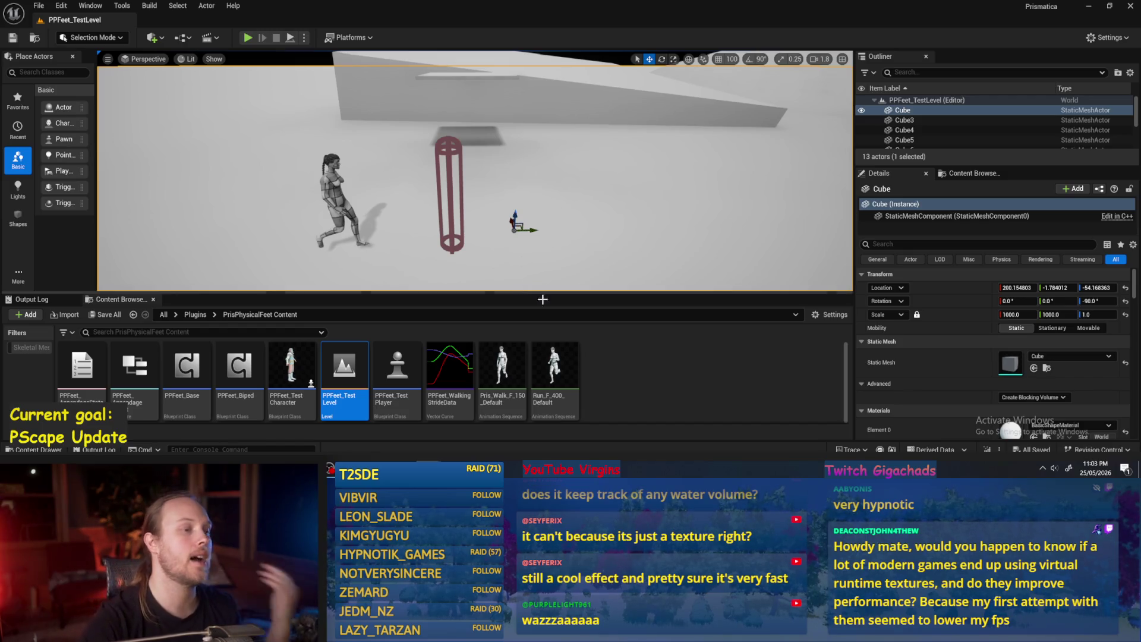
{"action": "left_click", "coordinate": [241, 438]}
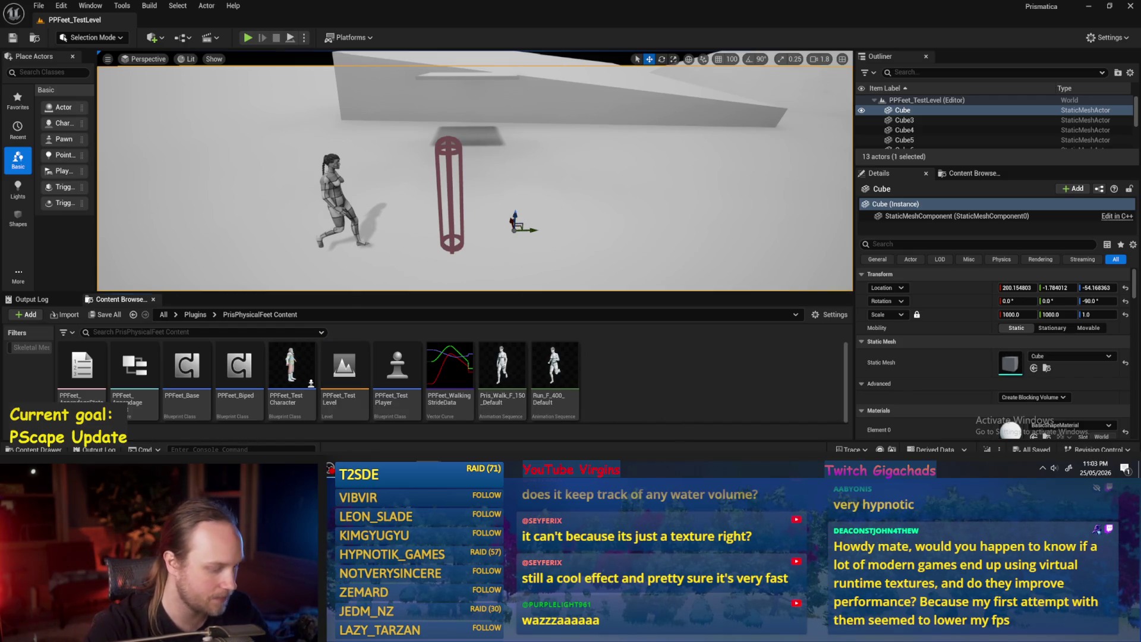
{"action": "key", "text": "super"}
{"action": "type", "text": "pai"}
{"action": "left_click", "coordinate": [99, 225]}
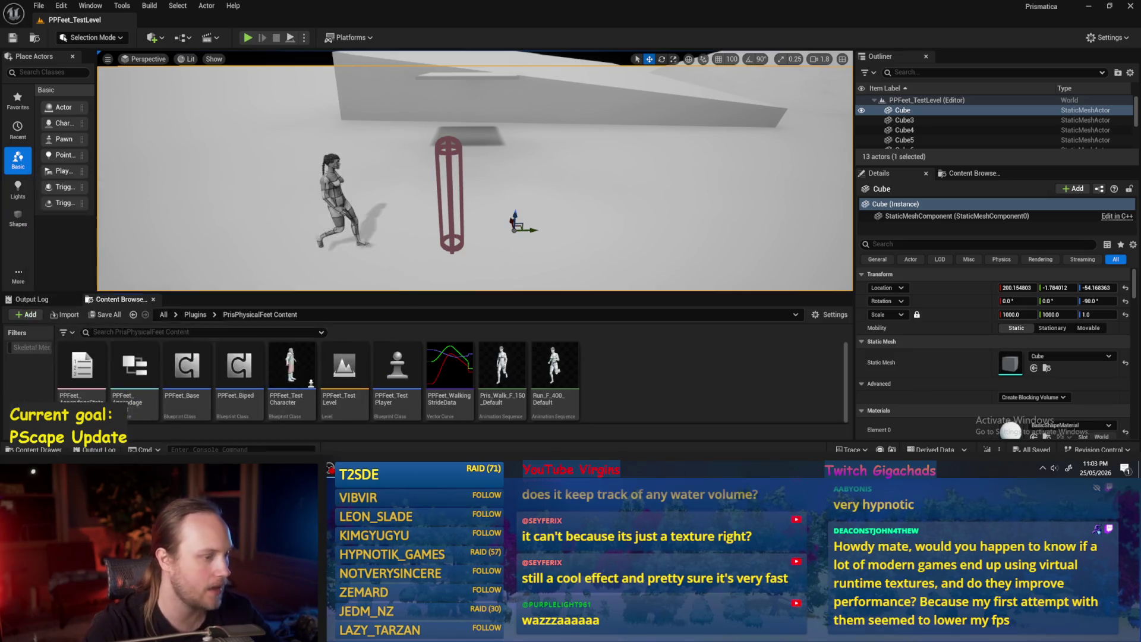
Step: Fill the Paint canvas solid black and make green the drawing colour
{"action": "left_click", "coordinate": [126, 34]}
{"action": "left_click", "coordinate": [416, 148]}
{"action": "left_click", "coordinate": [429, 31]}
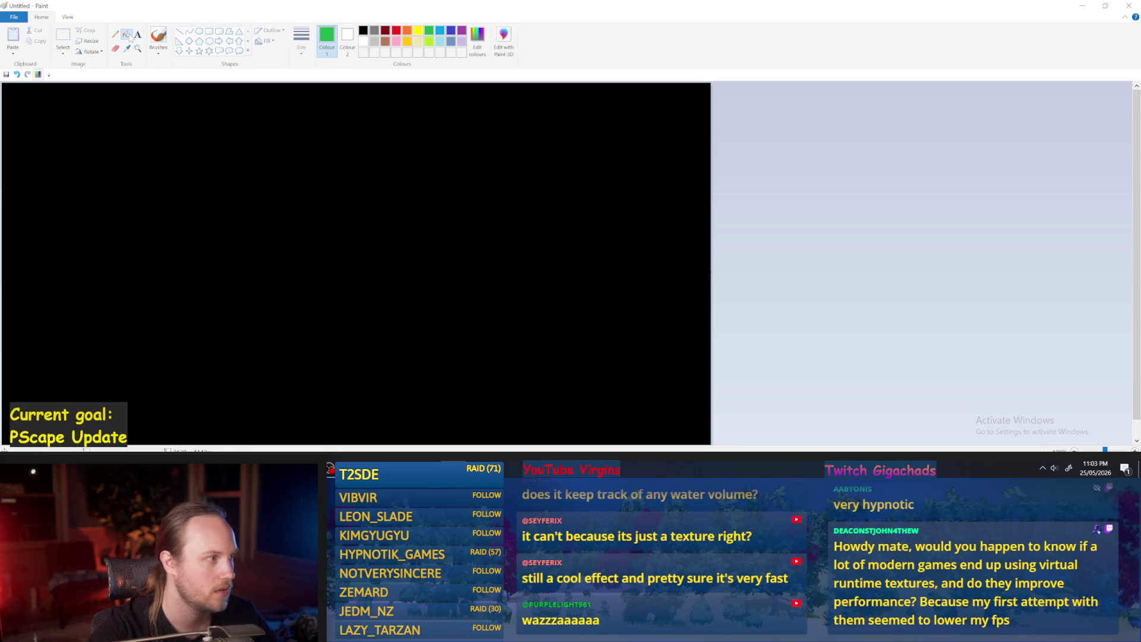
Step: Draw blue L-shaped graph axes with a thicker Brushes stroke
{"action": "left_click", "coordinate": [158, 36]}
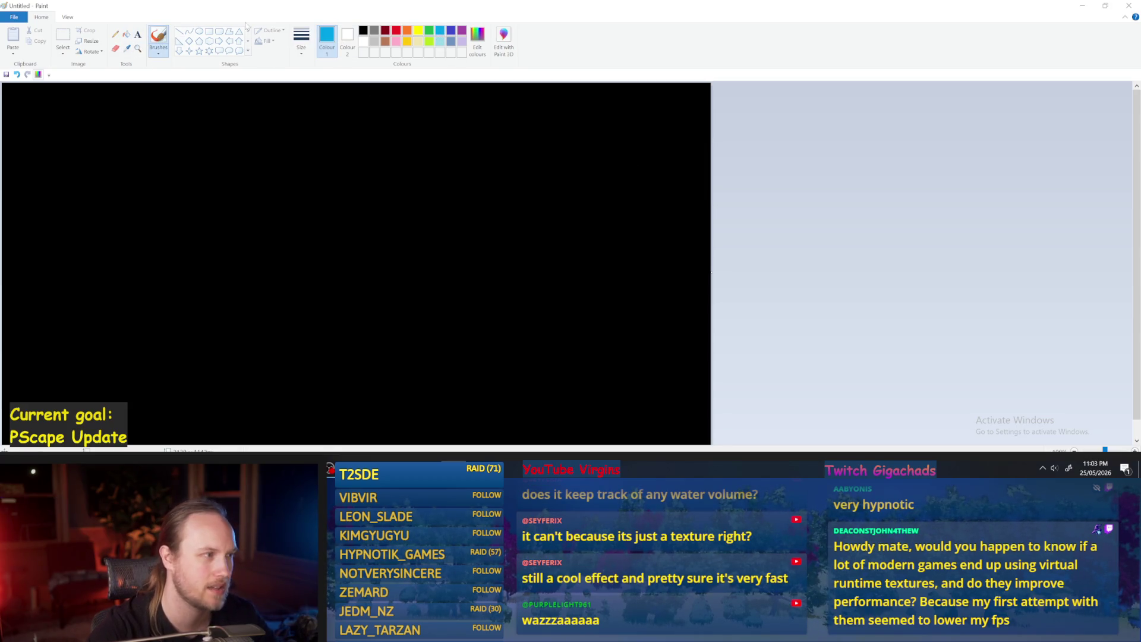
{"action": "left_click", "coordinate": [301, 39]}
{"action": "left_click", "coordinate": [279, 131]}
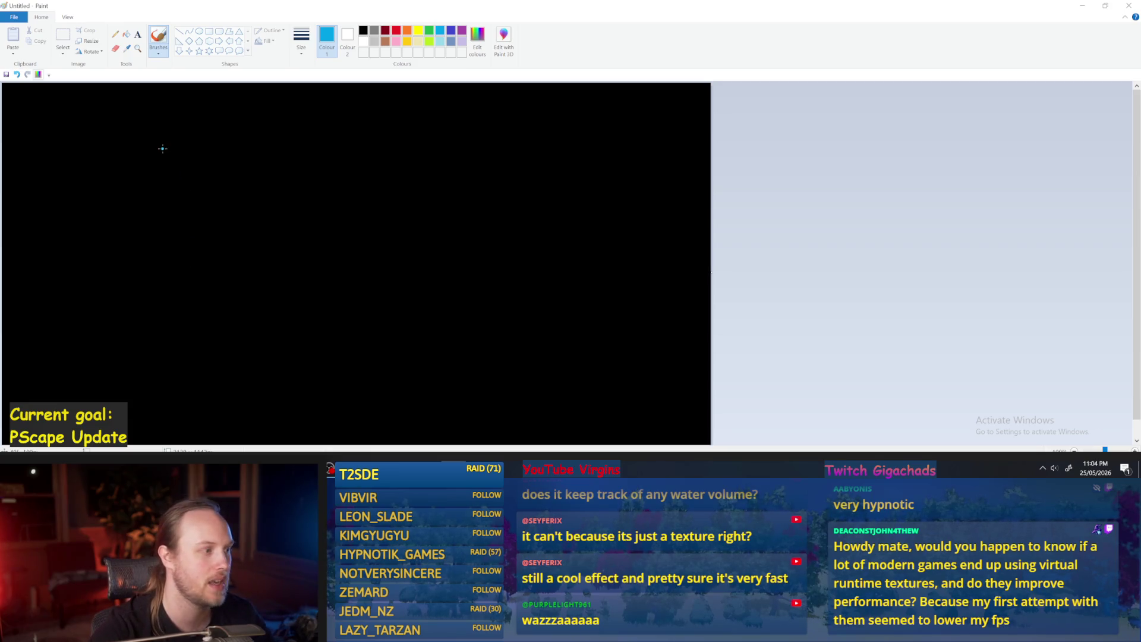
{"action": "mouse_move", "coordinate": [163, 148]}
{"action": "left_mouse_down"}
{"action": "mouse_move", "coordinate": [166, 301]}
{"action": "mouse_move", "coordinate": [487, 299]}
{"action": "left_mouse_up"}
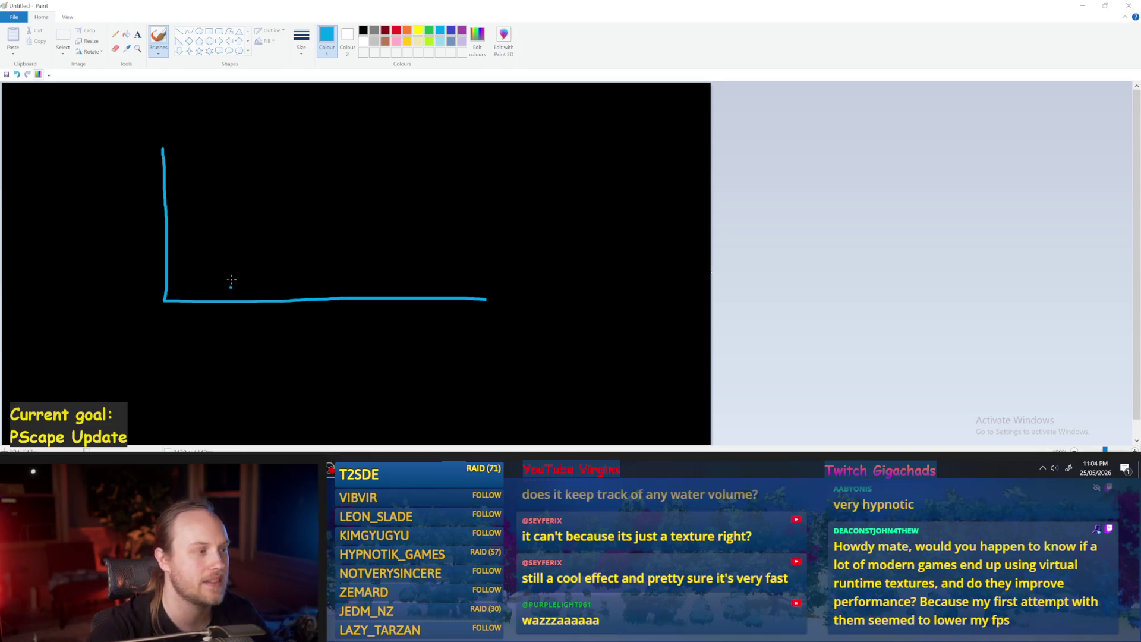
{"action": "left_click", "coordinate": [187, 269]}
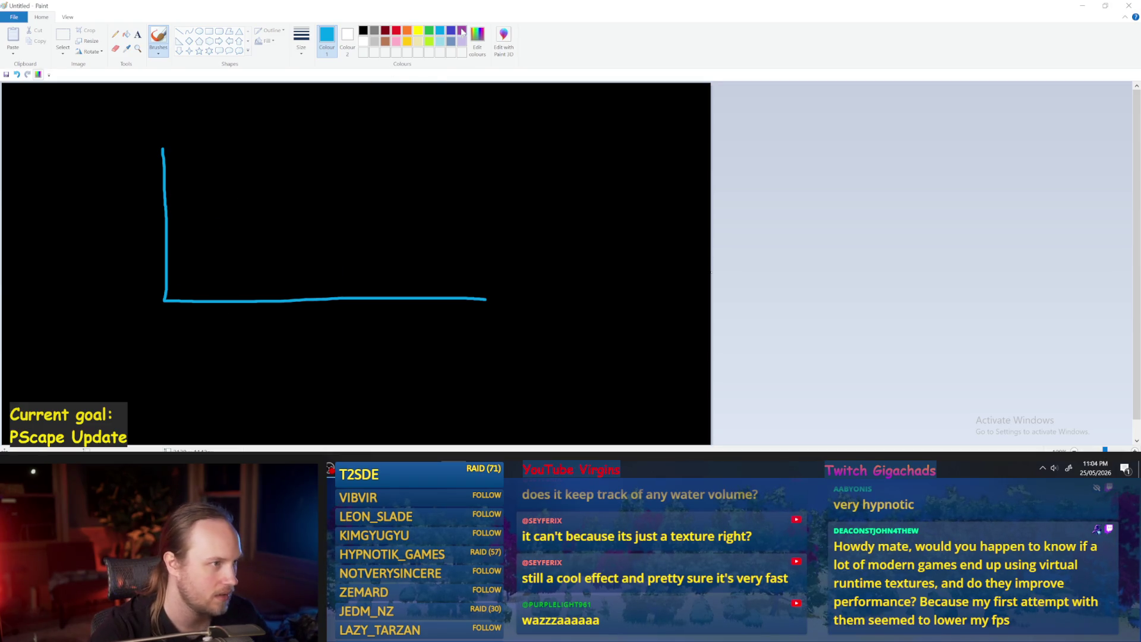
Step: Select red and try a stroke from the axes' corner, undoing it
{"action": "left_click", "coordinate": [462, 31]}
{"action": "left_click", "coordinate": [396, 30]}
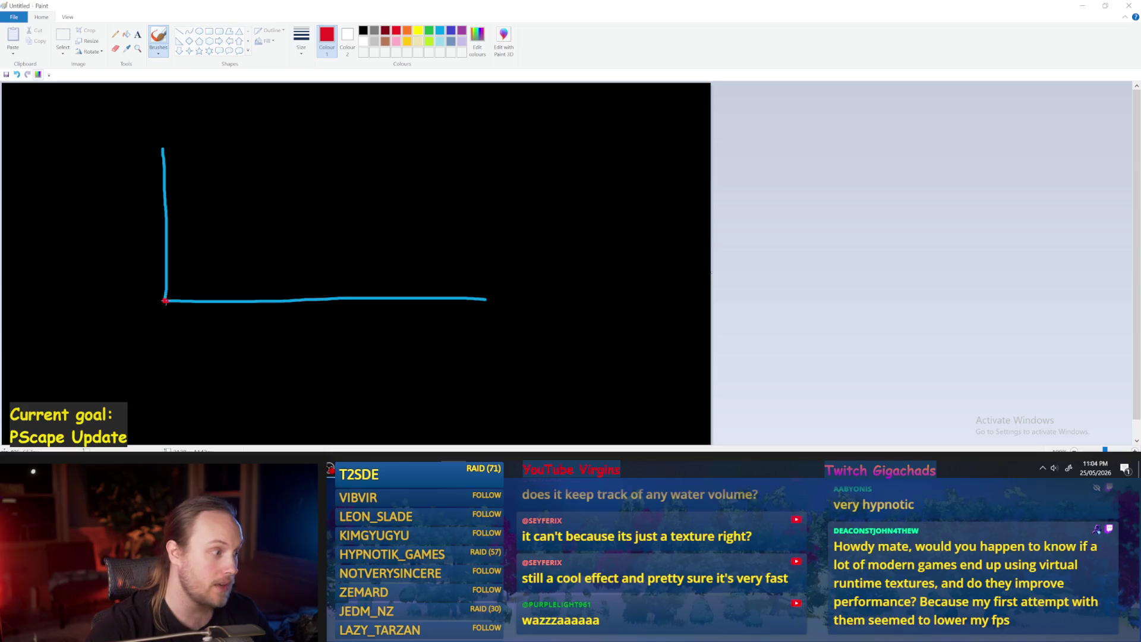
{"action": "mouse_move", "coordinate": [165, 300]}
{"action": "left_mouse_down"}
{"action": "mouse_move", "coordinate": [204, 286]}
{"action": "mouse_move", "coordinate": [172, 297]}
{"action": "mouse_move", "coordinate": [210, 268]}
{"action": "left_mouse_up"}
{"action": "key", "text": "ctrl+z"}
{"action": "key", "text": "ctrl+z"}
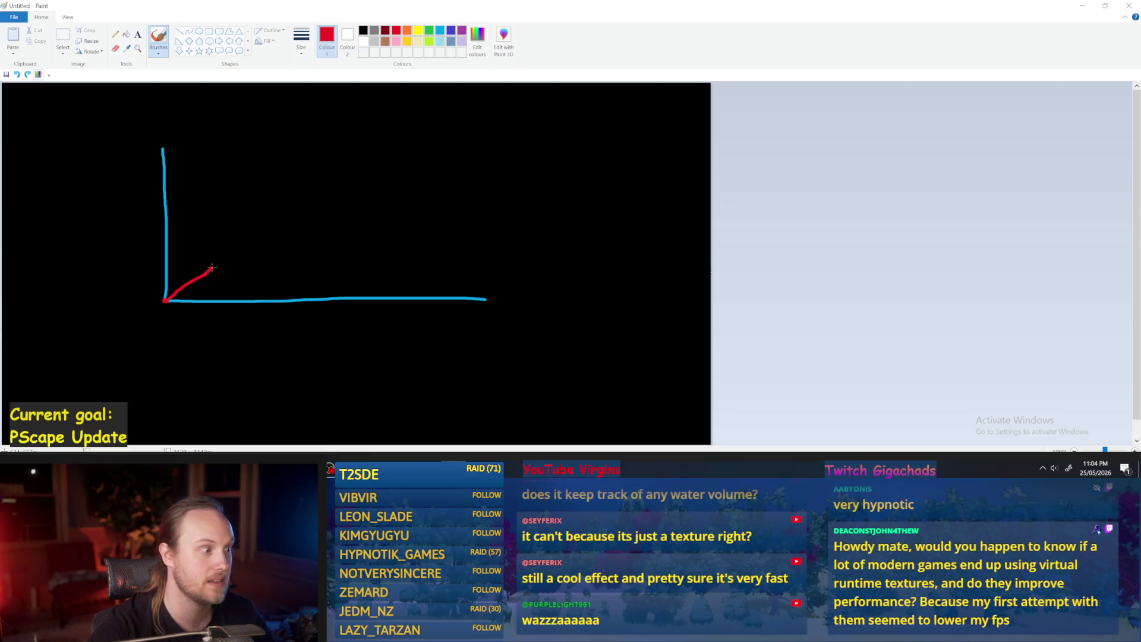
Step: Draw a red diagonal line from the axes' corner up to the upper right
{"action": "left_click_drag", "start_coordinate": [212, 268], "coordinate": [257, 219]}
{"action": "key", "text": "ctrl+z"}
{"action": "left_click_drag", "start_coordinate": [165, 300], "coordinate": [486, 98]}
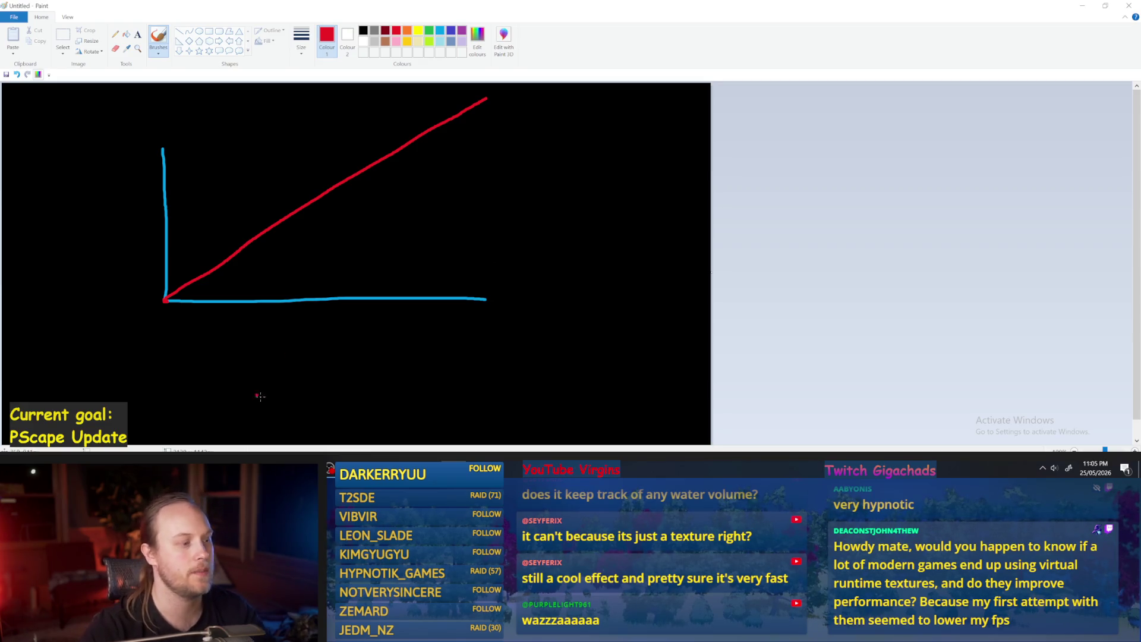
Step: Try a wavy red curve, a red box and a zigzag, then undo them all
{"action": "mouse_move", "coordinate": [309, 415]}
{"action": "left_mouse_down"}
{"action": "mouse_move", "coordinate": [378, 372]}
{"action": "mouse_move", "coordinate": [499, 361]}
{"action": "mouse_move", "coordinate": [689, 399]}
{"action": "mouse_move", "coordinate": [691, 381]}
{"action": "mouse_move", "coordinate": [698, 403]}
{"action": "mouse_move", "coordinate": [573, 361]}
{"action": "mouse_move", "coordinate": [452, 408]}
{"action": "mouse_move", "coordinate": [274, 427]}
{"action": "mouse_move", "coordinate": [308, 415]}
{"action": "left_mouse_up"}
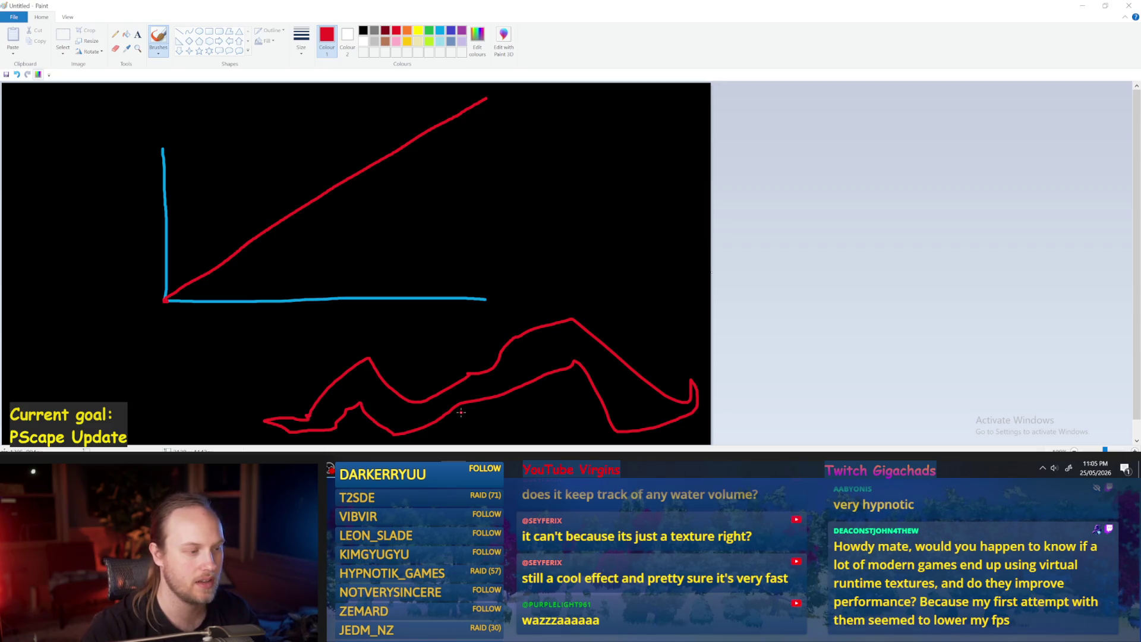
{"action": "key", "text": "ctrl+z"}
{"action": "mouse_move", "coordinate": [535, 177]}
{"action": "left_mouse_down"}
{"action": "mouse_move", "coordinate": [570, 276]}
{"action": "mouse_move", "coordinate": [653, 277]}
{"action": "mouse_move", "coordinate": [643, 183]}
{"action": "mouse_move", "coordinate": [537, 180]}
{"action": "left_mouse_up"}
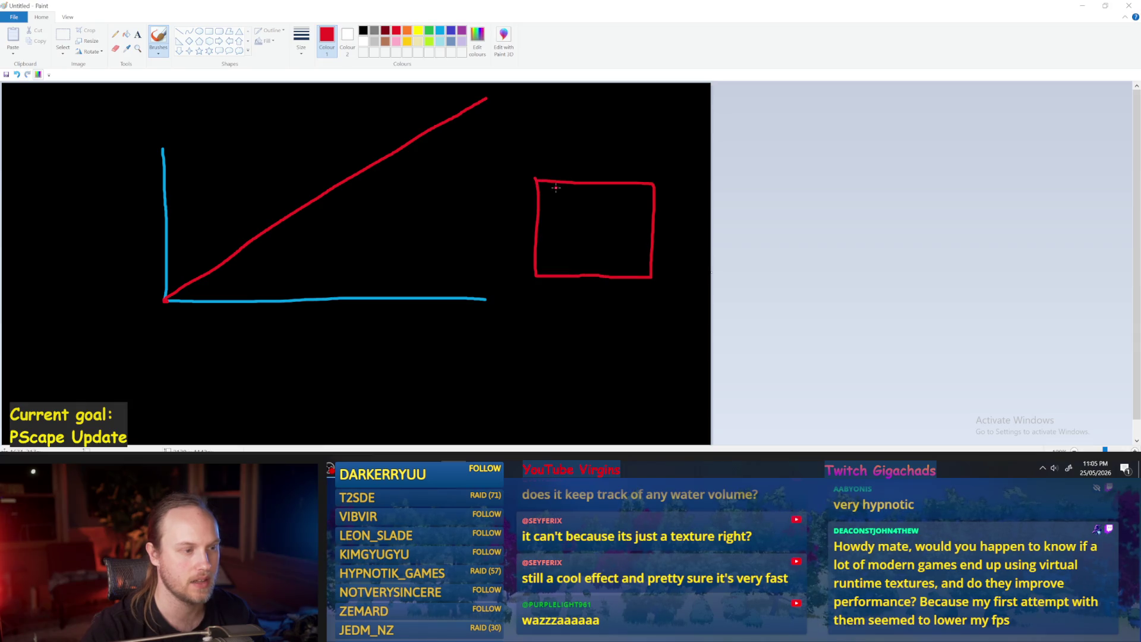
{"action": "mouse_move", "coordinate": [544, 202]}
{"action": "left_mouse_down"}
{"action": "mouse_move", "coordinate": [600, 196]}
{"action": "mouse_move", "coordinate": [523, 275]}
{"action": "mouse_move", "coordinate": [628, 284]}
{"action": "left_mouse_up"}
{"action": "key", "text": "ctrl+z"}
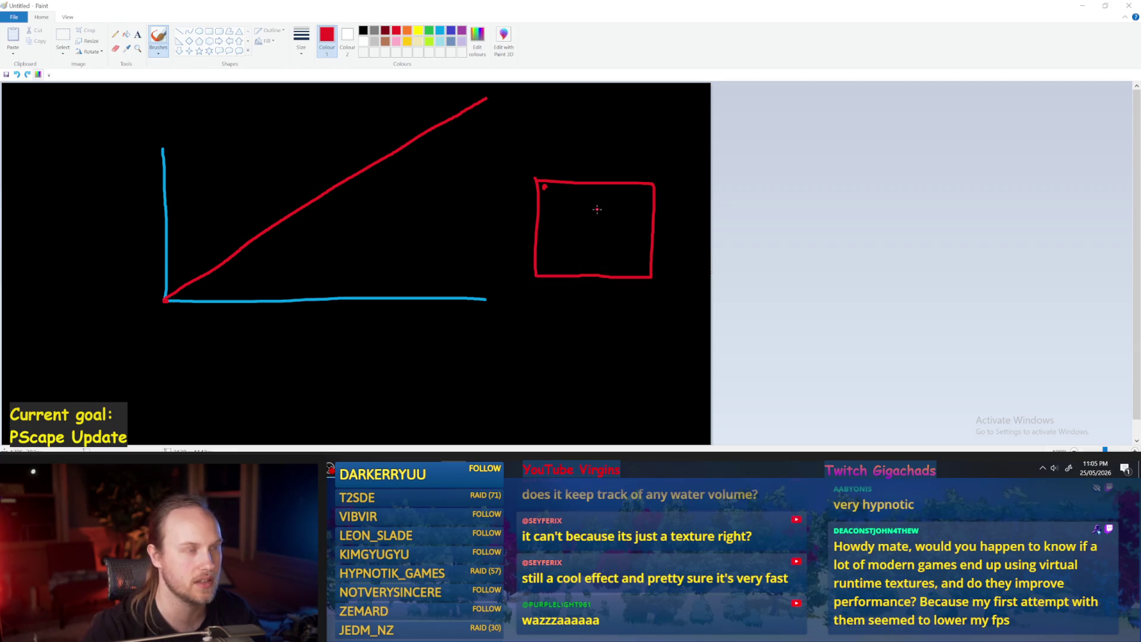
{"action": "key", "text": "ctrl+z"}
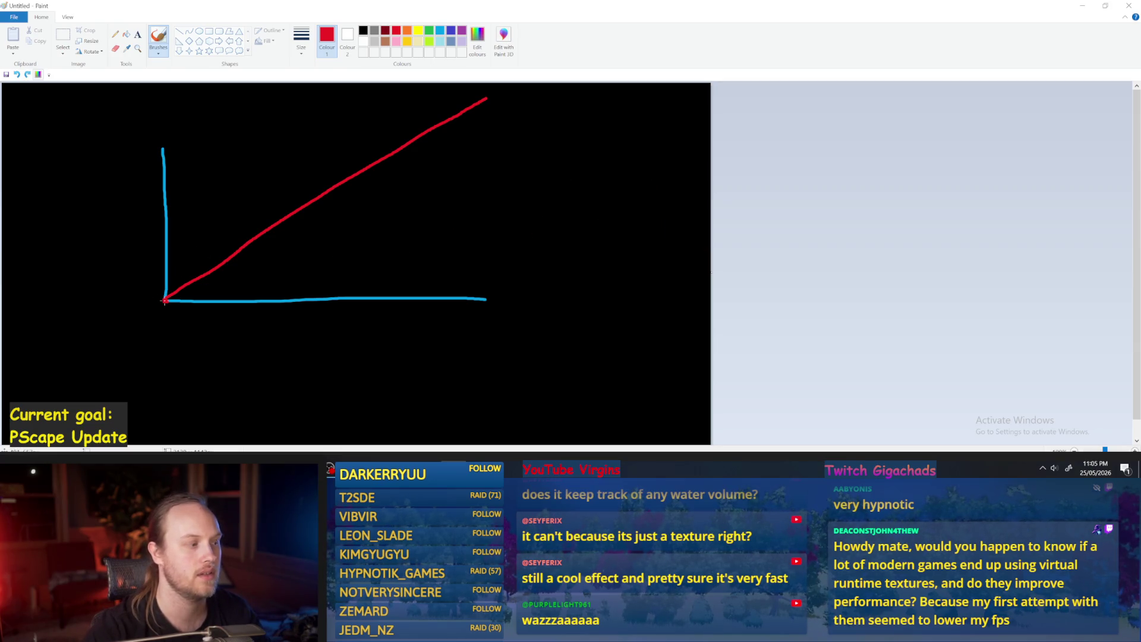
Step: Draw and undo two more red lines from the corner, then select green
{"action": "left_click_drag", "start_coordinate": [165, 300], "coordinate": [523, 101]}
{"action": "key", "text": "ctrl+z"}
{"action": "left_click_drag", "start_coordinate": [167, 299], "coordinate": [294, 233]}
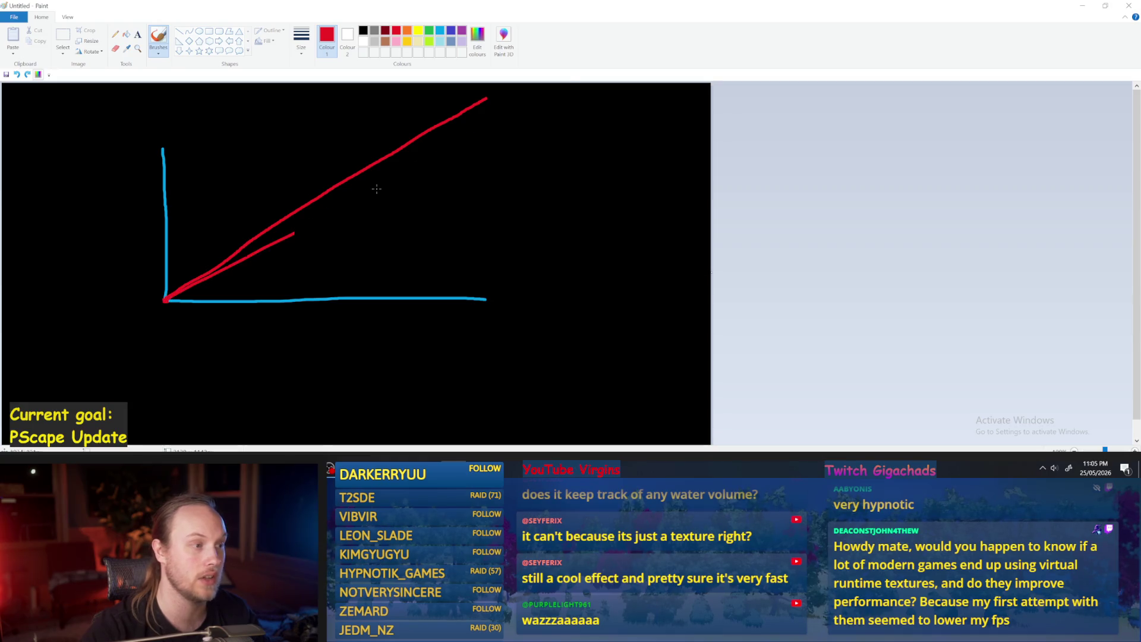
{"action": "key", "text": "ctrl+z"}
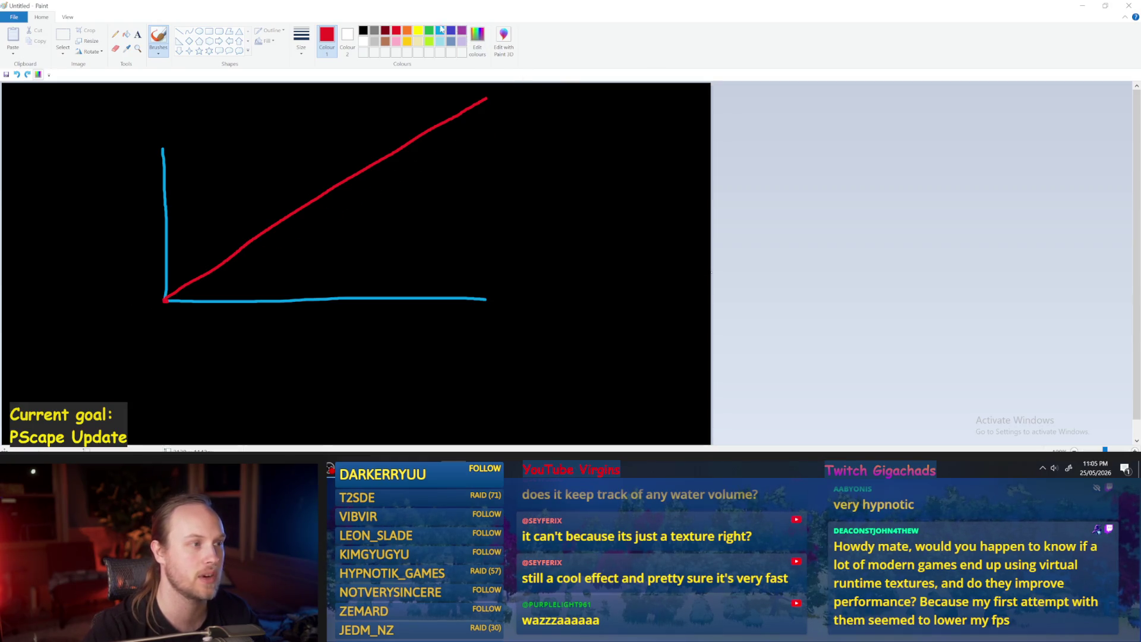
{"action": "left_click", "coordinate": [429, 30]}
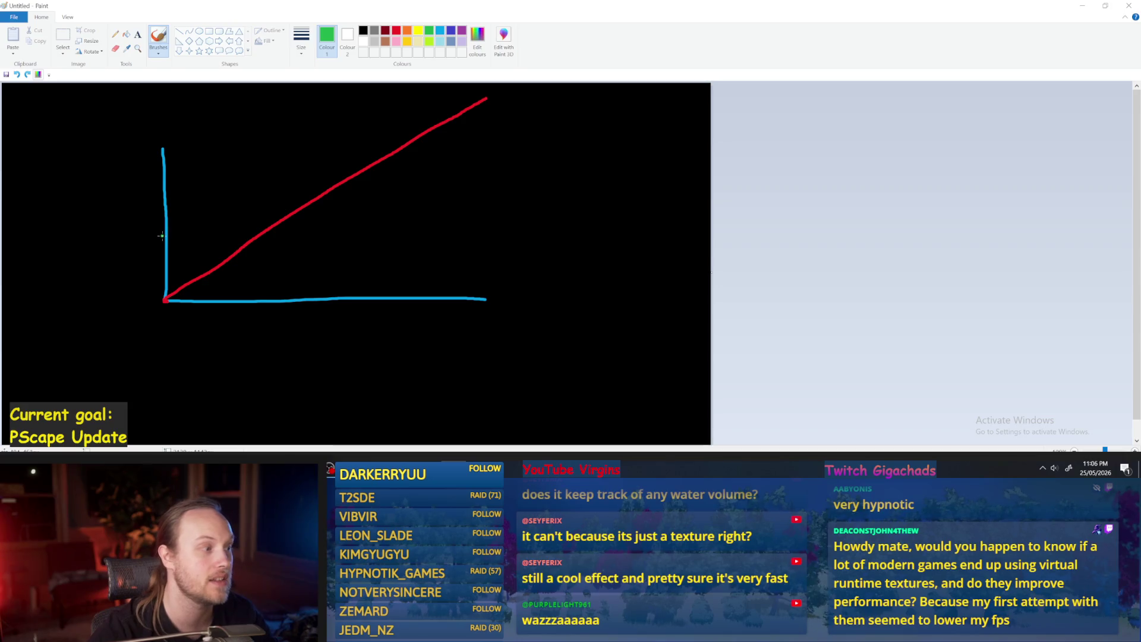
Step: Draw a dashed green horizontal line across the graph, undoing a stroke along the red line
{"action": "left_click_drag", "start_coordinate": [169, 237], "coordinate": [500, 231]}
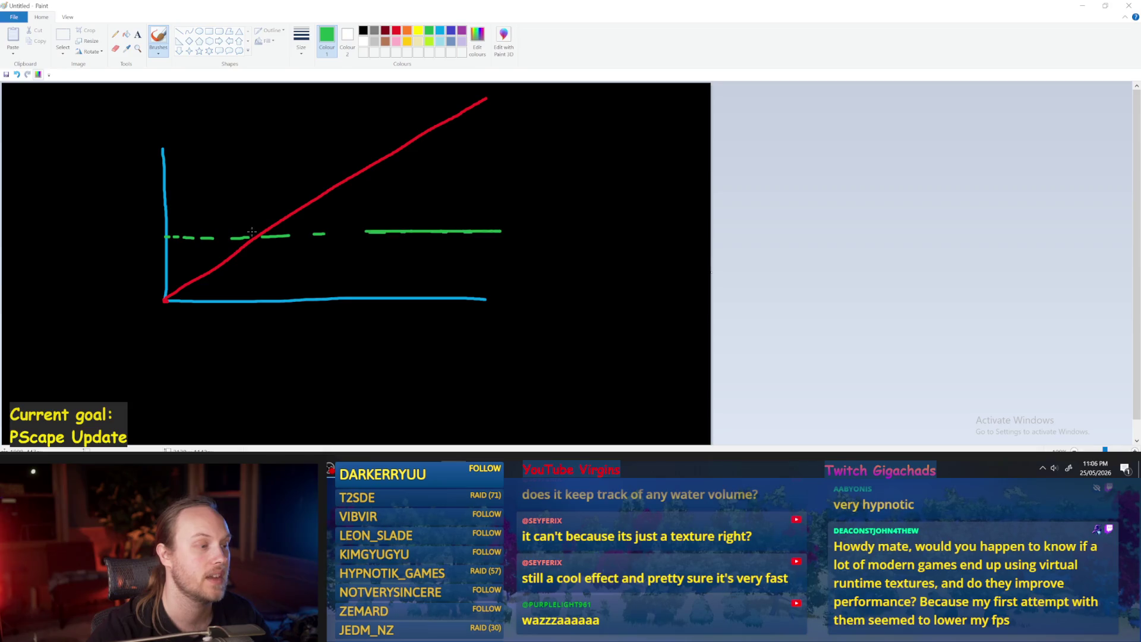
{"action": "left_click", "coordinate": [245, 269]}
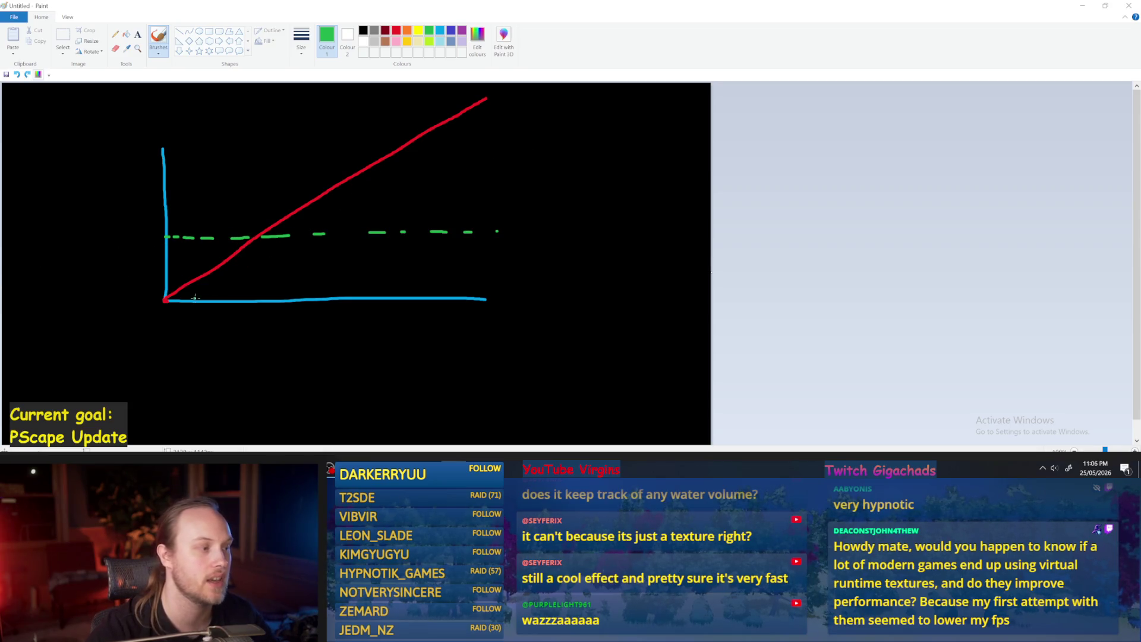
{"action": "left_click_drag", "start_coordinate": [165, 300], "coordinate": [490, 97]}
{"action": "key", "text": "ctrl+z"}
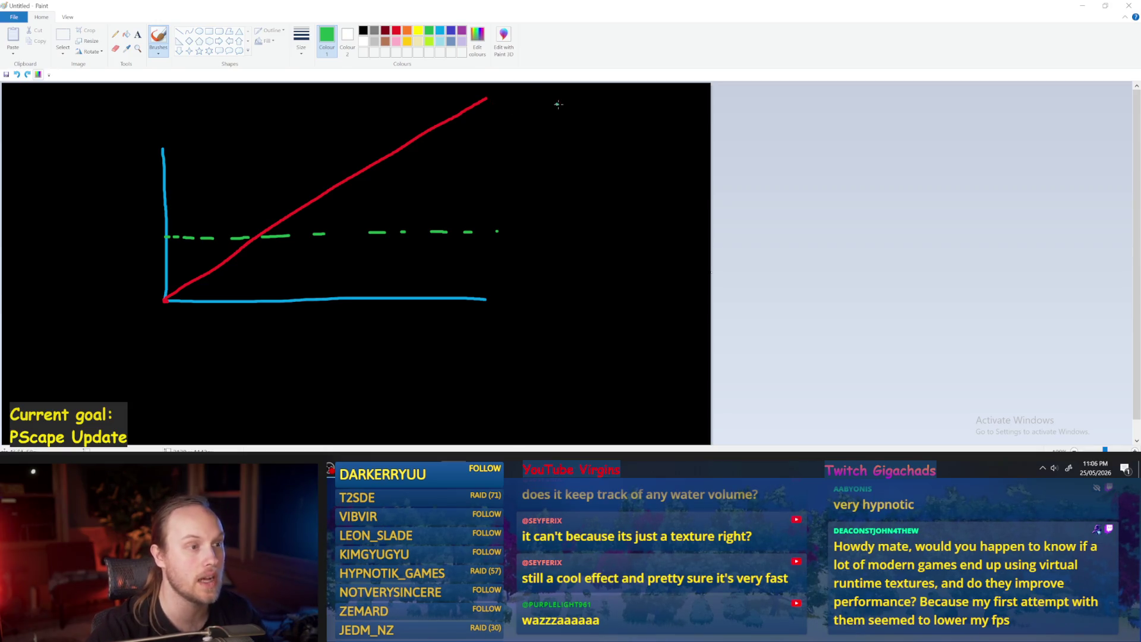
Step: Add green strokes and hatch marks inside the square on the canvas's right
{"action": "left_click_drag", "start_coordinate": [536, 104], "coordinate": [538, 270]}
{"action": "key", "text": "ctrl+z"}
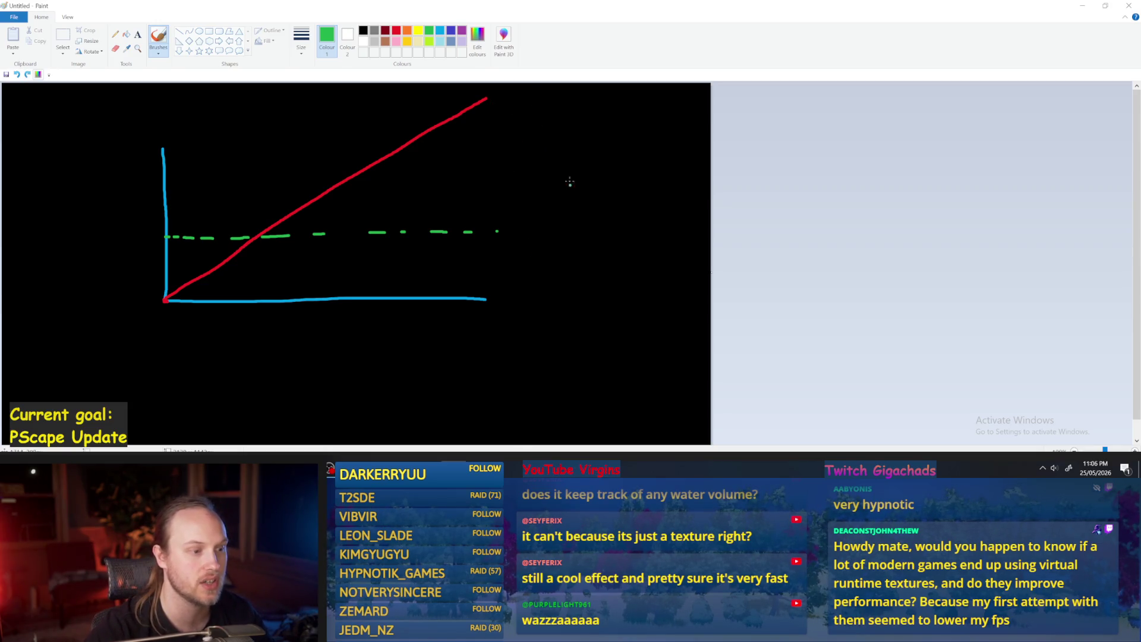
{"action": "mouse_move", "coordinate": [570, 169]}
{"action": "left_mouse_down"}
{"action": "mouse_move", "coordinate": [698, 244]}
{"action": "mouse_move", "coordinate": [575, 270]}
{"action": "mouse_move", "coordinate": [678, 269]}
{"action": "mouse_move", "coordinate": [687, 202]}
{"action": "mouse_move", "coordinate": [669, 160]}
{"action": "mouse_move", "coordinate": [578, 167]}
{"action": "mouse_move", "coordinate": [593, 203]}
{"action": "mouse_move", "coordinate": [575, 230]}
{"action": "left_mouse_up"}
{"action": "key", "text": "ctrl+z"}
{"action": "mouse_move", "coordinate": [620, 173]}
{"action": "left_mouse_down"}
{"action": "mouse_move", "coordinate": [629, 221]}
{"action": "mouse_move", "coordinate": [572, 245]}
{"action": "left_mouse_up"}
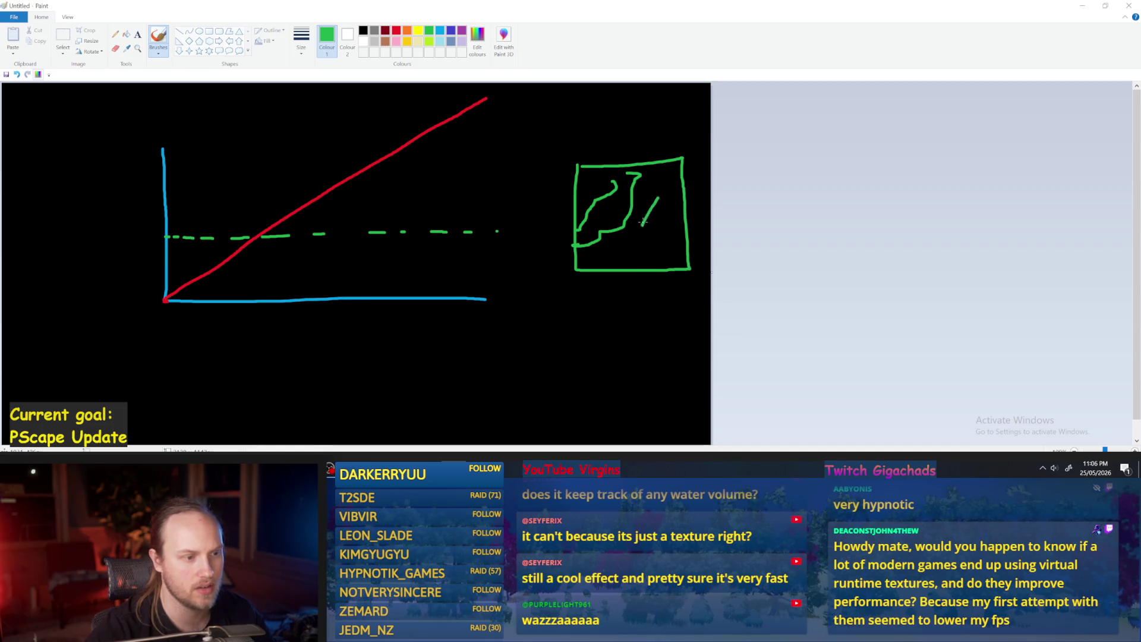
{"action": "mouse_move", "coordinate": [648, 206]}
{"action": "left_mouse_down"}
{"action": "mouse_move", "coordinate": [642, 227]}
{"action": "mouse_move", "coordinate": [670, 230]}
{"action": "left_mouse_up"}
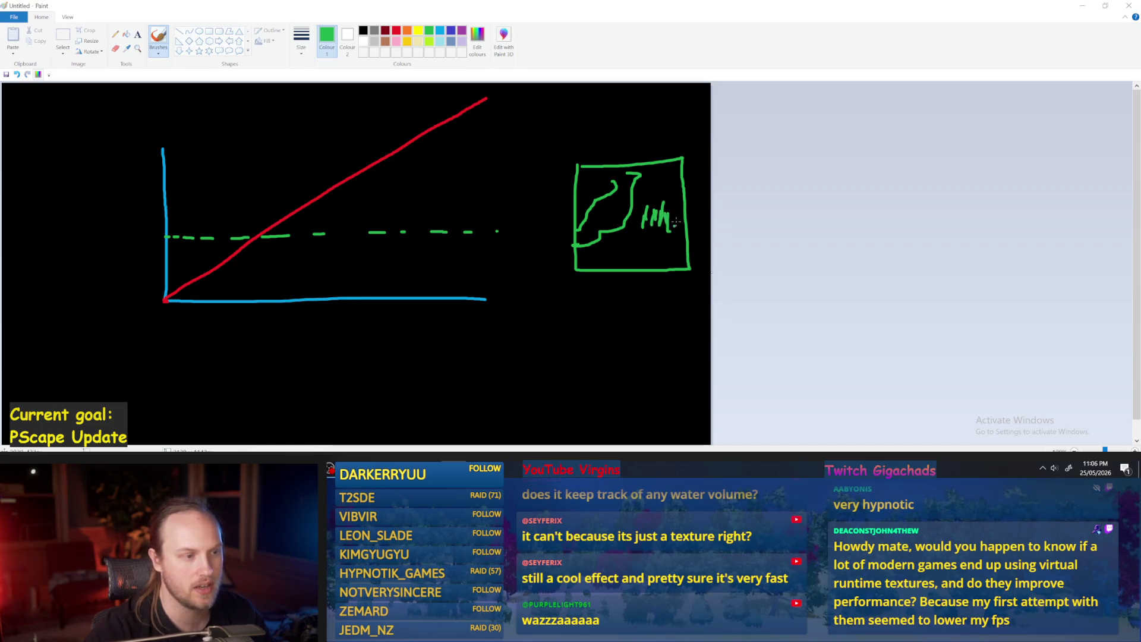
{"action": "left_click_drag", "start_coordinate": [606, 177], "coordinate": [676, 221]}
Step: Draw a yellow line along the square's bottom, undoing an extra yellow loop
{"action": "left_click", "coordinate": [419, 32]}
{"action": "left_click_drag", "start_coordinate": [662, 259], "coordinate": [597, 240]}
{"action": "mouse_move", "coordinate": [678, 176]}
{"action": "left_mouse_down"}
{"action": "mouse_move", "coordinate": [505, 232]}
{"action": "mouse_move", "coordinate": [607, 198]}
{"action": "left_mouse_up"}
{"action": "key", "text": "ctrl+z"}
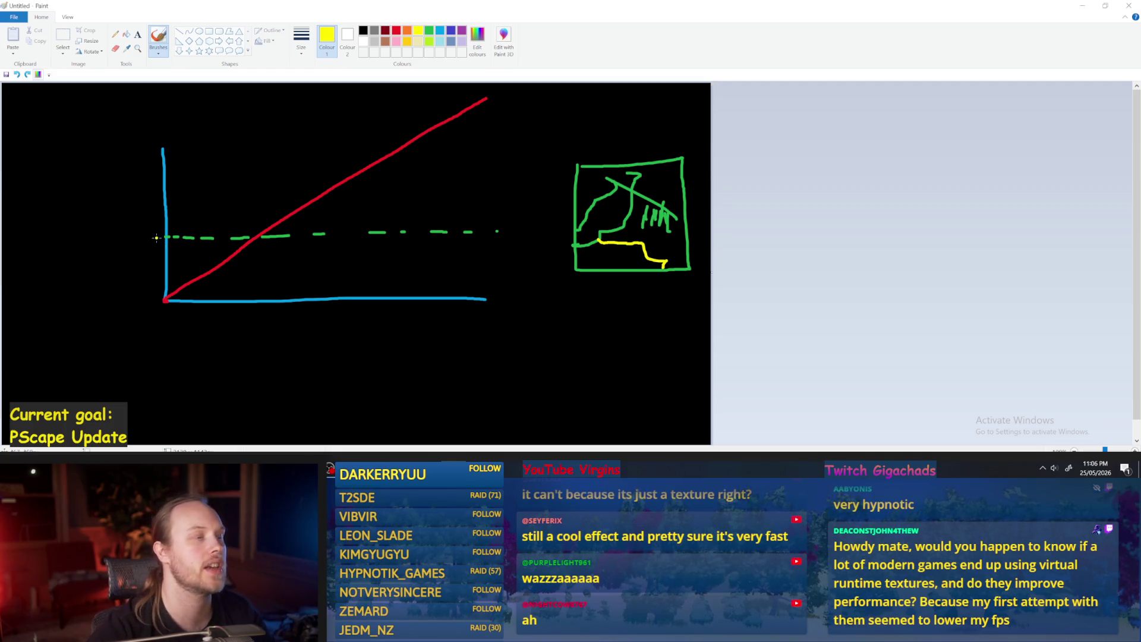
{"action": "left_click_drag", "start_coordinate": [156, 237], "coordinate": [516, 227]}
{"action": "key", "text": "ctrl+z"}
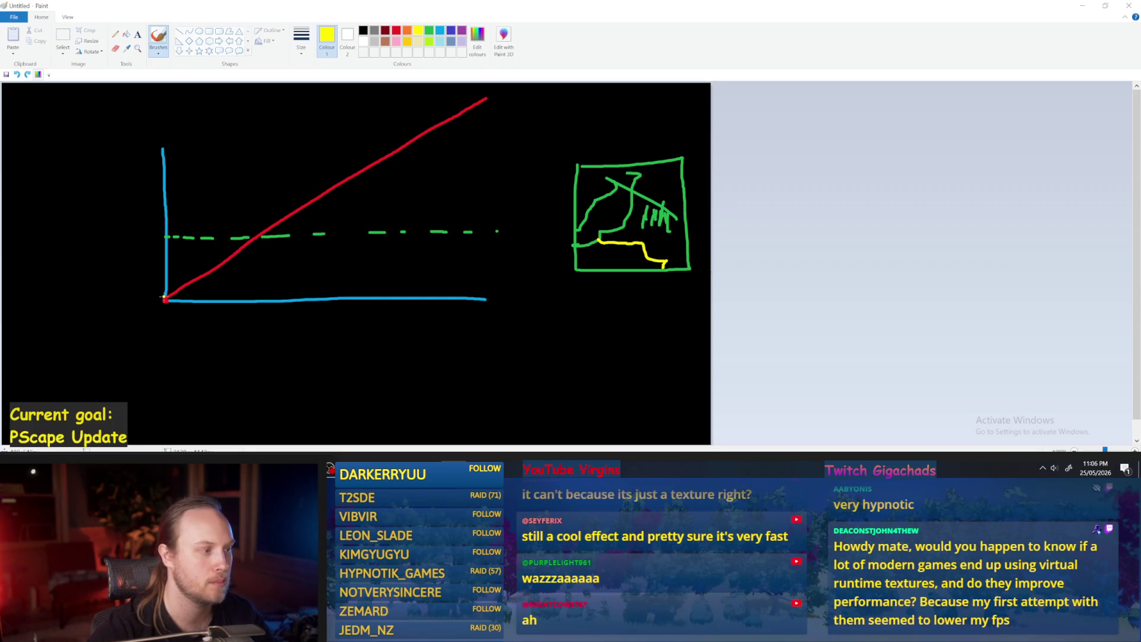
{"action": "left_click_drag", "start_coordinate": [152, 296], "coordinate": [159, 237]}
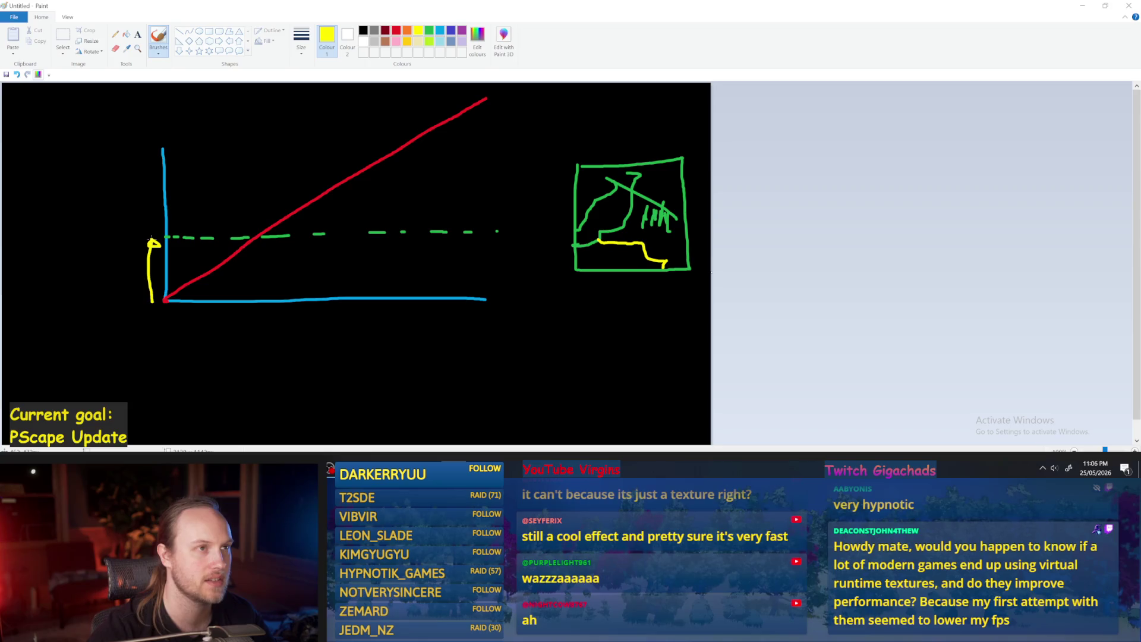
{"action": "key", "text": "ctrl+z"}
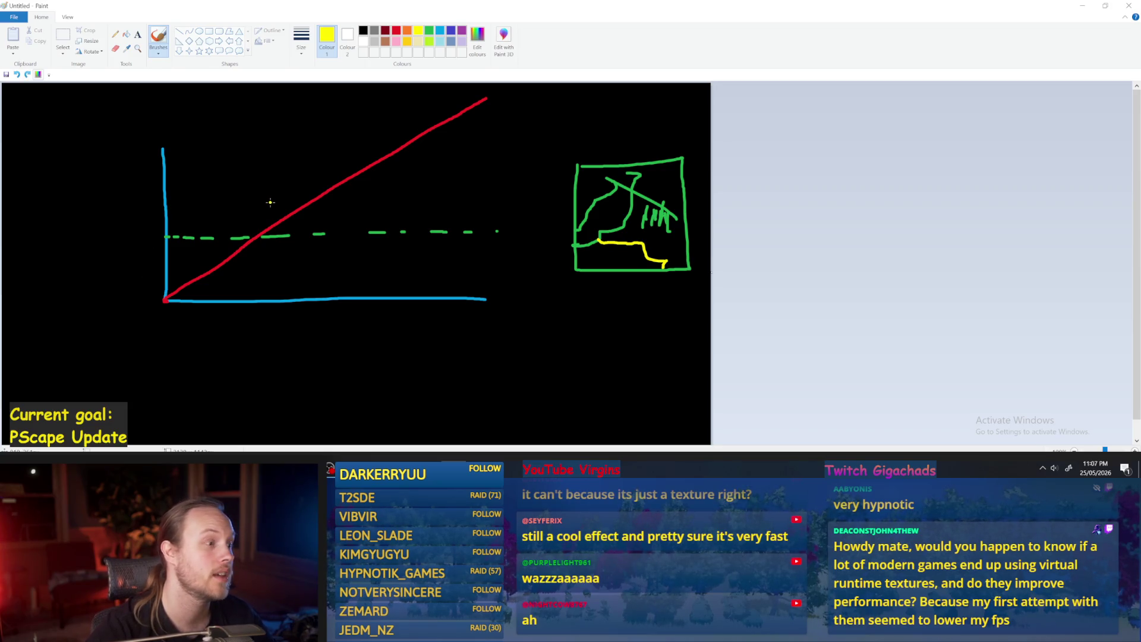
{"action": "mouse_move", "coordinate": [204, 276]}
{"action": "left_mouse_down"}
{"action": "mouse_move", "coordinate": [229, 257]}
{"action": "mouse_move", "coordinate": [170, 298]}
{"action": "mouse_move", "coordinate": [235, 251]}
{"action": "left_mouse_up"}
{"action": "key", "text": "ctrl+z"}
{"action": "key", "text": "ctrl+z"}
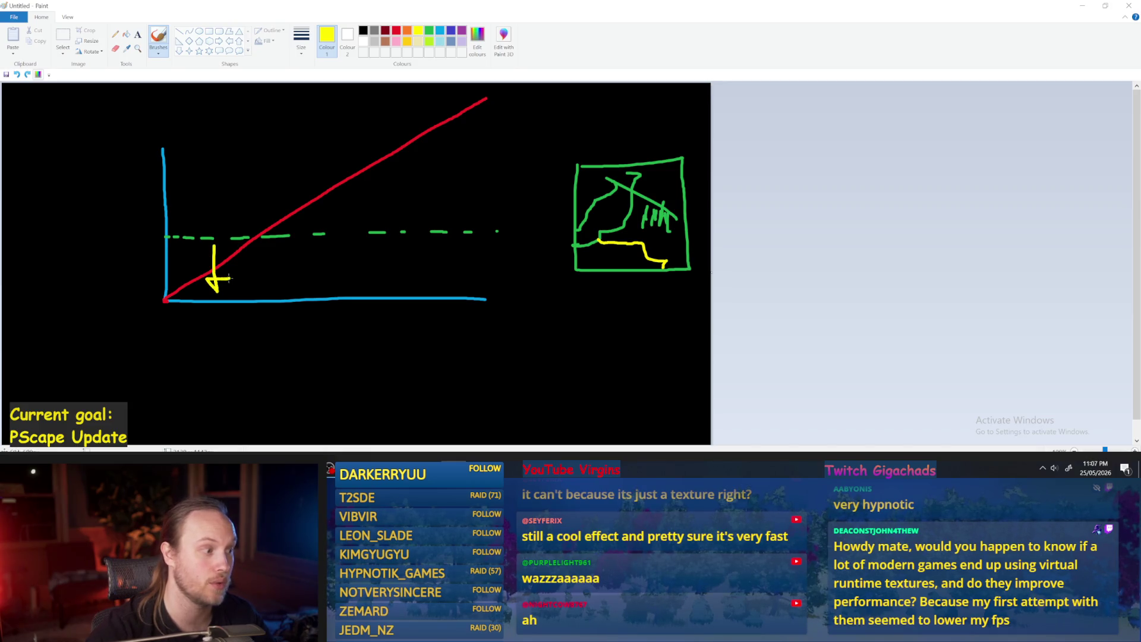
{"action": "key", "text": "ctrl+z"}
{"action": "key", "text": "ctrl+z"}
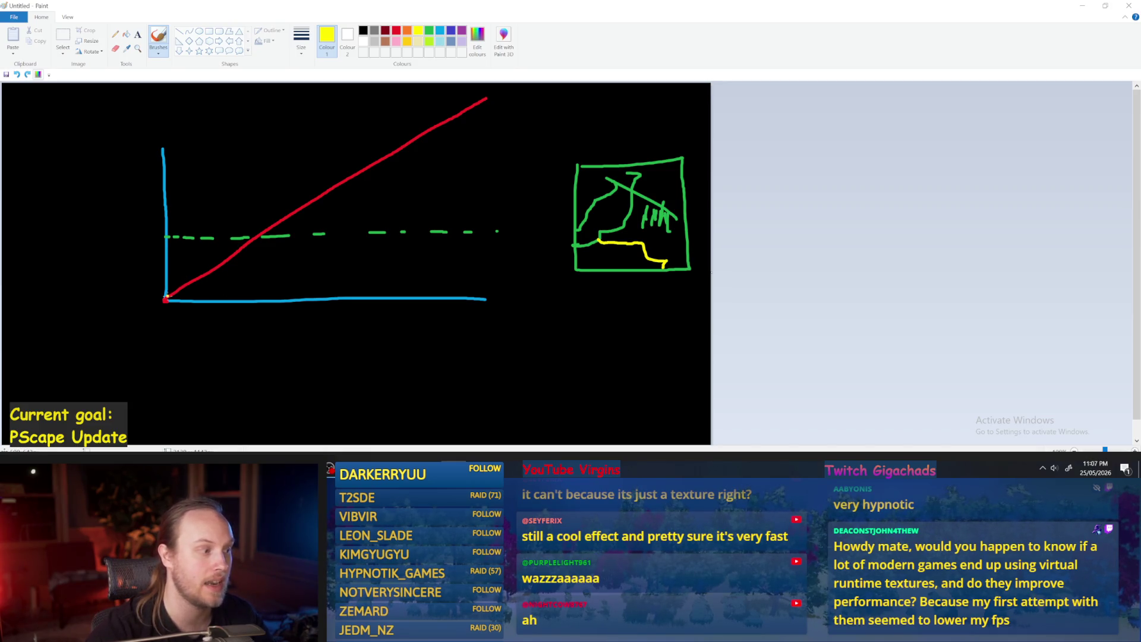
{"action": "mouse_move", "coordinate": [167, 296]}
{"action": "left_mouse_down"}
{"action": "mouse_move", "coordinate": [391, 144]}
{"action": "mouse_move", "coordinate": [418, 216]}
{"action": "left_mouse_up"}
{"action": "key", "text": "ctrl+z"}
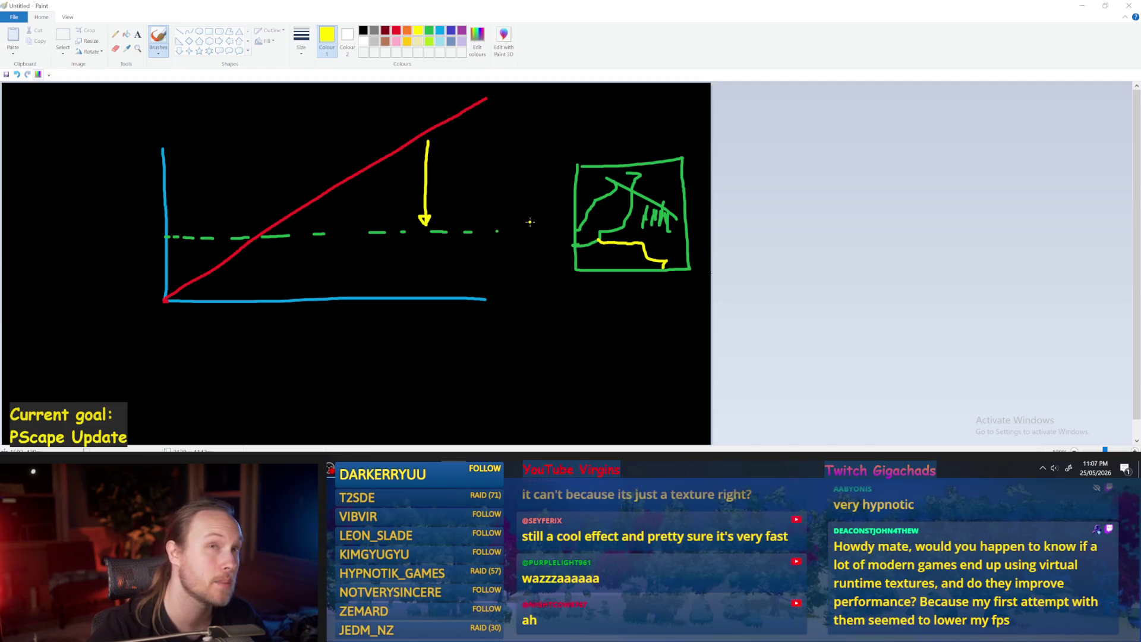
{"action": "key", "text": "ctrl+z"}
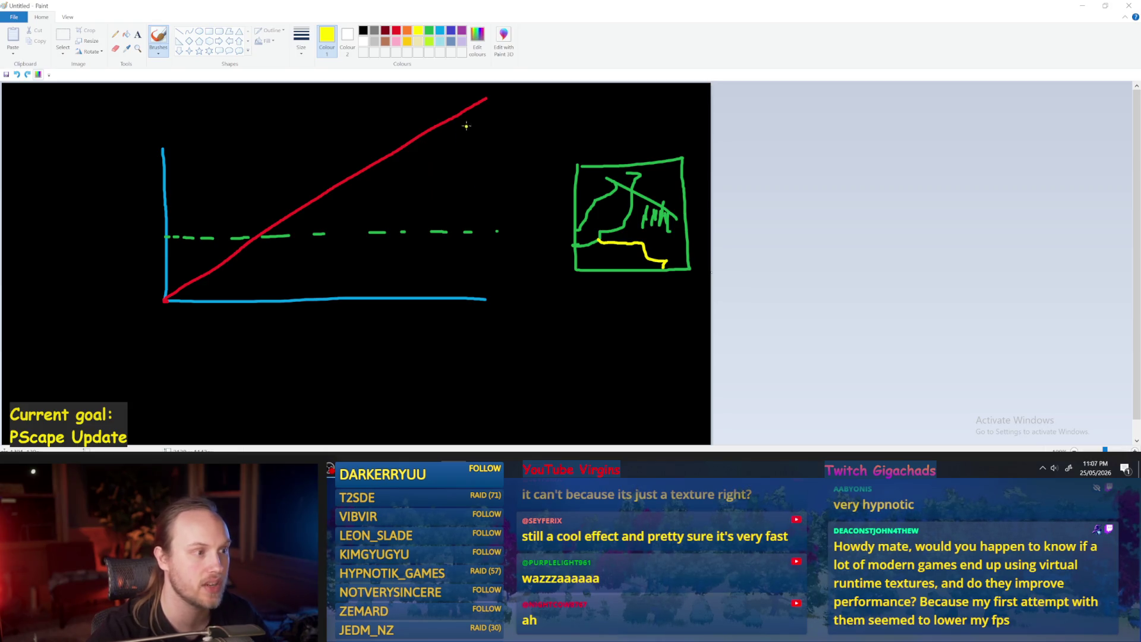
{"action": "mouse_move", "coordinate": [466, 119]}
{"action": "left_mouse_down"}
{"action": "mouse_move", "coordinate": [479, 237]}
{"action": "mouse_move", "coordinate": [500, 241]}
{"action": "left_mouse_up"}
{"action": "key", "text": "ctrl+z"}
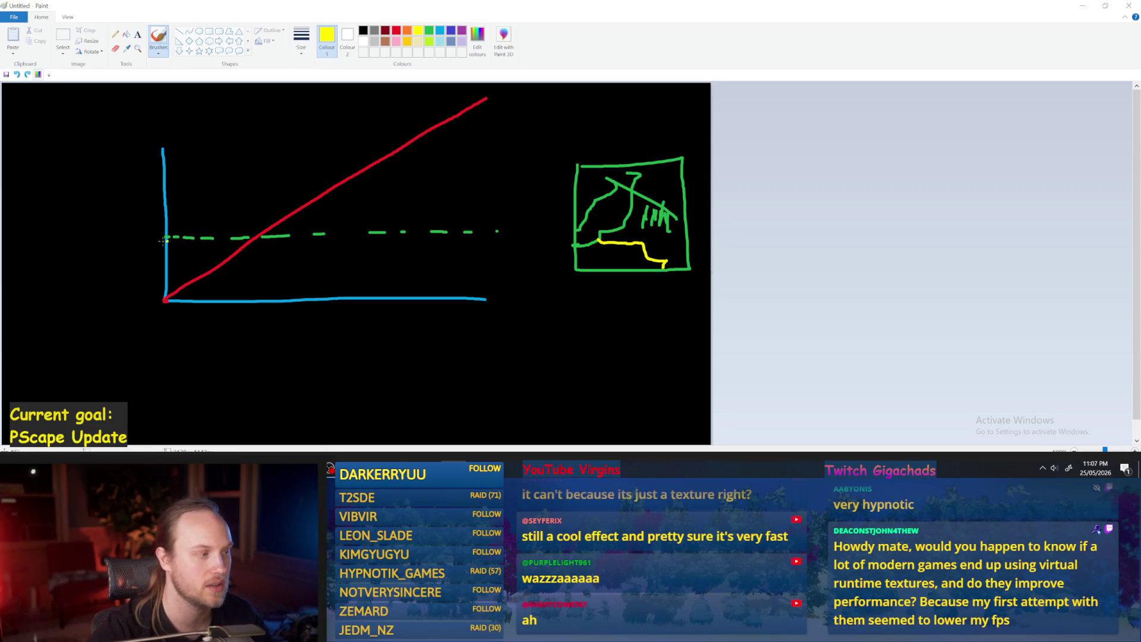
{"action": "left_click_drag", "start_coordinate": [152, 242], "coordinate": [533, 225]}
{"action": "key", "text": "ctrl+z"}
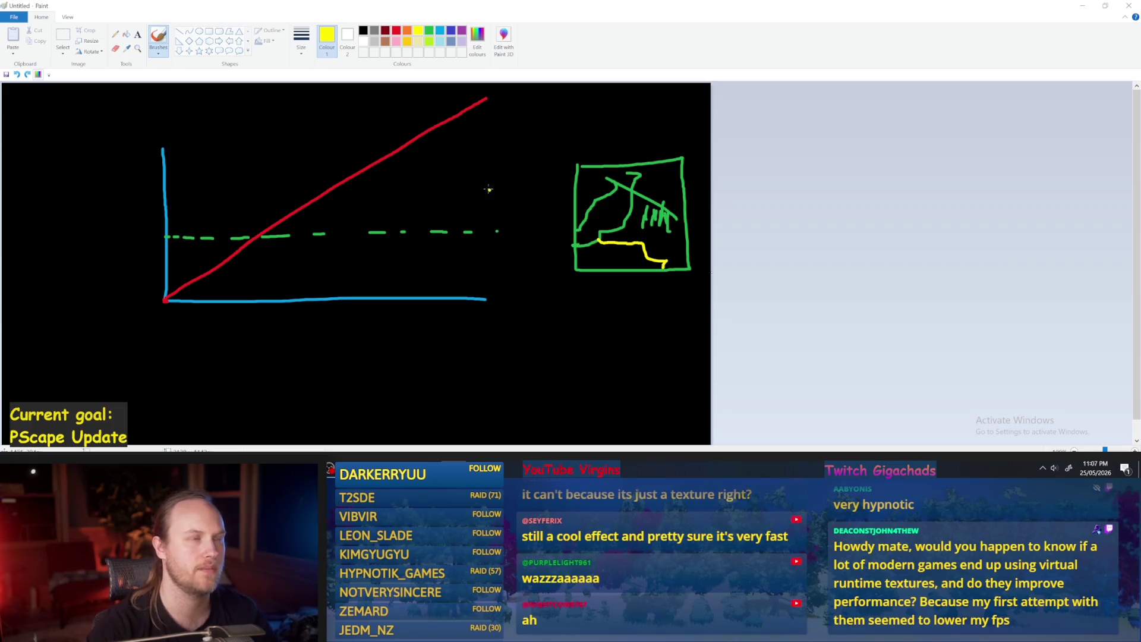
{"action": "left_click_drag", "start_coordinate": [642, 168], "coordinate": [691, 192]}
{"action": "key", "text": "ctrl+z"}
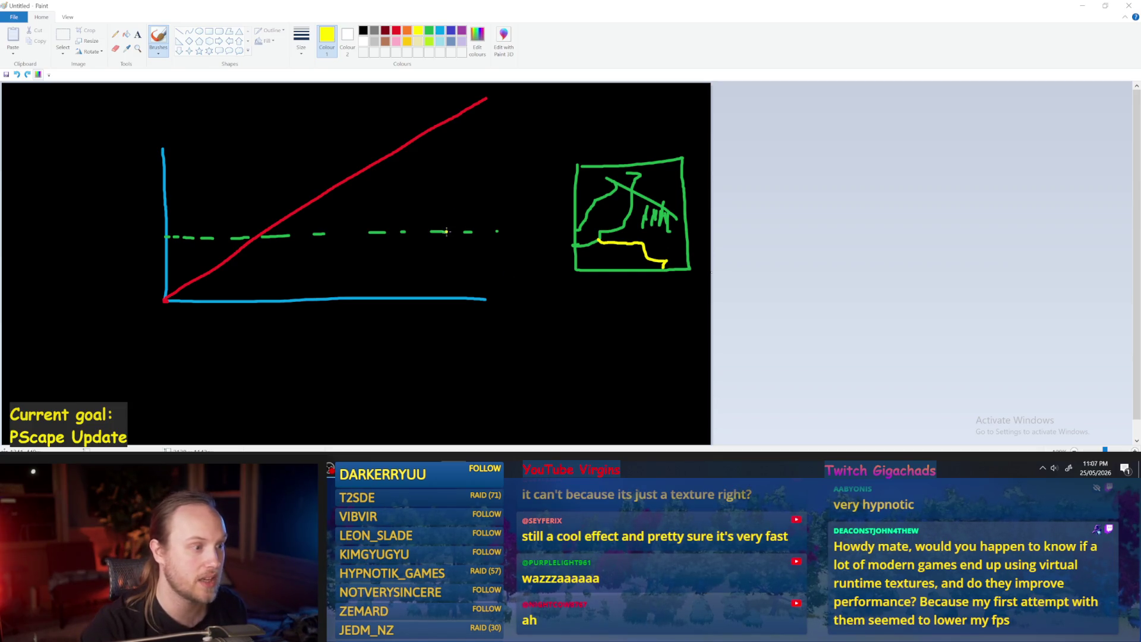
{"action": "mouse_move", "coordinate": [429, 259]}
{"action": "left_mouse_down"}
{"action": "mouse_move", "coordinate": [455, 223]}
{"action": "mouse_move", "coordinate": [473, 249]}
{"action": "left_mouse_up"}
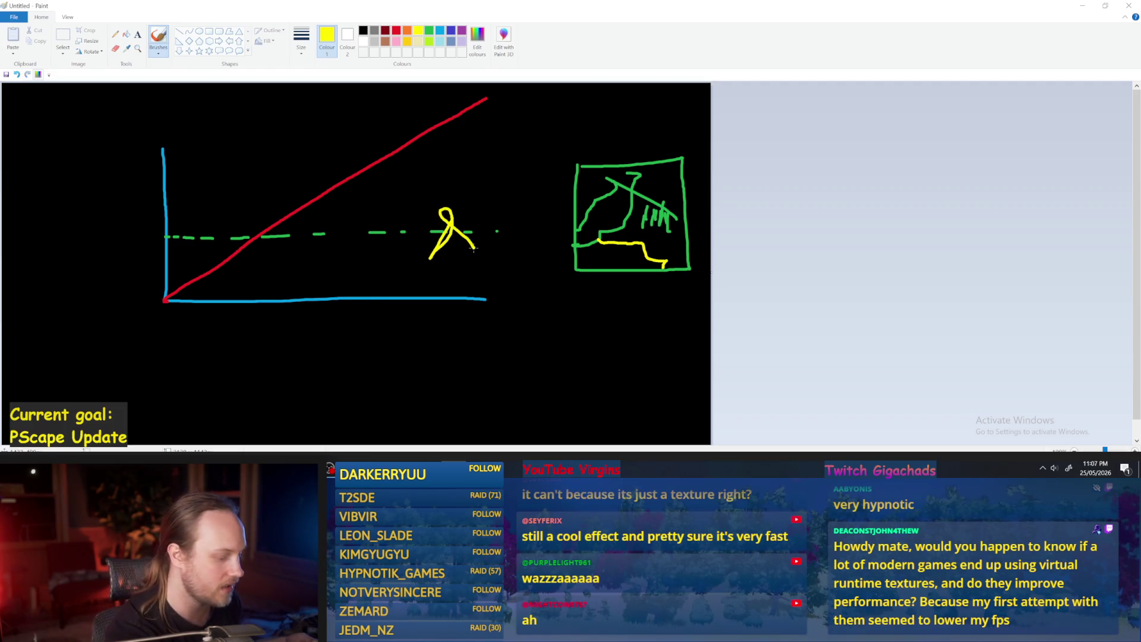
{"action": "key", "text": "ctrl+z"}
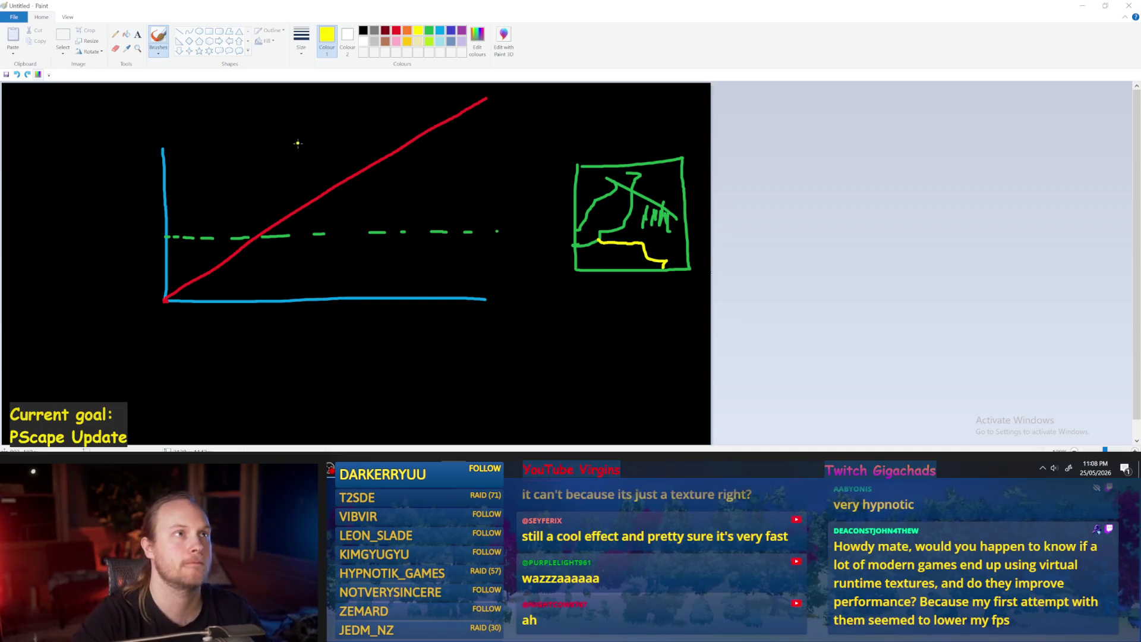
Step: Minimize Paint and test-play PPFeet_TestLevel, then stop the session
{"action": "left_click", "coordinate": [1088, 9]}
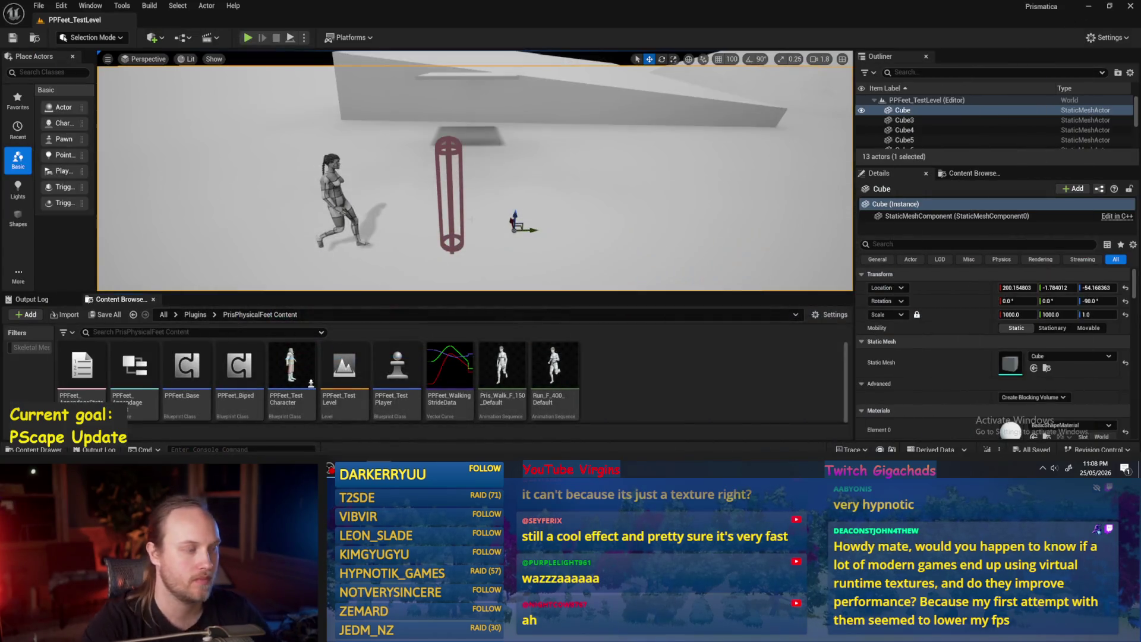
{"action": "key", "text": "alt+p"}
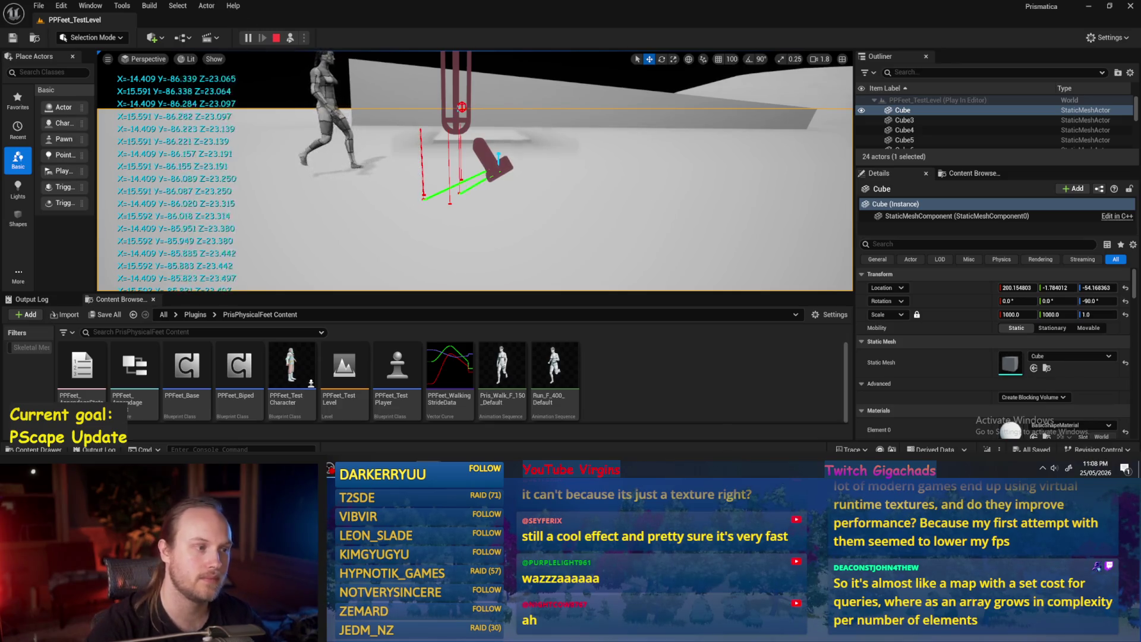
{"action": "key", "text": "Escape"}
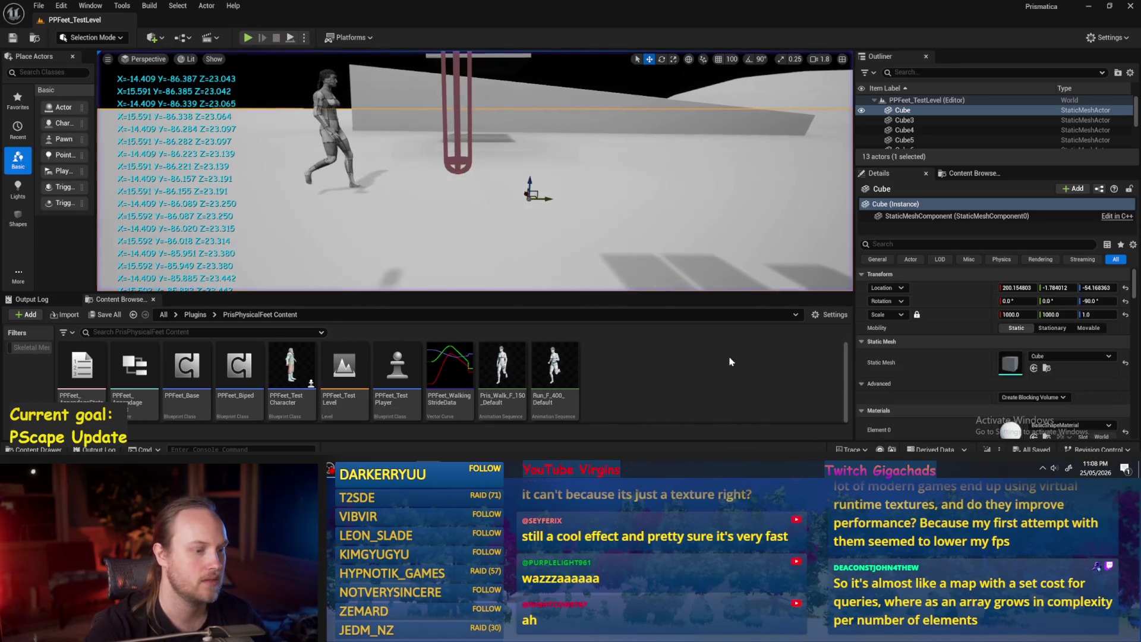
Step: Save the current level using File > Save Current Level
{"action": "left_click", "coordinate": [39, 6]}
{"action": "left_click", "coordinate": [59, 147]}
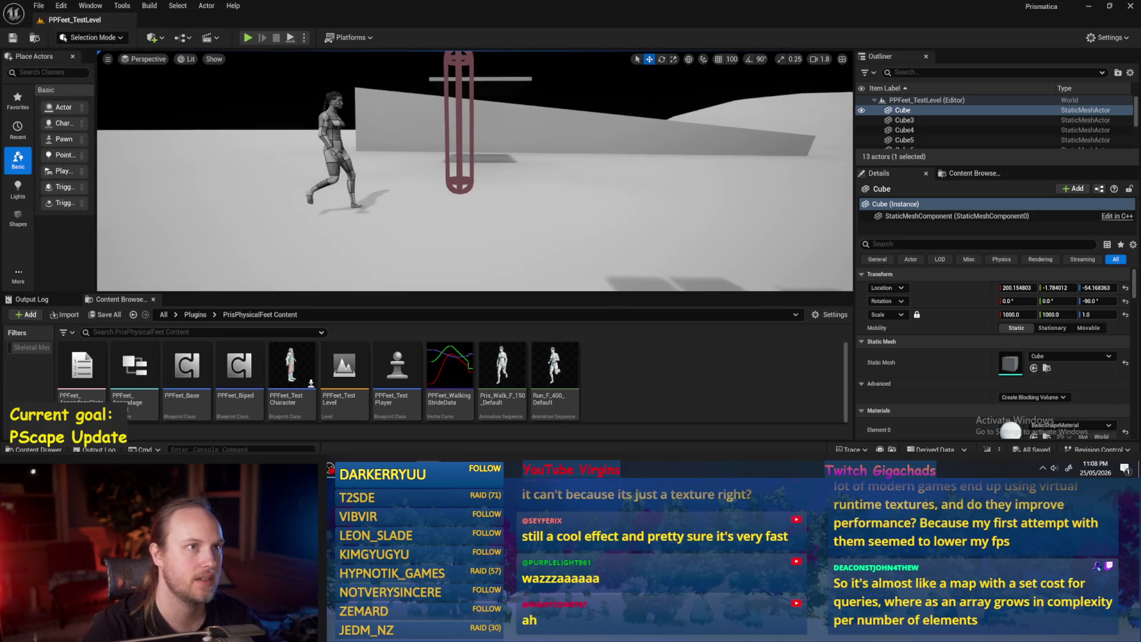
{"action": "scroll", "coordinate": [475, 172], "scroll_direction": "down", "scroll_amount": 2}
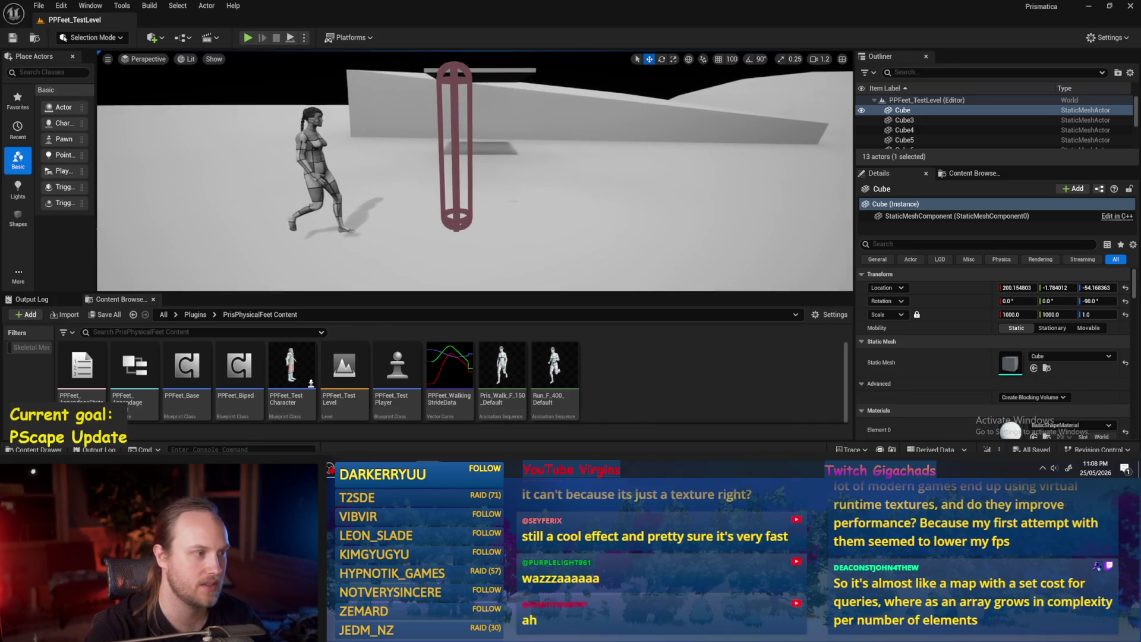
{"action": "left_click", "coordinate": [331, 188]}
{"action": "left_click", "coordinate": [416, 250]}
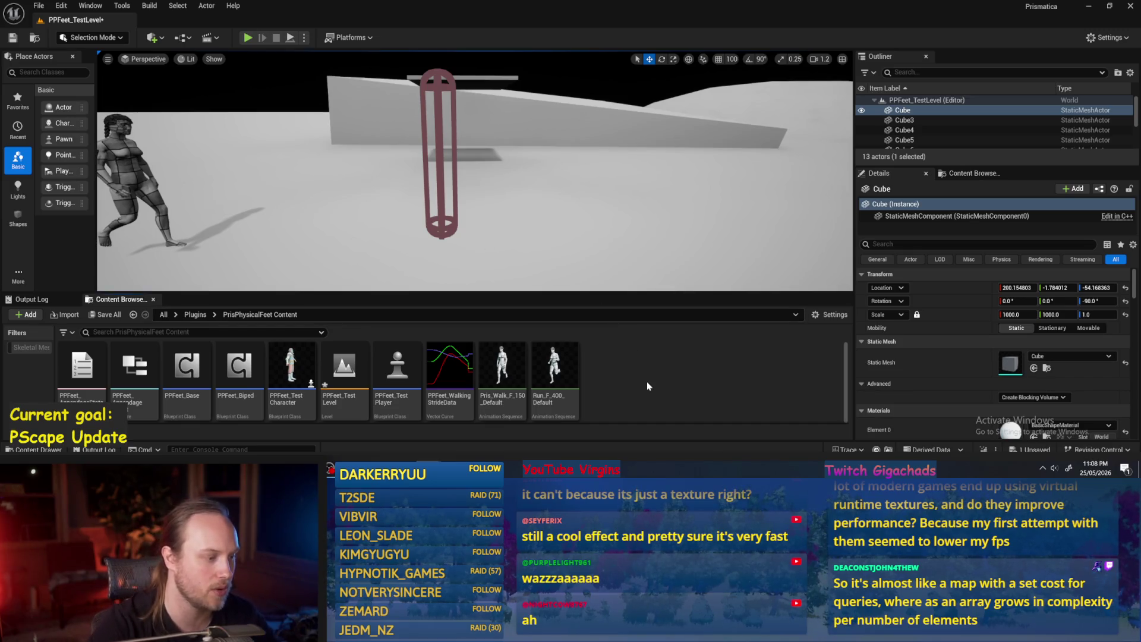
{"action": "left_click", "coordinate": [39, 6]}
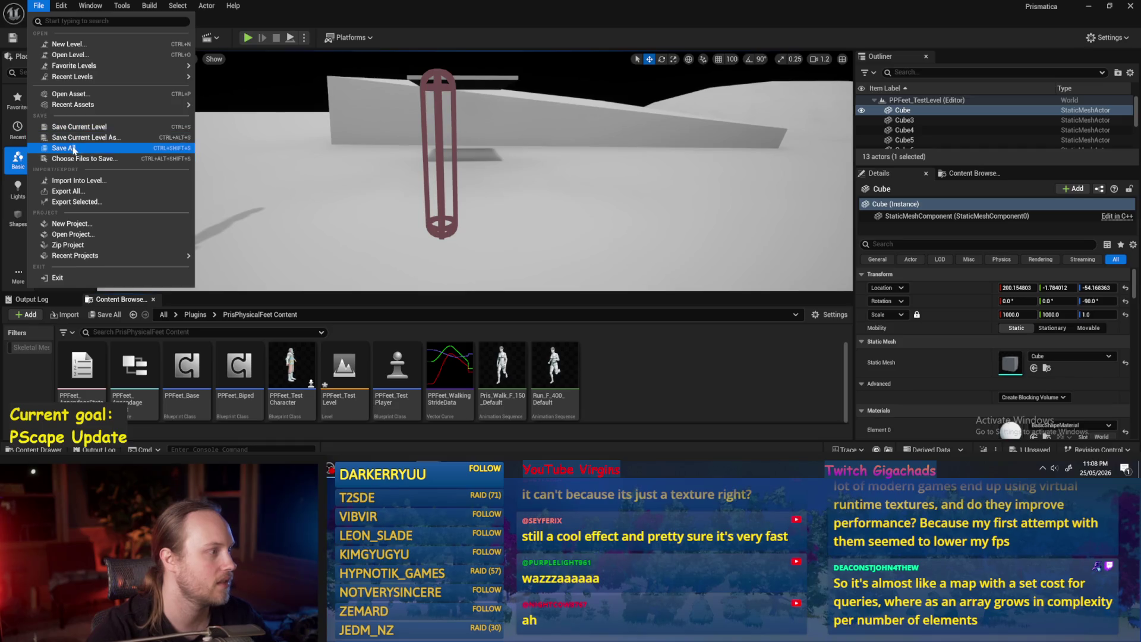
{"action": "left_click", "coordinate": [72, 145]}
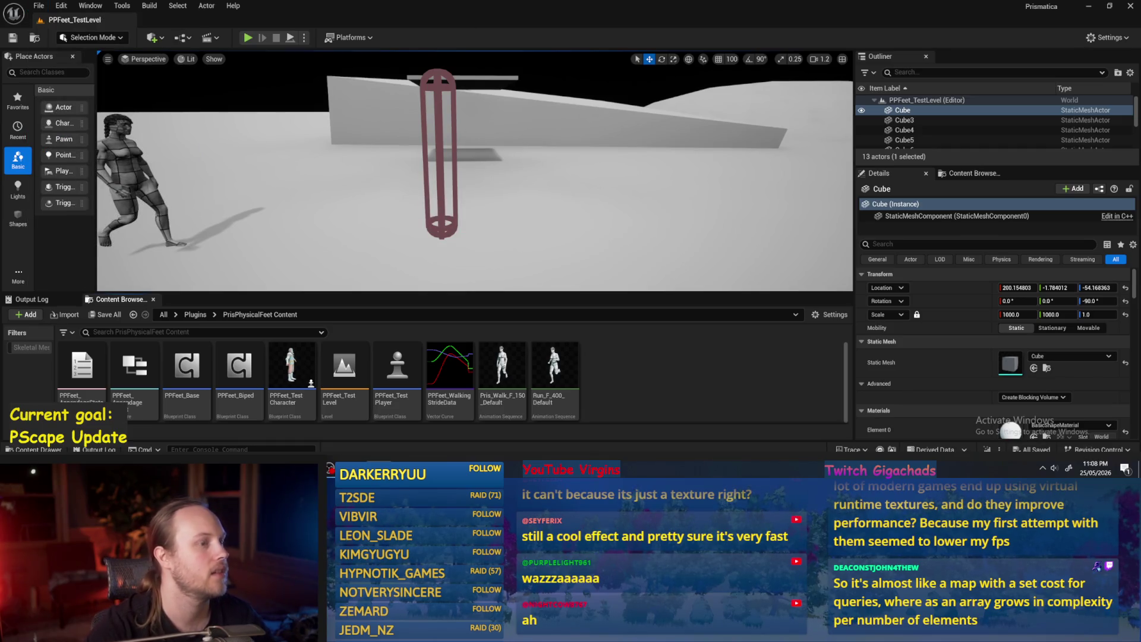
Step: Delete the thin floating platform Cube6, leaving 12 actors, and save the level
{"action": "left_click_drag", "start_coordinate": [464, 179], "coordinate": [476, 190]}
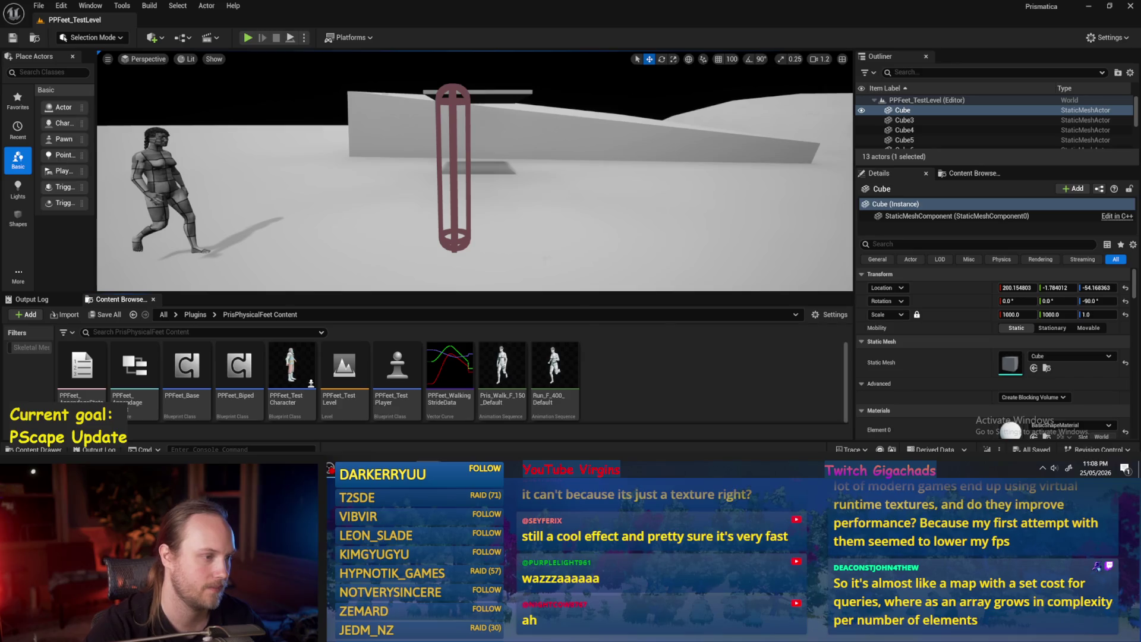
{"action": "left_click_drag", "start_coordinate": [535, 237], "coordinate": [523, 250]}
{"action": "left_click", "coordinate": [478, 118]}
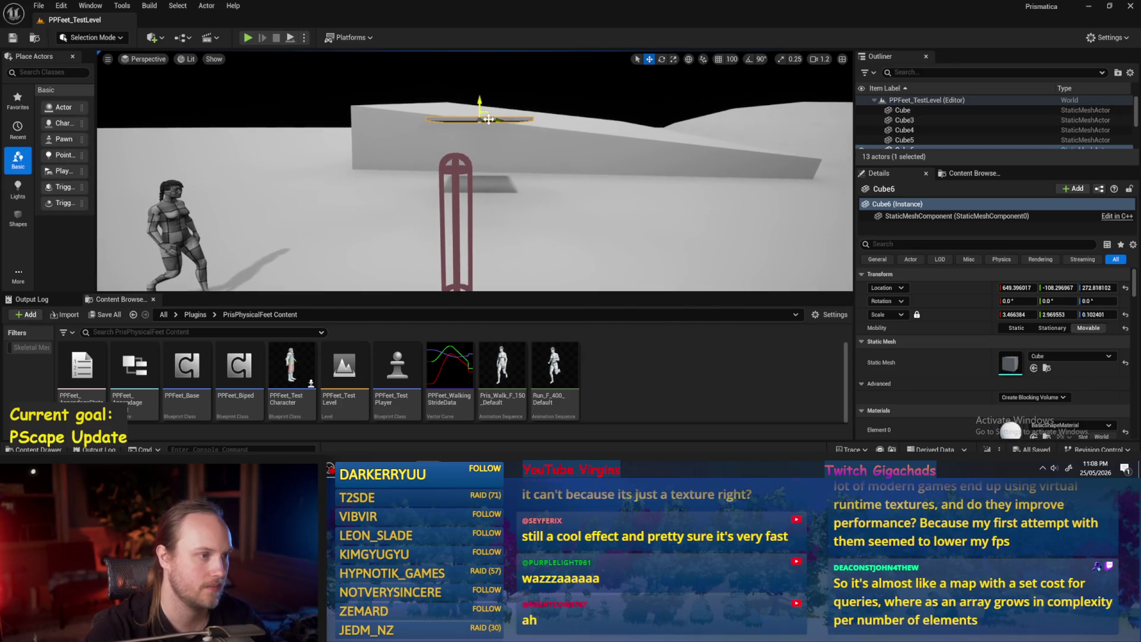
{"action": "left_click_drag", "start_coordinate": [478, 117], "coordinate": [154, 138]}
{"action": "key", "text": "Delete"}
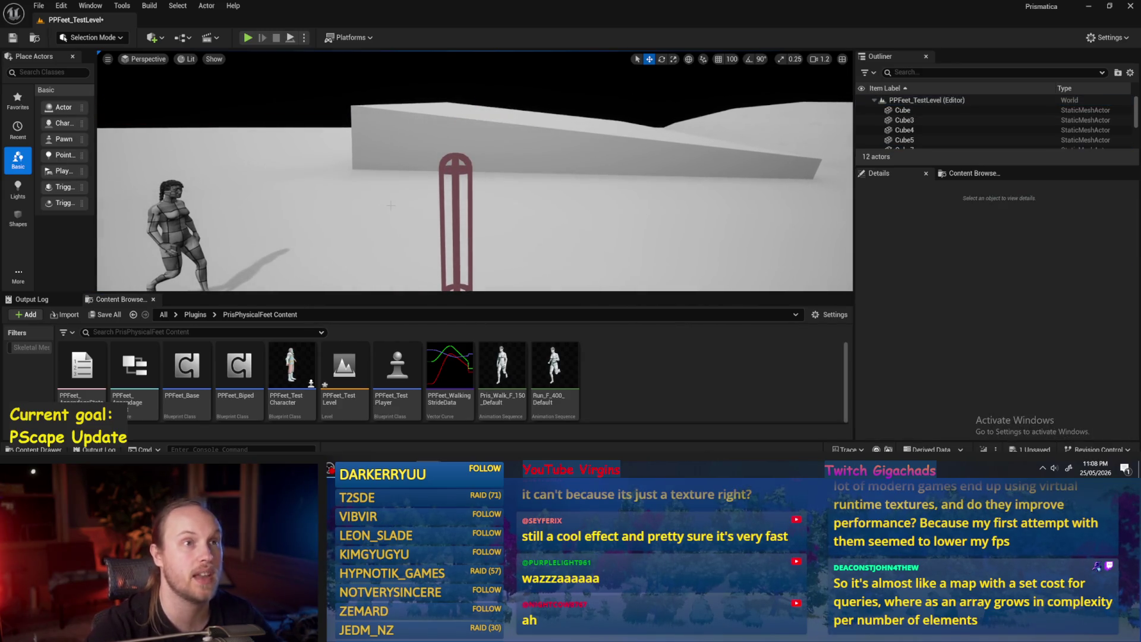
{"action": "scroll", "coordinate": [436, 224], "scroll_direction": "up", "scroll_amount": 3}
{"action": "left_click", "coordinate": [436, 224]}
{"action": "key", "text": "ctrl+s"}
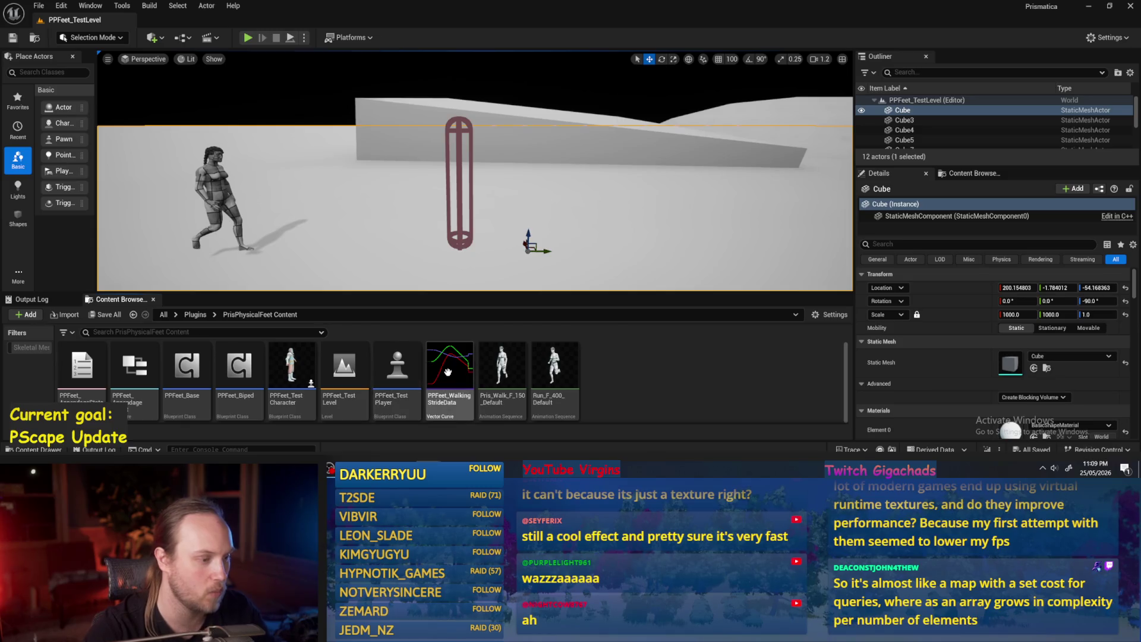
Step: Open PPFeet_WalkingStrideData from the Content Browser to view its X, Y and Z curves
{"action": "double_click", "coordinate": [473, 374]}
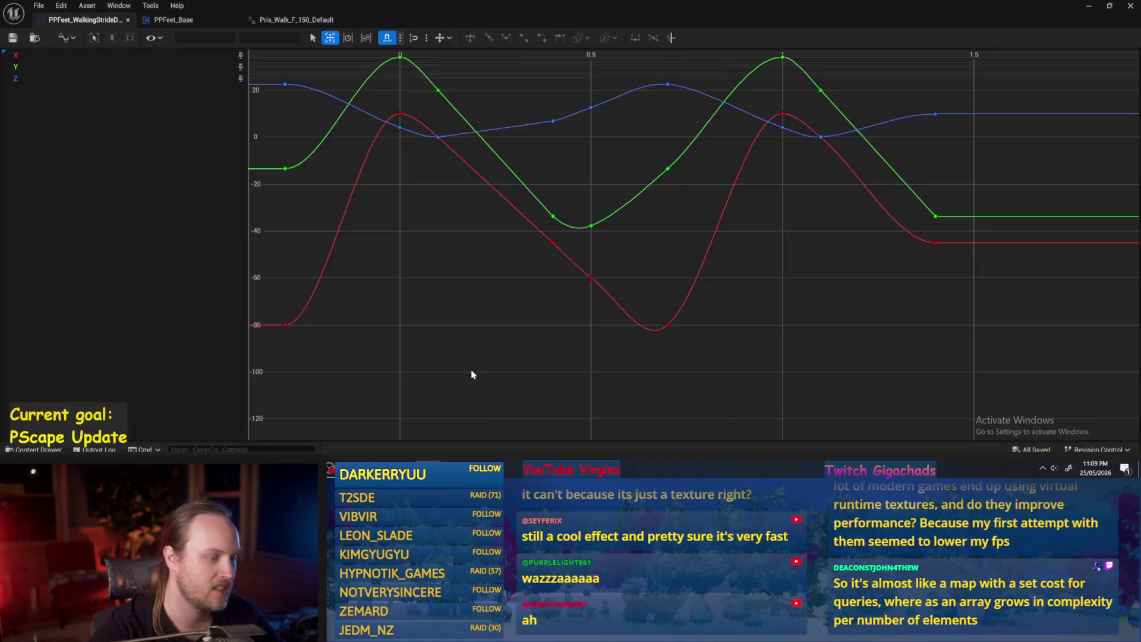
Step: Close the stride curve and pan ProgressStrides to the Set members and Get Game Time nodes
{"action": "left_click_drag", "start_coordinate": [661, 266], "coordinate": [555, 315]}
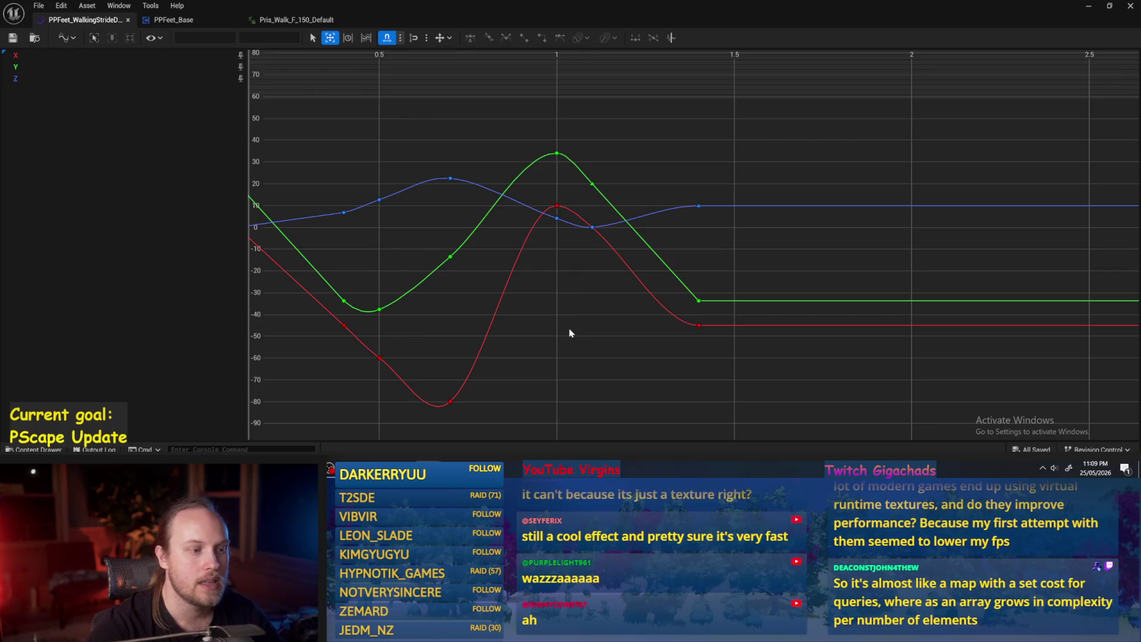
{"action": "left_click", "coordinate": [128, 19]}
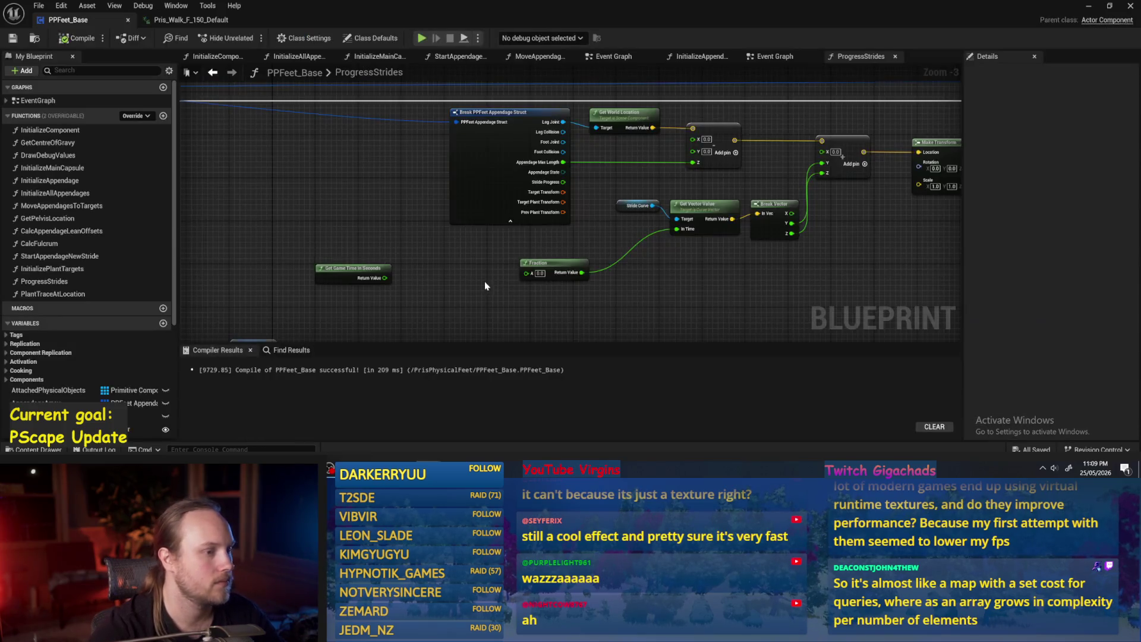
{"action": "left_click_drag", "start_coordinate": [485, 286], "coordinate": [509, 298]}
{"action": "mouse_move", "coordinate": [650, 284]}
{"action": "left_mouse_down"}
{"action": "mouse_move", "coordinate": [583, 305]}
{"action": "mouse_move", "coordinate": [650, 291]}
{"action": "left_mouse_up"}
{"action": "left_click_drag", "start_coordinate": [348, 285], "coordinate": [538, 263]}
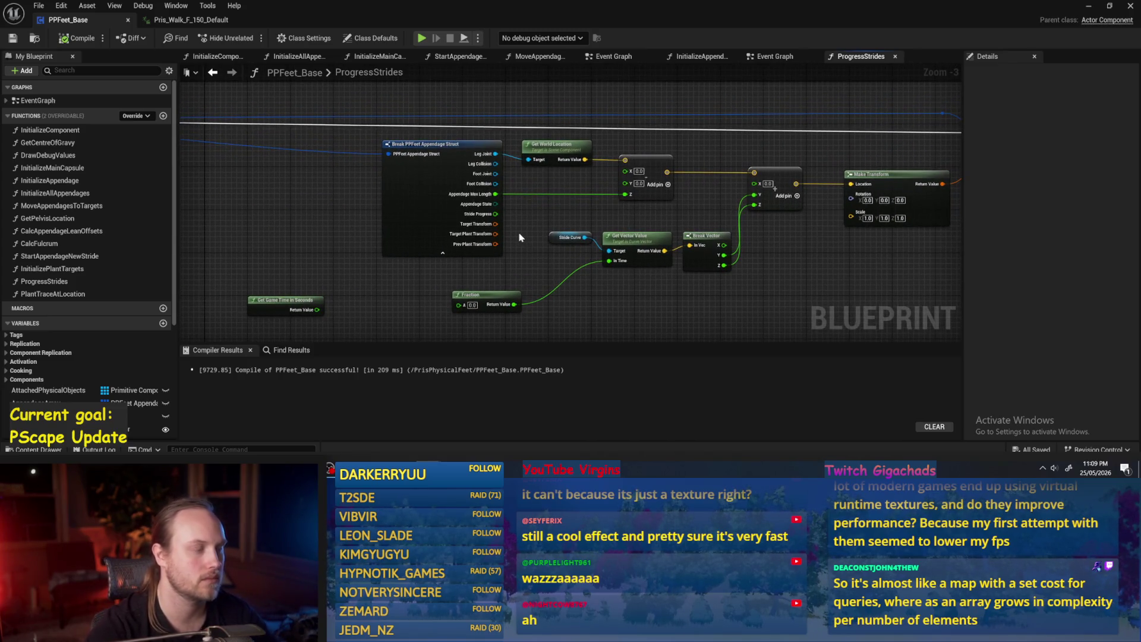
Step: Compile PPFeet_Base with F7 and nudge the Get World Location node upward
{"action": "key", "text": "F7"}
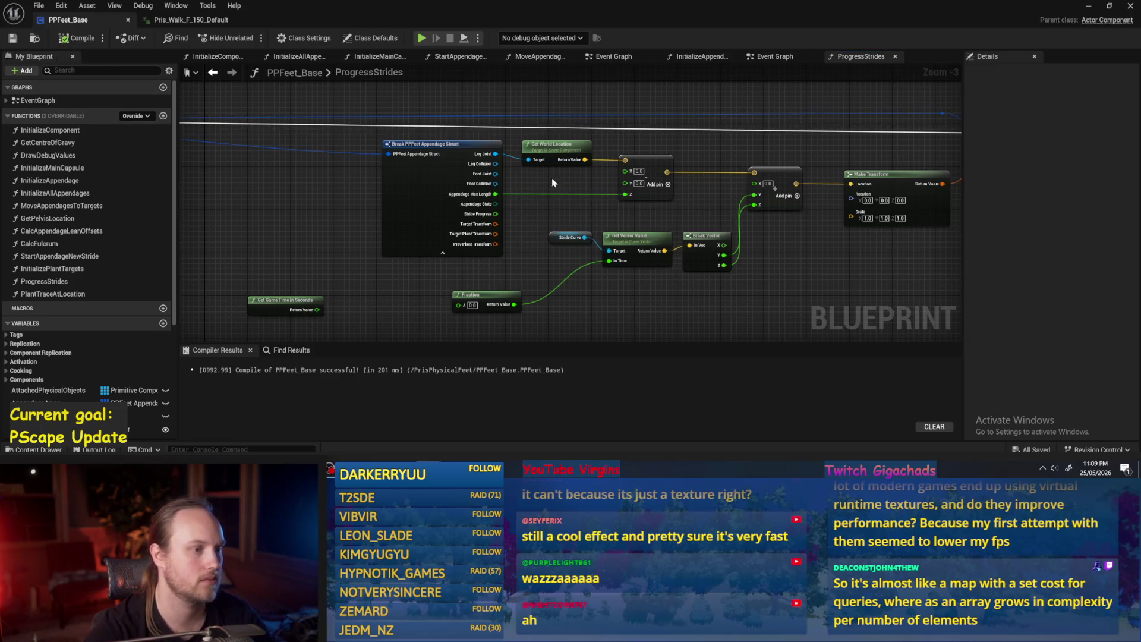
{"action": "left_click_drag", "start_coordinate": [552, 179], "coordinate": [548, 194]}
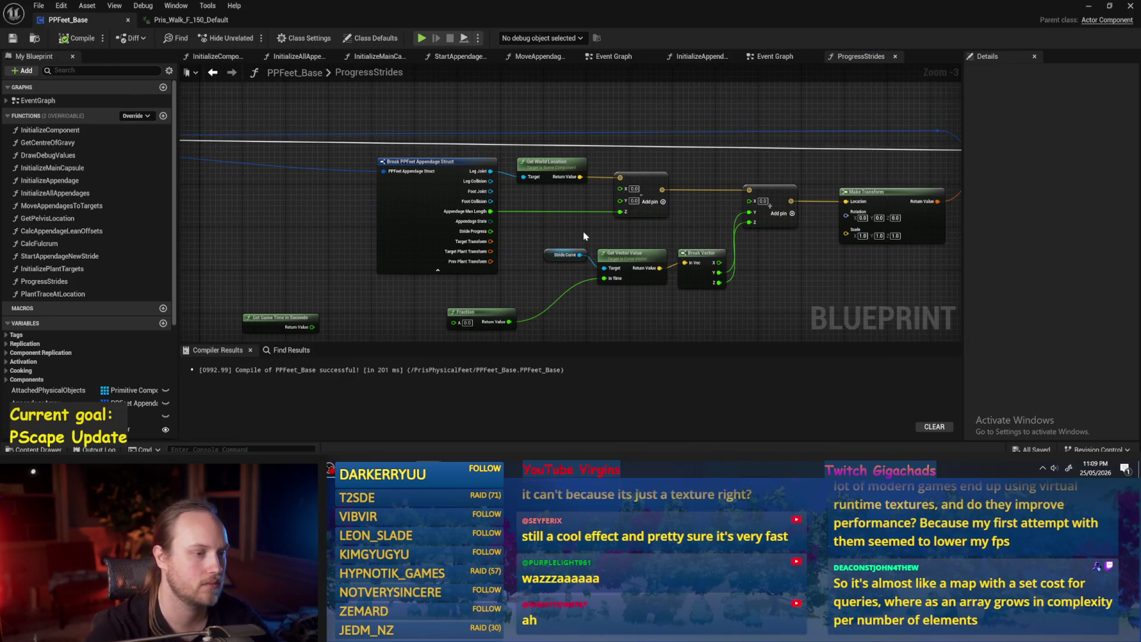
{"action": "left_click_drag", "start_coordinate": [573, 225], "coordinate": [540, 225]}
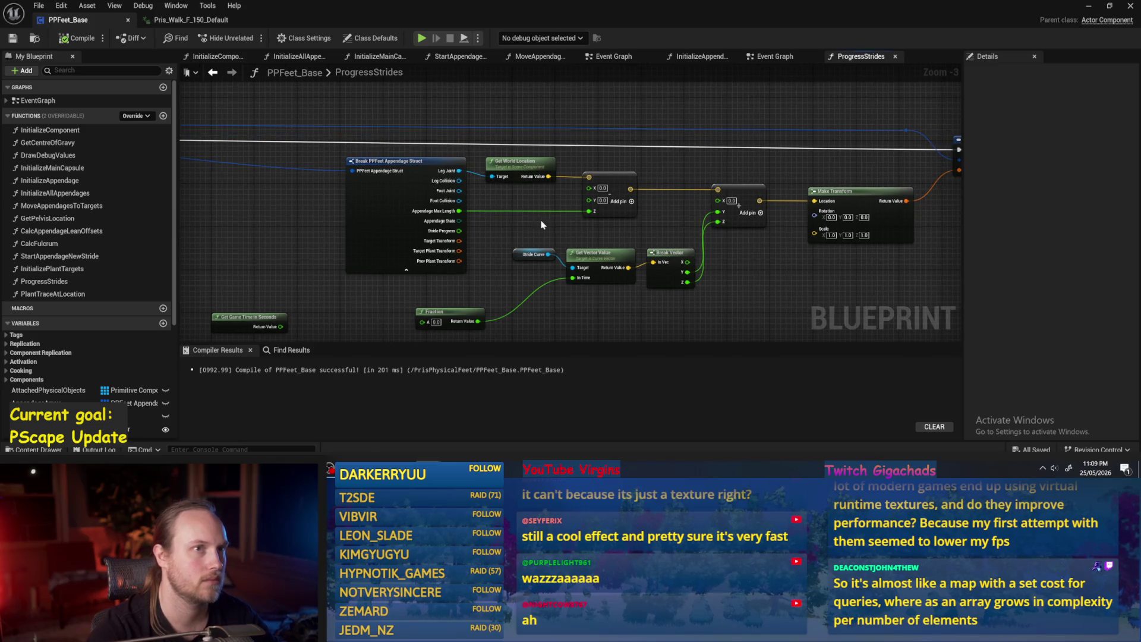
{"action": "left_click_drag", "start_coordinate": [504, 172], "coordinate": [503, 166]}
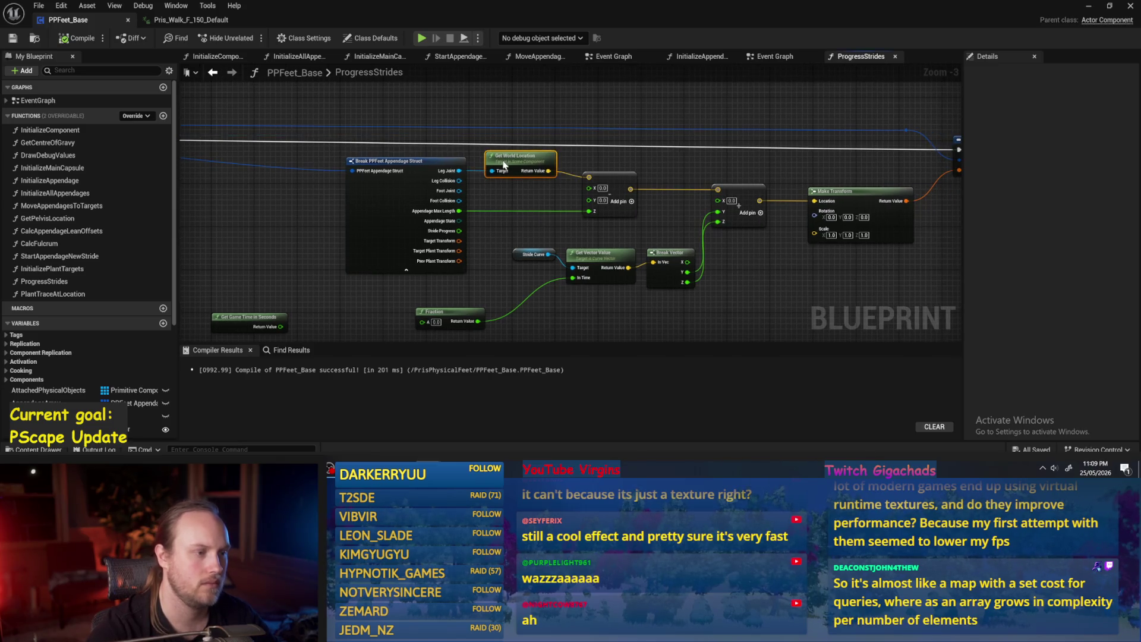
{"action": "left_click", "coordinate": [518, 201]}
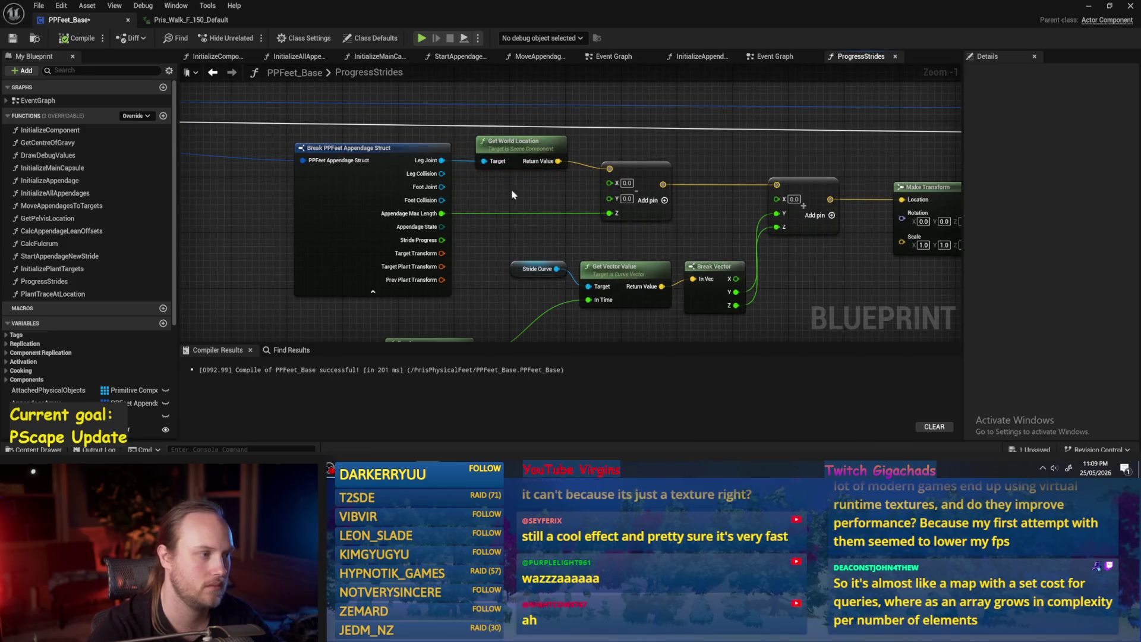
Step: Reposition the Break PPFeet Appendage Struct and Get Game Time nodes in ProgressStrides
{"action": "mouse_move", "coordinate": [260, 215]}
{"action": "left_mouse_down"}
{"action": "mouse_move", "coordinate": [640, 203]}
{"action": "mouse_move", "coordinate": [537, 199]}
{"action": "mouse_move", "coordinate": [733, 204]}
{"action": "left_mouse_up"}
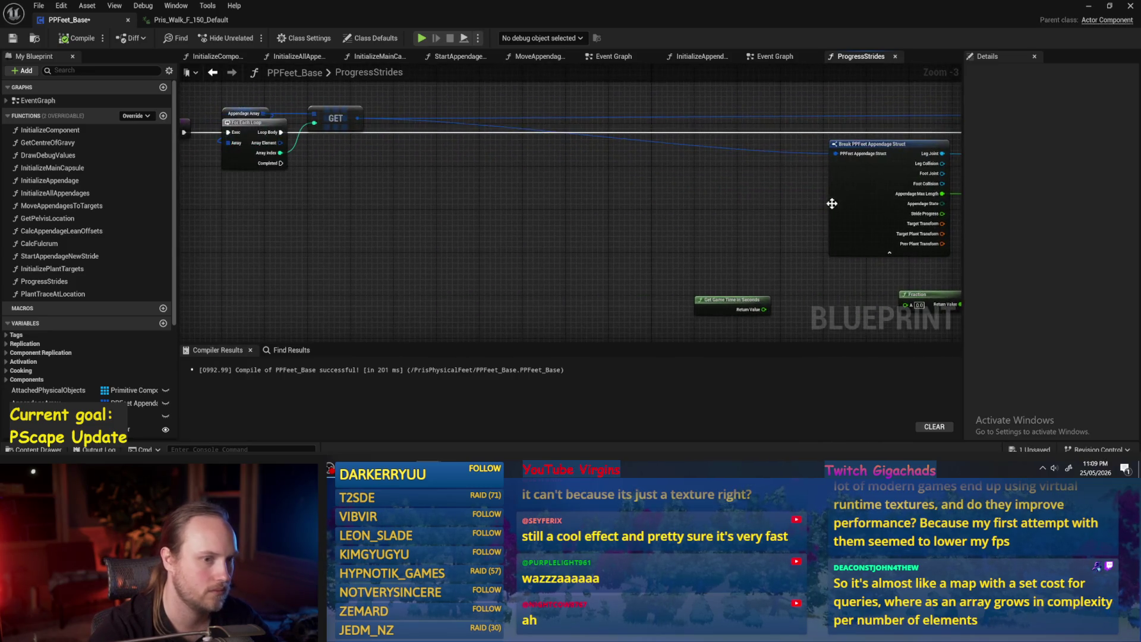
{"action": "mouse_move", "coordinate": [833, 204]}
{"action": "left_mouse_down"}
{"action": "mouse_move", "coordinate": [584, 225]}
{"action": "mouse_move", "coordinate": [416, 217]}
{"action": "mouse_move", "coordinate": [622, 214]}
{"action": "mouse_move", "coordinate": [407, 211]}
{"action": "mouse_move", "coordinate": [513, 212]}
{"action": "left_mouse_up"}
{"action": "left_click", "coordinate": [627, 208]}
{"action": "left_click_drag", "start_coordinate": [626, 208], "coordinate": [496, 193]}
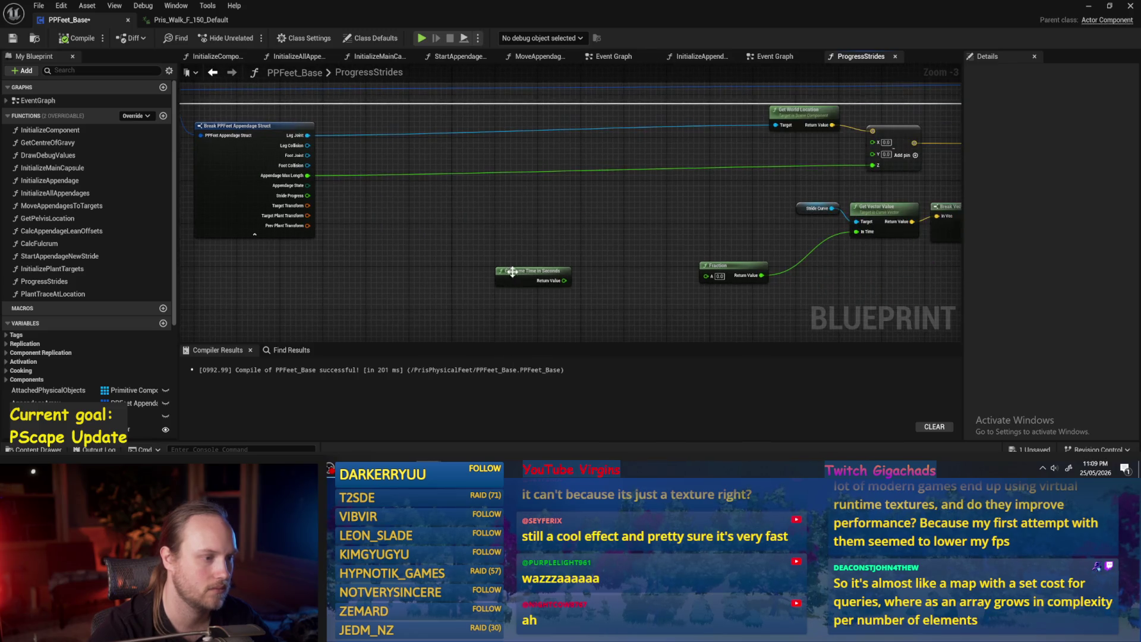
{"action": "left_click", "coordinate": [529, 278]}
{"action": "scroll", "coordinate": [582, 236], "scroll_direction": "down", "scroll_amount": 1}
{"action": "mouse_move", "coordinate": [631, 253]}
{"action": "left_mouse_down"}
{"action": "mouse_move", "coordinate": [455, 203]}
{"action": "mouse_move", "coordinate": [436, 241]}
{"action": "mouse_move", "coordinate": [531, 189]}
{"action": "mouse_move", "coordinate": [481, 197]}
{"action": "left_mouse_up"}
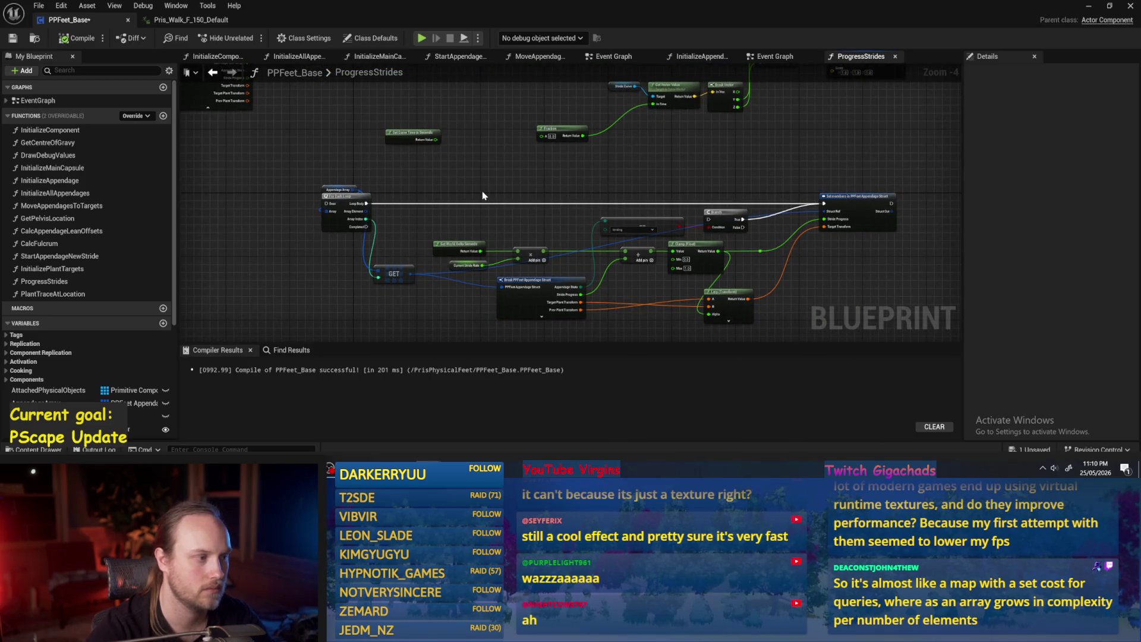
{"action": "scroll", "coordinate": [482, 196], "scroll_direction": "up", "scroll_amount": 1}
{"action": "left_click_drag", "start_coordinate": [531, 221], "coordinate": [450, 196]}
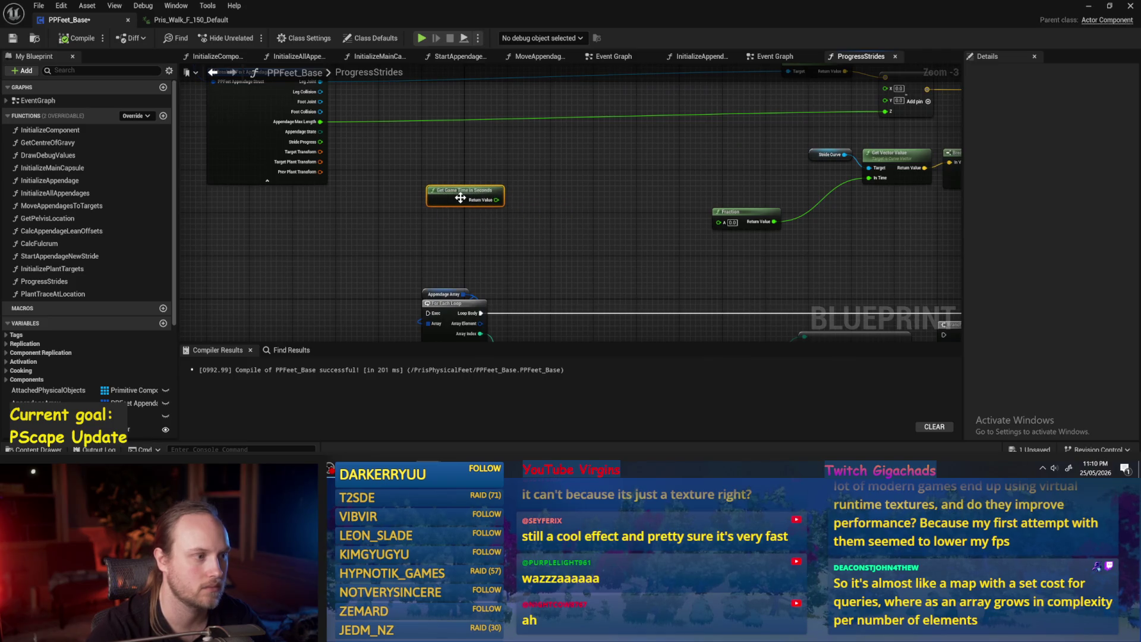
{"action": "mouse_move", "coordinate": [417, 306]}
{"action": "left_mouse_down"}
{"action": "mouse_move", "coordinate": [680, 212]}
{"action": "mouse_move", "coordinate": [404, 145]}
{"action": "left_mouse_up"}
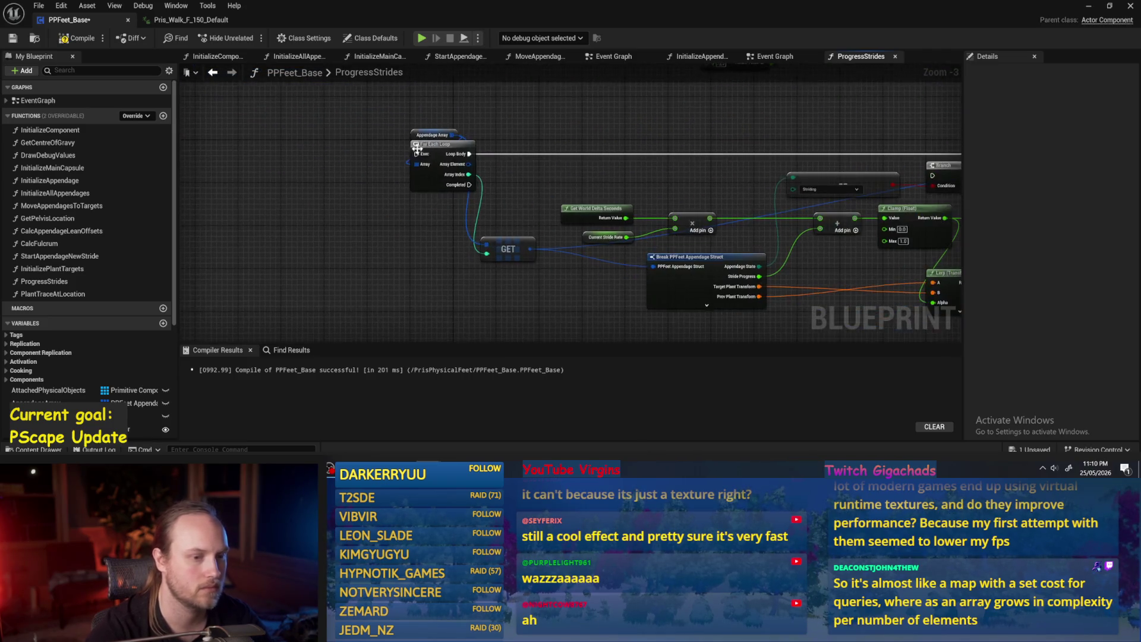
Step: Group the delta-seconds, stride-rate, multiply, Add and Clamp nodes and move them into a row
{"action": "left_click_drag", "start_coordinate": [713, 192], "coordinate": [581, 242]}
{"action": "left_click_drag", "start_coordinate": [728, 240], "coordinate": [551, 218]}
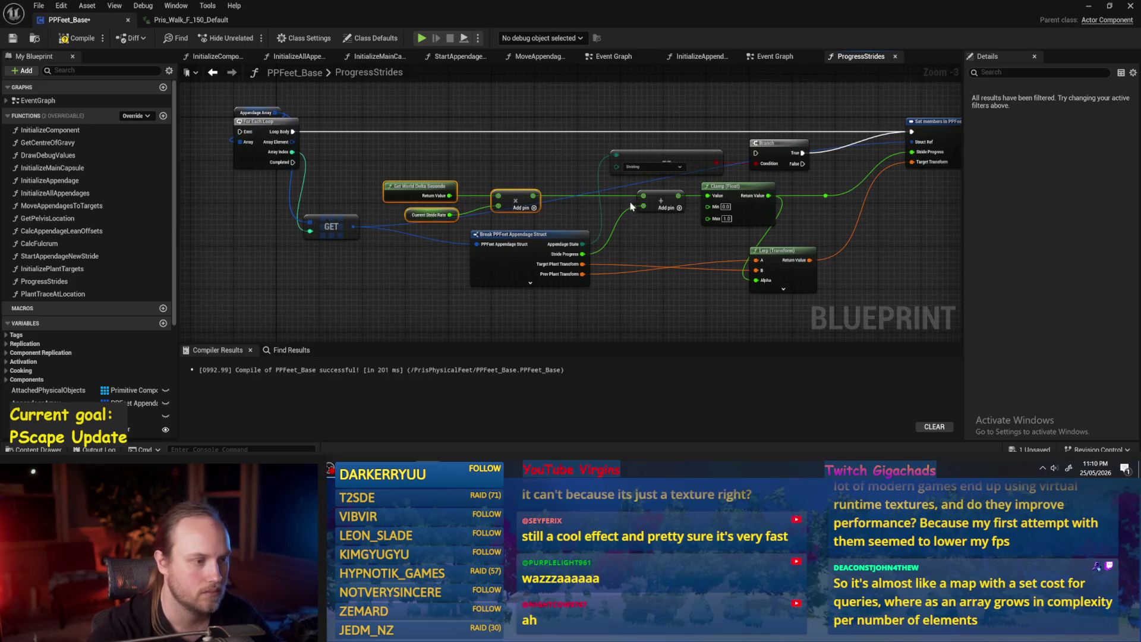
{"action": "left_click_drag", "start_coordinate": [674, 221], "coordinate": [746, 205]}
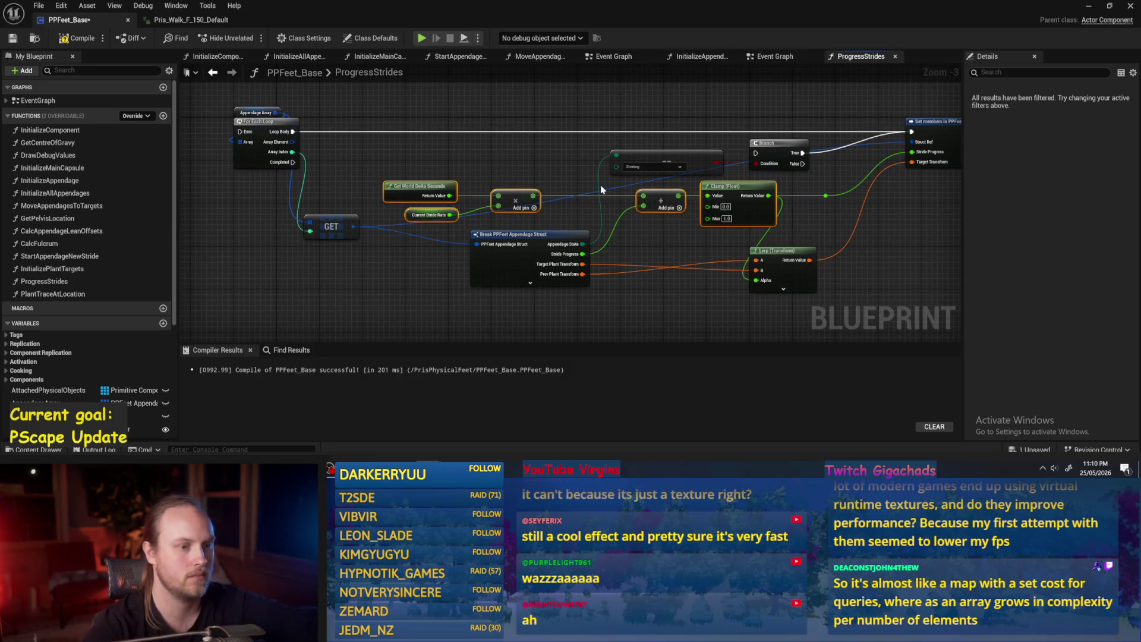
{"action": "mouse_move", "coordinate": [600, 189]}
{"action": "left_mouse_down"}
{"action": "mouse_move", "coordinate": [615, 205]}
{"action": "mouse_move", "coordinate": [579, 186]}
{"action": "left_mouse_up"}
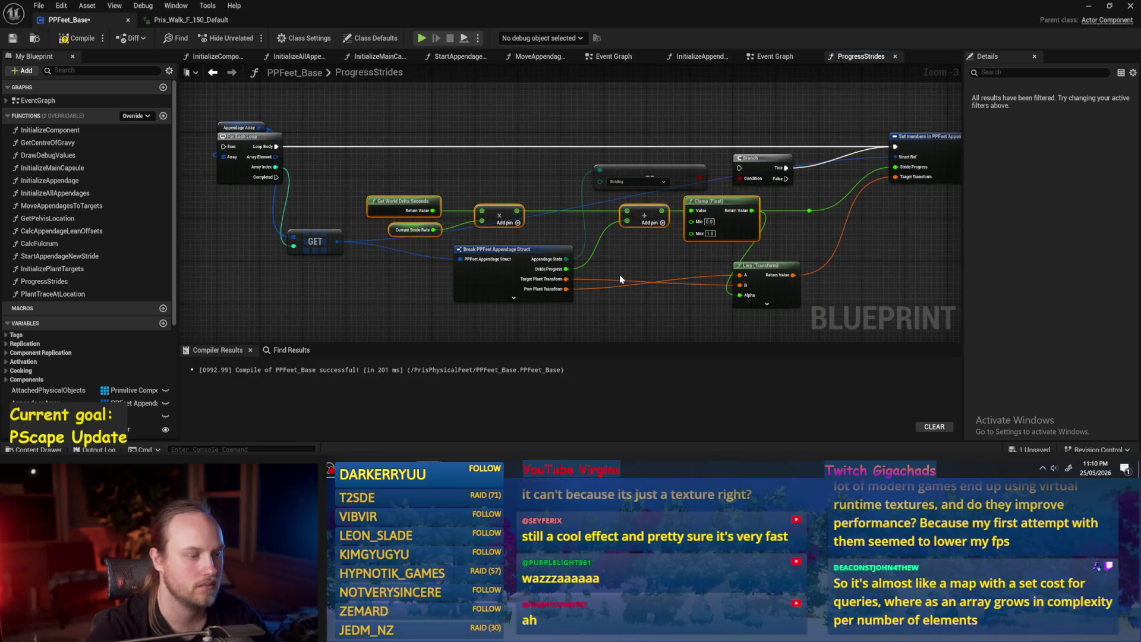
{"action": "mouse_move", "coordinate": [618, 262]}
{"action": "left_mouse_down"}
{"action": "mouse_move", "coordinate": [509, 204]}
{"action": "mouse_move", "coordinate": [523, 224]}
{"action": "left_mouse_up"}
{"action": "mouse_move", "coordinate": [507, 178]}
{"action": "left_mouse_down"}
{"action": "mouse_move", "coordinate": [484, 241]}
{"action": "mouse_move", "coordinate": [465, 240]}
{"action": "left_mouse_up"}
{"action": "mouse_move", "coordinate": [463, 298]}
{"action": "left_mouse_down"}
{"action": "mouse_move", "coordinate": [527, 269]}
{"action": "mouse_move", "coordinate": [422, 221]}
{"action": "mouse_move", "coordinate": [432, 223]}
{"action": "left_mouse_up"}
{"action": "left_click", "coordinate": [500, 211]}
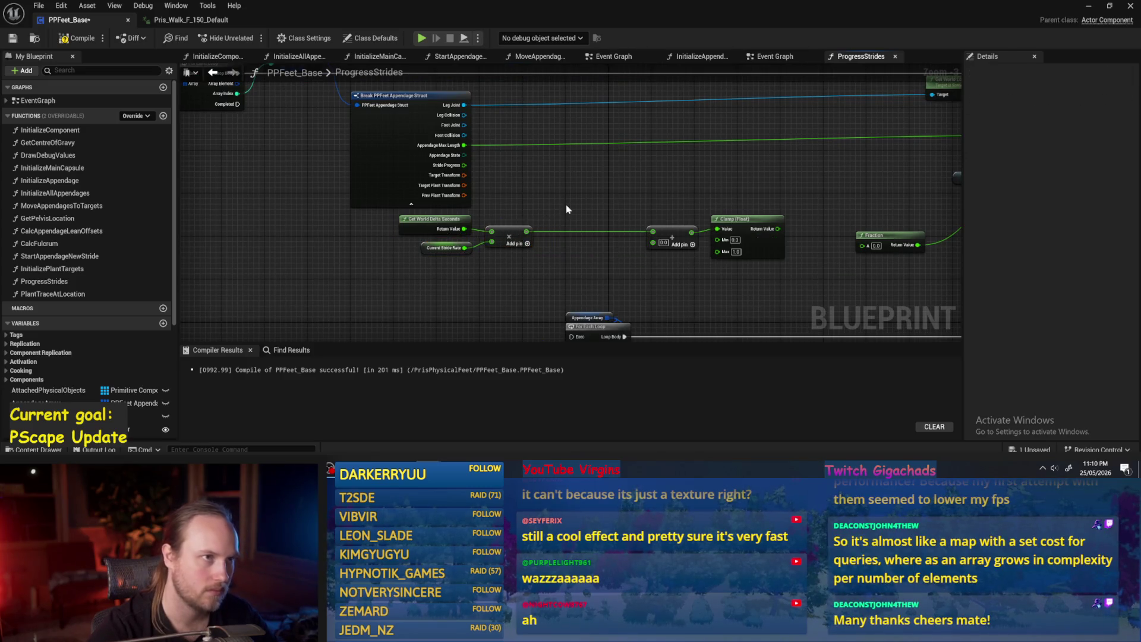
Step: Place the second Add and Clamp (Float) nodes alongside, then compile and save
{"action": "left_click_drag", "start_coordinate": [566, 205], "coordinate": [519, 222]}
{"action": "left_click_drag", "start_coordinate": [585, 237], "coordinate": [509, 238]}
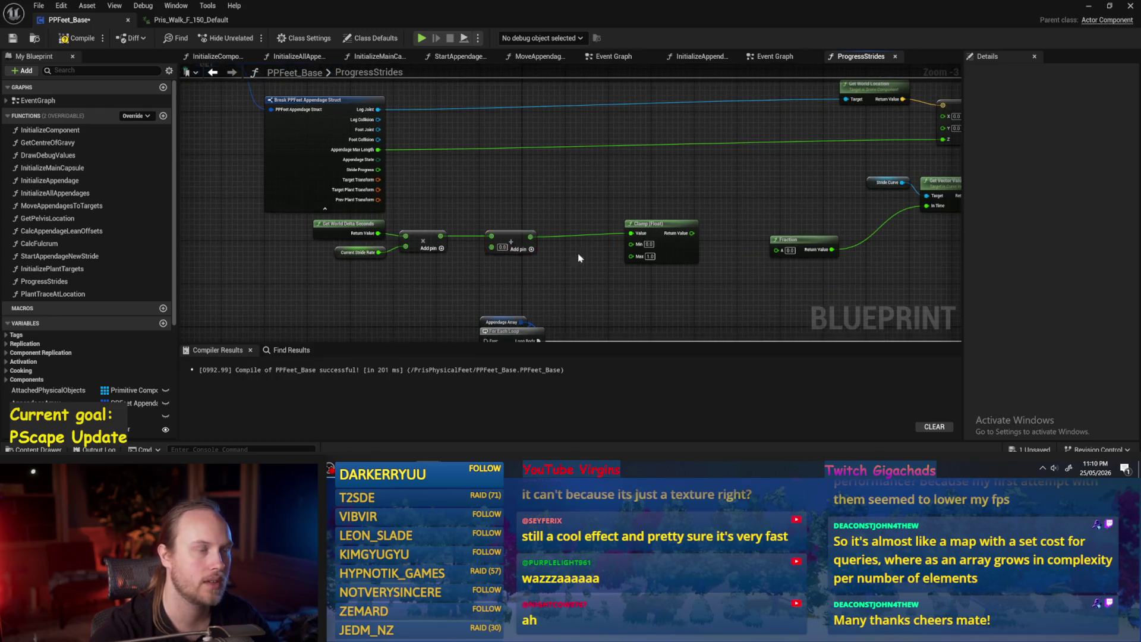
{"action": "left_click_drag", "start_coordinate": [582, 260], "coordinate": [619, 223]}
{"action": "left_click_drag", "start_coordinate": [700, 224], "coordinate": [651, 225]}
{"action": "mouse_move", "coordinate": [572, 233]}
{"action": "left_mouse_down"}
{"action": "mouse_move", "coordinate": [490, 233]}
{"action": "mouse_move", "coordinate": [462, 212]}
{"action": "left_mouse_up"}
{"action": "left_click", "coordinate": [72, 45]}
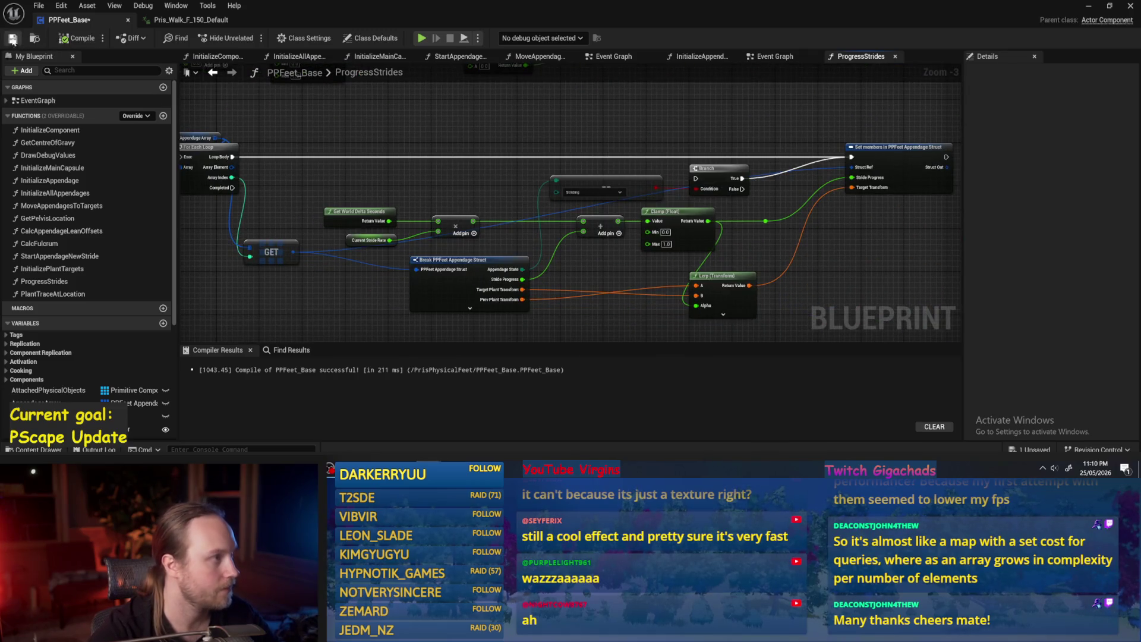
Step: Drag the Lerp (Transform) node left toward the Clamp in ProgressStrides
{"action": "left_click", "coordinate": [13, 39]}
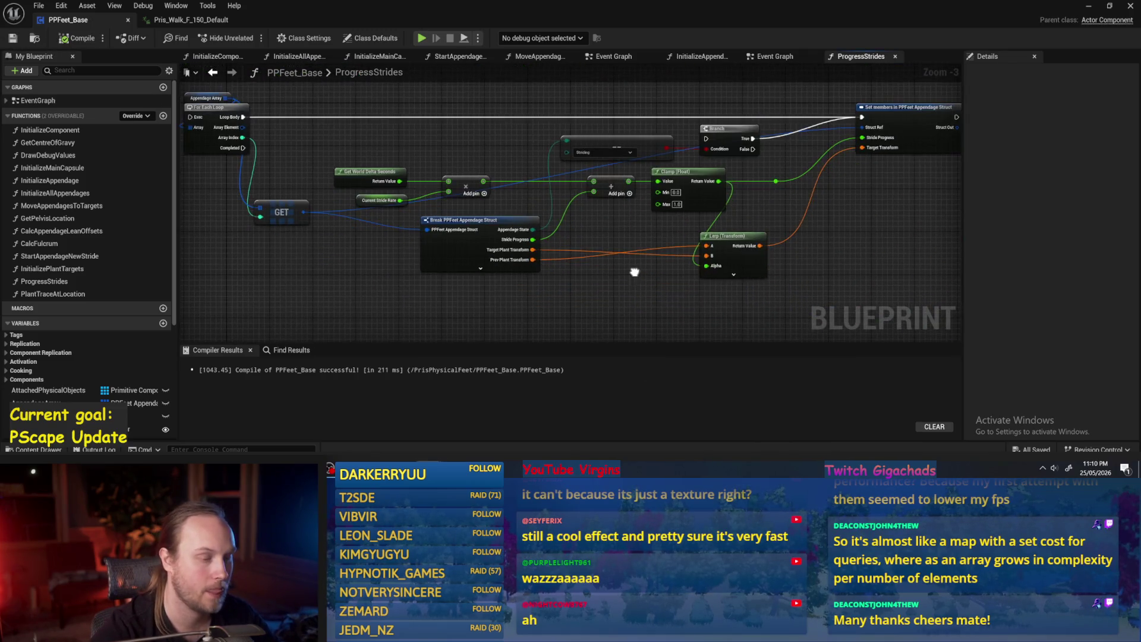
{"action": "mouse_move", "coordinate": [754, 259]}
{"action": "left_mouse_down"}
{"action": "mouse_move", "coordinate": [604, 250]}
{"action": "mouse_move", "coordinate": [819, 255]}
{"action": "mouse_move", "coordinate": [810, 255]}
{"action": "left_mouse_up"}
{"action": "left_click", "coordinate": [731, 324]}
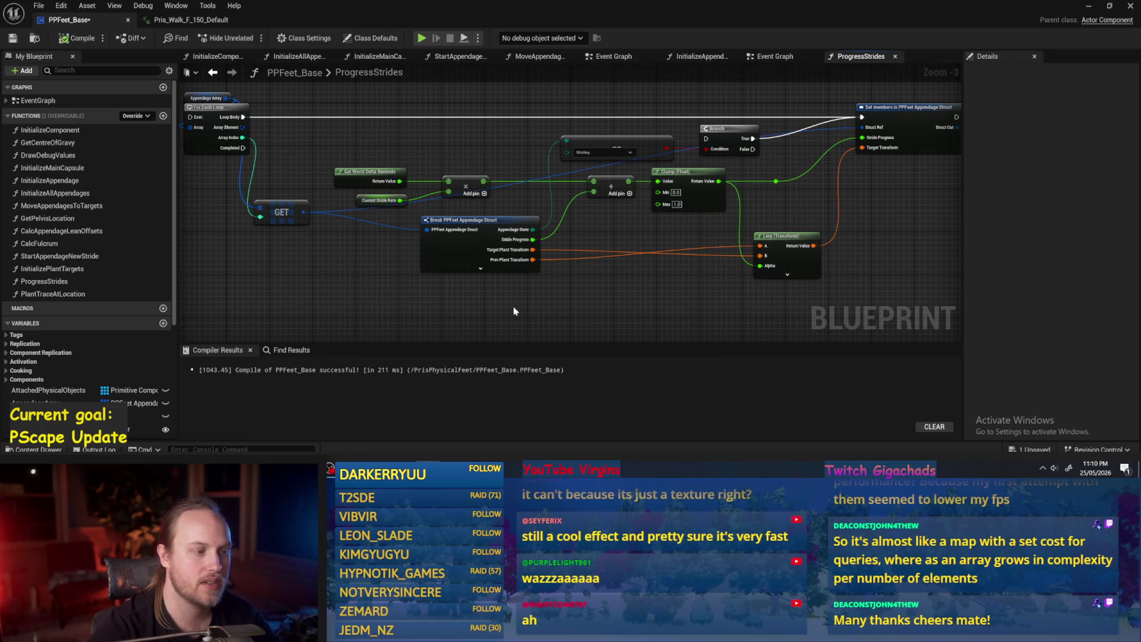
{"action": "left_click_drag", "start_coordinate": [750, 297], "coordinate": [608, 296]}
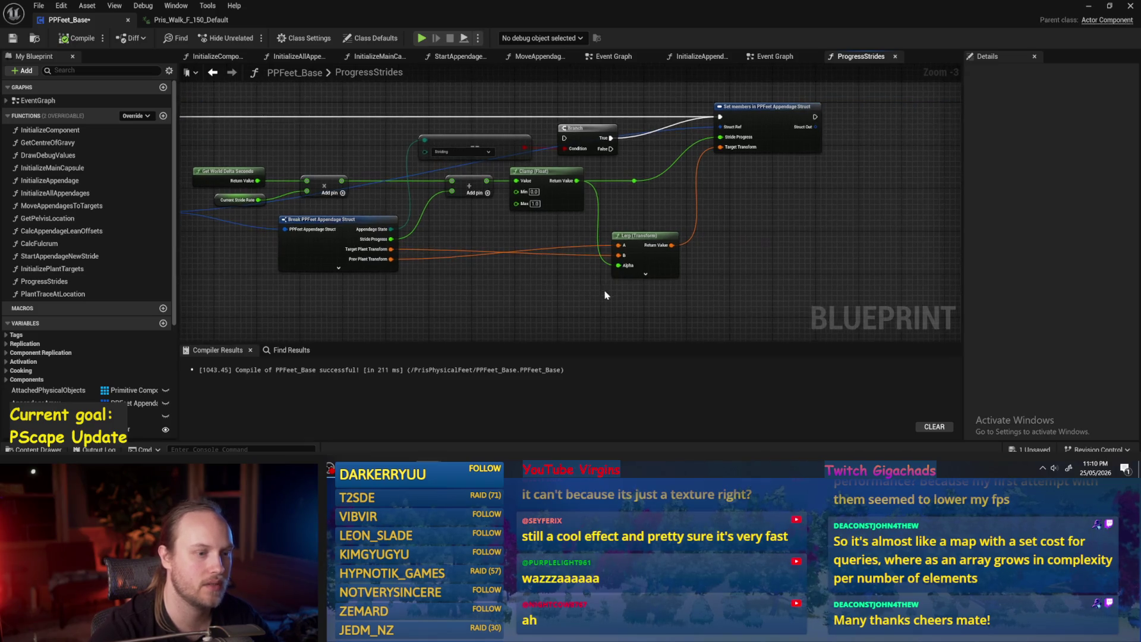
{"action": "mouse_move", "coordinate": [634, 237]}
{"action": "left_mouse_down"}
{"action": "mouse_move", "coordinate": [443, 234]}
{"action": "mouse_move", "coordinate": [636, 240]}
{"action": "mouse_move", "coordinate": [624, 238]}
{"action": "left_mouse_up"}
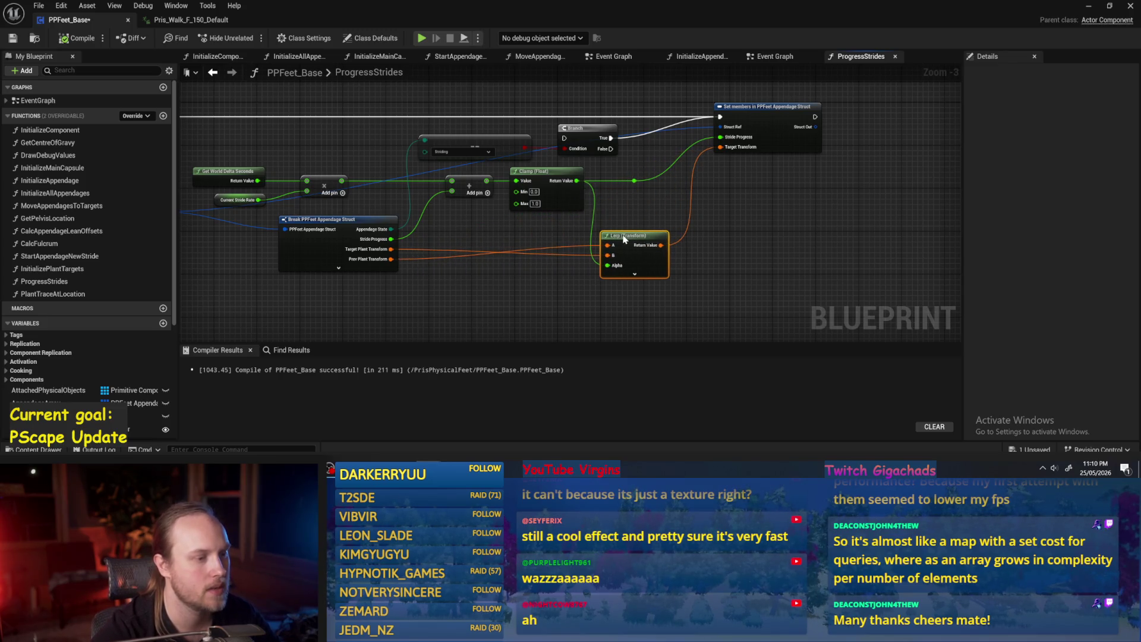
{"action": "left_click", "coordinate": [636, 206]}
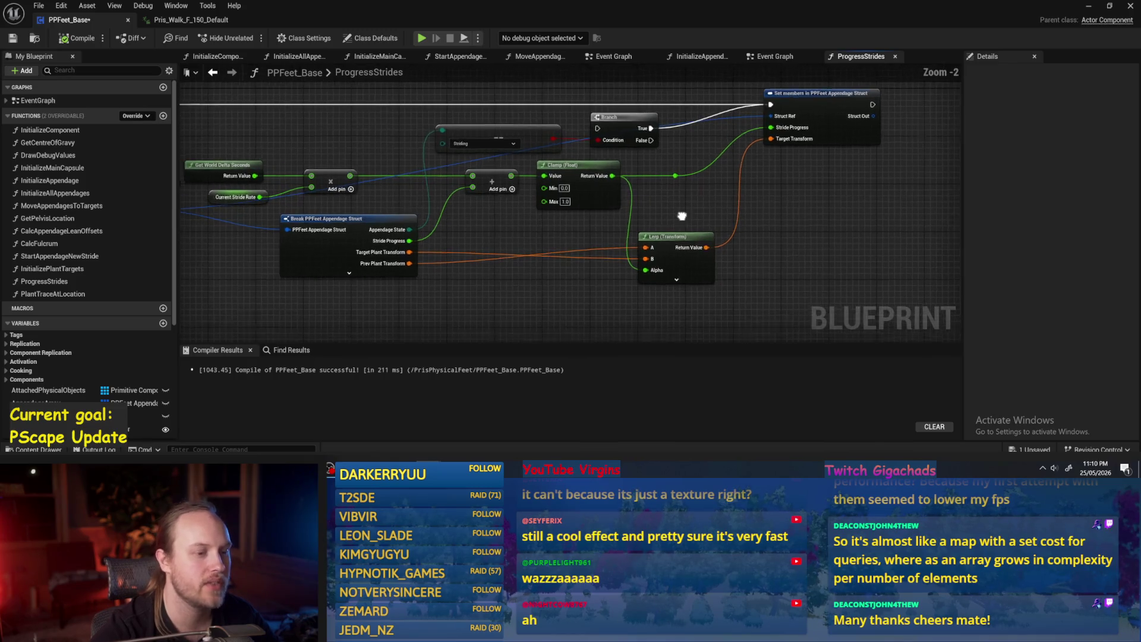
{"action": "scroll", "coordinate": [680, 216], "scroll_direction": "up", "scroll_amount": 1}
{"action": "mouse_move", "coordinate": [688, 224]}
{"action": "left_mouse_down"}
{"action": "mouse_move", "coordinate": [687, 240]}
{"action": "mouse_move", "coordinate": [687, 226]}
{"action": "left_mouse_up"}
{"action": "scroll", "coordinate": [686, 237], "scroll_direction": "down", "scroll_amount": 1}
{"action": "left_click", "coordinate": [548, 268]}
{"action": "left_click_drag", "start_coordinate": [548, 267], "coordinate": [591, 245]}
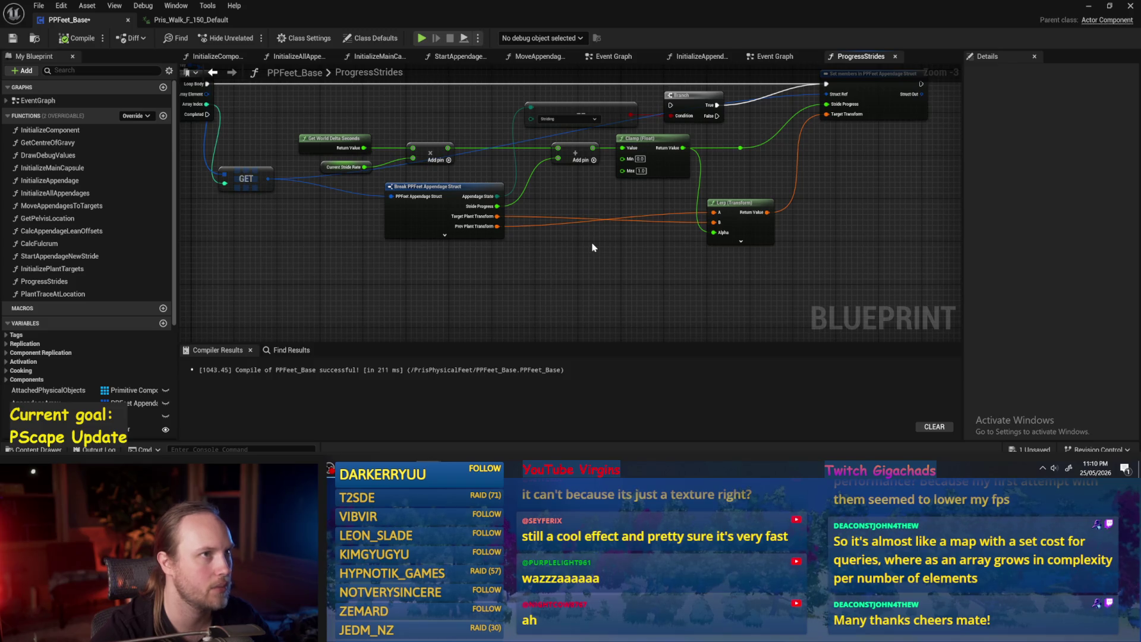
Step: Inspect the Break PPFeet Appendage Struct pins in Details and recompile PPFeet_Base
{"action": "scroll", "coordinate": [488, 205], "scroll_direction": "up", "scroll_amount": 3}
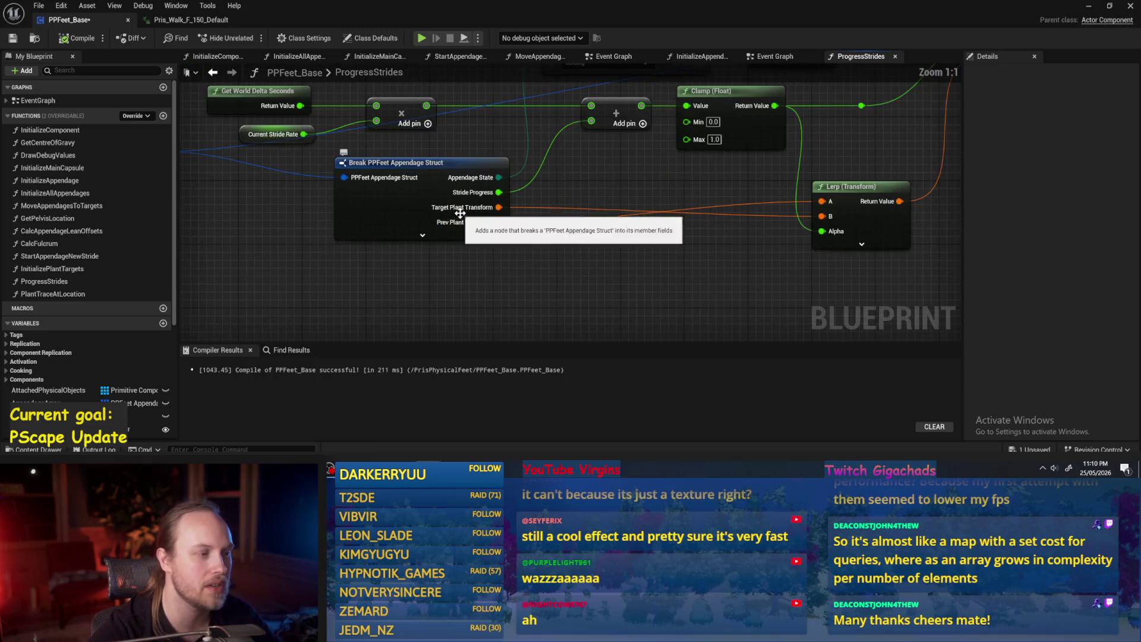
{"action": "left_click", "coordinate": [433, 245]}
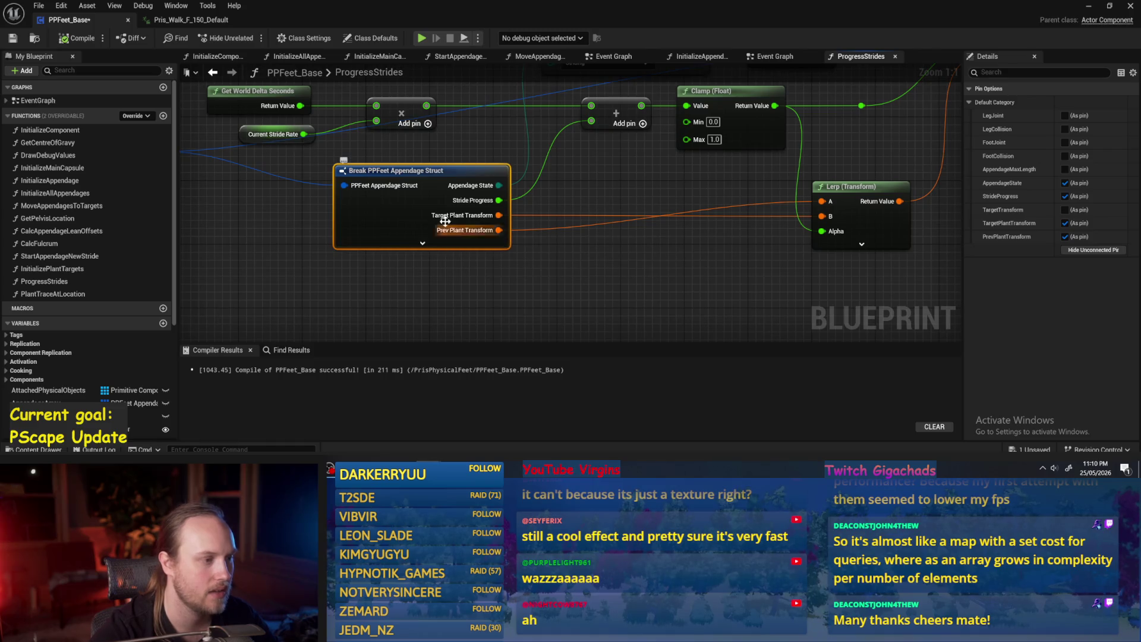
{"action": "left_click", "coordinate": [624, 285]}
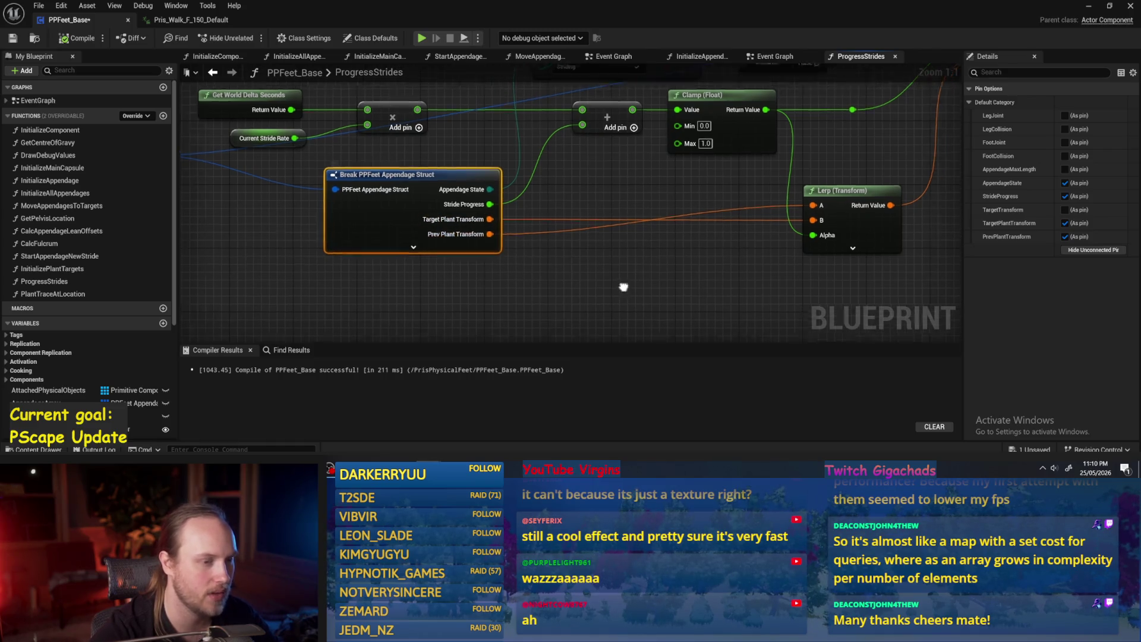
{"action": "scroll", "coordinate": [594, 291], "scroll_direction": "down", "scroll_amount": 2}
{"action": "left_click", "coordinate": [77, 38]}
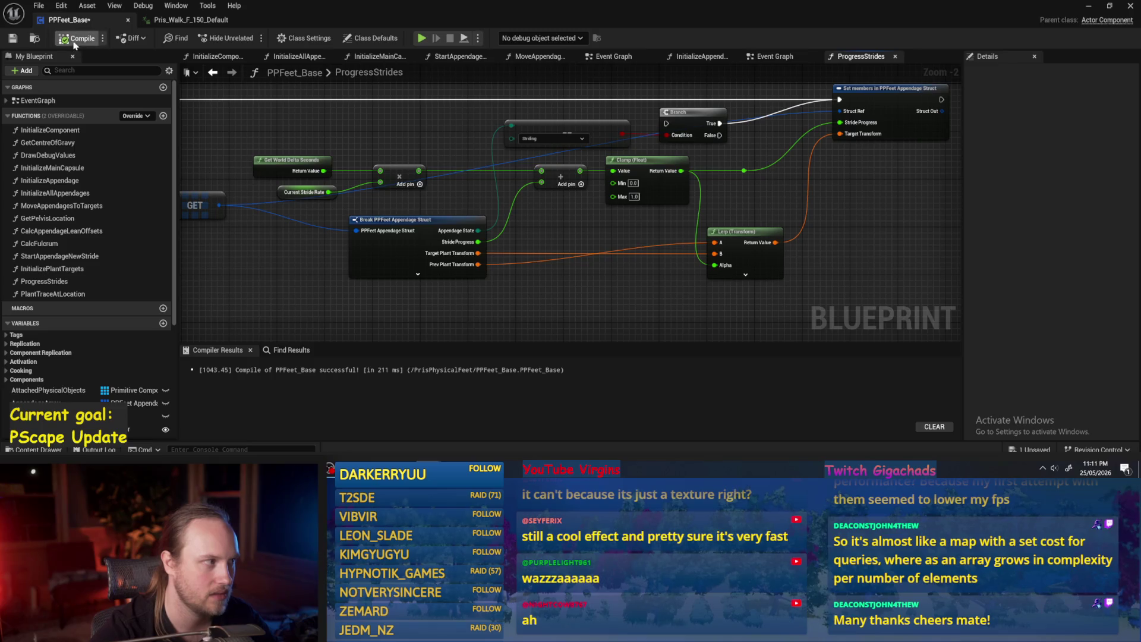
Step: Save PPFeet_Base and look over the ProgressStrides stride graph and the loop above it
{"action": "left_click", "coordinate": [13, 38]}
{"action": "left_click_drag", "start_coordinate": [528, 275], "coordinate": [541, 233]}
{"action": "scroll", "coordinate": [586, 243], "scroll_direction": "down", "scroll_amount": 1}
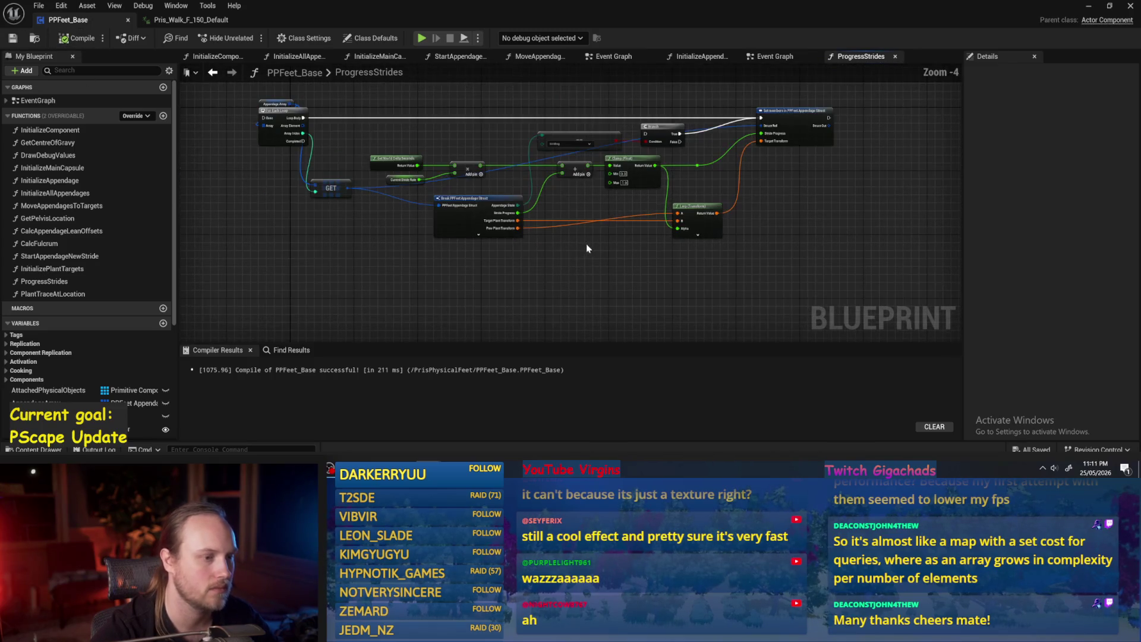
{"action": "scroll", "coordinate": [586, 244], "scroll_direction": "up", "scroll_amount": 2}
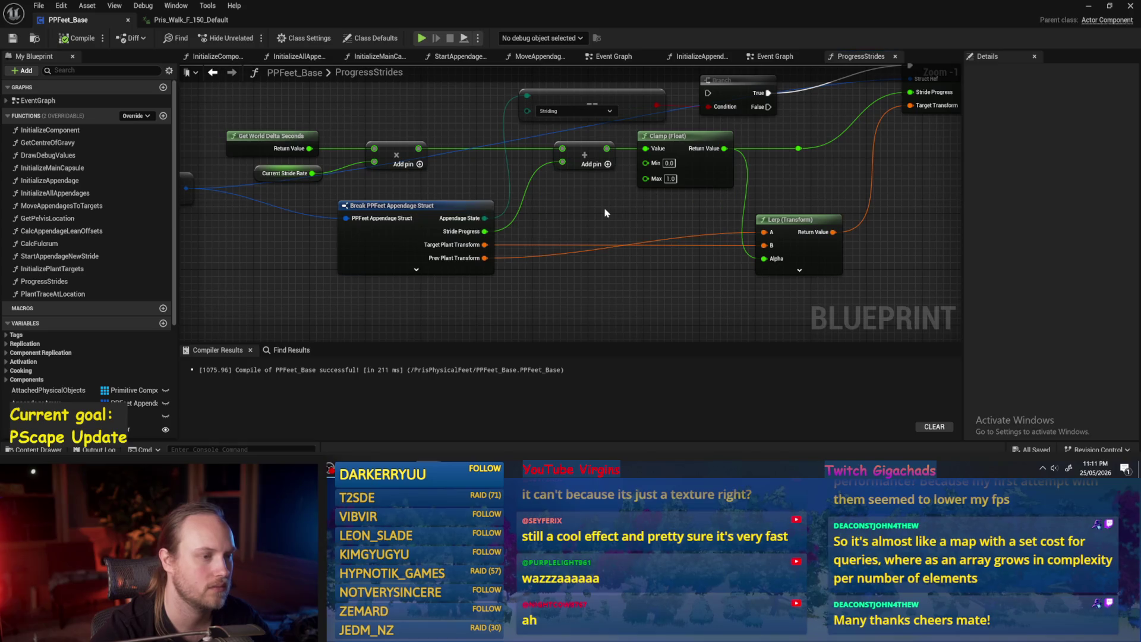
{"action": "left_click_drag", "start_coordinate": [605, 213], "coordinate": [591, 199]}
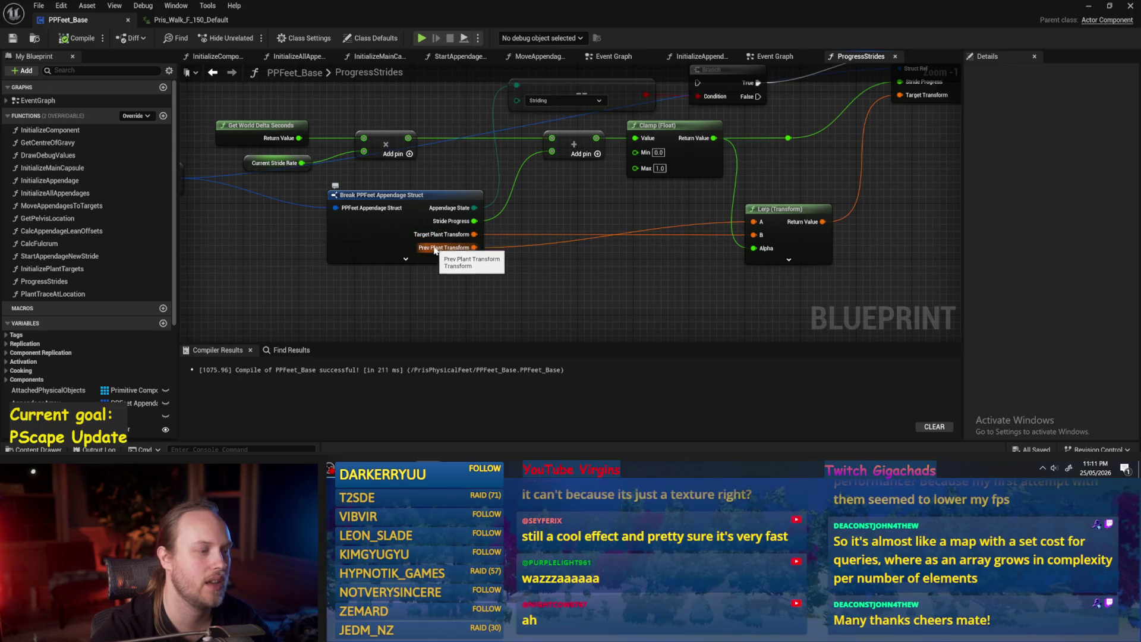
{"action": "scroll", "coordinate": [603, 281], "scroll_direction": "down", "scroll_amount": 1}
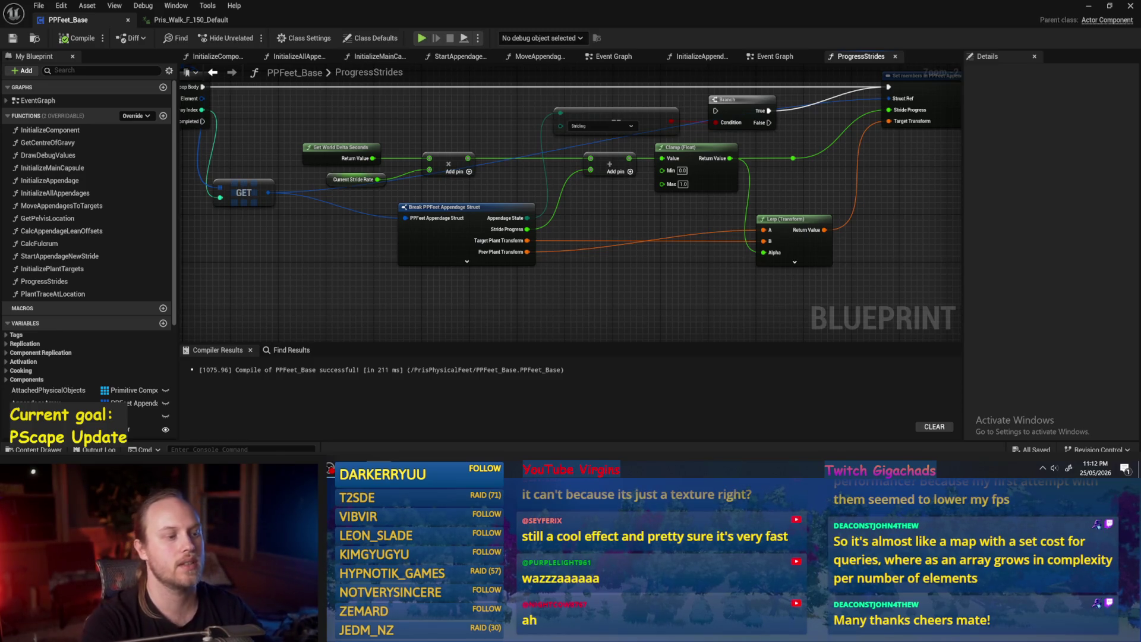
{"action": "mouse_move", "coordinate": [515, 90]}
{"action": "left_mouse_down"}
{"action": "mouse_move", "coordinate": [522, 181]}
{"action": "mouse_move", "coordinate": [628, 206]}
{"action": "mouse_move", "coordinate": [593, 235]}
{"action": "left_mouse_up"}
{"action": "scroll", "coordinate": [521, 181], "scroll_direction": "down", "scroll_amount": 1}
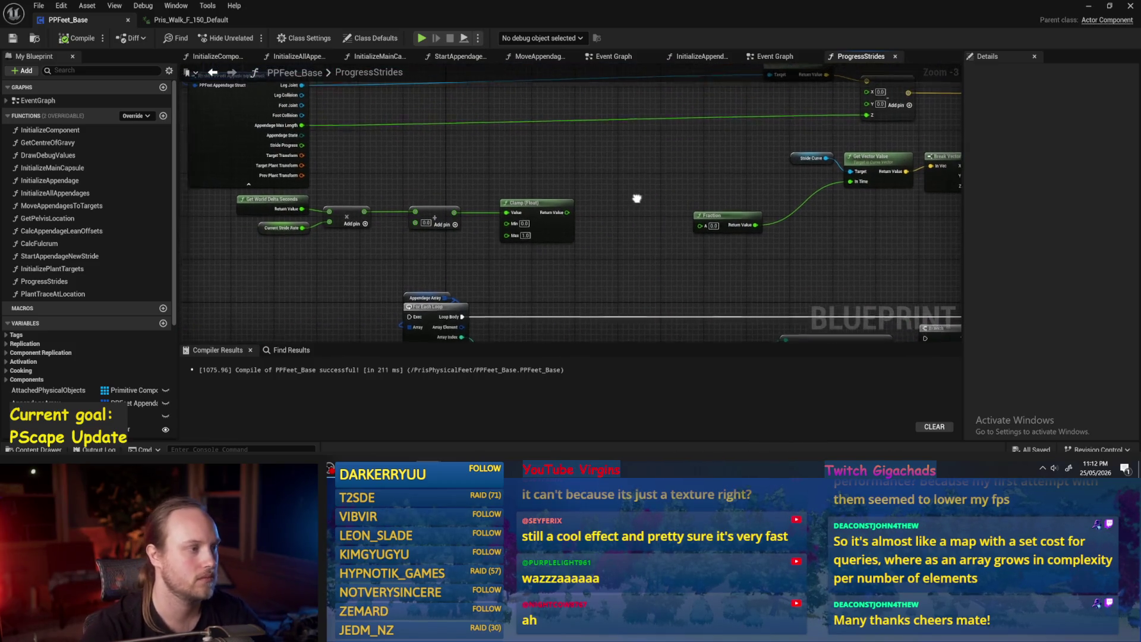
Step: Recompile and resave PPFeet_Base, bringing the For Each Loop and Branch into view
{"action": "left_click", "coordinate": [77, 38]}
{"action": "mouse_move", "coordinate": [675, 195]}
{"action": "left_mouse_down"}
{"action": "mouse_move", "coordinate": [613, 190]}
{"action": "mouse_move", "coordinate": [661, 204]}
{"action": "mouse_move", "coordinate": [462, 68]}
{"action": "left_mouse_up"}
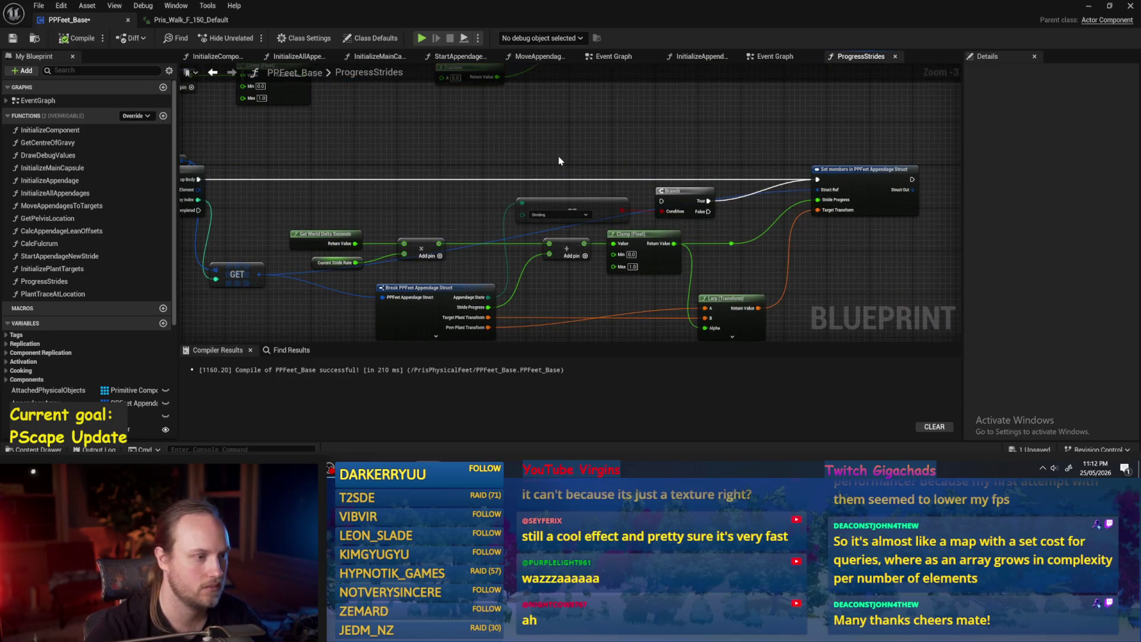
{"action": "left_click", "coordinate": [544, 218]}
{"action": "left_click_drag", "start_coordinate": [544, 218], "coordinate": [720, 300]}
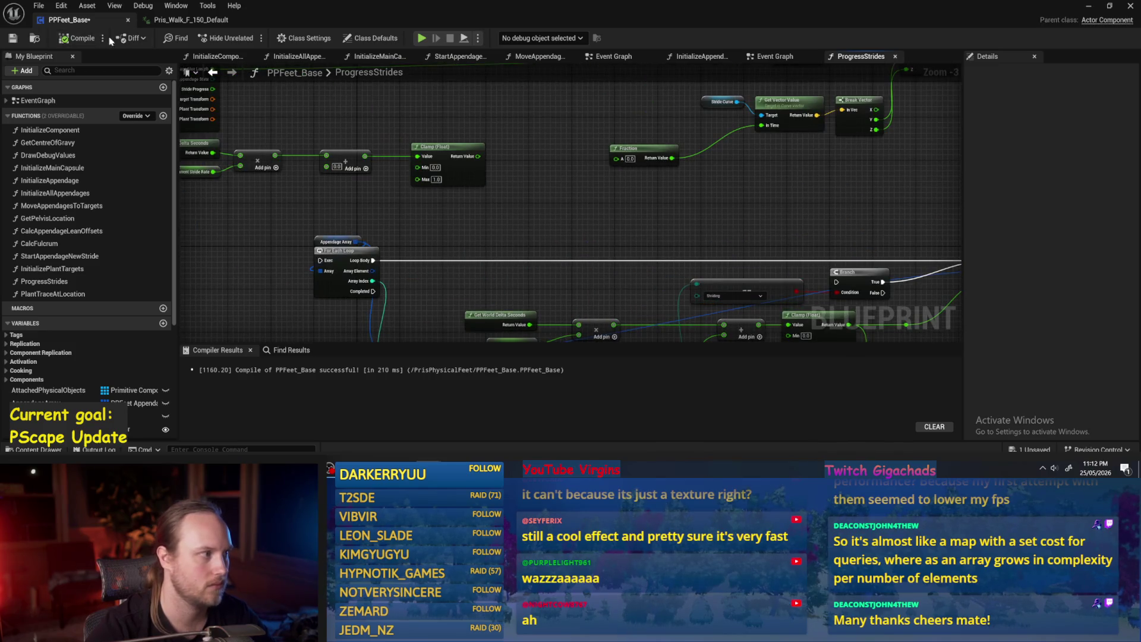
{"action": "left_click", "coordinate": [13, 38]}
{"action": "mouse_move", "coordinate": [602, 136]}
{"action": "left_mouse_down"}
{"action": "mouse_move", "coordinate": [563, 204]}
{"action": "mouse_move", "coordinate": [622, 213]}
{"action": "mouse_move", "coordinate": [551, 191]}
{"action": "left_mouse_up"}
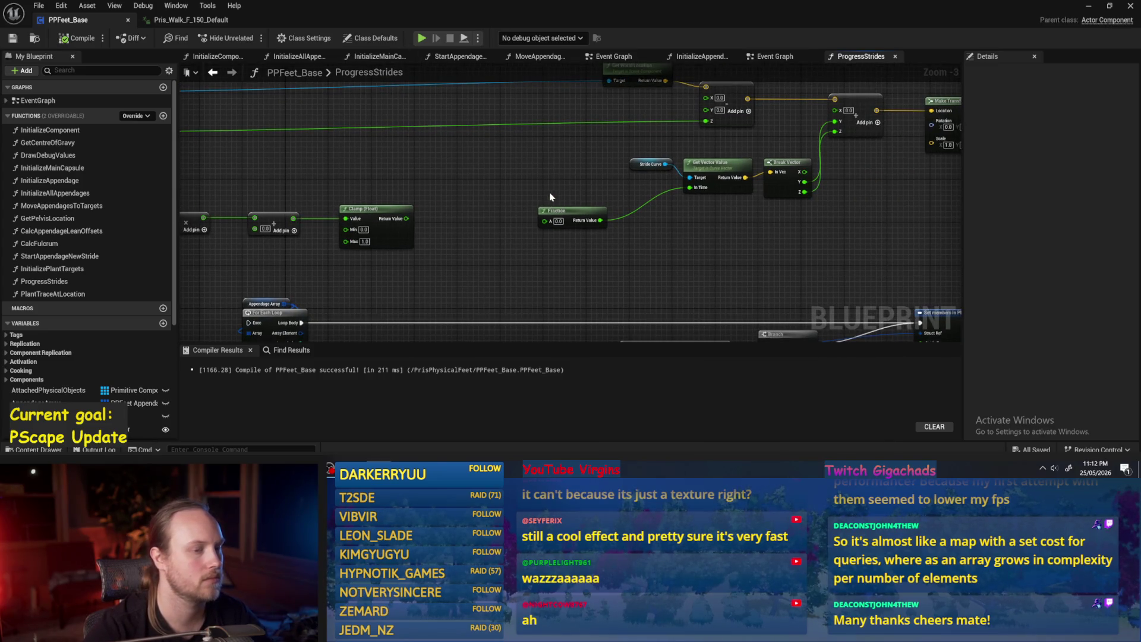
{"action": "left_click_drag", "start_coordinate": [550, 197], "coordinate": [607, 199]}
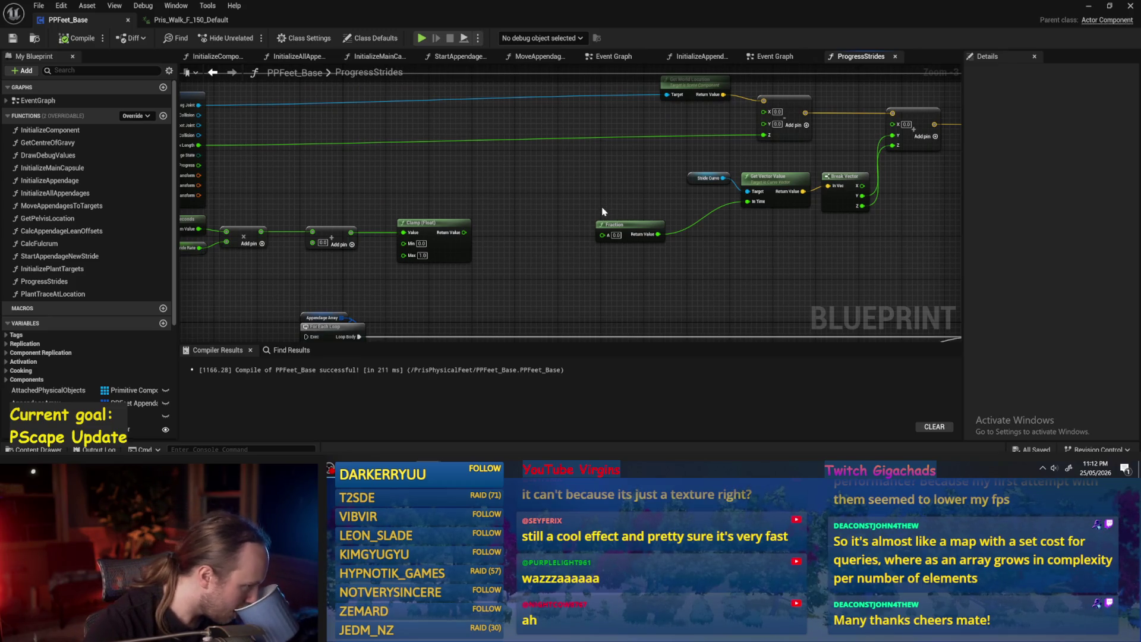
{"action": "mouse_move", "coordinate": [586, 311]}
{"action": "left_mouse_down"}
{"action": "mouse_move", "coordinate": [492, 178]}
{"action": "mouse_move", "coordinate": [498, 198]}
{"action": "left_mouse_up"}
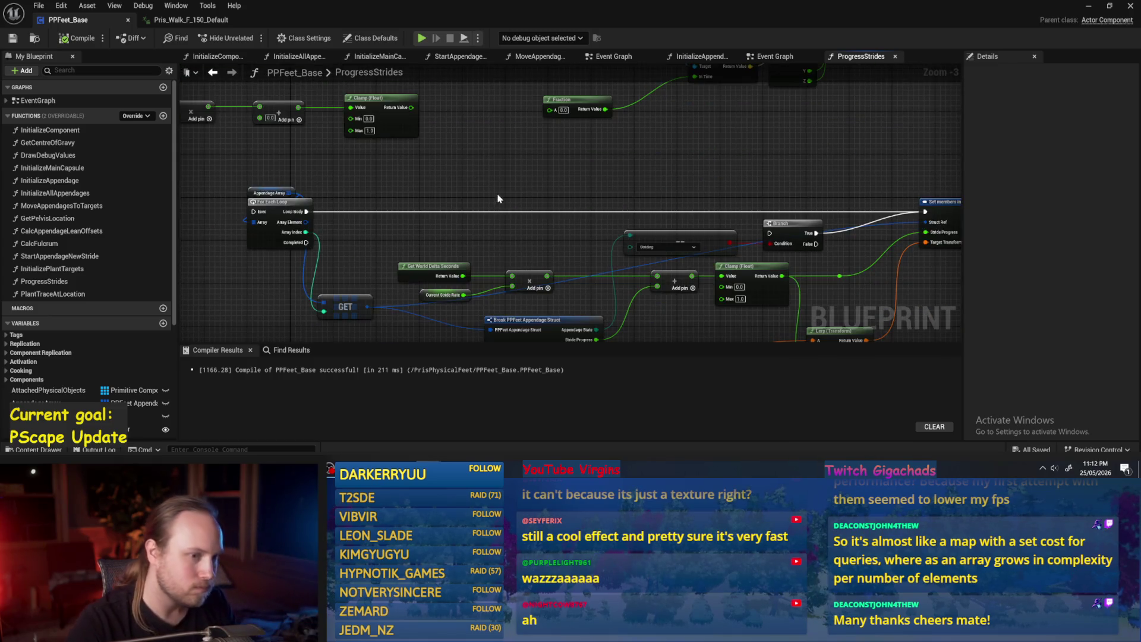
Step: Check the Striding node's appendage state list, leaving it set to Striding
{"action": "left_click", "coordinate": [658, 247]}
{"action": "scroll", "coordinate": [654, 243], "scroll_direction": "up", "scroll_amount": 3}
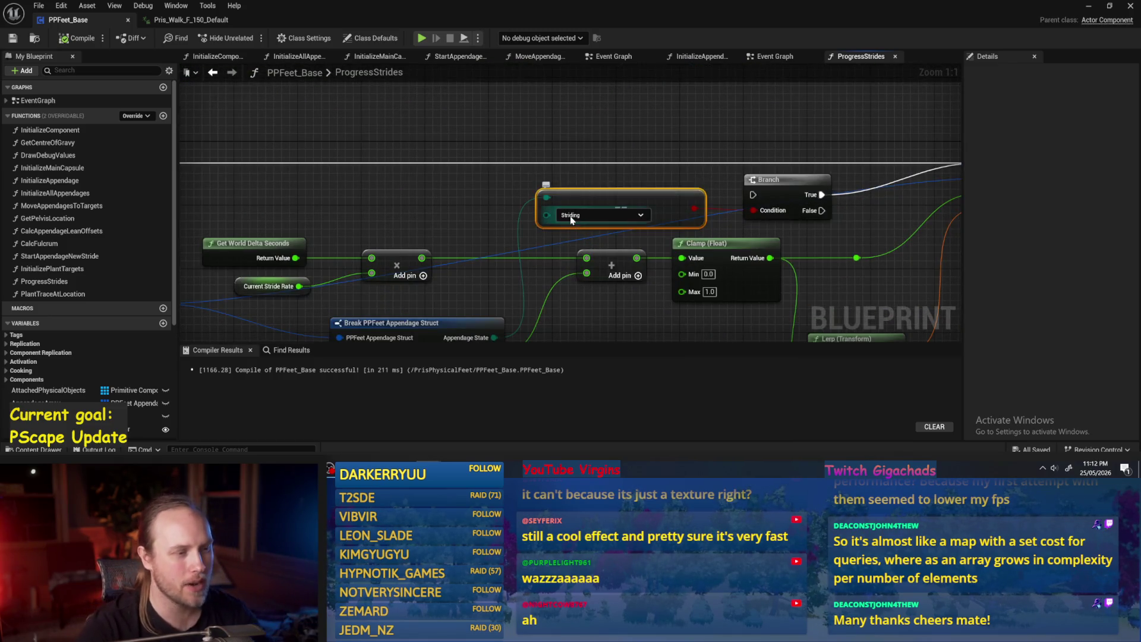
{"action": "left_click", "coordinate": [572, 218]}
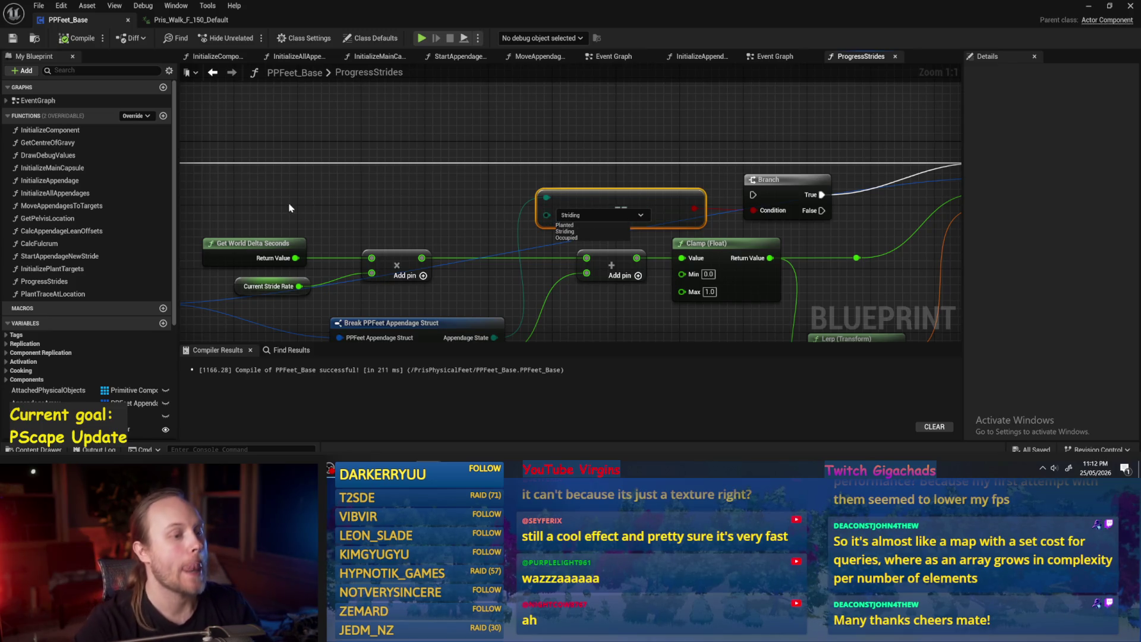
{"action": "left_click", "coordinate": [366, 183]}
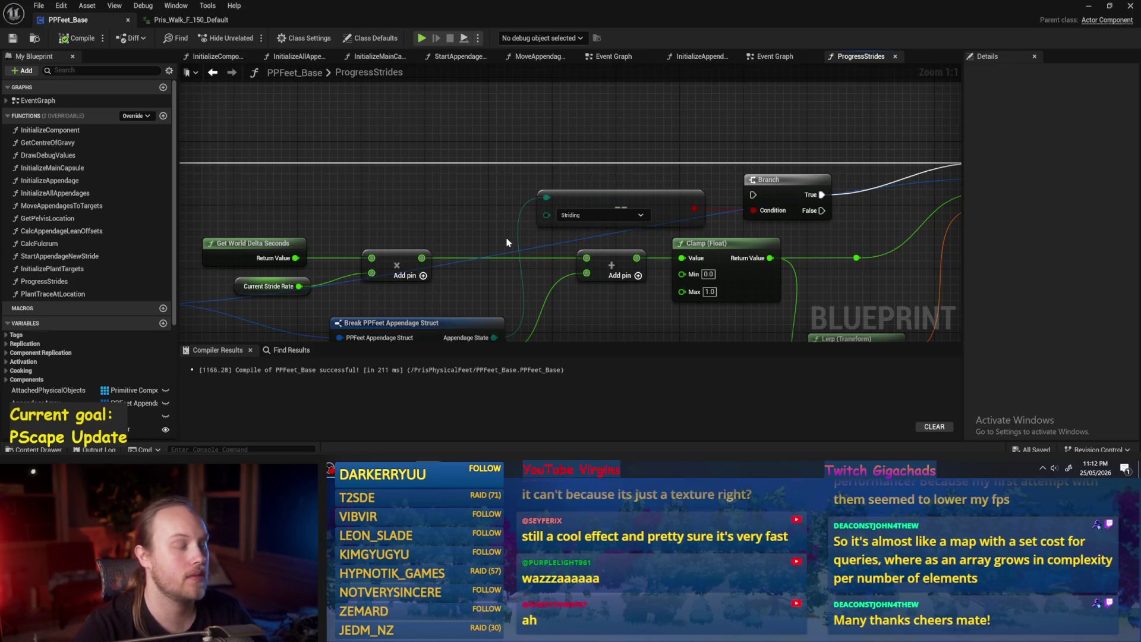
{"action": "left_click", "coordinate": [562, 216]}
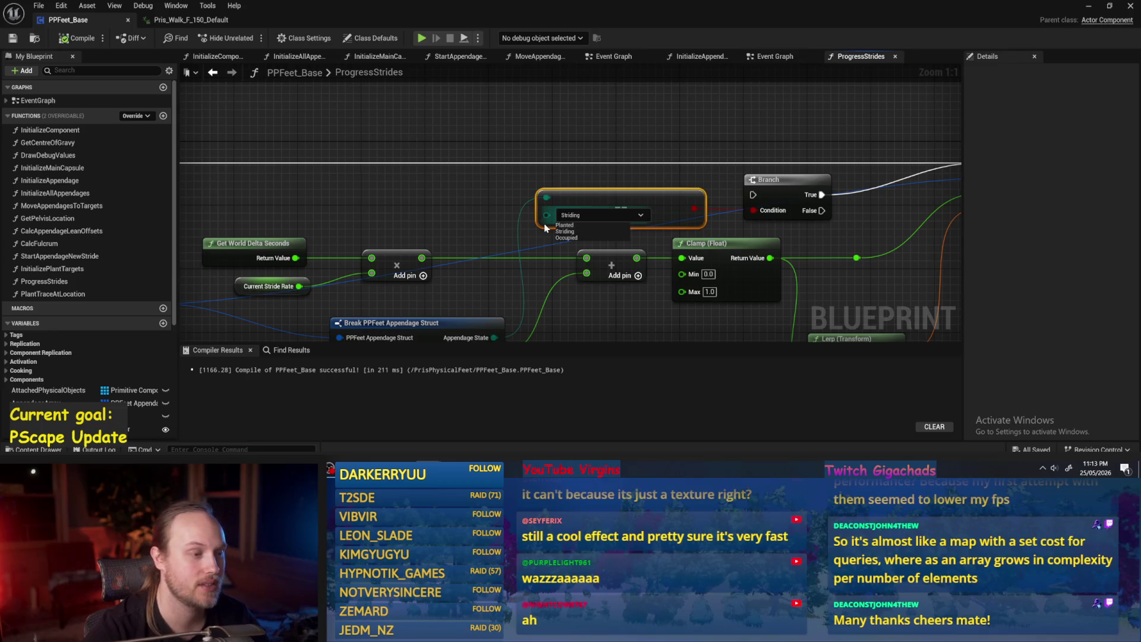
{"action": "left_click_drag", "start_coordinate": [582, 311], "coordinate": [573, 252]}
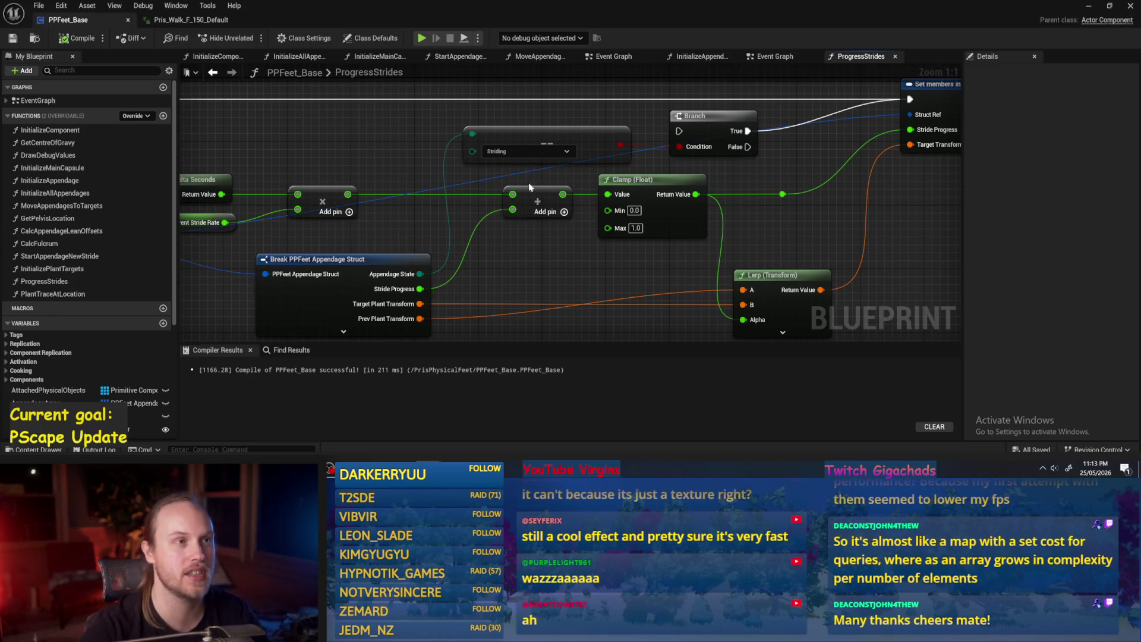
{"action": "scroll", "coordinate": [530, 187], "scroll_direction": "down", "scroll_amount": 1}
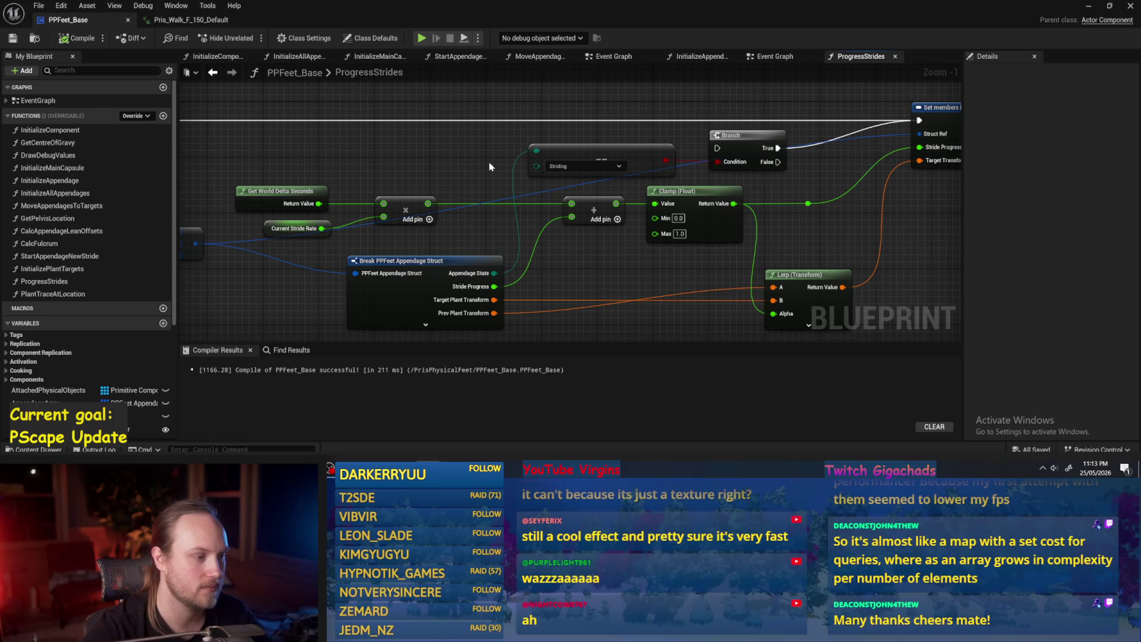
{"action": "left_click_drag", "start_coordinate": [480, 175], "coordinate": [448, 213]}
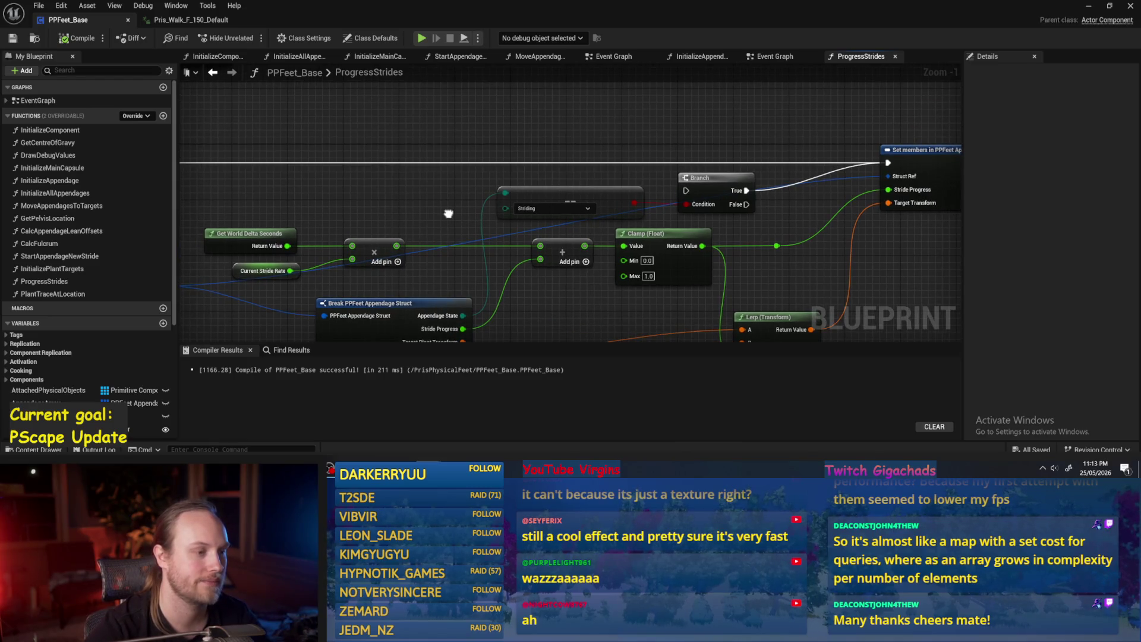
{"action": "left_click", "coordinate": [547, 186]}
{"action": "left_click", "coordinate": [554, 208]}
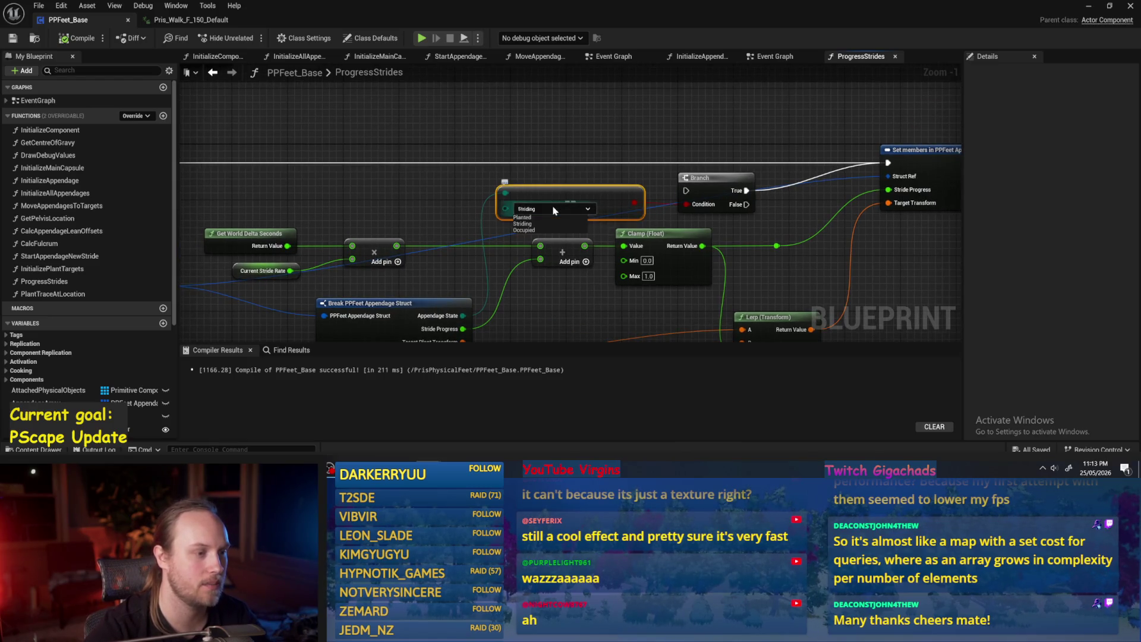
{"action": "left_click", "coordinate": [554, 180]}
{"action": "scroll", "coordinate": [571, 148], "scroll_direction": "down", "scroll_amount": 1}
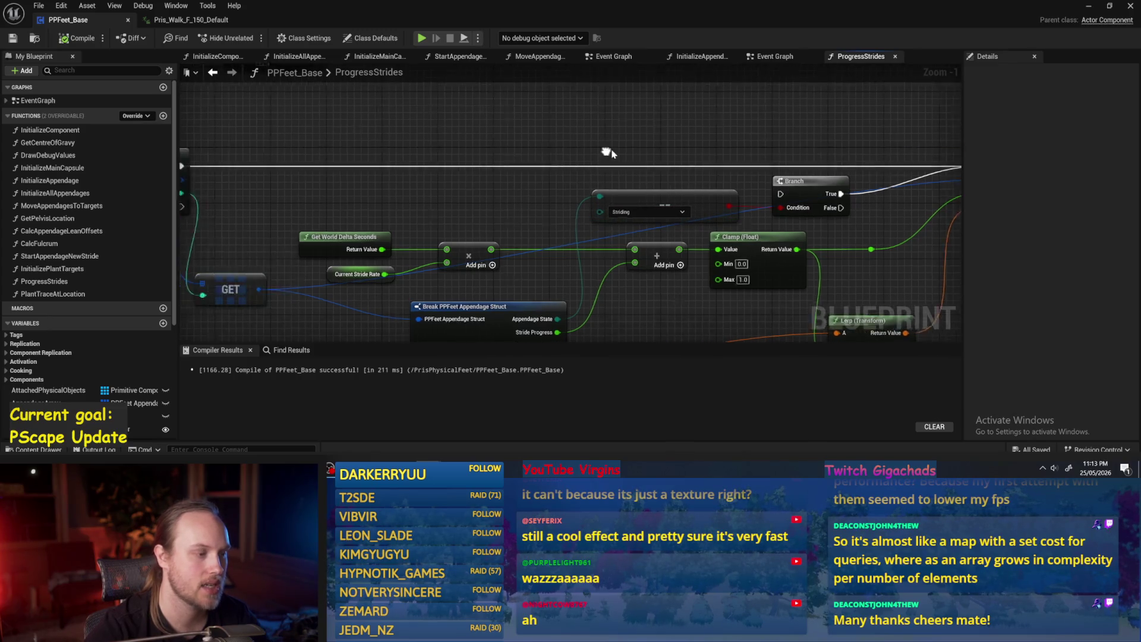
Step: Shift the delta-seconds, Current Stride Rate, both Add nodes and Clamp further left
{"action": "mouse_move", "coordinate": [611, 152]}
{"action": "left_mouse_down"}
{"action": "mouse_move", "coordinate": [468, 273]}
{"action": "mouse_move", "coordinate": [650, 318]}
{"action": "mouse_move", "coordinate": [540, 293]}
{"action": "left_mouse_up"}
{"action": "left_click_drag", "start_coordinate": [613, 298], "coordinate": [558, 304]}
{"action": "left_click_drag", "start_coordinate": [634, 292], "coordinate": [593, 288]}
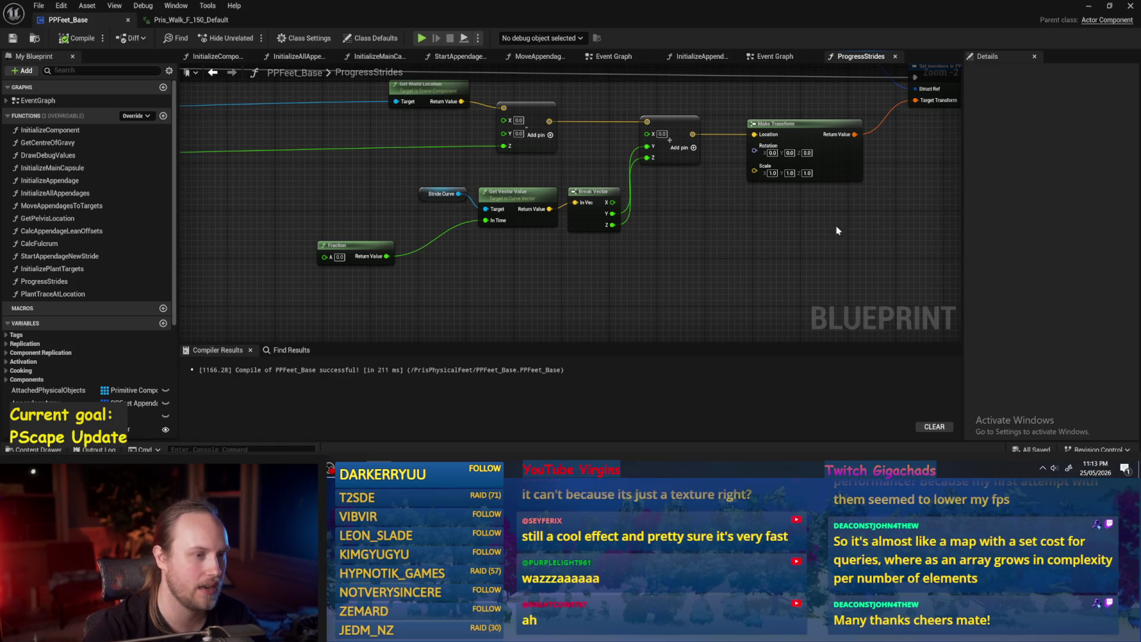
{"action": "mouse_move", "coordinate": [837, 231]}
{"action": "left_mouse_down"}
{"action": "mouse_move", "coordinate": [810, 247]}
{"action": "mouse_move", "coordinate": [696, 190]}
{"action": "left_mouse_up"}
{"action": "left_click_drag", "start_coordinate": [563, 176], "coordinate": [752, 303]}
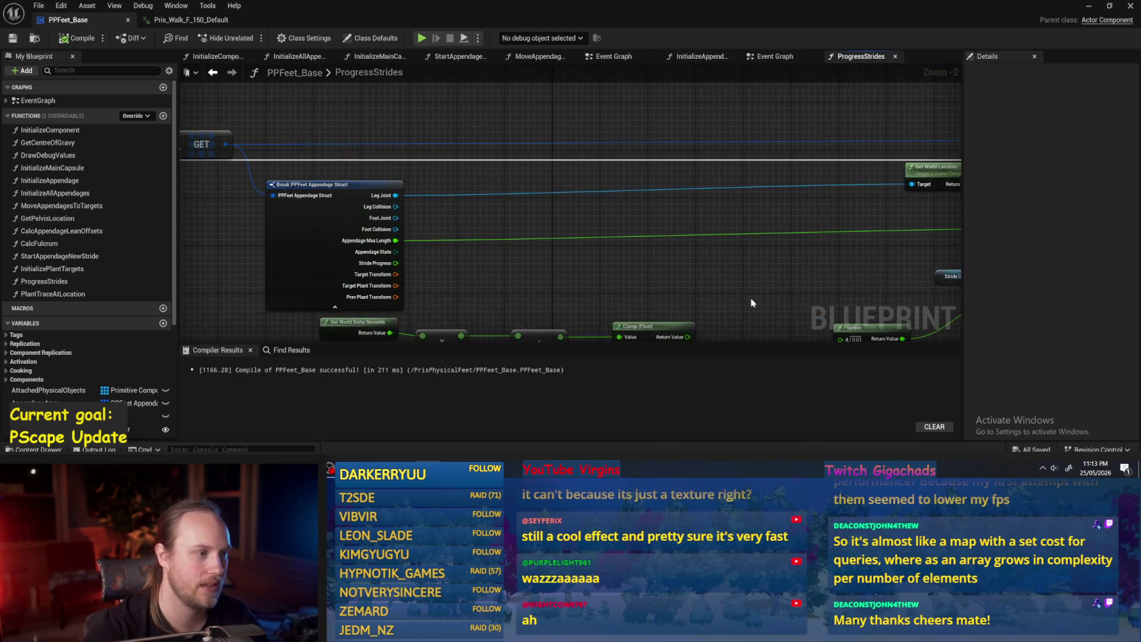
{"action": "mouse_move", "coordinate": [614, 283]}
{"action": "left_mouse_down"}
{"action": "mouse_move", "coordinate": [641, 217]}
{"action": "mouse_move", "coordinate": [723, 214]}
{"action": "mouse_move", "coordinate": [304, 277]}
{"action": "left_mouse_up"}
{"action": "left_click_drag", "start_coordinate": [328, 219], "coordinate": [273, 219]}
{"action": "mouse_move", "coordinate": [685, 328]}
{"action": "left_mouse_down"}
{"action": "mouse_move", "coordinate": [534, 188]}
{"action": "mouse_move", "coordinate": [550, 213]}
{"action": "mouse_move", "coordinate": [321, 194]}
{"action": "left_mouse_up"}
{"action": "scroll", "coordinate": [534, 188], "scroll_direction": "down", "scroll_amount": 1}
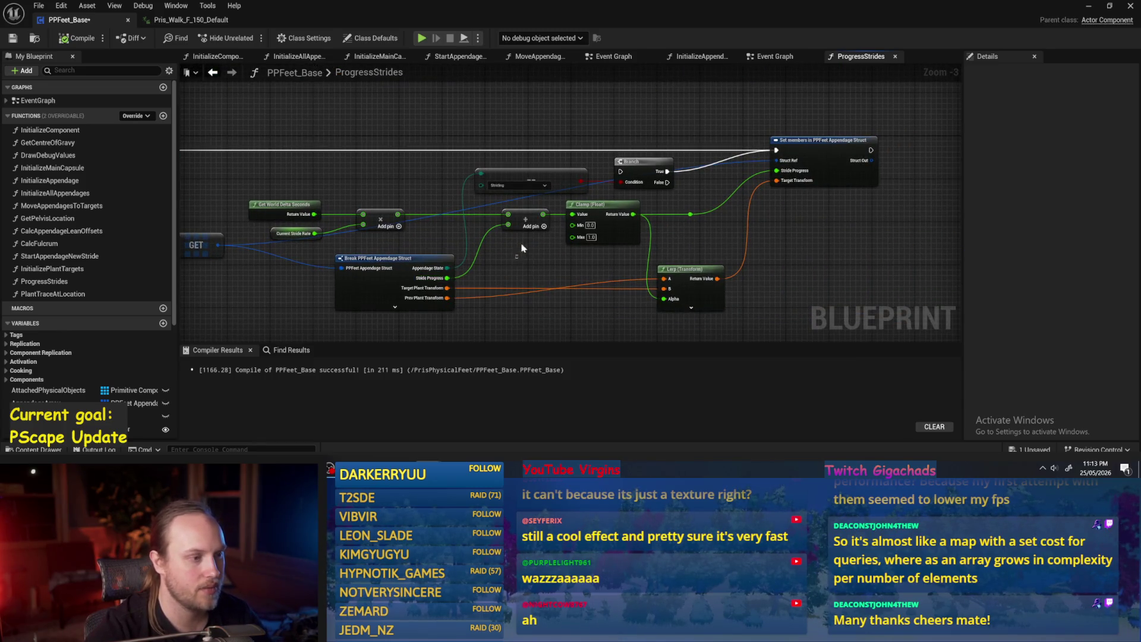
Step: Wire Stride Progress from the appendage struct break into the Add node's second input
{"action": "left_click", "coordinate": [523, 227]}
{"action": "left_click", "coordinate": [556, 262]}
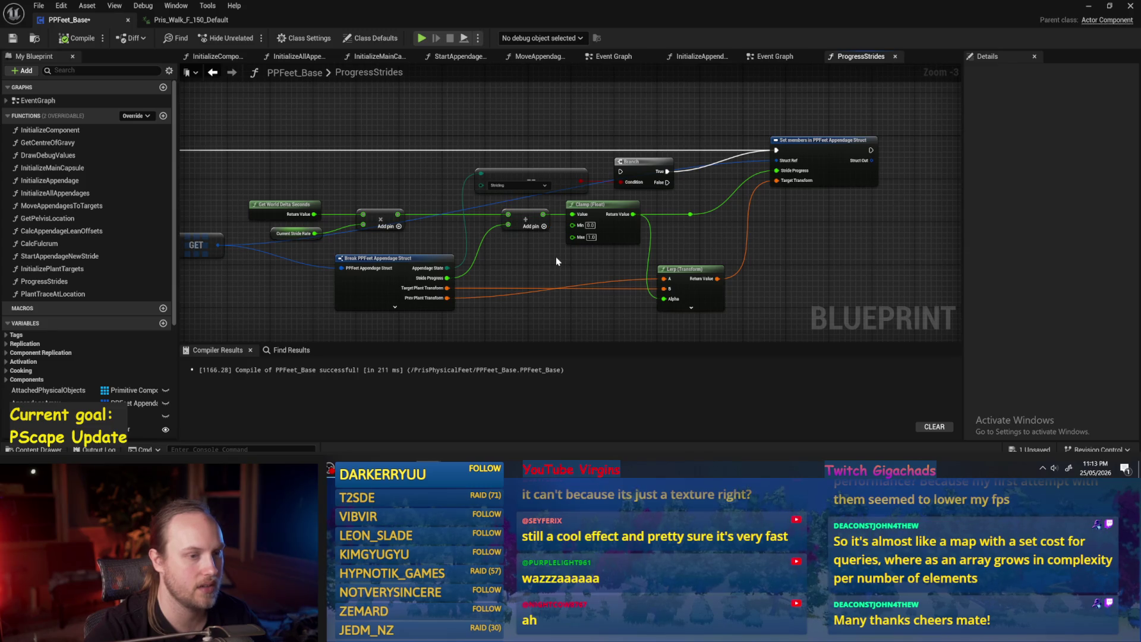
{"action": "scroll", "coordinate": [557, 262], "scroll_direction": "up", "scroll_amount": 1}
{"action": "mouse_move", "coordinate": [557, 262]}
{"action": "left_mouse_down"}
{"action": "mouse_move", "coordinate": [582, 286]}
{"action": "mouse_move", "coordinate": [561, 237]}
{"action": "mouse_move", "coordinate": [572, 220]}
{"action": "mouse_move", "coordinate": [681, 217]}
{"action": "mouse_move", "coordinate": [462, 228]}
{"action": "left_mouse_up"}
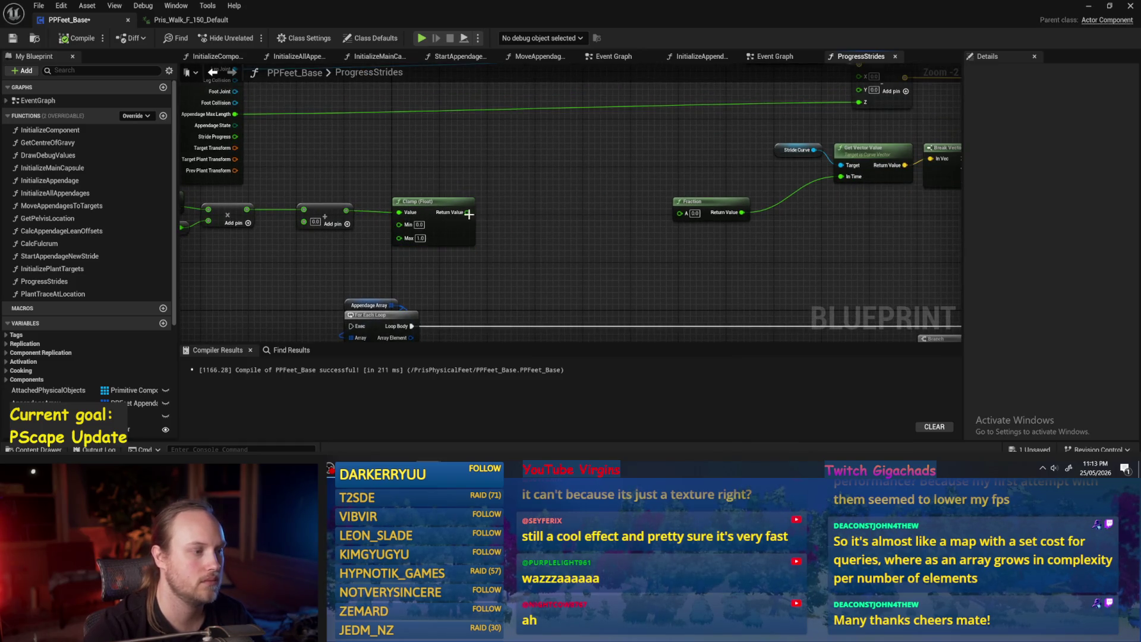
{"action": "left_click", "coordinate": [446, 233]}
{"action": "left_click", "coordinate": [315, 213], "text": "ctrl"}
{"action": "scroll", "coordinate": [333, 252], "scroll_direction": "down", "scroll_amount": 3}
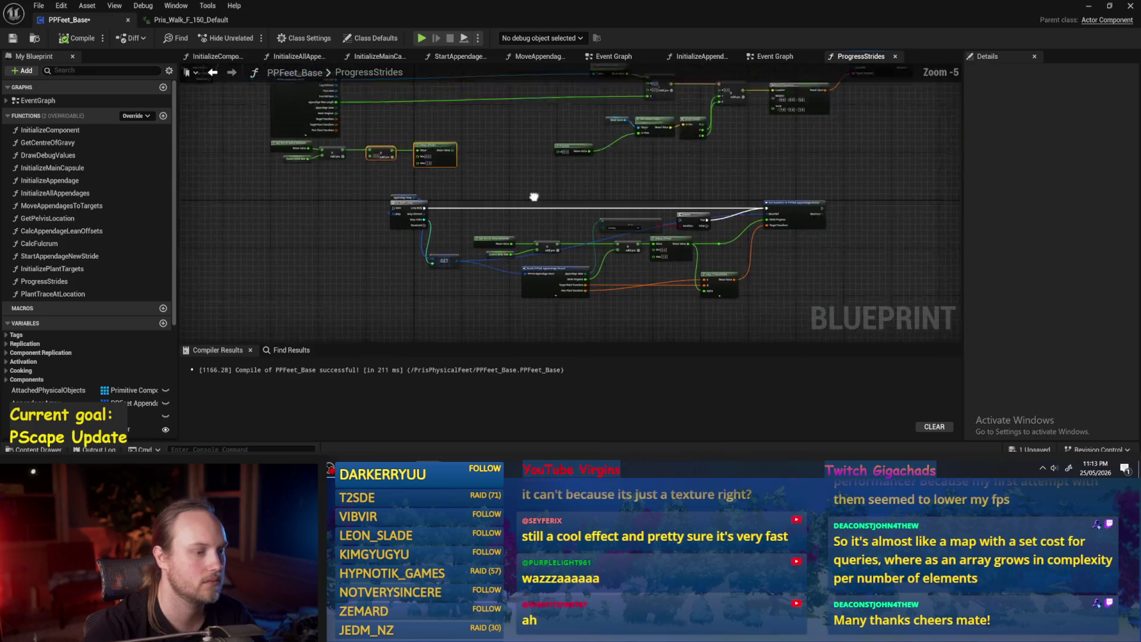
{"action": "left_click", "coordinate": [541, 188]}
{"action": "scroll", "coordinate": [466, 153], "scroll_direction": "up", "scroll_amount": 4}
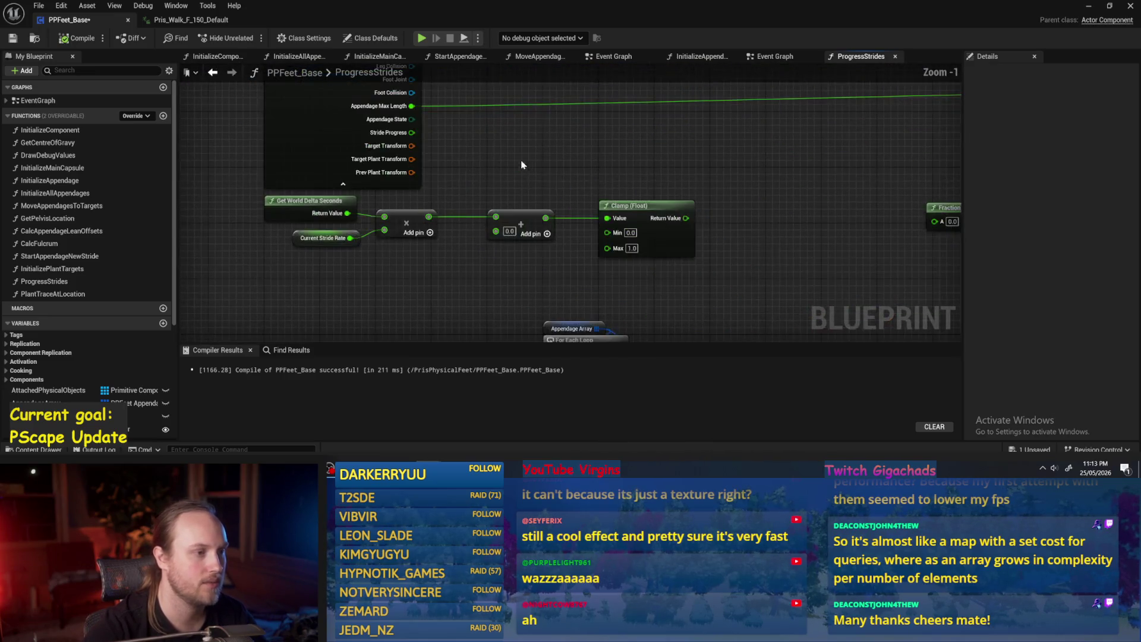
{"action": "left_click_drag", "start_coordinate": [415, 133], "coordinate": [582, 242]}
{"action": "mouse_move", "coordinate": [619, 262]}
{"action": "left_mouse_down"}
{"action": "mouse_move", "coordinate": [606, 223]}
{"action": "mouse_move", "coordinate": [500, 232]}
{"action": "left_mouse_up"}
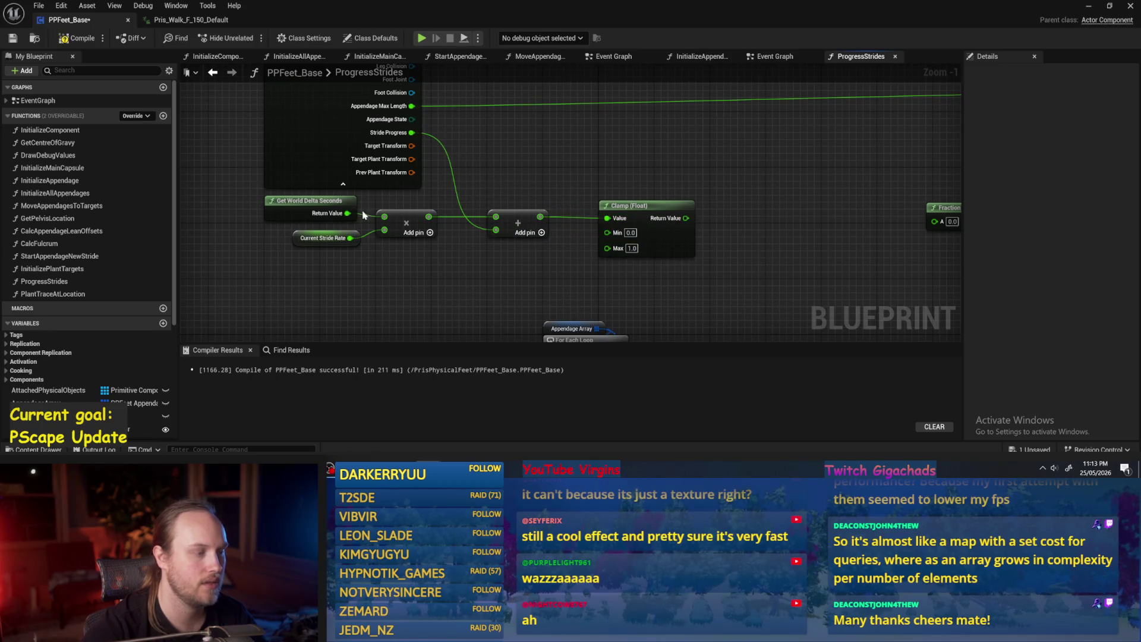
{"action": "scroll", "coordinate": [653, 214], "scroll_direction": "down", "scroll_amount": 1}
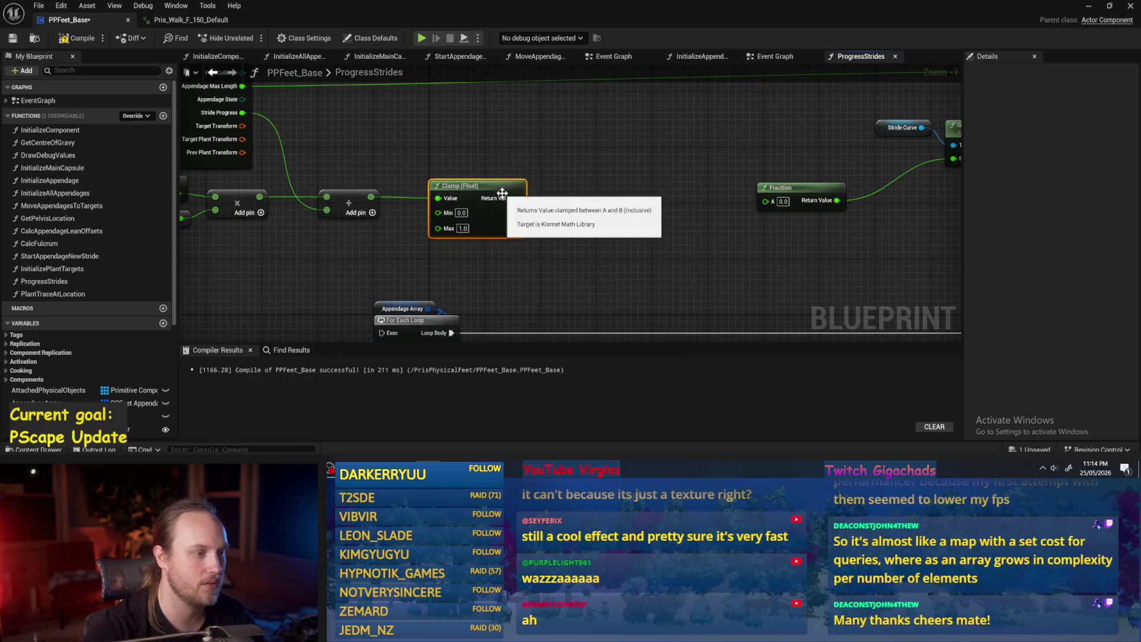
Step: Save and recompile PPFeet_Base with Ctrl+S and Compile
{"action": "key", "text": "ctrl+s"}
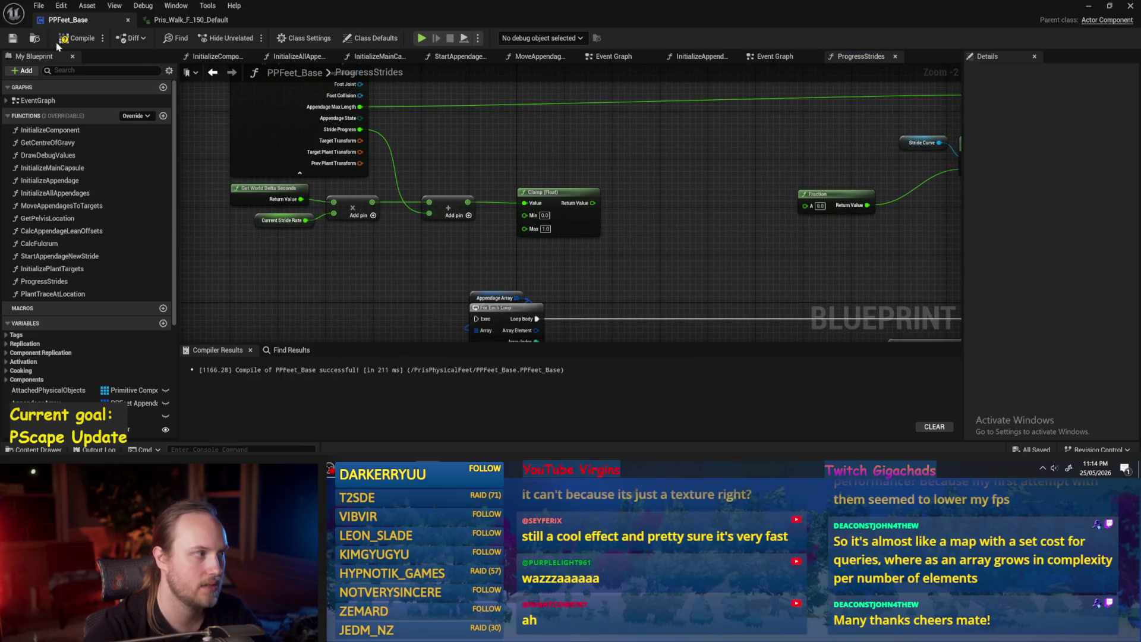
{"action": "left_click", "coordinate": [13, 40]}
{"action": "left_click", "coordinate": [281, 220]}
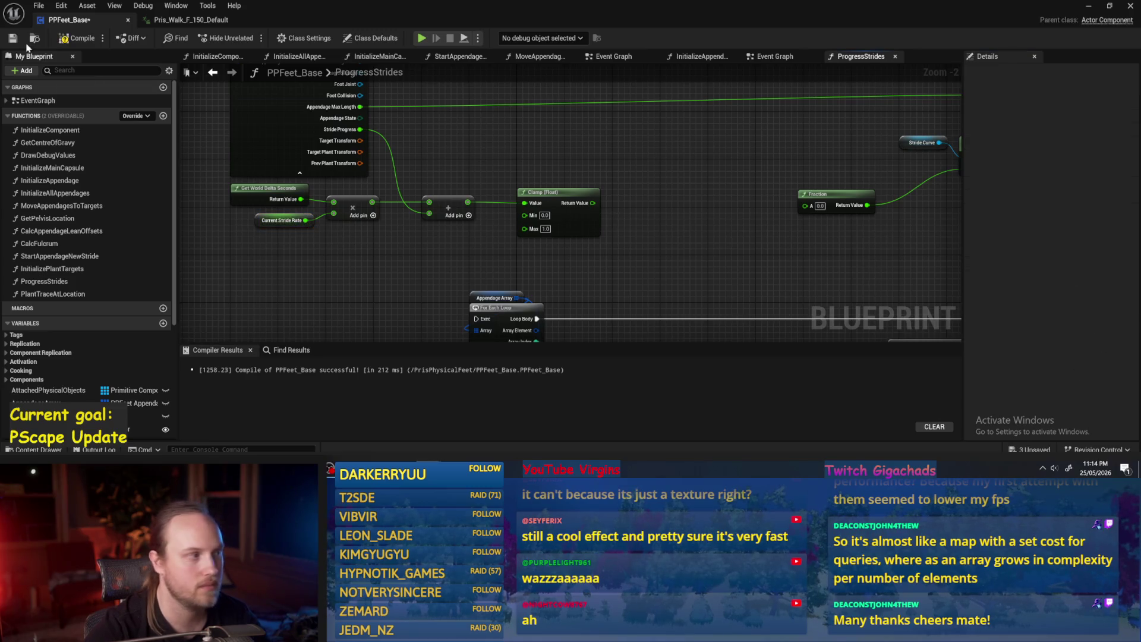
{"action": "left_click", "coordinate": [77, 38]}
{"action": "left_click", "coordinate": [13, 39]}
{"action": "left_click", "coordinate": [175, 21]}
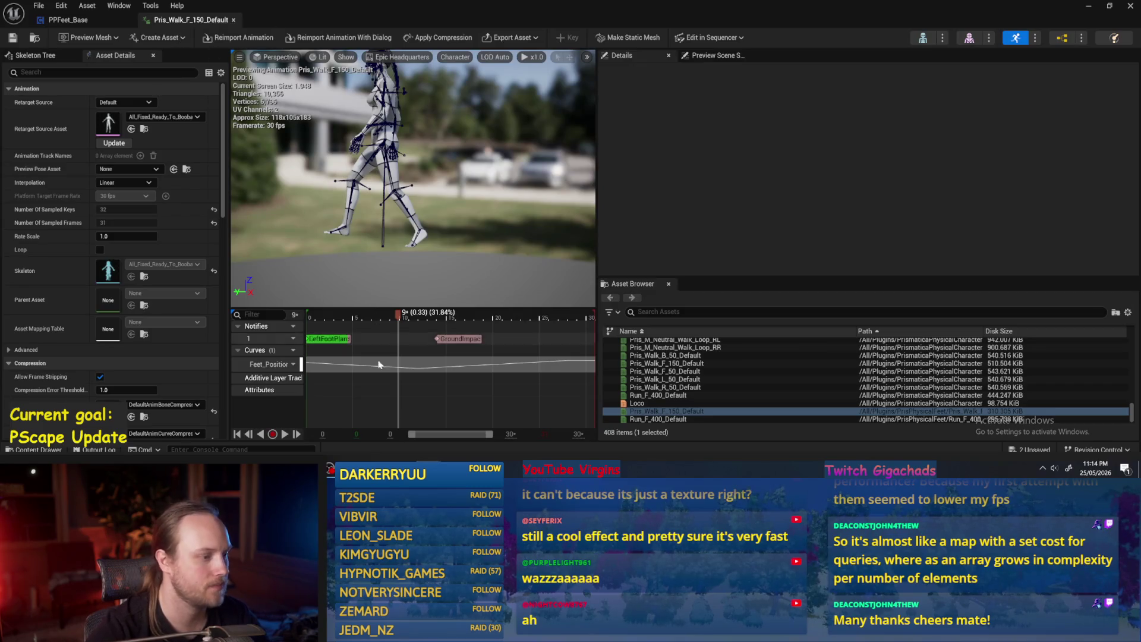
Step: Scrub and play the Pris_Walk_F_150_Default walk preview, then minimize the animation editor
{"action": "left_click_drag", "start_coordinate": [398, 315], "coordinate": [288, 321]}
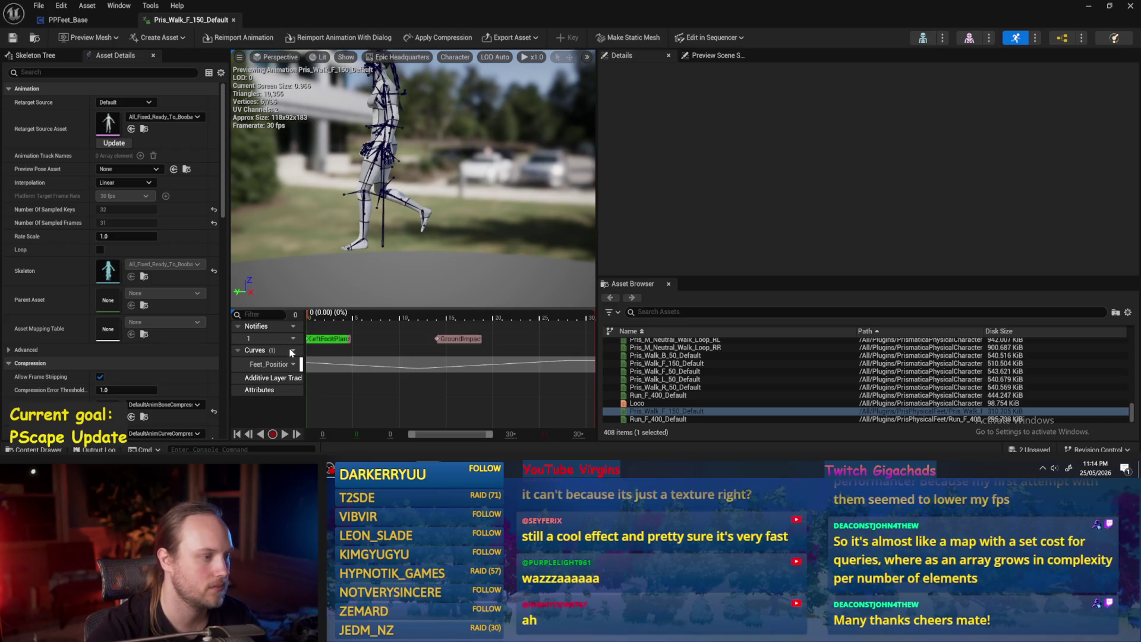
{"action": "left_click", "coordinate": [358, 248]}
{"action": "left_click", "coordinate": [433, 277]}
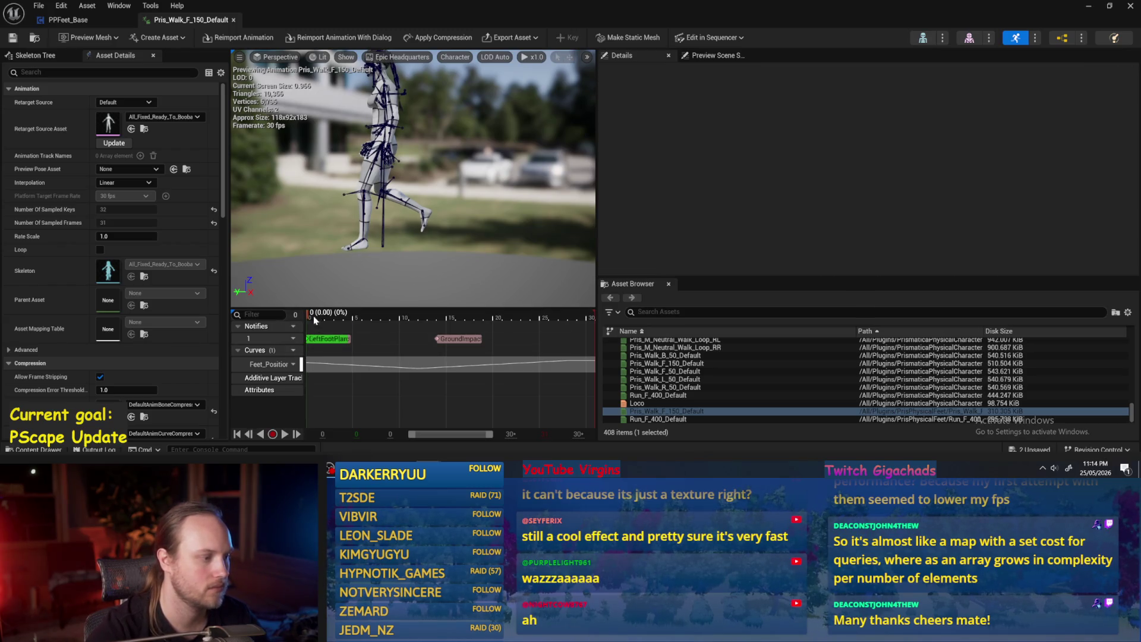
{"action": "mouse_move", "coordinate": [312, 316]}
{"action": "left_mouse_down"}
{"action": "mouse_move", "coordinate": [568, 326]}
{"action": "mouse_move", "coordinate": [299, 343]}
{"action": "mouse_move", "coordinate": [554, 363]}
{"action": "mouse_move", "coordinate": [607, 361]}
{"action": "mouse_move", "coordinate": [592, 328]}
{"action": "left_mouse_up"}
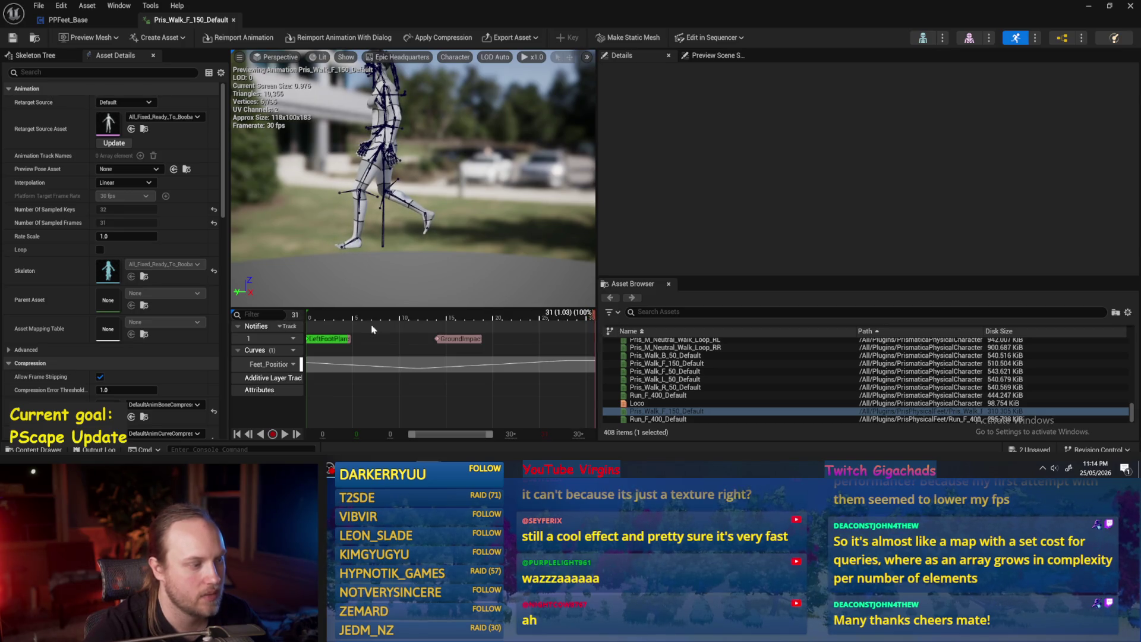
{"action": "left_click_drag", "start_coordinate": [310, 319], "coordinate": [304, 319]}
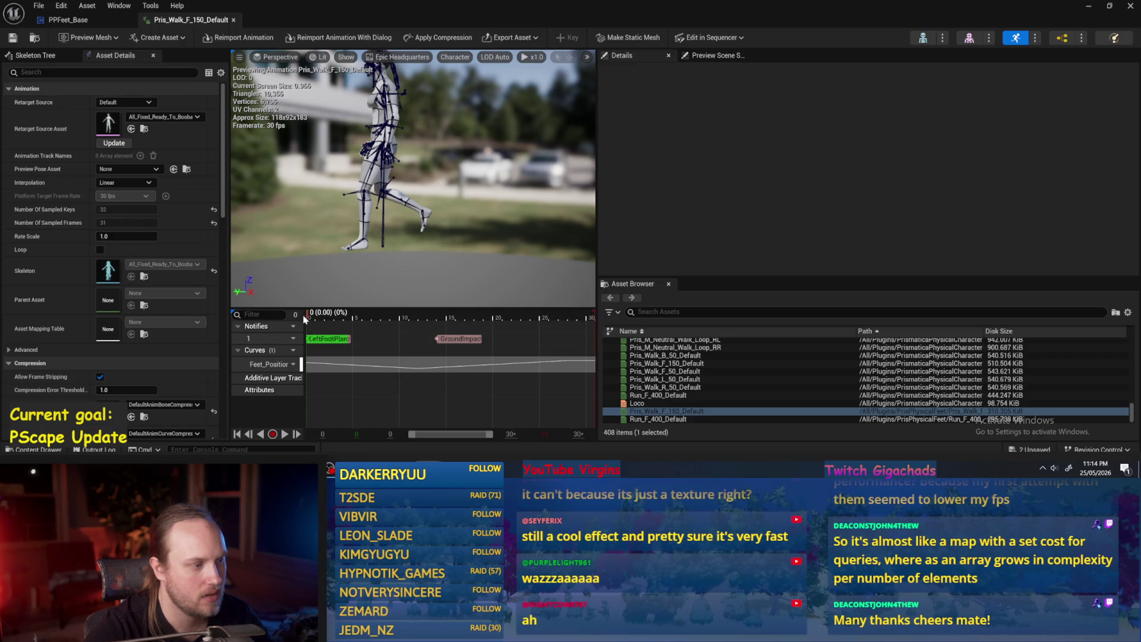
{"action": "key", "text": "space"}
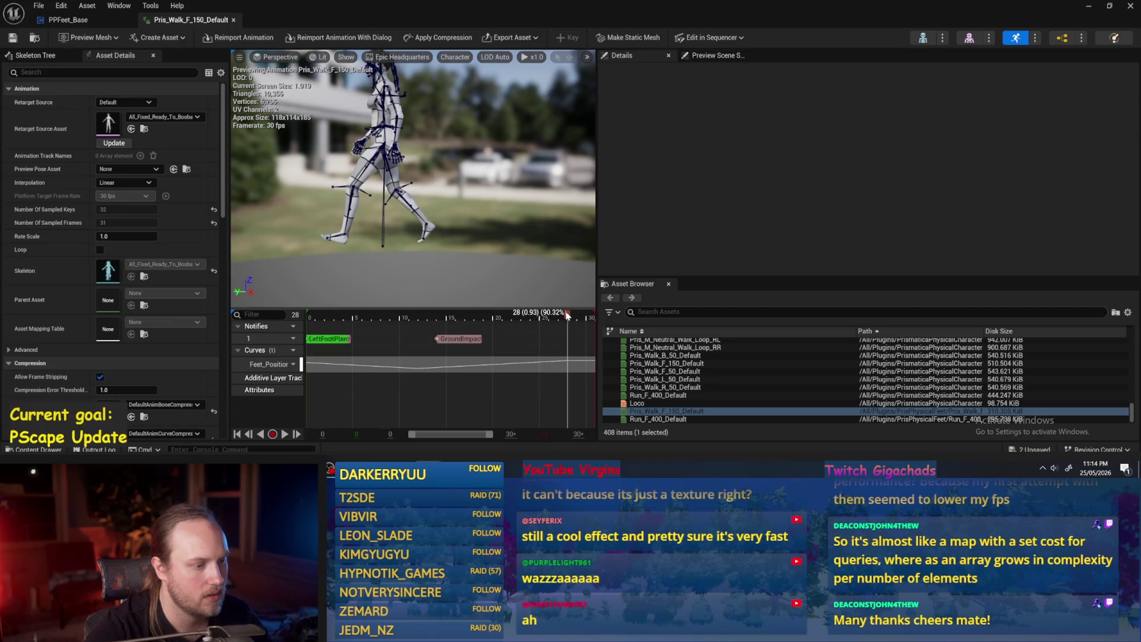
{"action": "left_click", "coordinate": [593, 317]}
{"action": "left_click", "coordinate": [594, 317]}
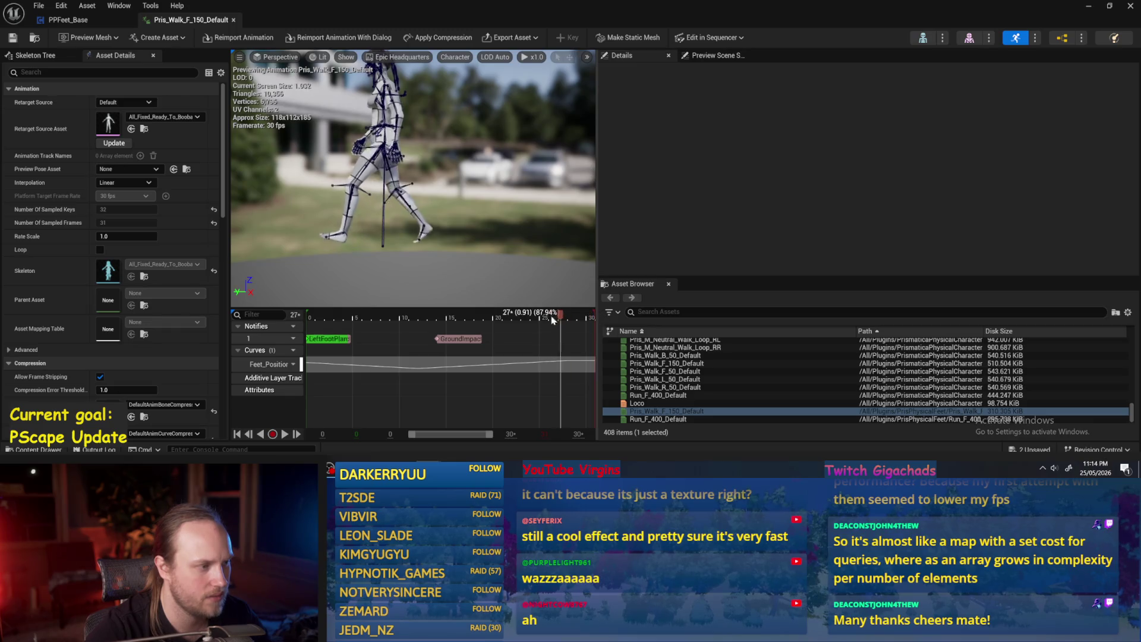
{"action": "mouse_move", "coordinate": [593, 317]}
{"action": "left_mouse_down"}
{"action": "mouse_move", "coordinate": [394, 318]}
{"action": "mouse_move", "coordinate": [613, 320]}
{"action": "mouse_move", "coordinate": [303, 318]}
{"action": "left_mouse_up"}
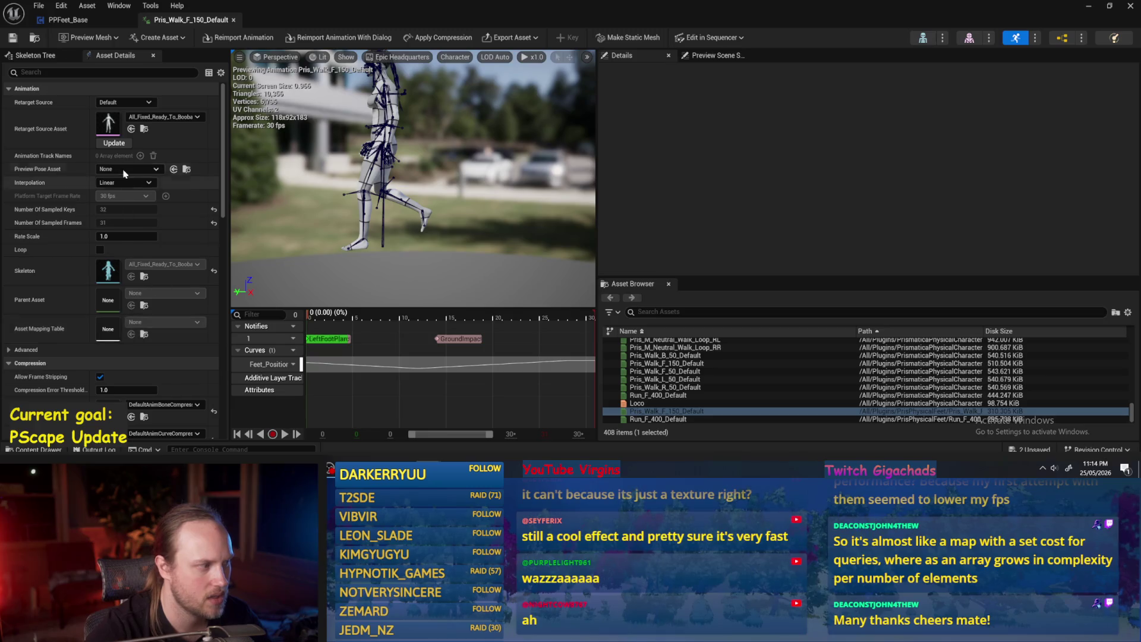
{"action": "left_click", "coordinate": [1089, 5]}
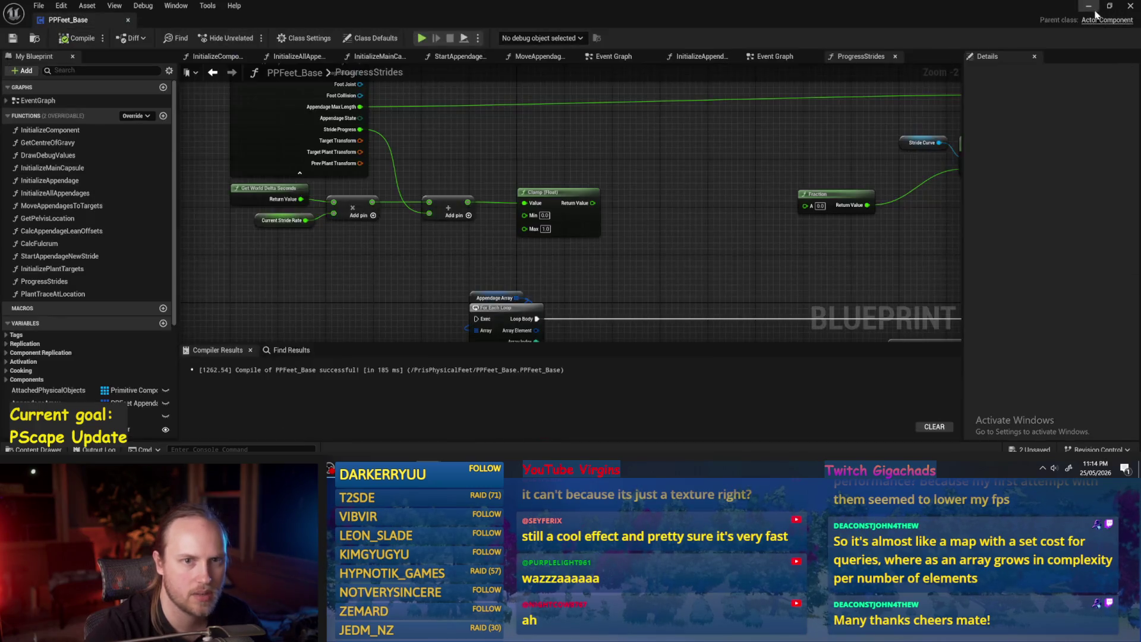
Step: Open and close Pris_Walk_L_50_Default, then open Pris_Walk_F_150_Default from the Content Browser
{"action": "left_click", "coordinate": [1088, 5]}
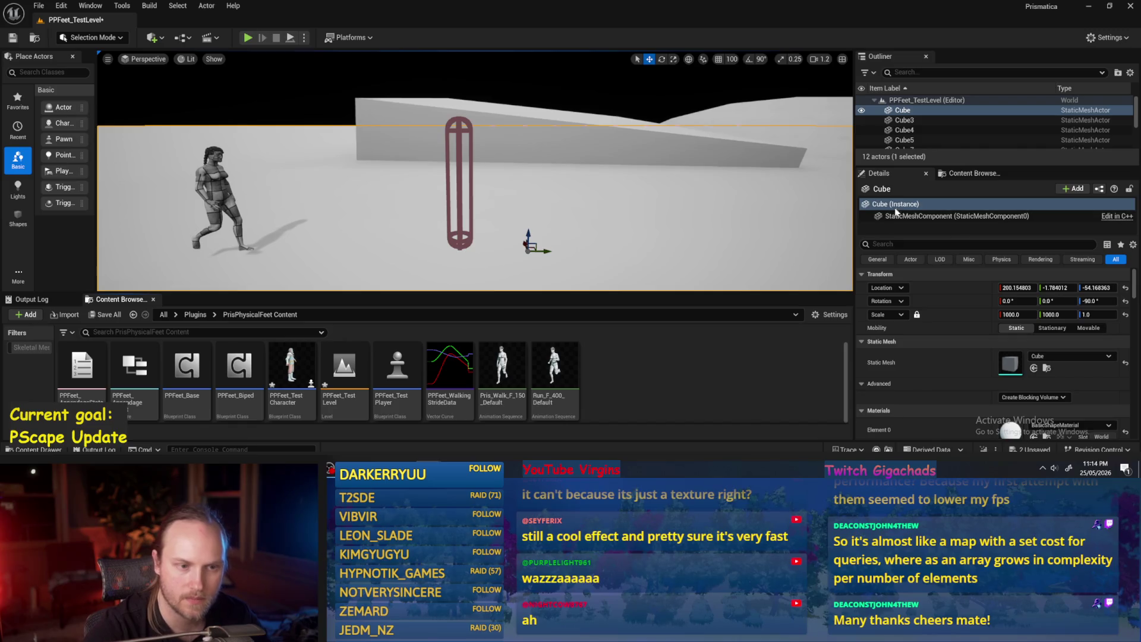
{"action": "left_click", "coordinate": [971, 173]}
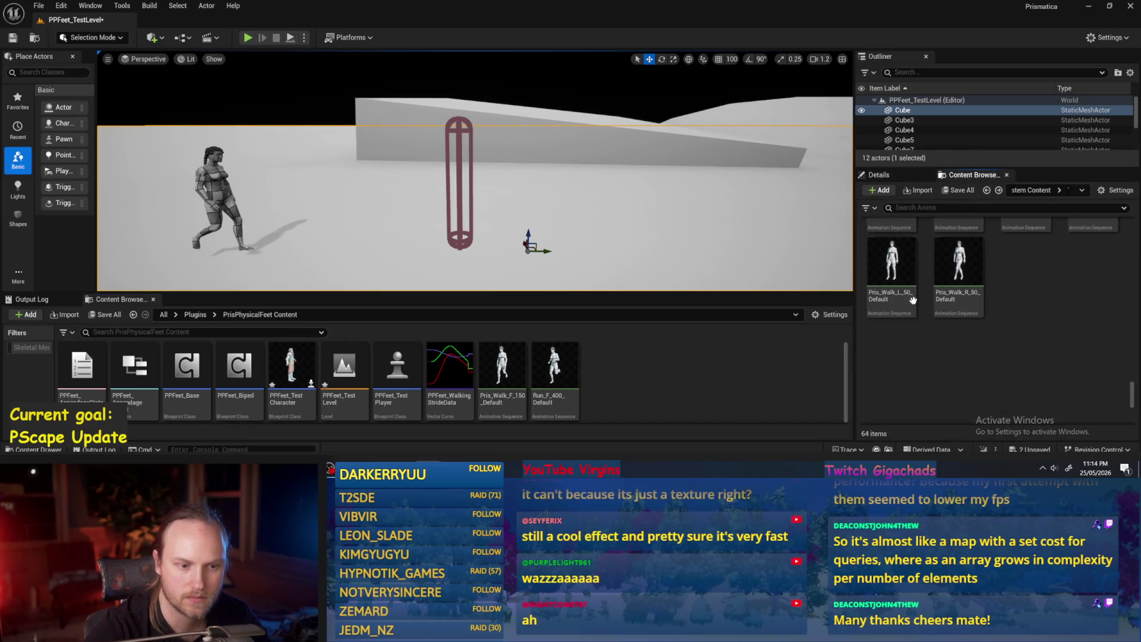
{"action": "double_click", "coordinate": [908, 275]}
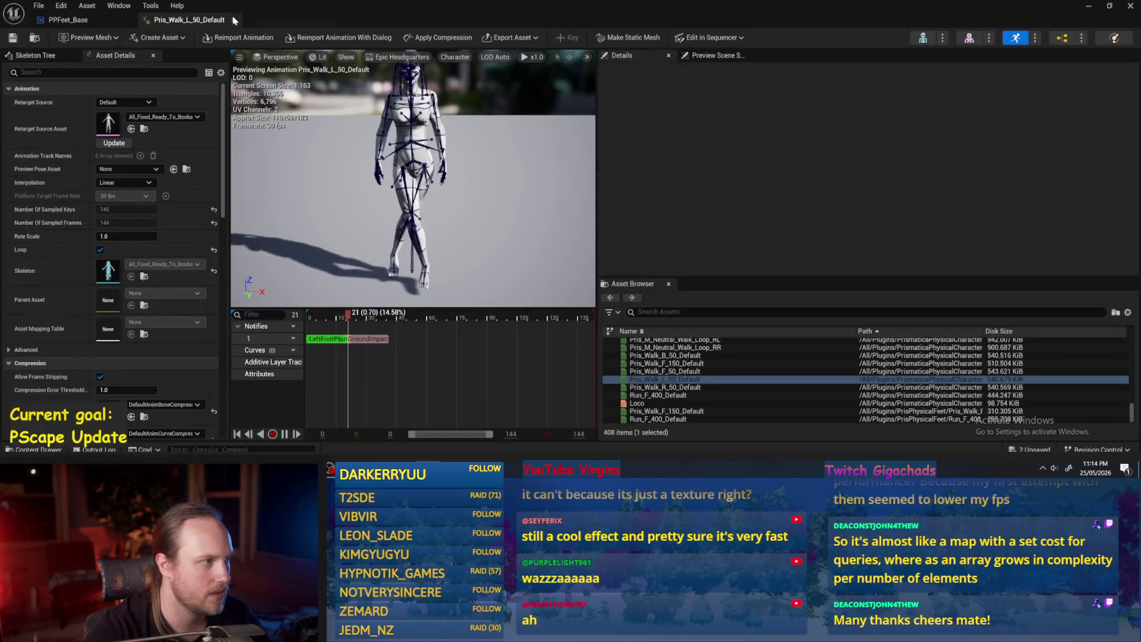
{"action": "left_click", "coordinate": [233, 19]}
{"action": "left_click", "coordinate": [1088, 5]}
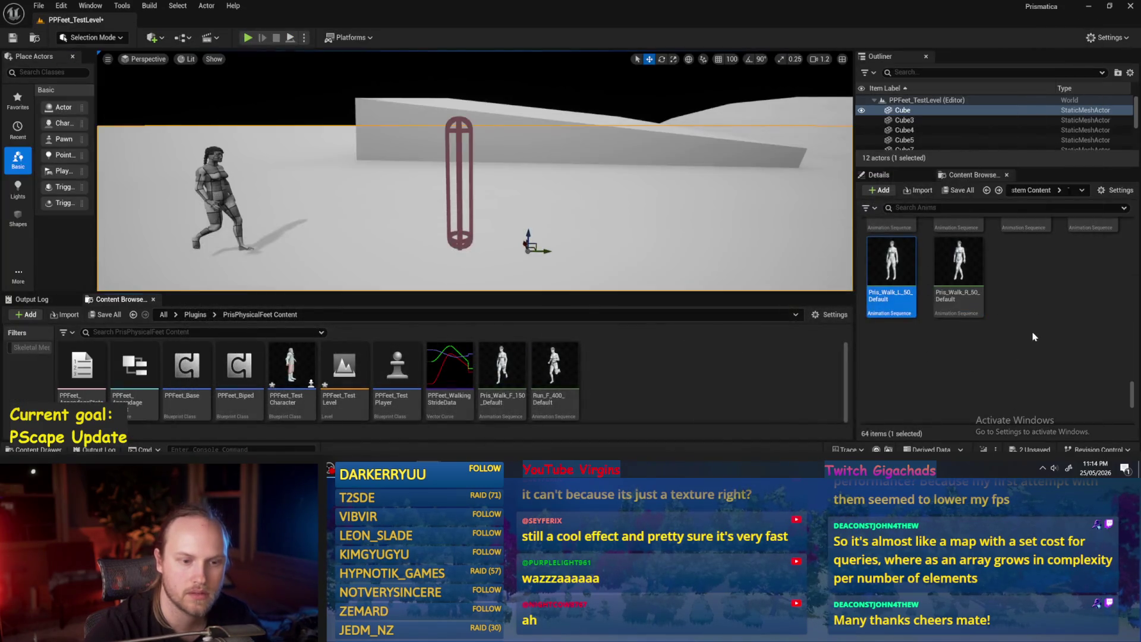
{"action": "scroll", "coordinate": [1034, 336], "scroll_direction": "down", "scroll_amount": 5}
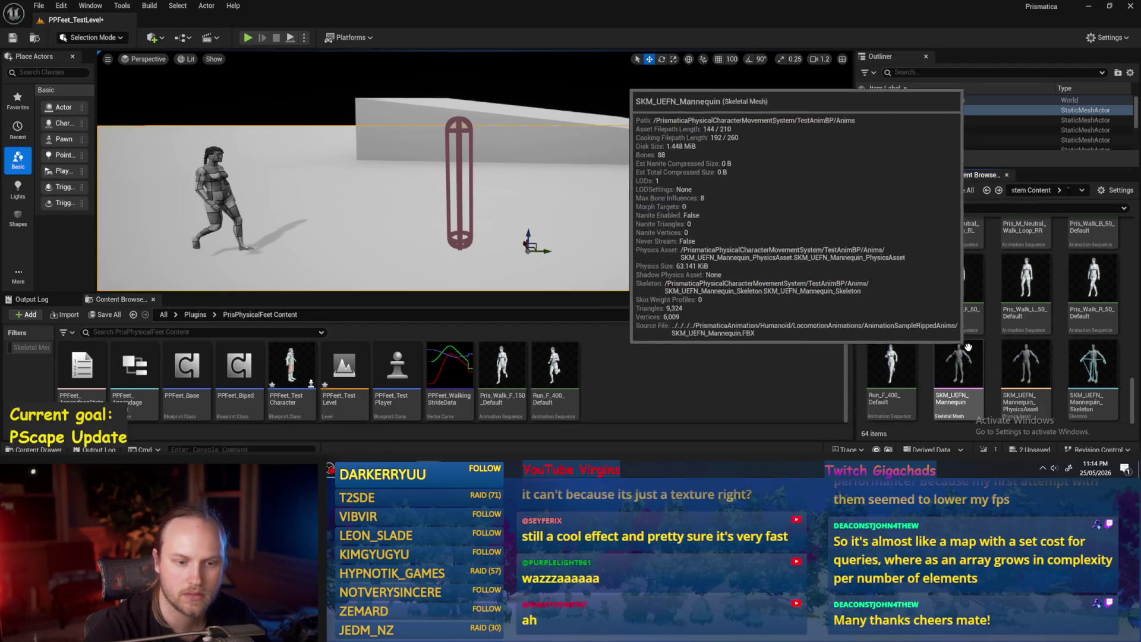
{"action": "mouse_move", "coordinate": [1025, 271]}
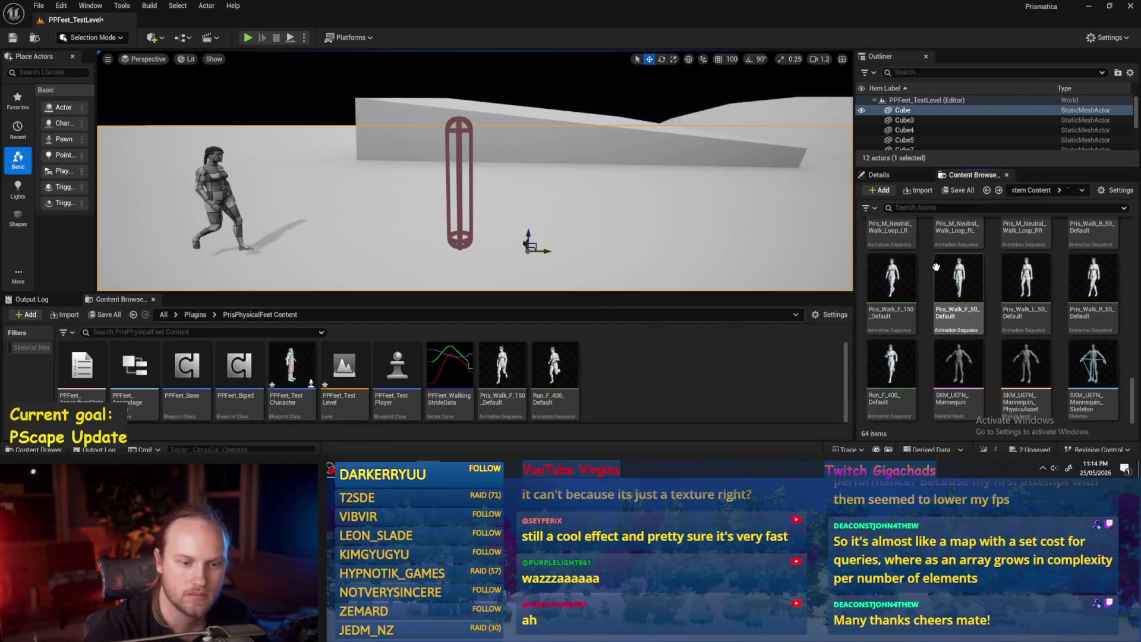
{"action": "scroll", "coordinate": [874, 353], "scroll_direction": "up", "scroll_amount": 1}
{"action": "double_click", "coordinate": [874, 354]}
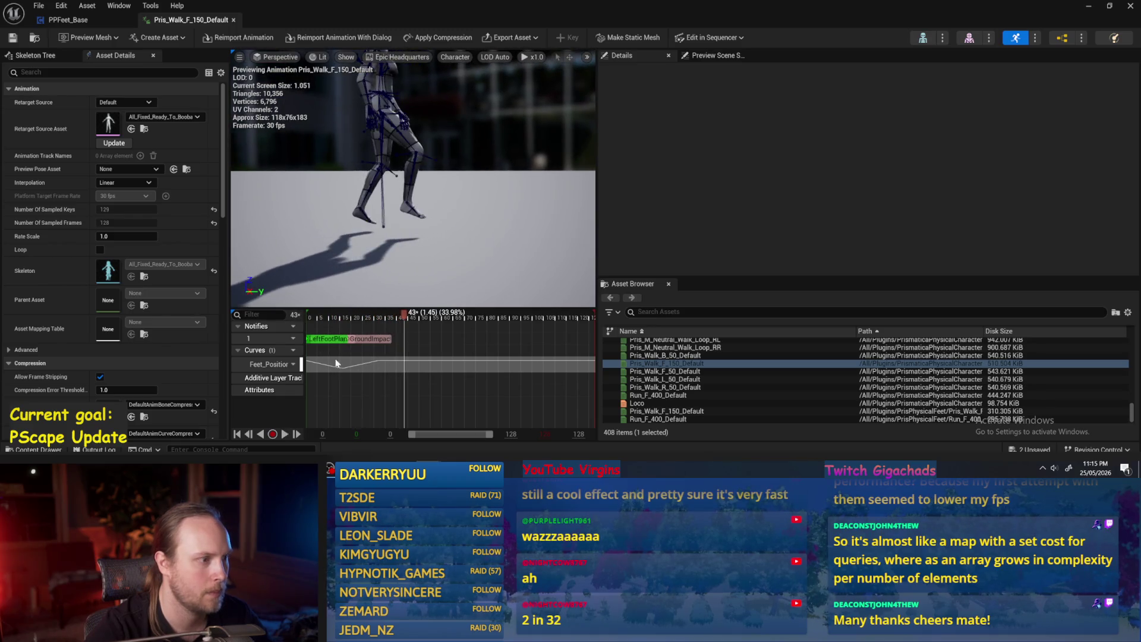
{"action": "left_click", "coordinate": [309, 315]}
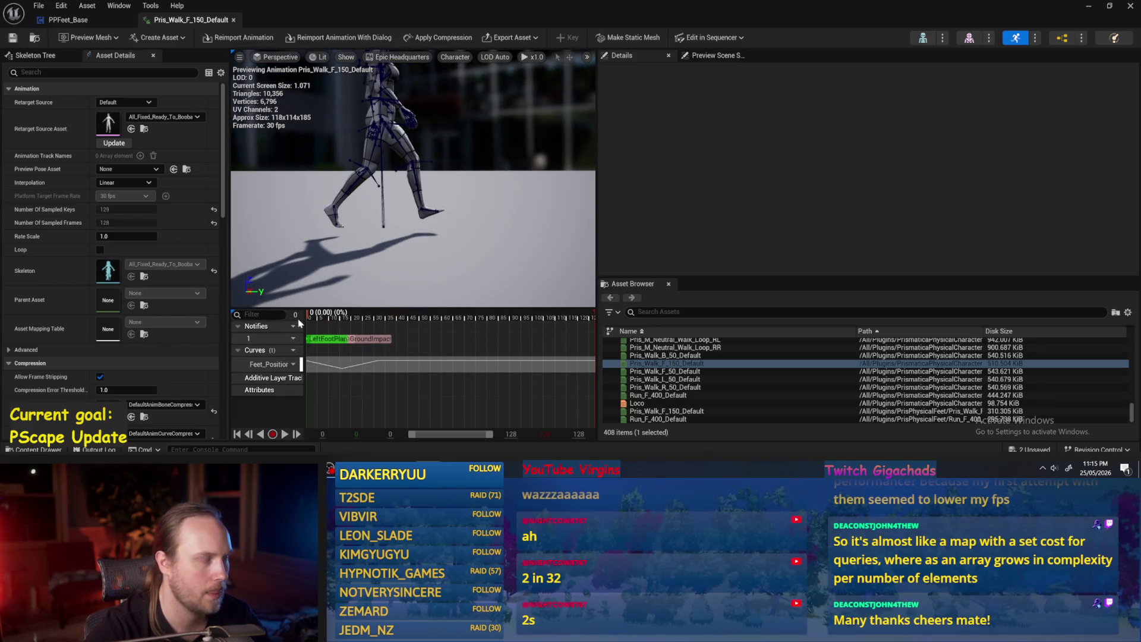
{"action": "mouse_move", "coordinate": [309, 320]}
{"action": "left_mouse_down"}
{"action": "mouse_move", "coordinate": [384, 321]}
{"action": "mouse_move", "coordinate": [284, 318]}
{"action": "mouse_move", "coordinate": [382, 322]}
{"action": "left_mouse_up"}
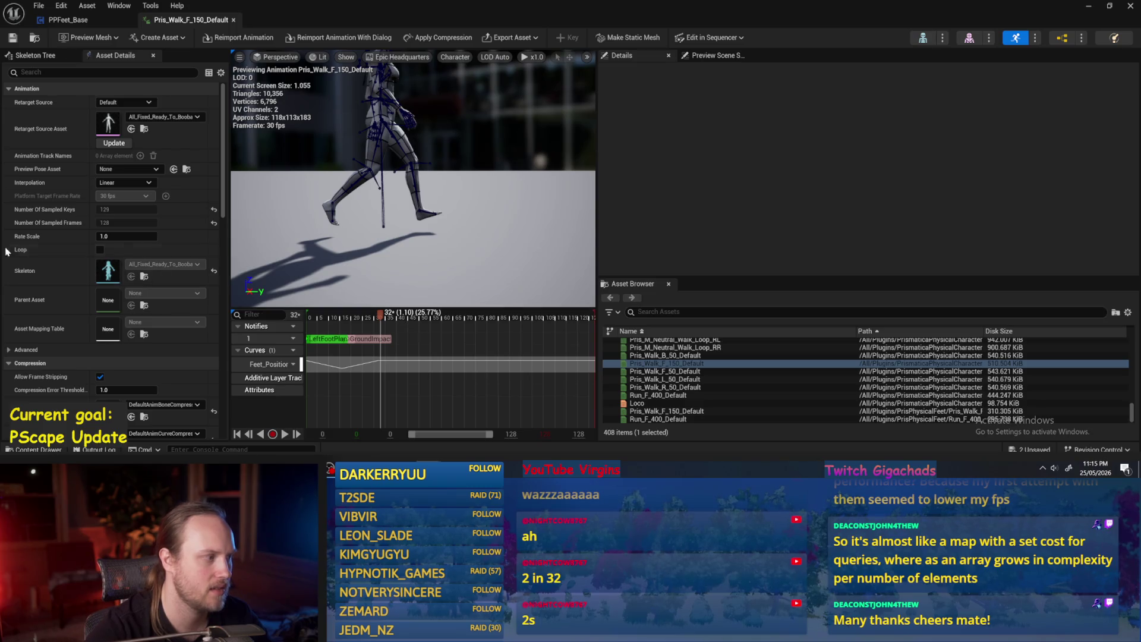
{"action": "left_click", "coordinate": [128, 236]}
{"action": "type", "text": "0.9"}
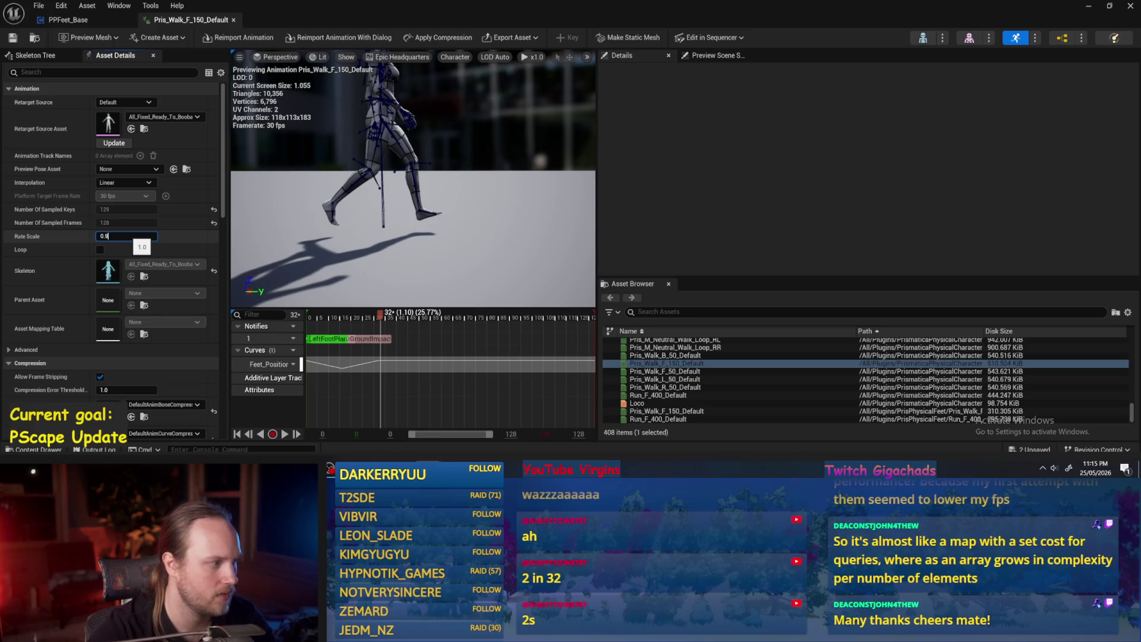
{"action": "key", "text": "Return"}
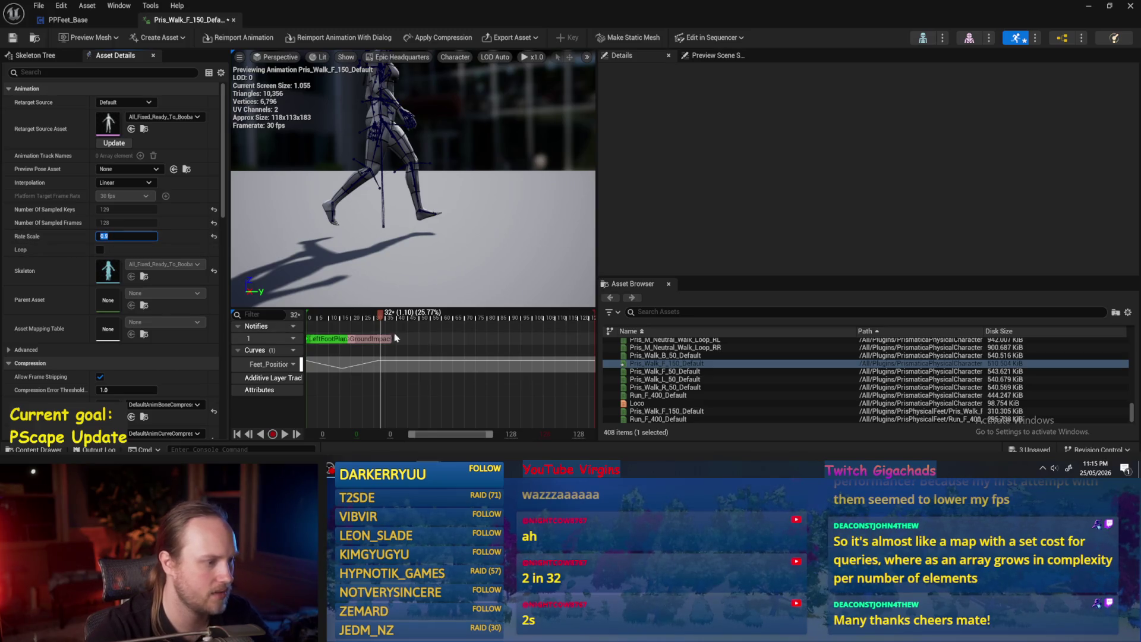
{"action": "left_click", "coordinate": [381, 316]}
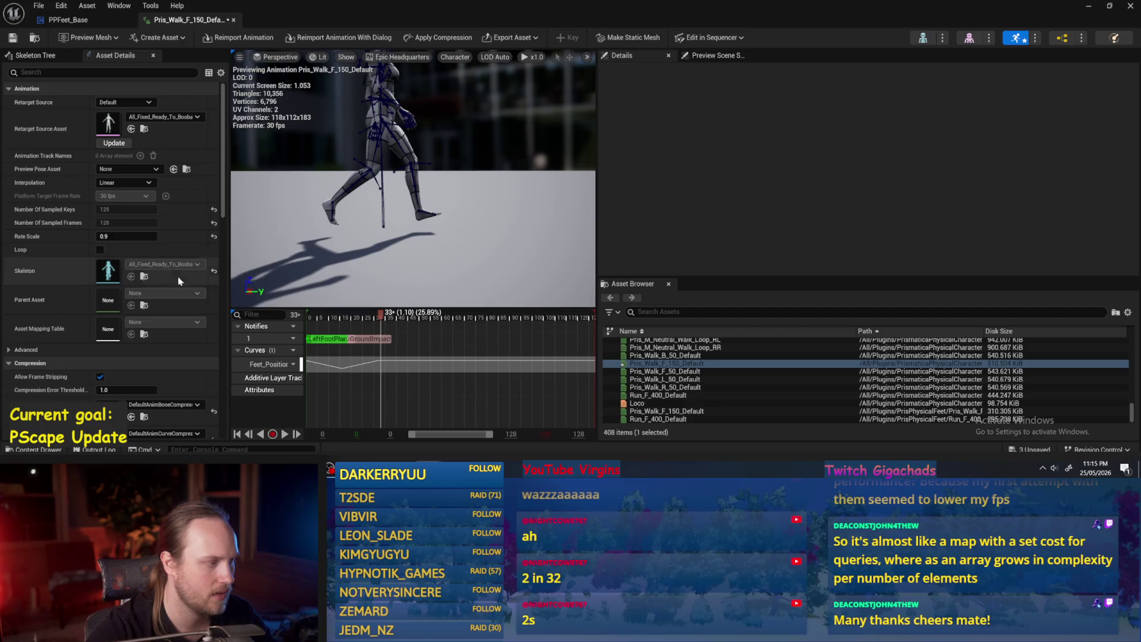
{"action": "left_click", "coordinate": [127, 236]}
{"action": "type", "text": "1"}
{"action": "key", "text": "Return"}
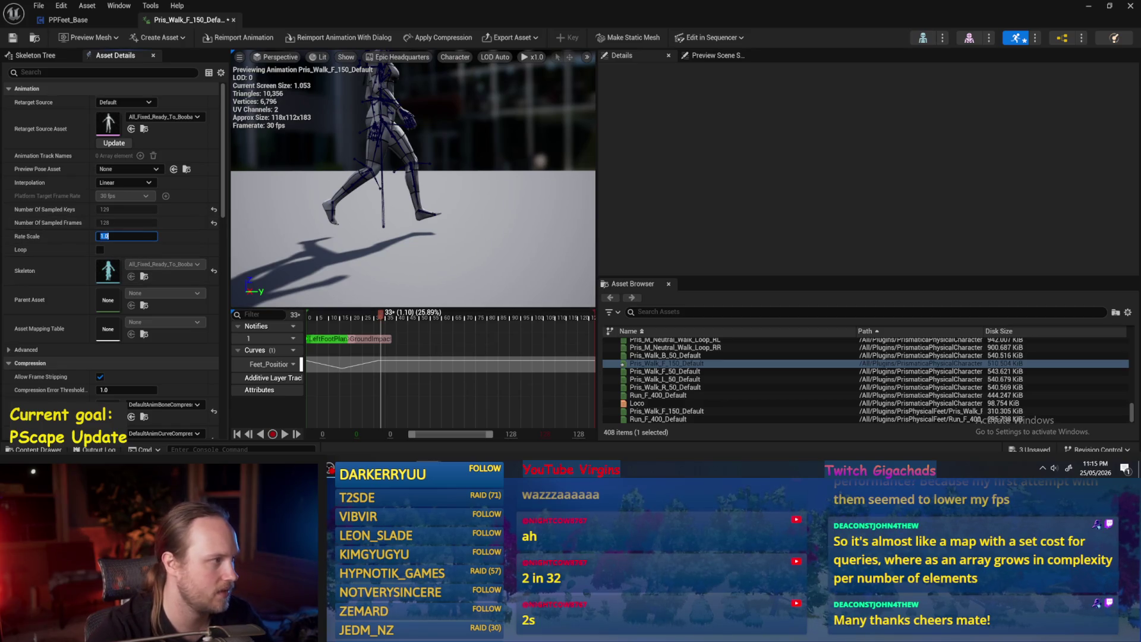
{"action": "left_click", "coordinate": [13, 37]}
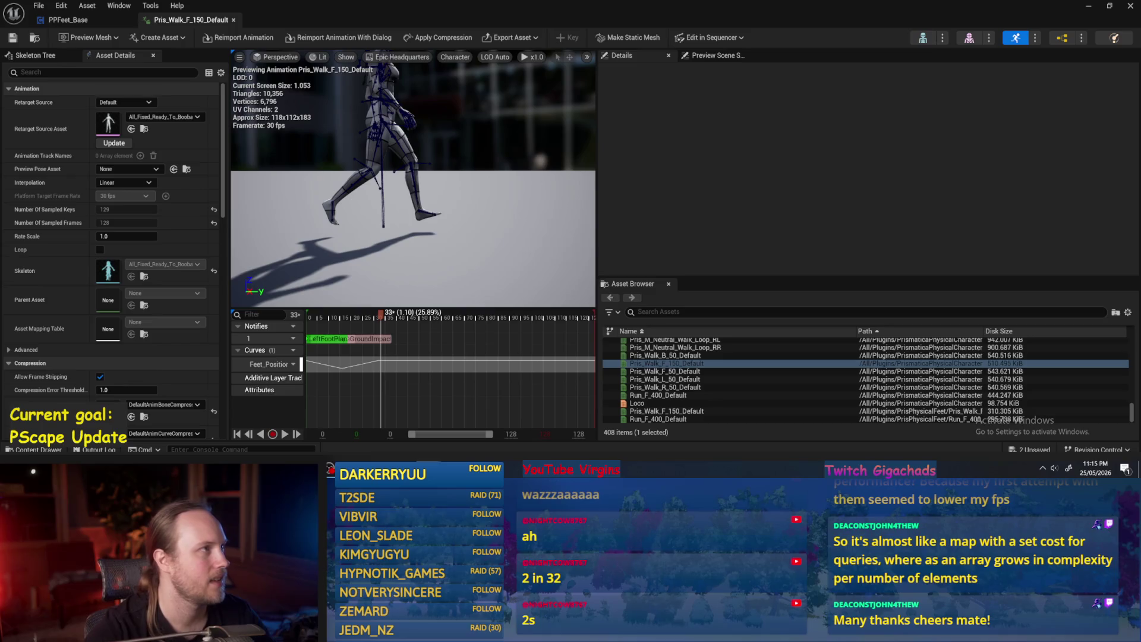
Step: Save the animation asset and minimize the animation editor
{"action": "left_click", "coordinate": [702, 184]}
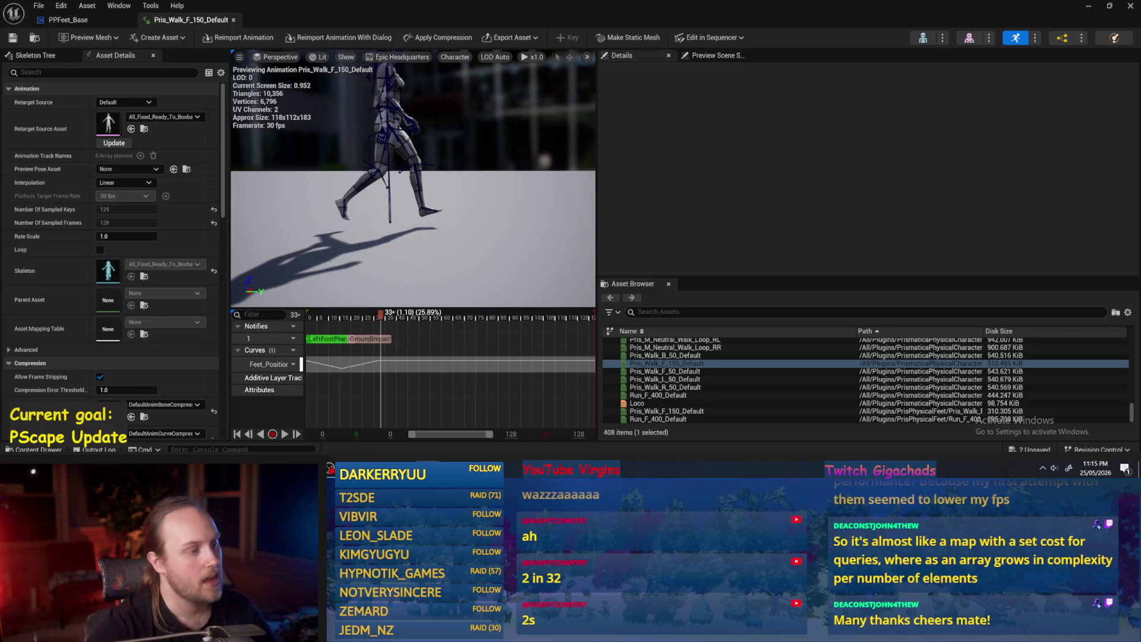
{"action": "left_click", "coordinate": [12, 38]}
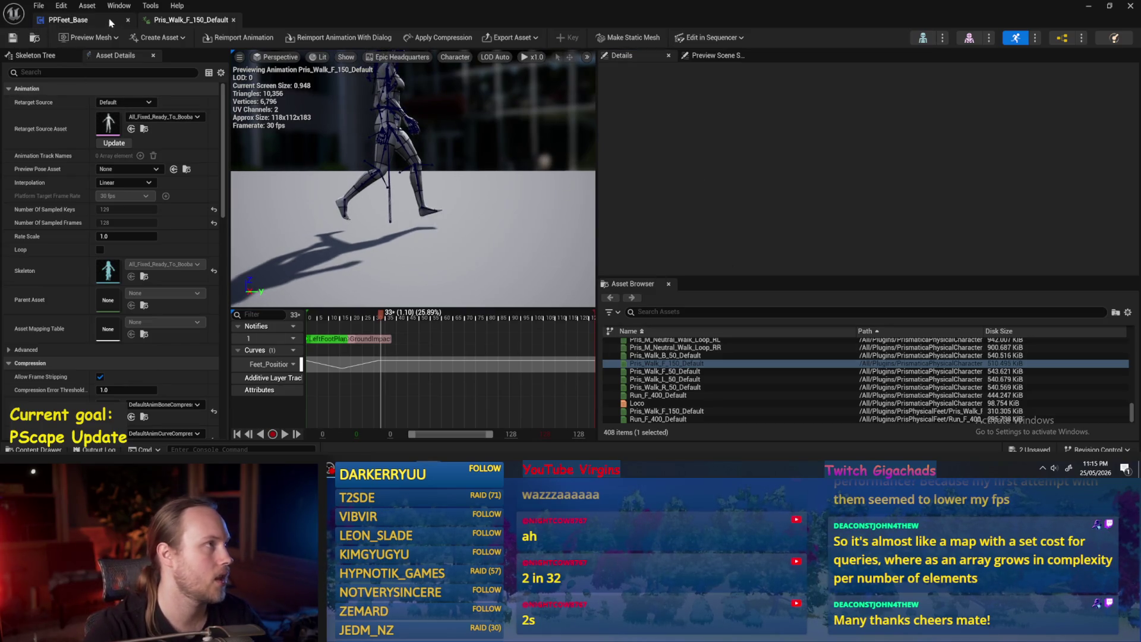
{"action": "left_click", "coordinate": [874, 136]}
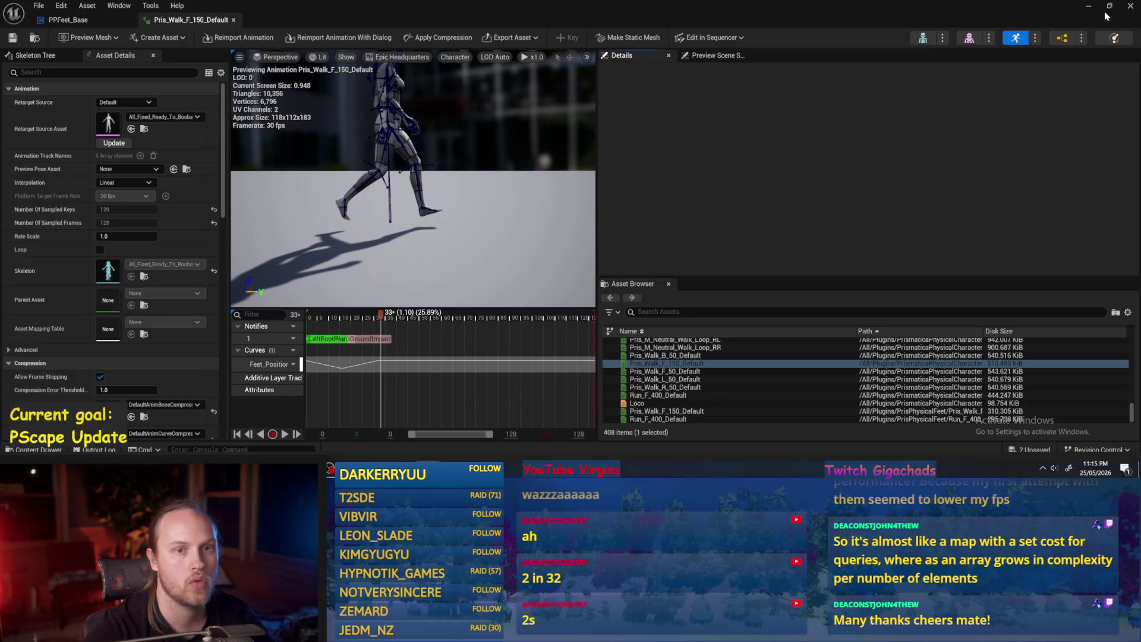
{"action": "left_click", "coordinate": [1091, 10]}
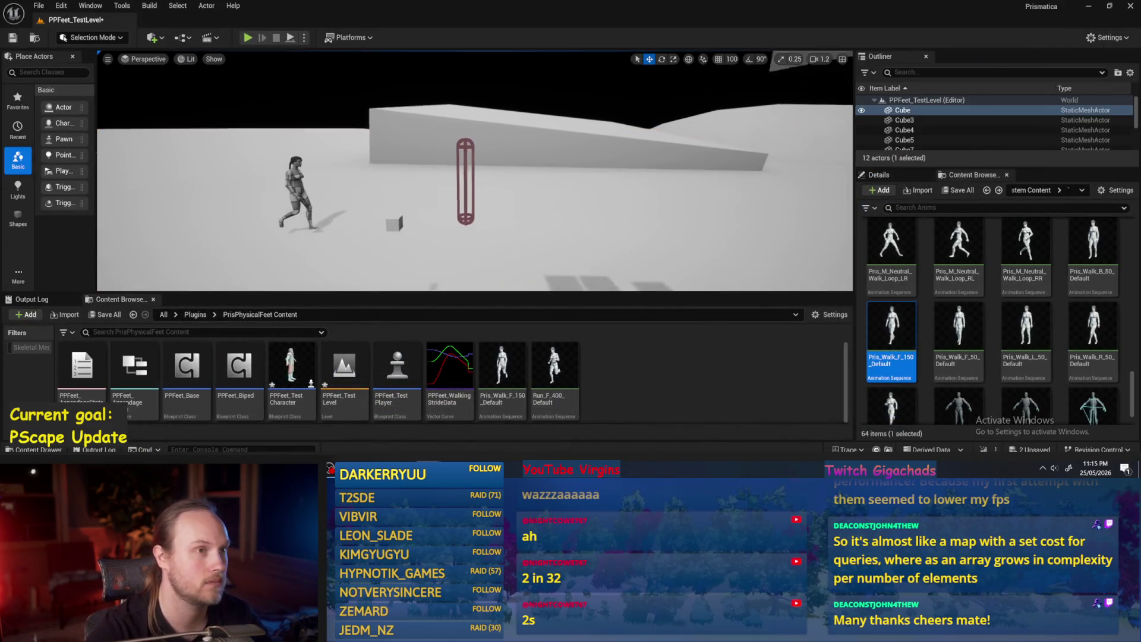
Step: Run File > Save All and open the PPFeet_WalkingStrideData curve
{"action": "left_click", "coordinate": [39, 5]}
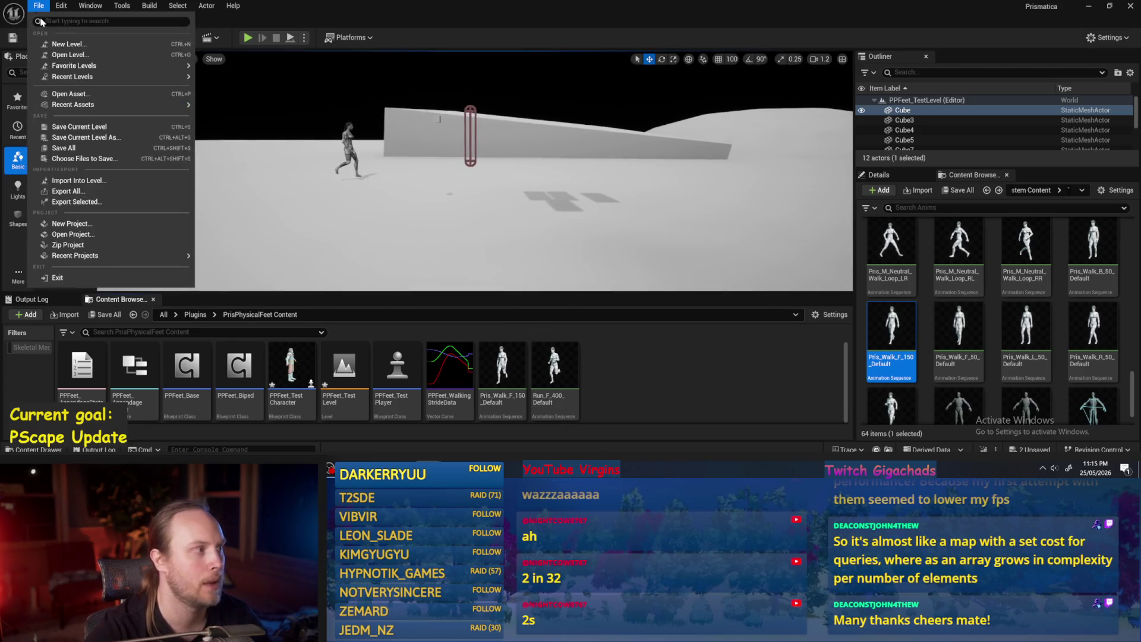
{"action": "left_click", "coordinate": [59, 150]}
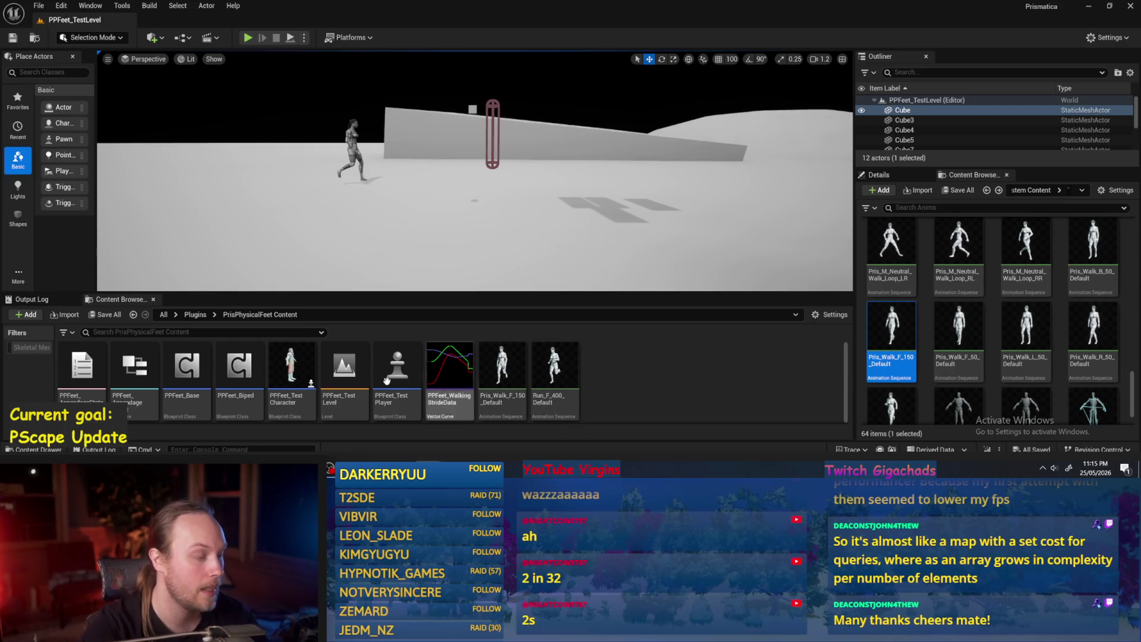
{"action": "double_click", "coordinate": [449, 370]}
{"action": "scroll", "coordinate": [548, 183], "scroll_direction": "down", "scroll_amount": 1}
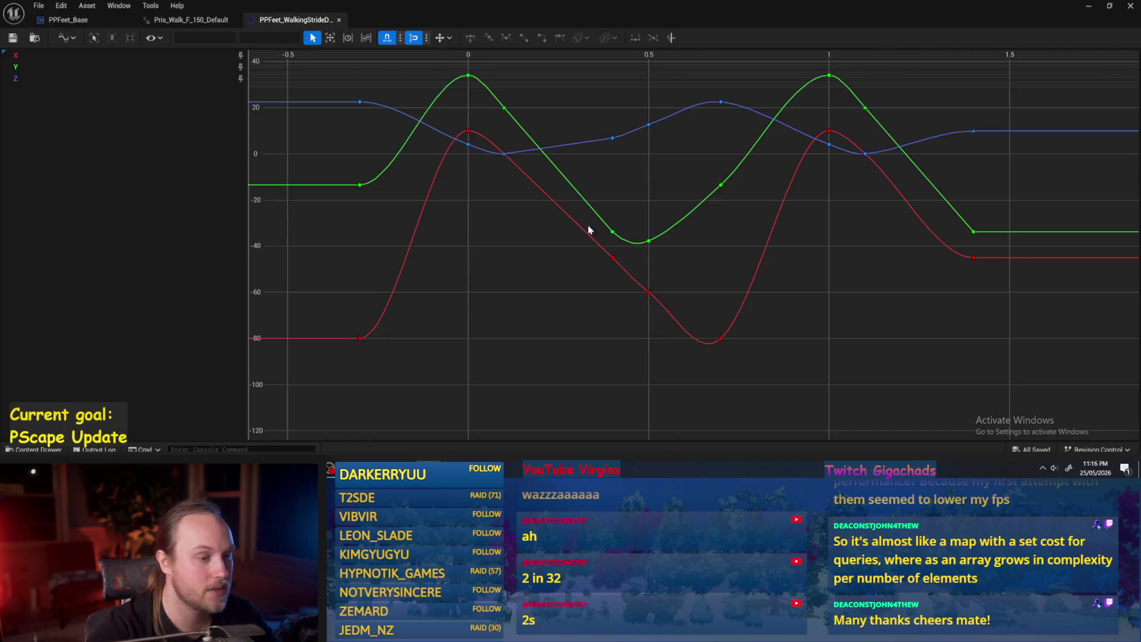
Step: Inspect the red stride keys at times 0, 0.4 and 1, then compile PPFeet_Base
{"action": "left_click", "coordinate": [612, 257]}
{"action": "left_click", "coordinate": [469, 129]}
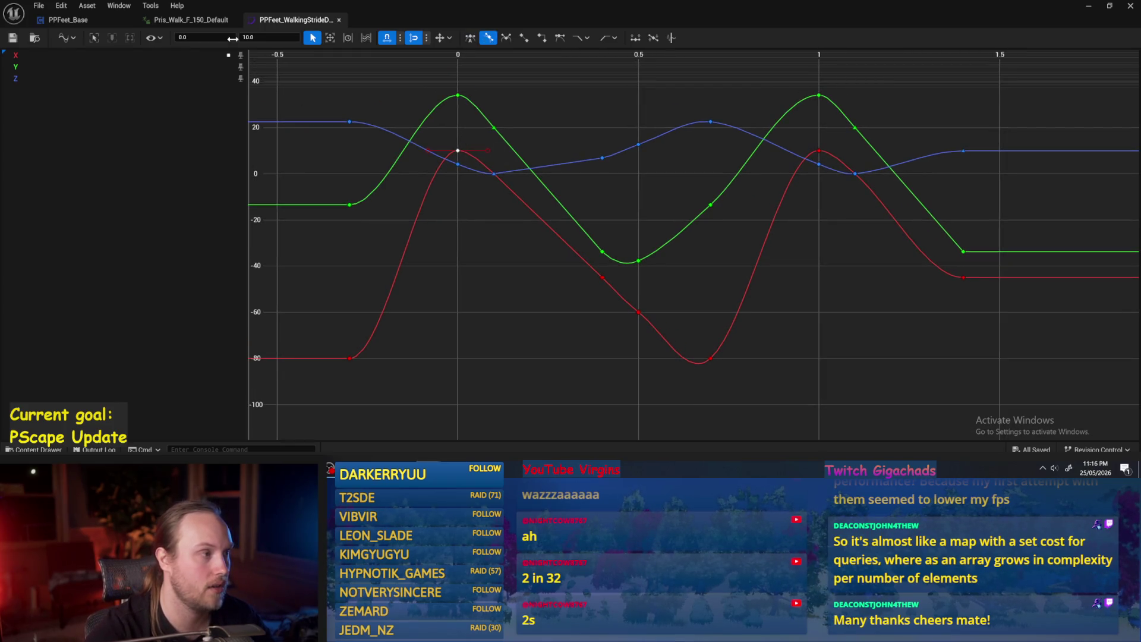
{"action": "left_click", "coordinate": [582, 280]}
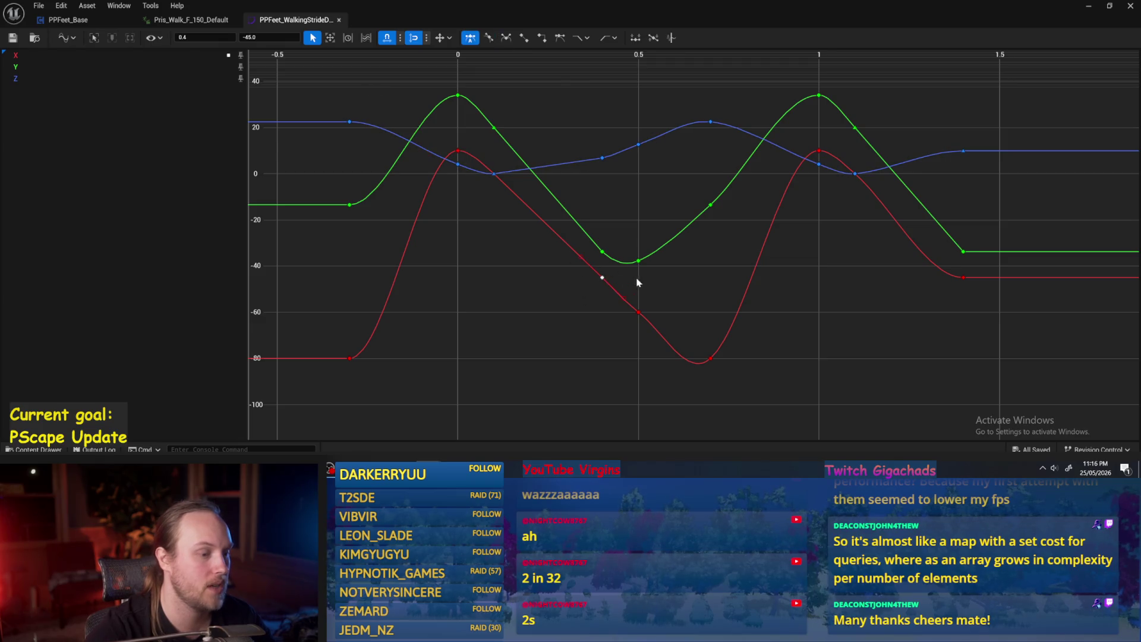
{"action": "mouse_move", "coordinate": [725, 262]}
{"action": "left_mouse_down"}
{"action": "mouse_move", "coordinate": [652, 289]}
{"action": "mouse_move", "coordinate": [716, 244]}
{"action": "left_mouse_up"}
{"action": "left_click_drag", "start_coordinate": [716, 184], "coordinate": [718, 184]}
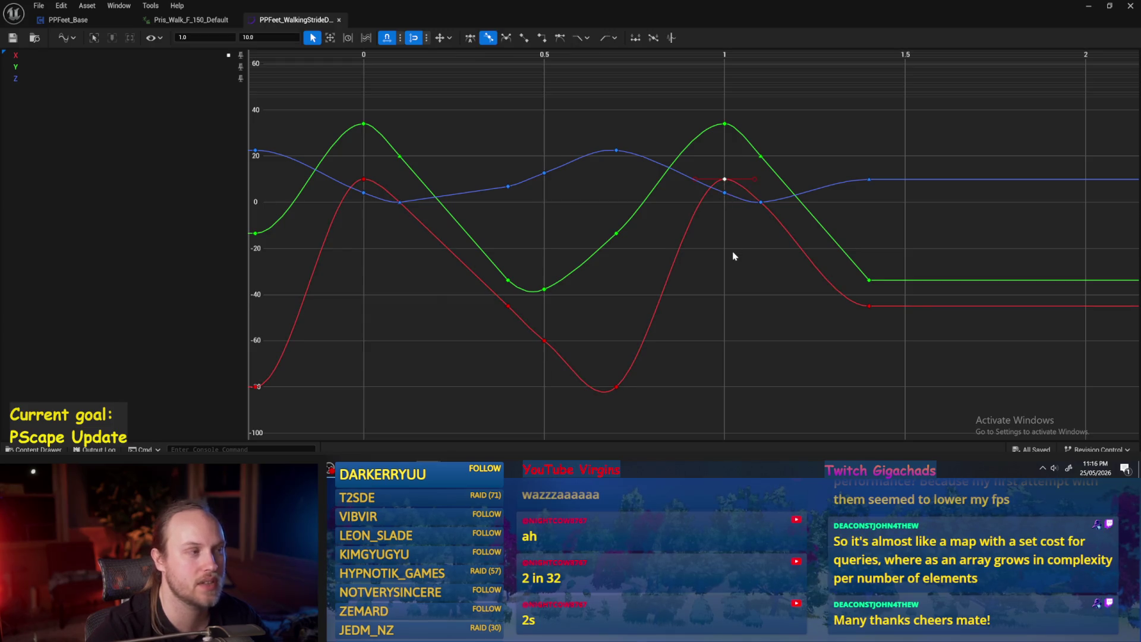
{"action": "left_click", "coordinate": [731, 250]}
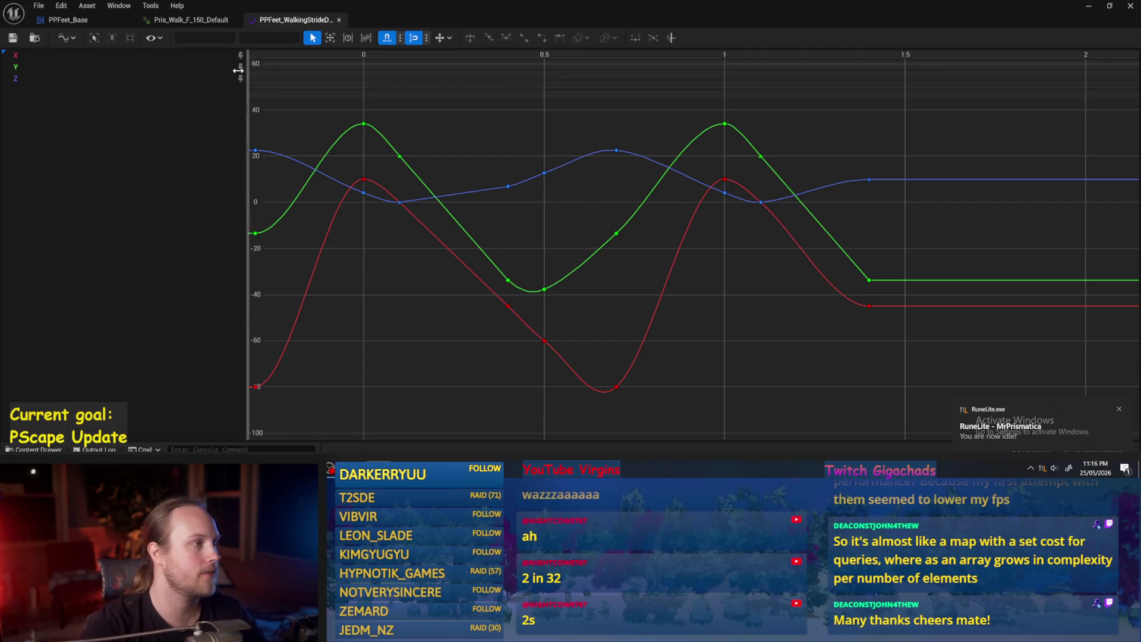
{"action": "left_click", "coordinate": [77, 19]}
{"action": "left_click", "coordinate": [77, 38]}
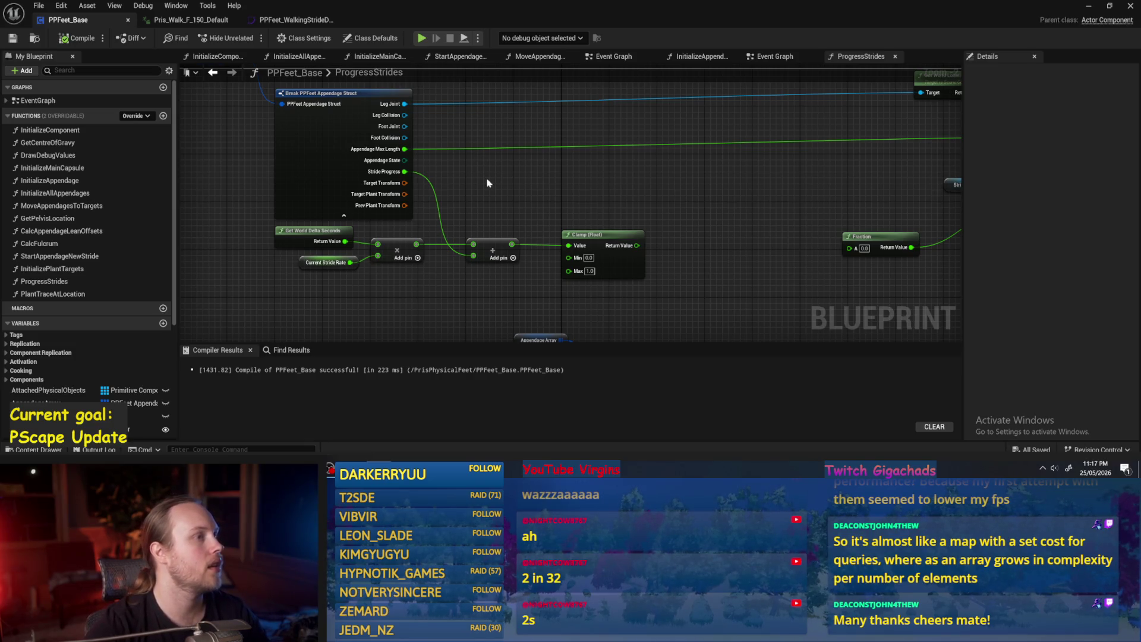
Step: From the InitializeComponent graph, open the Initialize All Appendages function and center on Initialize Appendage
{"action": "left_click_drag", "start_coordinate": [551, 189], "coordinate": [635, 222]}
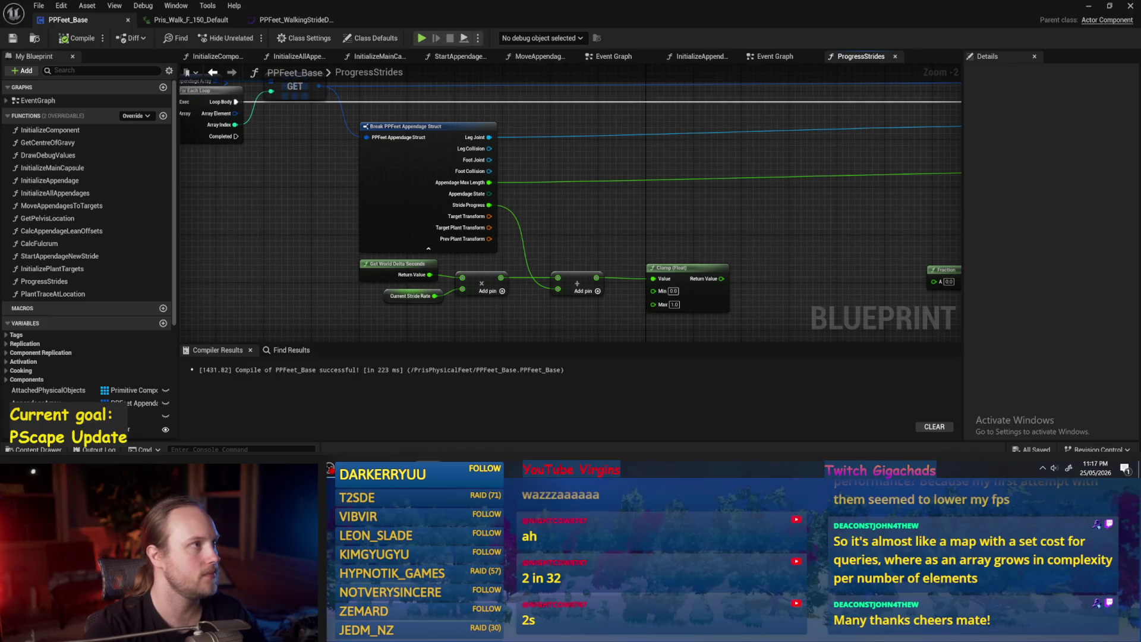
{"action": "left_click_drag", "start_coordinate": [700, 204], "coordinate": [682, 234]}
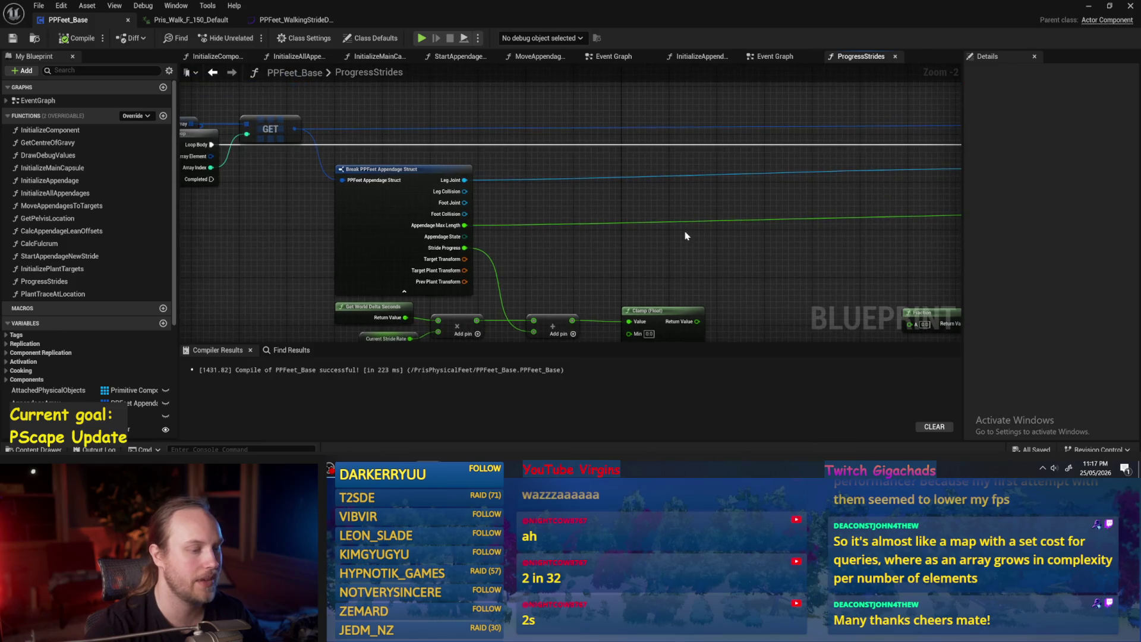
{"action": "scroll", "coordinate": [682, 234], "scroll_direction": "down", "scroll_amount": 1}
{"action": "left_click", "coordinate": [215, 55]}
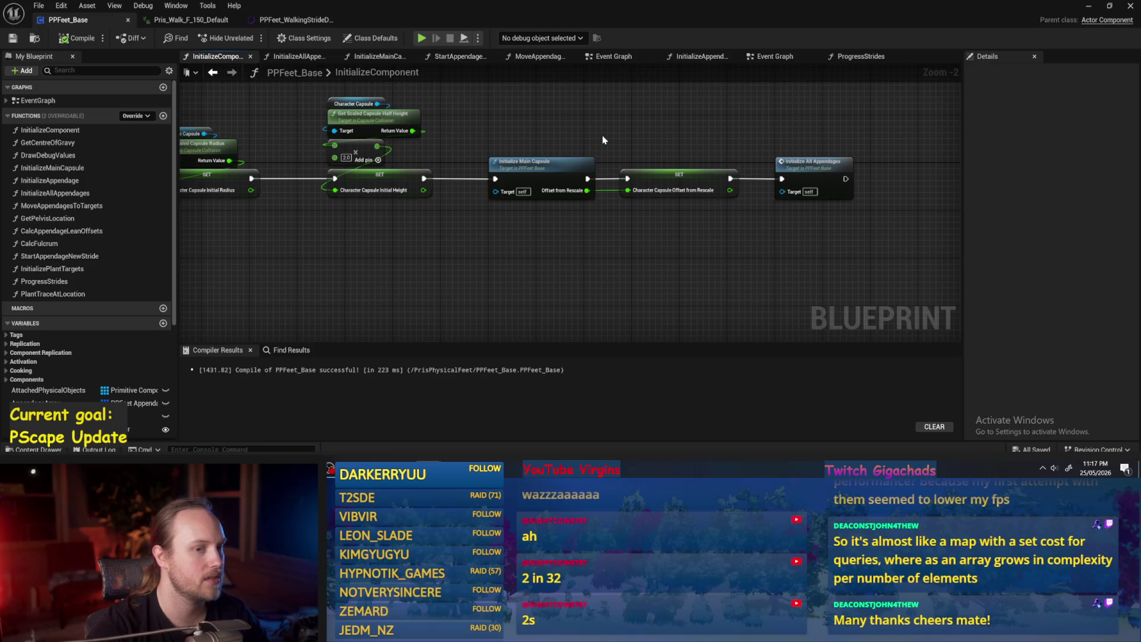
{"action": "double_click", "coordinate": [814, 172]}
{"action": "scroll", "coordinate": [692, 279], "scroll_direction": "up", "scroll_amount": 1}
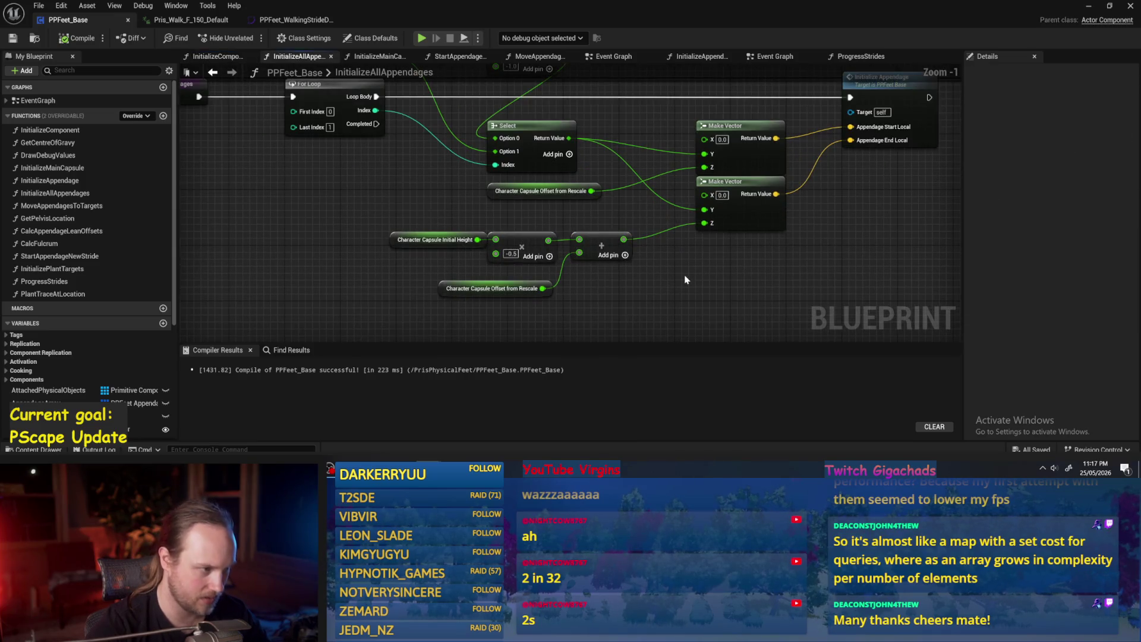
{"action": "left_click_drag", "start_coordinate": [684, 279], "coordinate": [630, 277]}
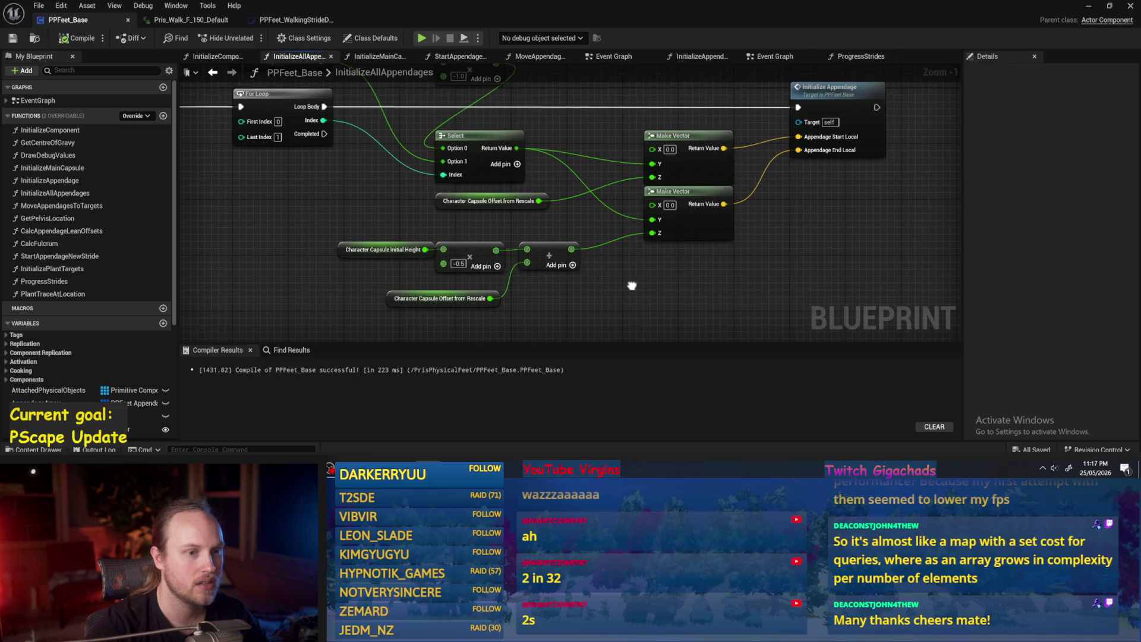
{"action": "mouse_move", "coordinate": [629, 277]}
{"action": "left_mouse_down"}
{"action": "mouse_move", "coordinate": [695, 280]}
{"action": "mouse_move", "coordinate": [613, 101]}
{"action": "mouse_move", "coordinate": [845, 153]}
{"action": "mouse_move", "coordinate": [575, 157]}
{"action": "left_mouse_up"}
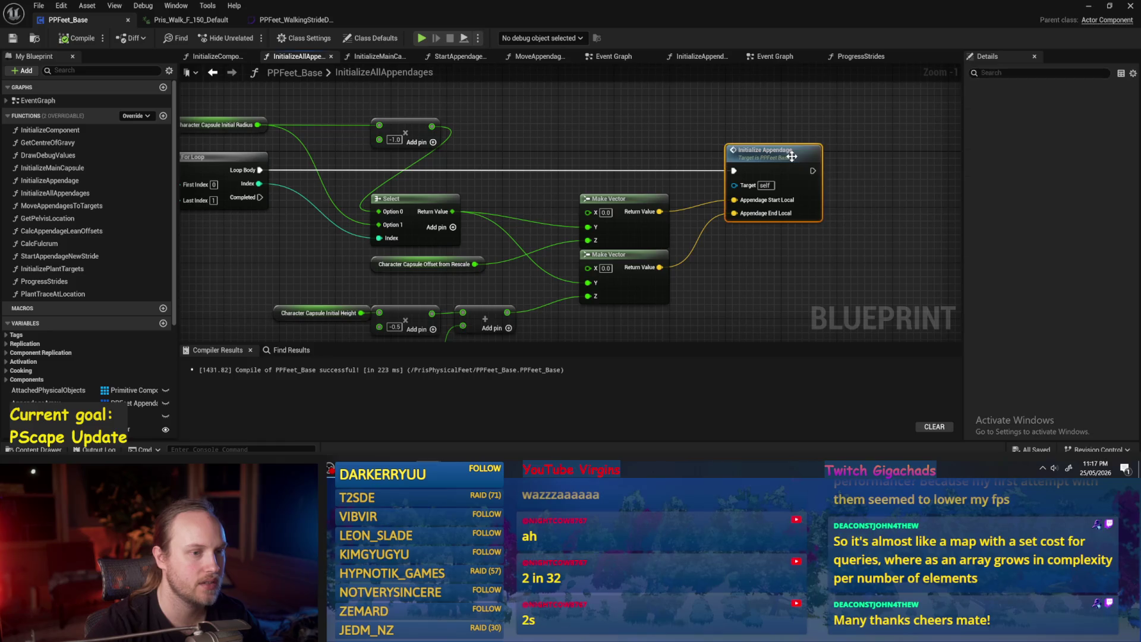
Step: Open the Initialize Appendage function and survey the leg, foot and Make PPFeet Appendage Struct nodes
{"action": "double_click", "coordinate": [792, 156]}
{"action": "scroll", "coordinate": [508, 245], "scroll_direction": "up", "scroll_amount": 2}
{"action": "scroll", "coordinate": [644, 241], "scroll_direction": "down", "scroll_amount": 2}
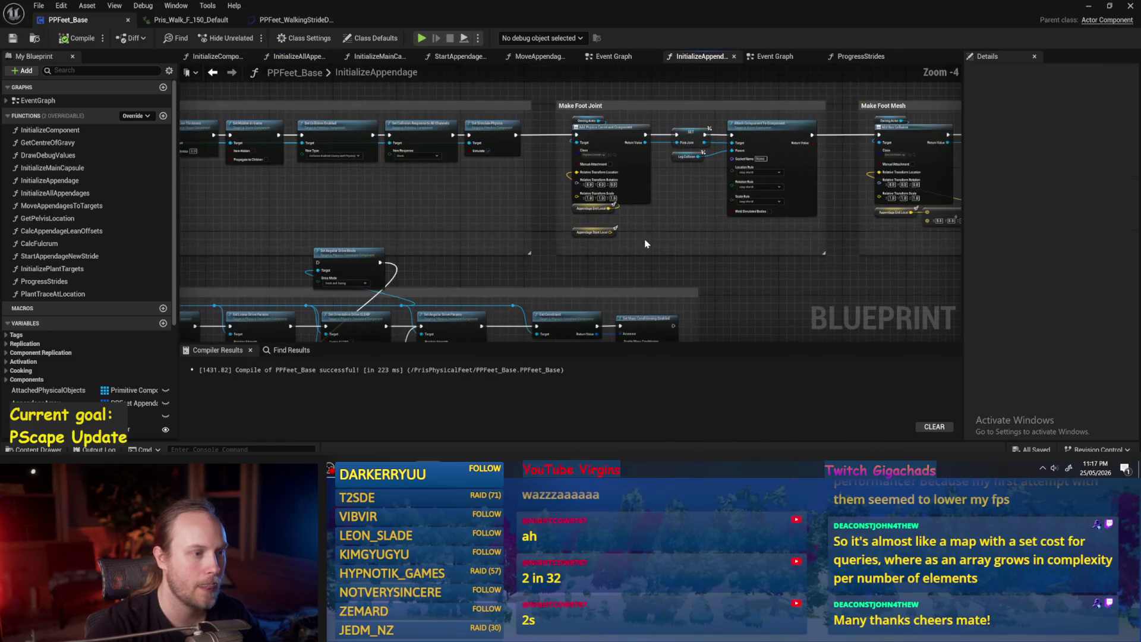
{"action": "scroll", "coordinate": [653, 255], "scroll_direction": "up", "scroll_amount": 1}
{"action": "left_click_drag", "start_coordinate": [666, 263], "coordinate": [280, 265]}
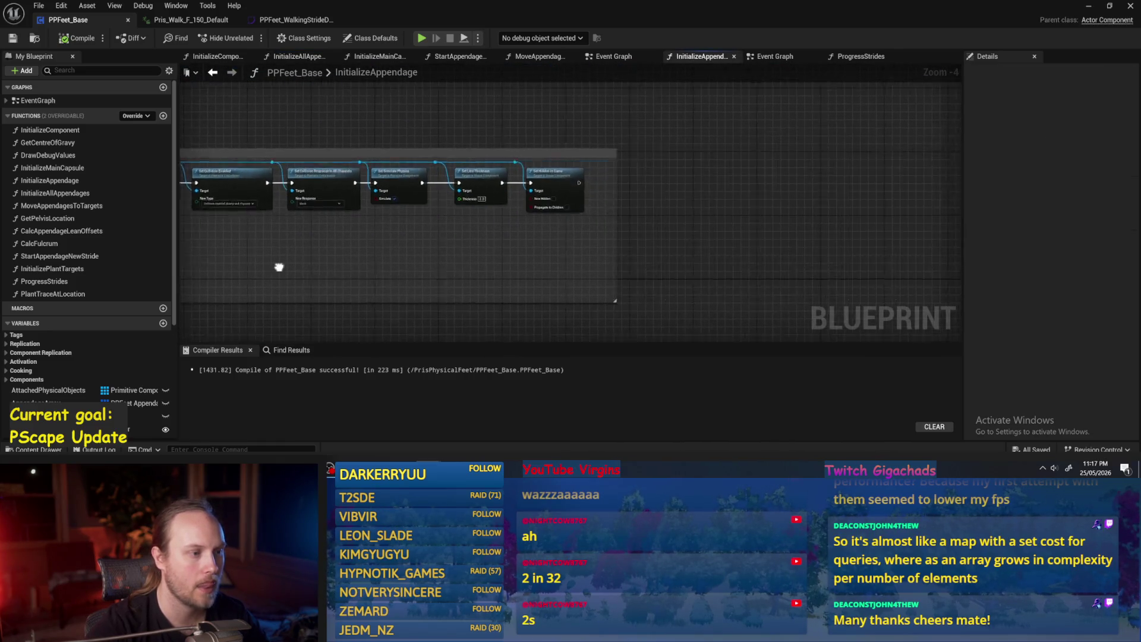
{"action": "left_click_drag", "start_coordinate": [1010, 224], "coordinate": [381, 201]}
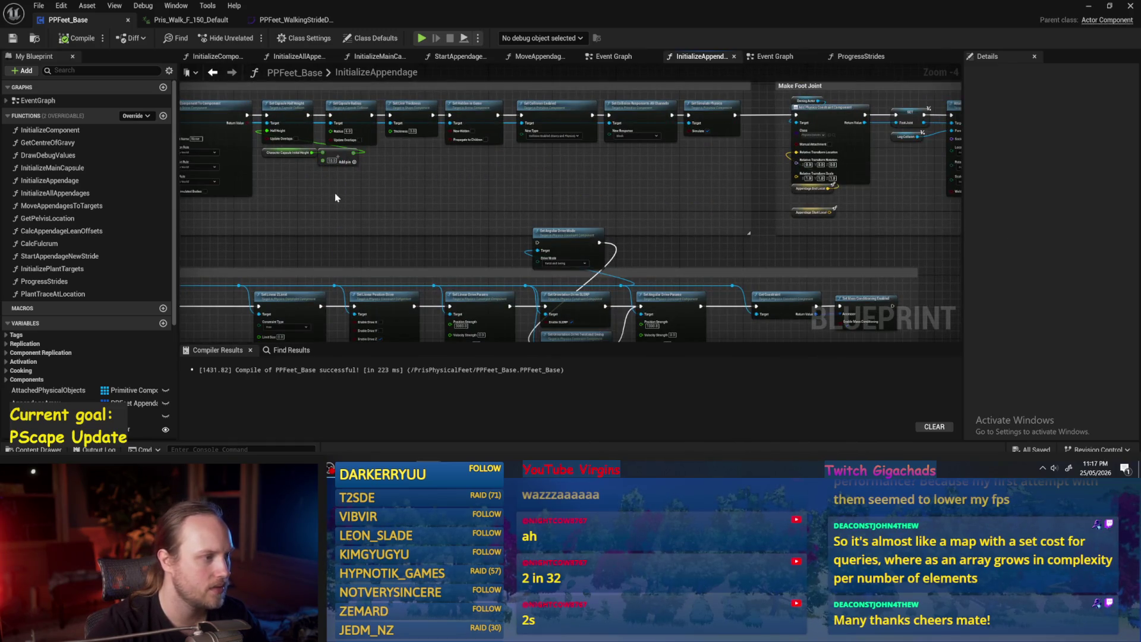
{"action": "mouse_move", "coordinate": [287, 192]}
{"action": "left_mouse_down"}
{"action": "mouse_move", "coordinate": [537, 230]}
{"action": "mouse_move", "coordinate": [785, 204]}
{"action": "left_mouse_up"}
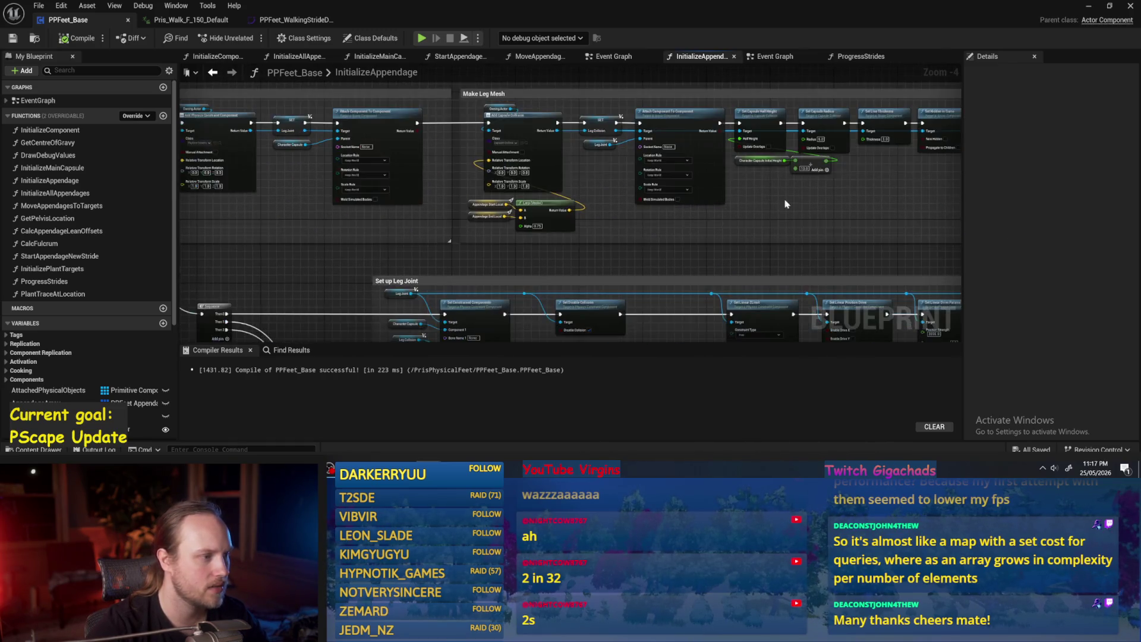
{"action": "left_click_drag", "start_coordinate": [442, 235], "coordinate": [601, 236]}
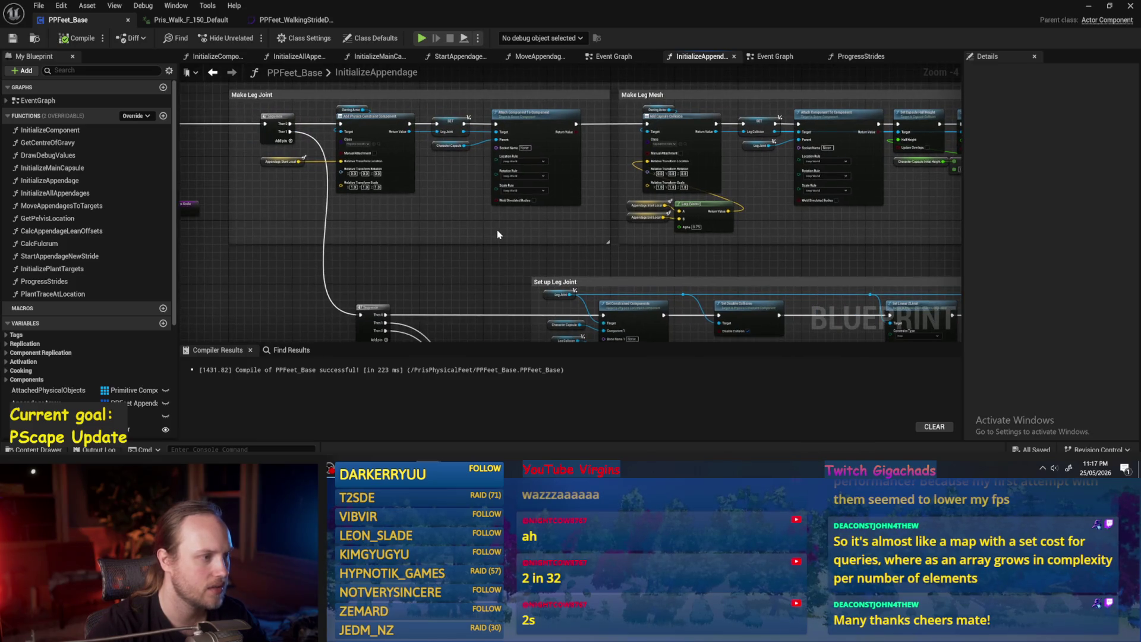
{"action": "left_click_drag", "start_coordinate": [497, 230], "coordinate": [827, 107]}
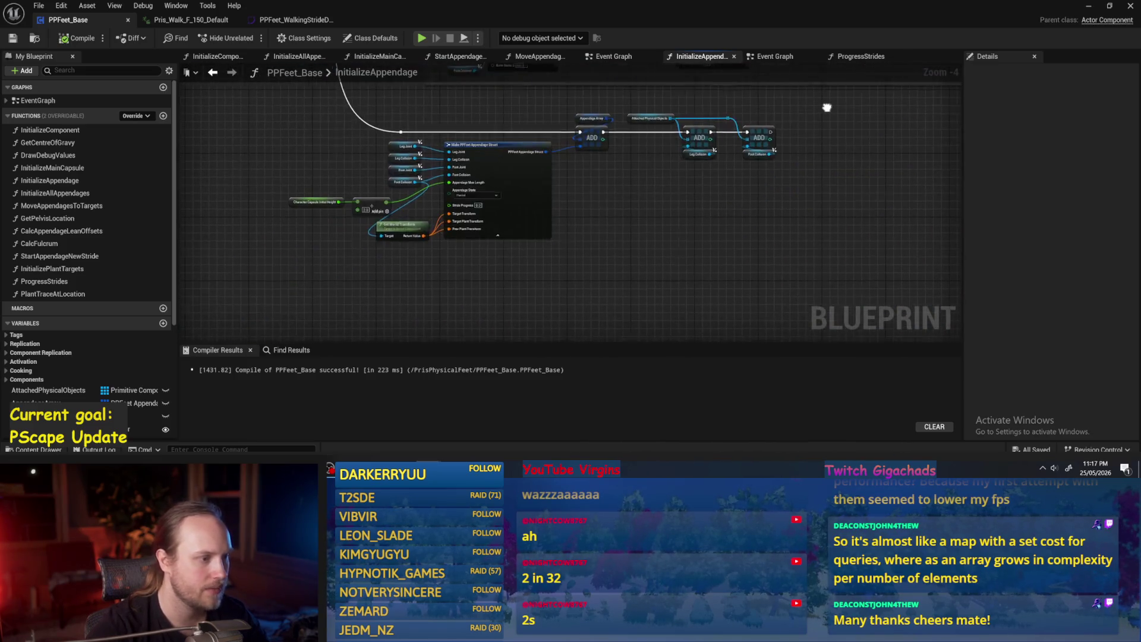
{"action": "scroll", "coordinate": [291, 185], "scroll_direction": "up", "scroll_amount": 4}
Step: Rearrange the capsule height, multiply, Leg/Foot variable and Get World Transform nodes into a neater layout
{"action": "left_click", "coordinate": [373, 223]}
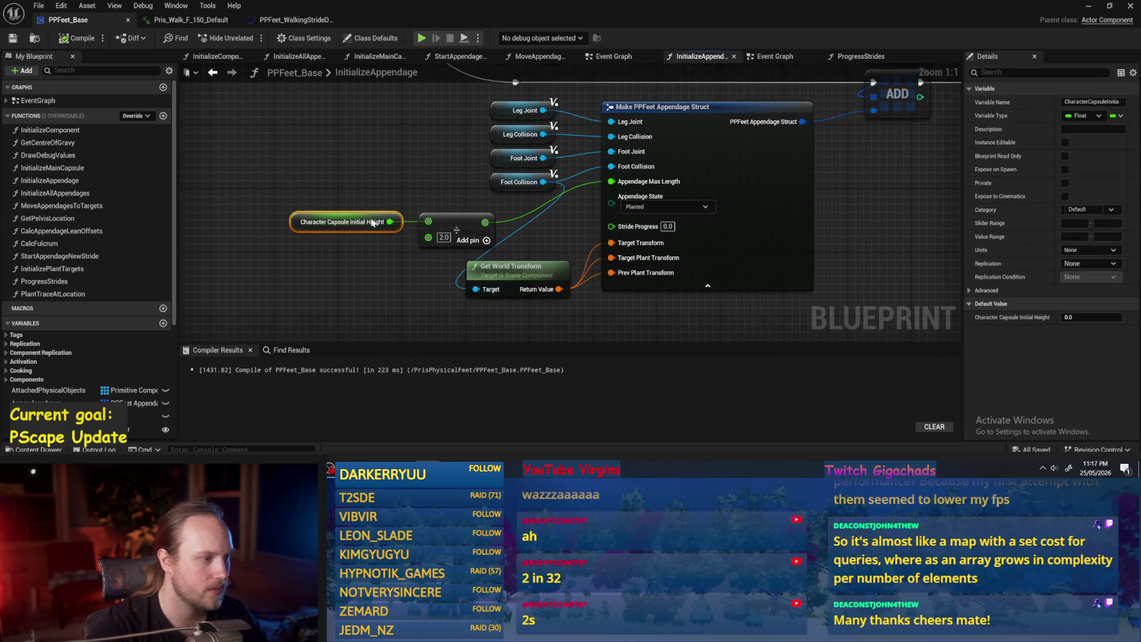
{"action": "left_click_drag", "start_coordinate": [342, 248], "coordinate": [498, 195]}
{"action": "mouse_move", "coordinate": [450, 232]}
{"action": "left_mouse_down"}
{"action": "mouse_move", "coordinate": [410, 200]}
{"action": "mouse_move", "coordinate": [357, 188]}
{"action": "left_mouse_up"}
{"action": "left_click", "coordinate": [318, 254]}
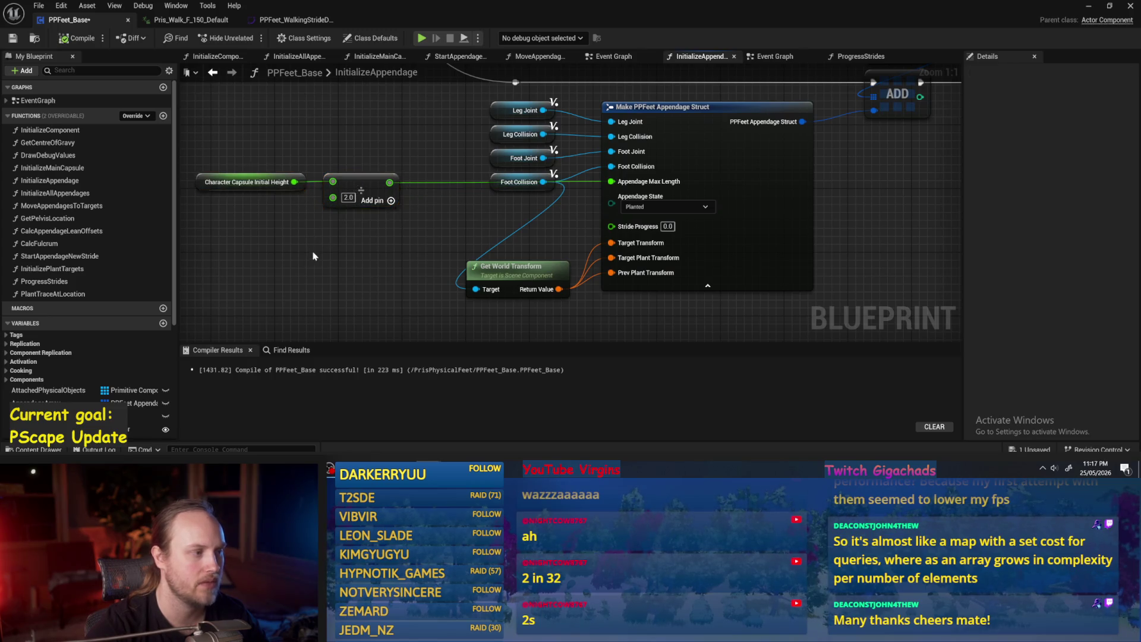
{"action": "left_click_drag", "start_coordinate": [318, 254], "coordinate": [382, 277]}
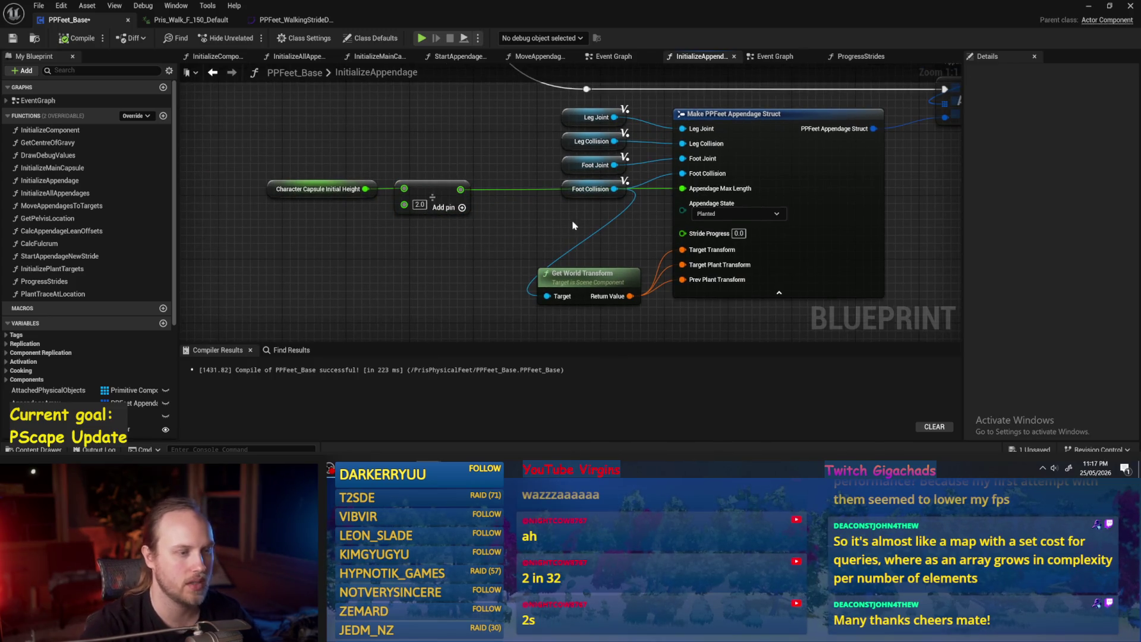
{"action": "left_click_drag", "start_coordinate": [574, 225], "coordinate": [556, 247]}
{"action": "mouse_move", "coordinate": [556, 247]}
{"action": "left_mouse_down"}
{"action": "mouse_move", "coordinate": [552, 140]}
{"action": "mouse_move", "coordinate": [461, 114]}
{"action": "mouse_move", "coordinate": [262, 111]}
{"action": "left_mouse_up"}
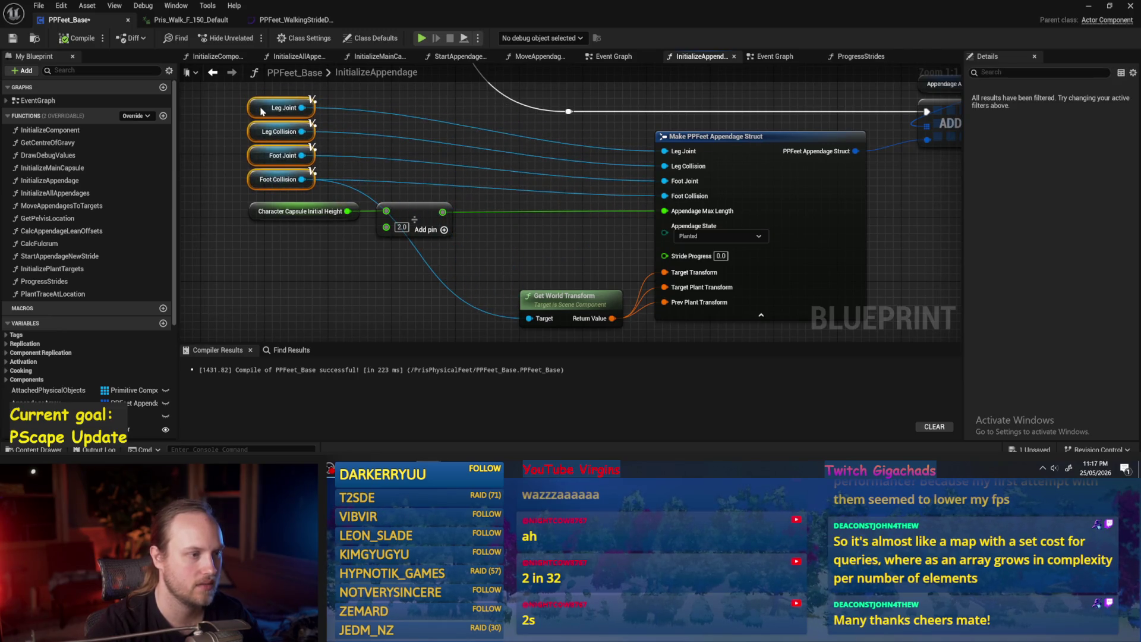
{"action": "left_click", "coordinate": [547, 263]}
{"action": "left_click_drag", "start_coordinate": [558, 279], "coordinate": [567, 251]}
{"action": "left_click", "coordinate": [639, 247]}
{"action": "scroll", "coordinate": [751, 237], "scroll_direction": "down", "scroll_amount": 1}
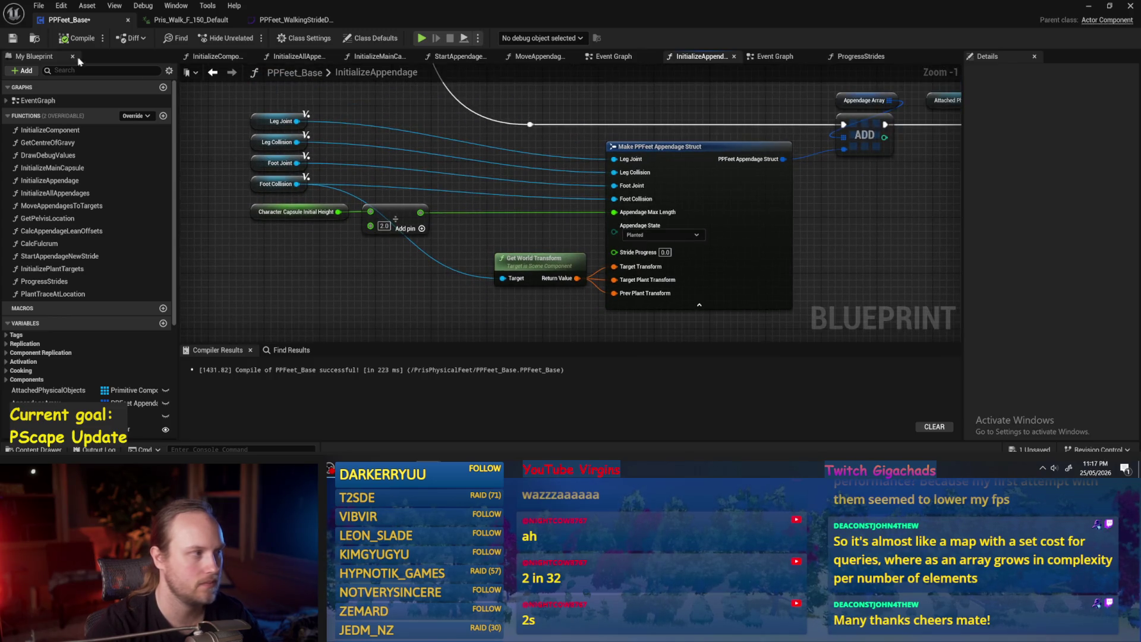
Step: Compile and save PPFeet_Base with the tidied layout
{"action": "left_click", "coordinate": [77, 38]}
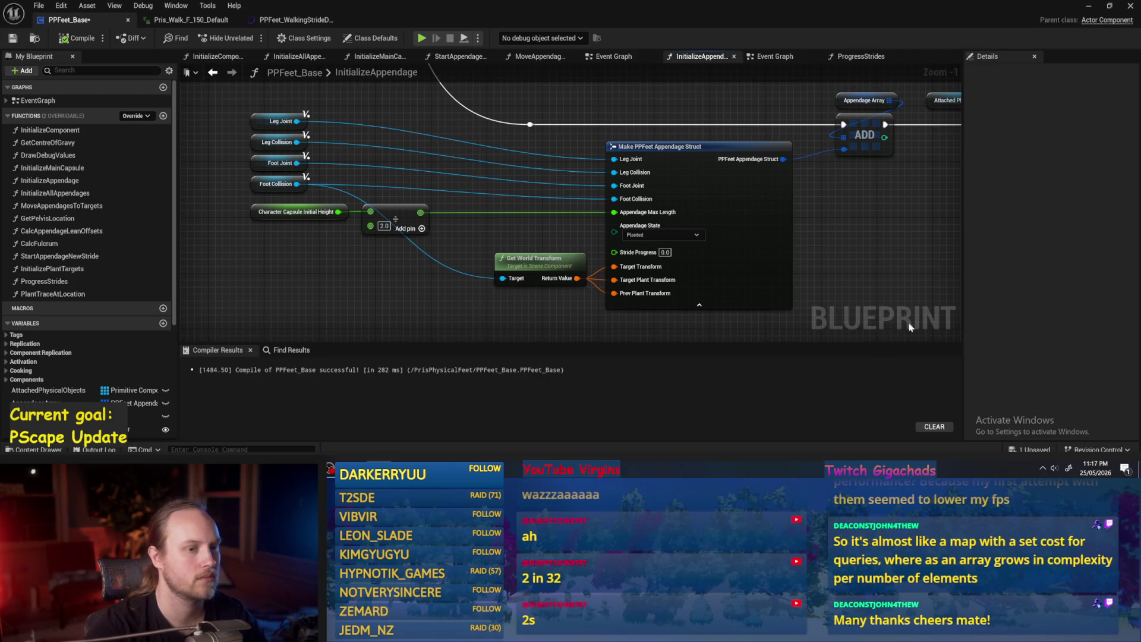
{"action": "key", "text": "ctrl+s"}
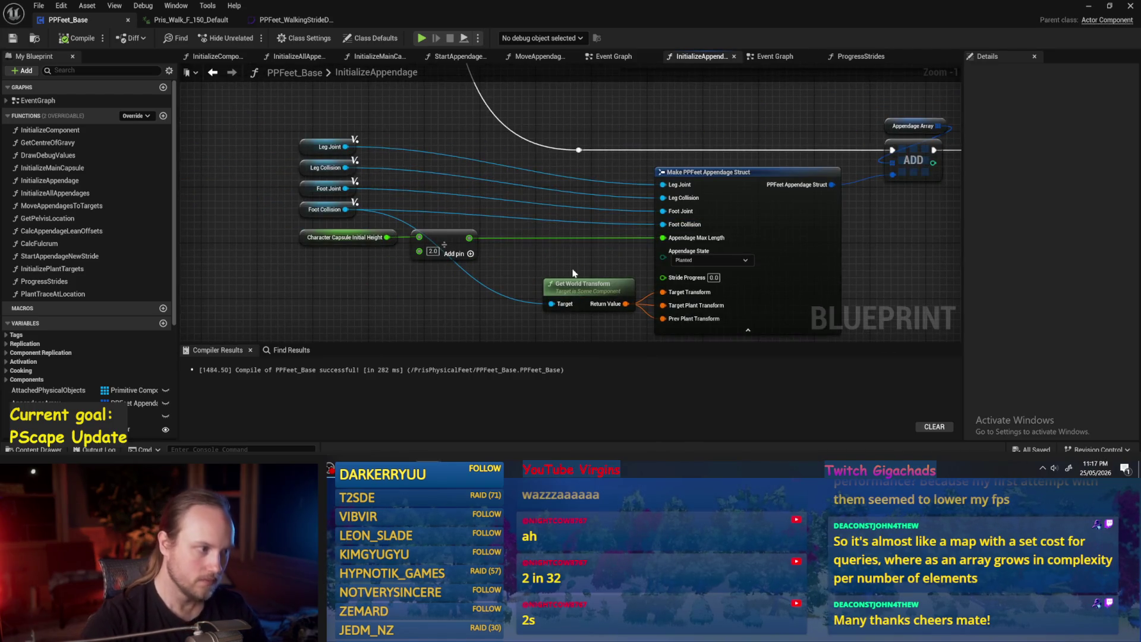
{"action": "left_click_drag", "start_coordinate": [926, 250], "coordinate": [803, 249]}
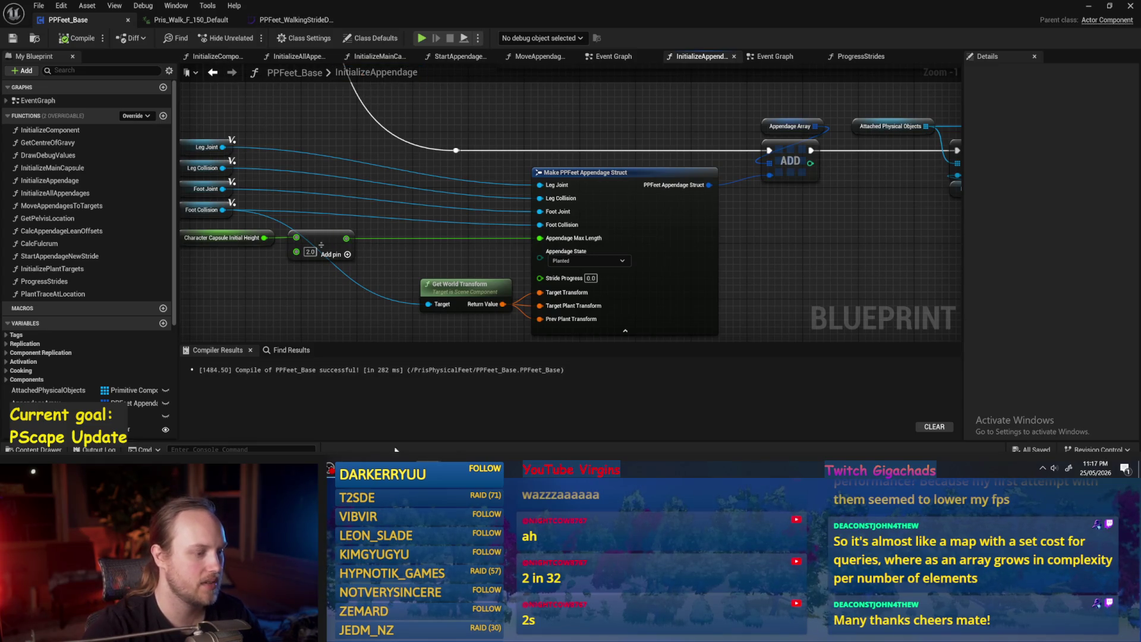
{"action": "key", "text": "super"}
Step: Launch Calculator, compute 172 ÷ 2 = 86, and close it
{"action": "type", "text": "calc"}
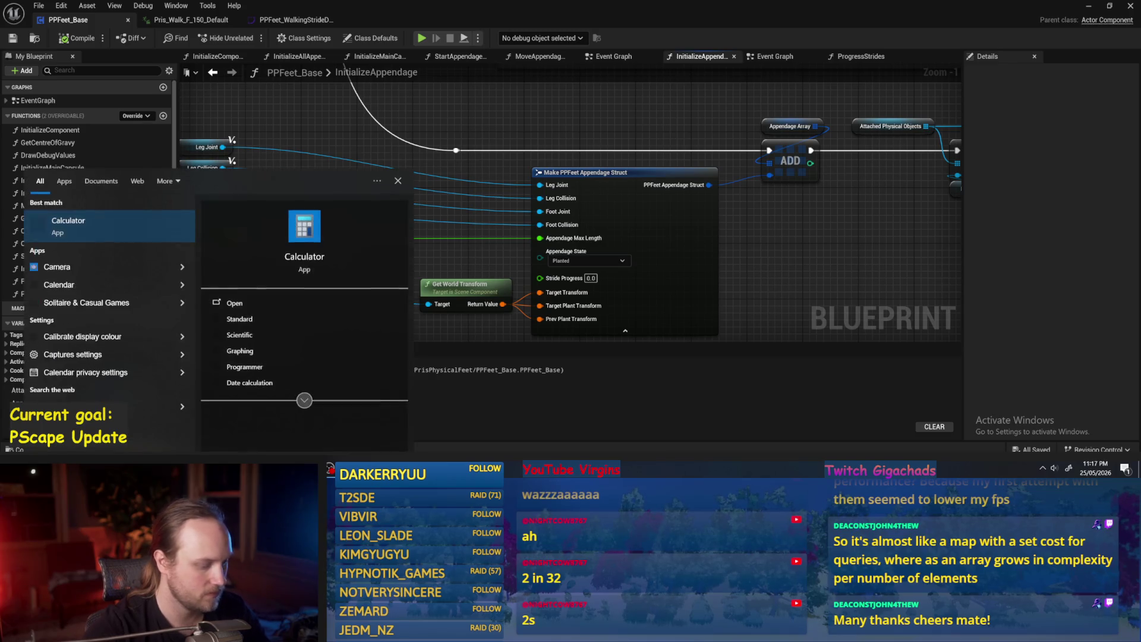
{"action": "key", "text": "Return"}
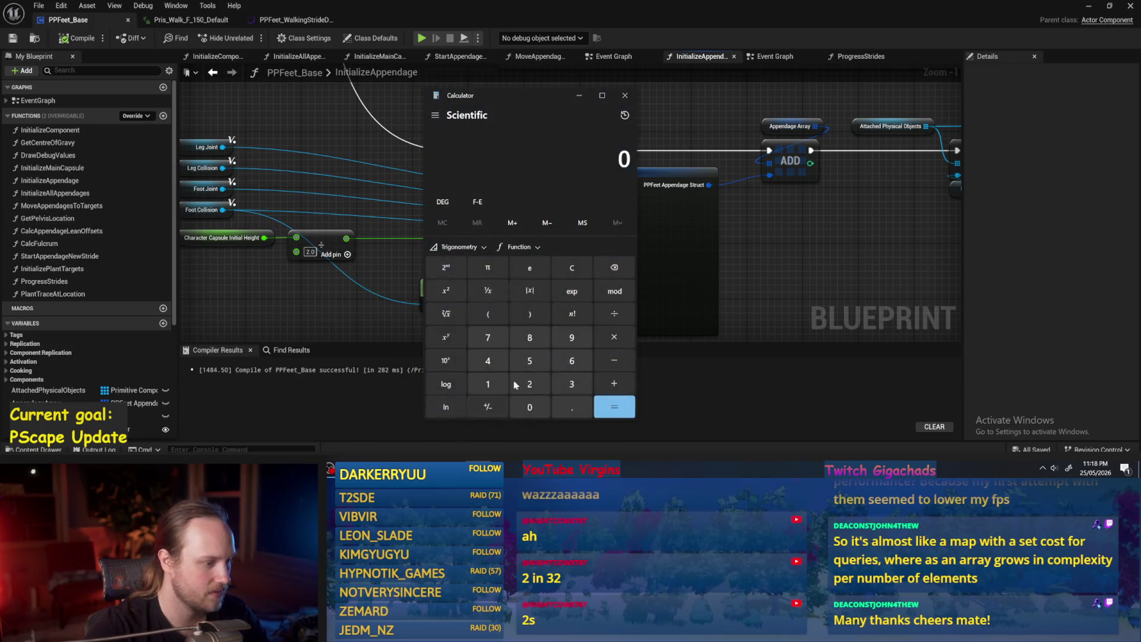
{"action": "left_click", "coordinate": [488, 384]}
{"action": "left_click", "coordinate": [487, 337]}
{"action": "left_click", "coordinate": [530, 384]}
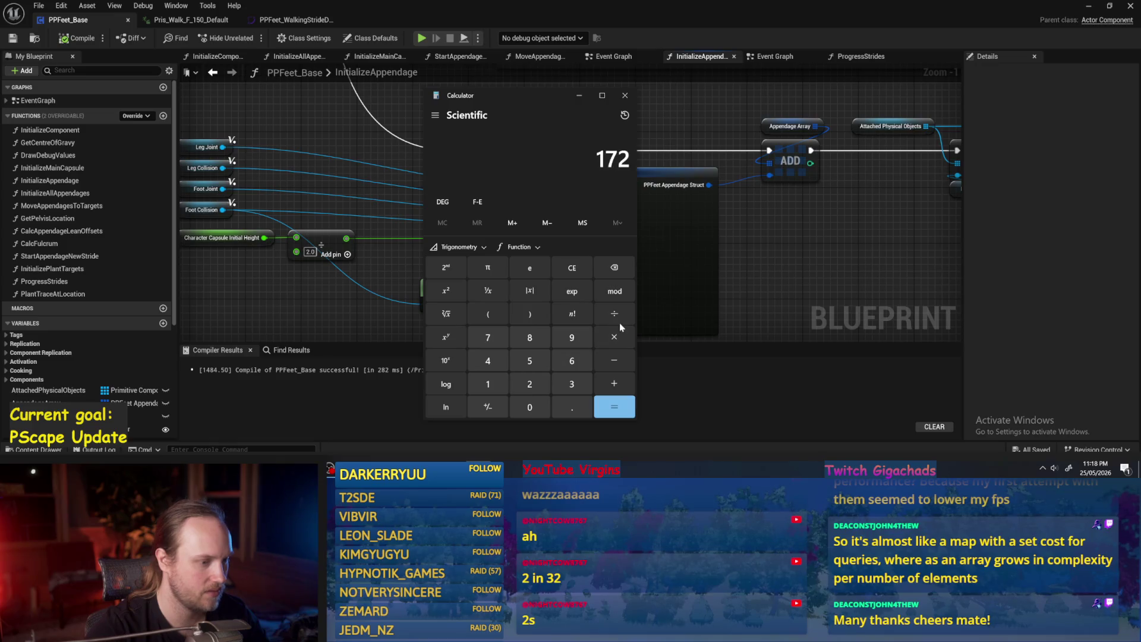
{"action": "left_click", "coordinate": [529, 384]}
{"action": "left_click", "coordinate": [615, 407]}
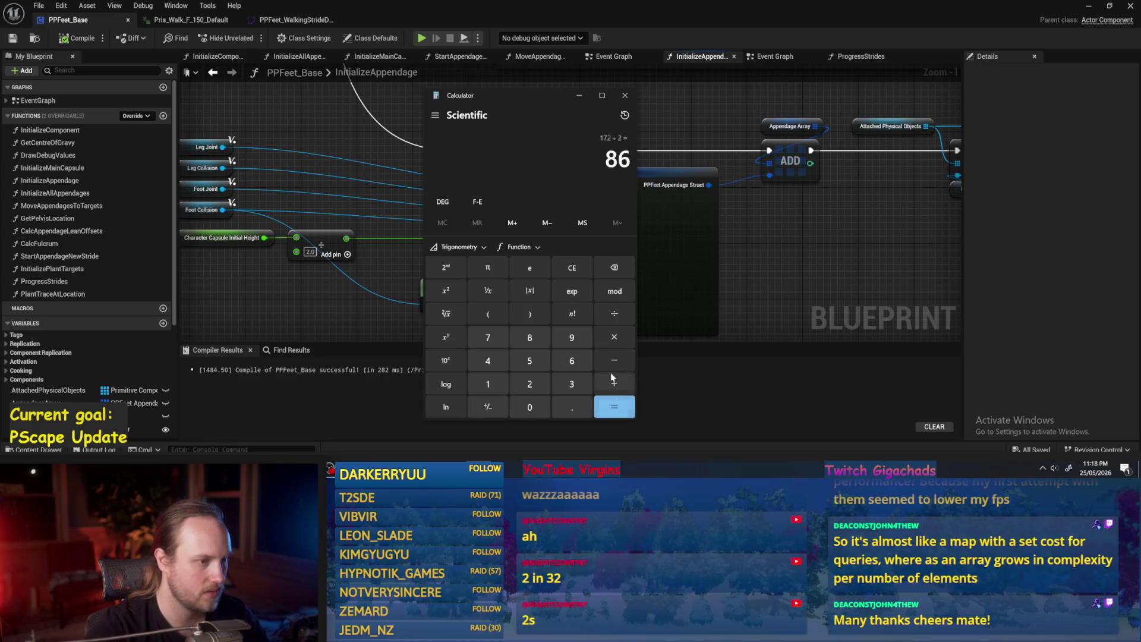
{"action": "left_click", "coordinate": [625, 96]}
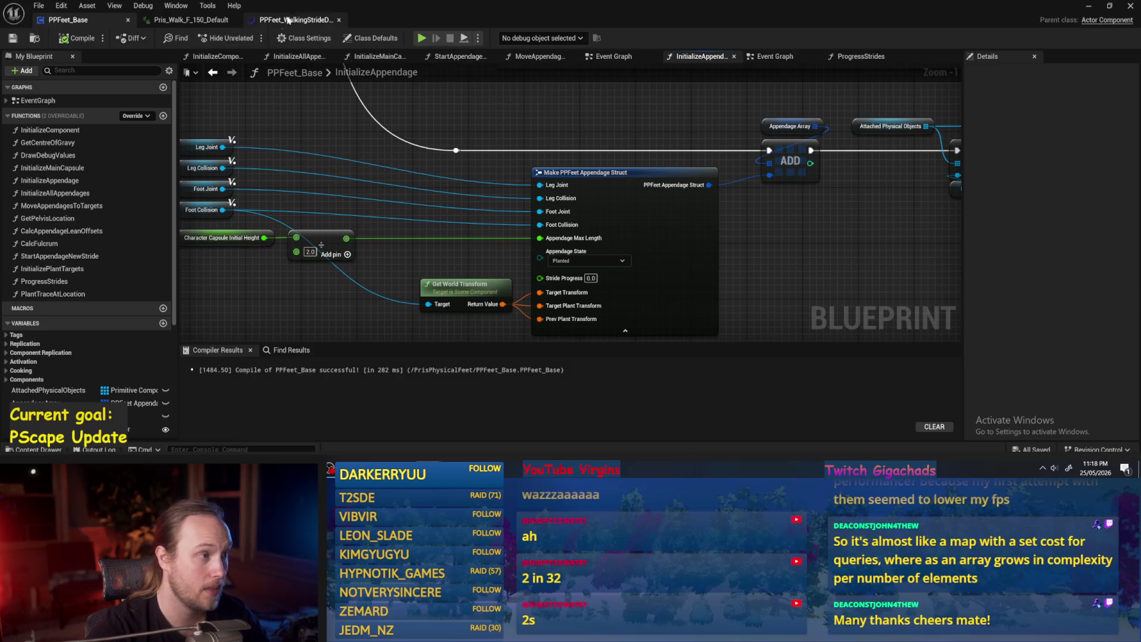
Step: Return to the PPFeet_WalkingStrideData curve asset and pan to the red curve's lowest keys
{"action": "left_click", "coordinate": [247, 18]}
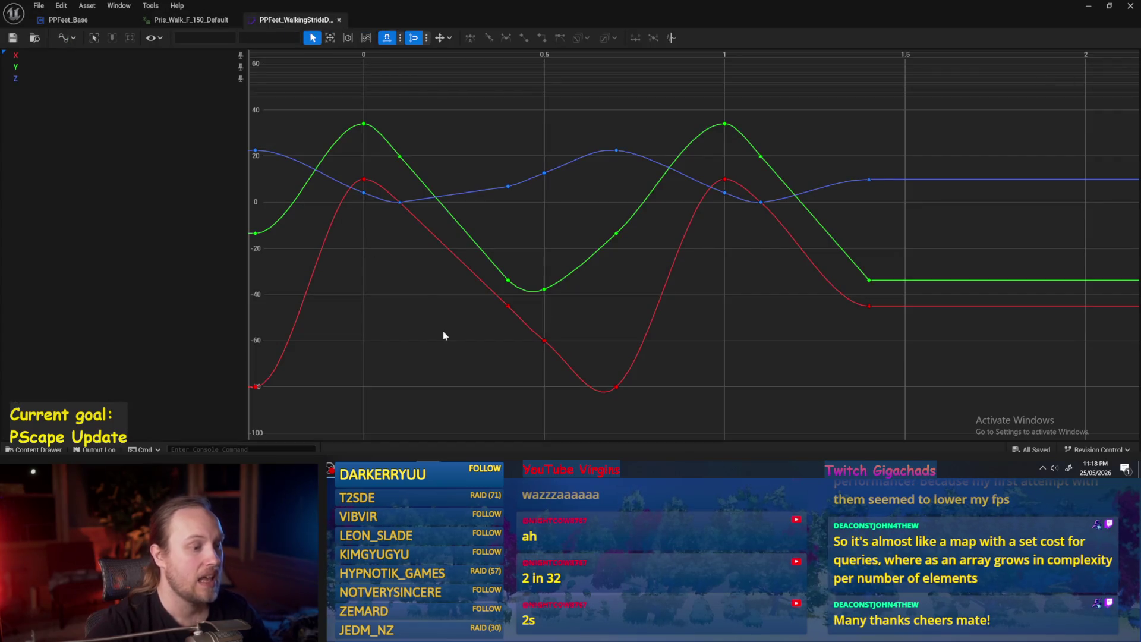
{"action": "left_click_drag", "start_coordinate": [443, 332], "coordinate": [668, 357]}
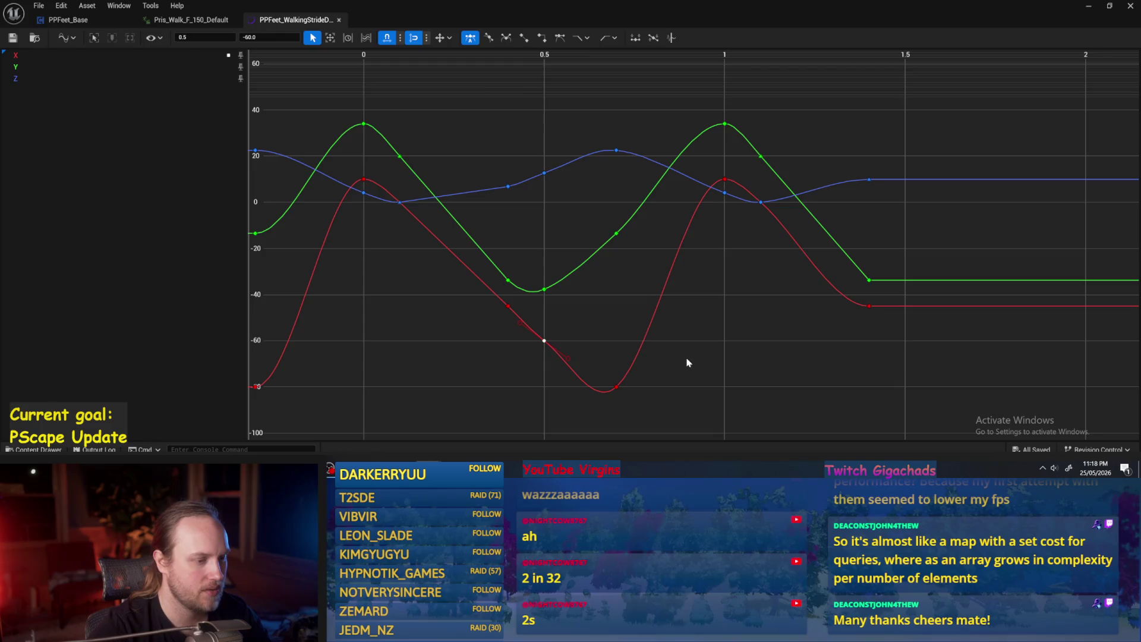
{"action": "left_click", "coordinate": [485, 377]}
{"action": "left_click_drag", "start_coordinate": [389, 272], "coordinate": [480, 336]}
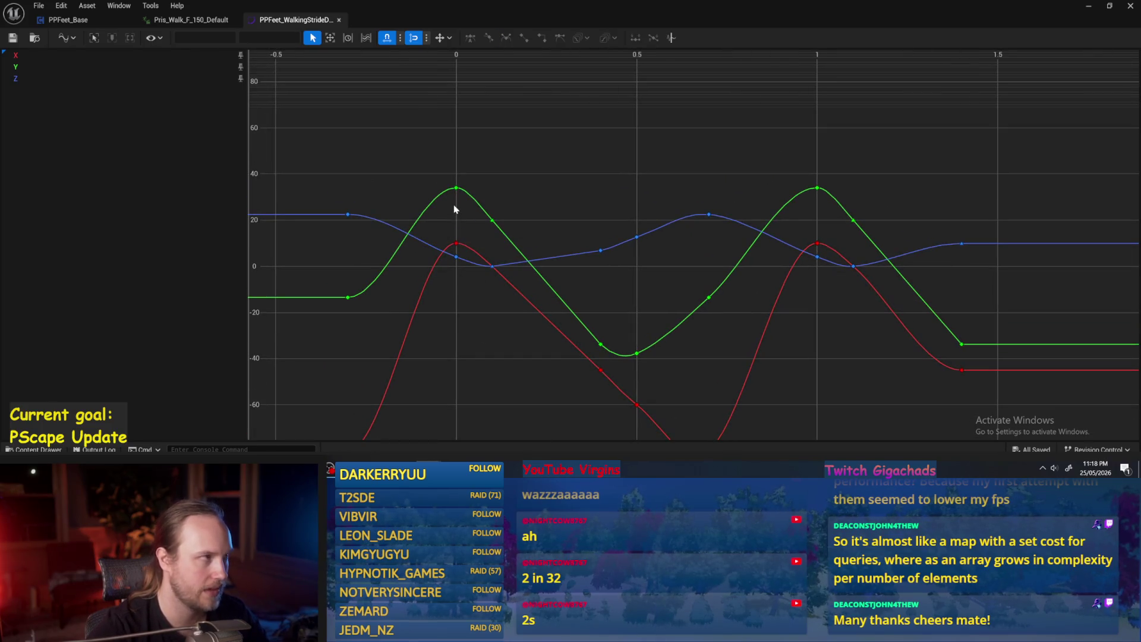
{"action": "left_click_drag", "start_coordinate": [524, 165], "coordinate": [537, 137]}
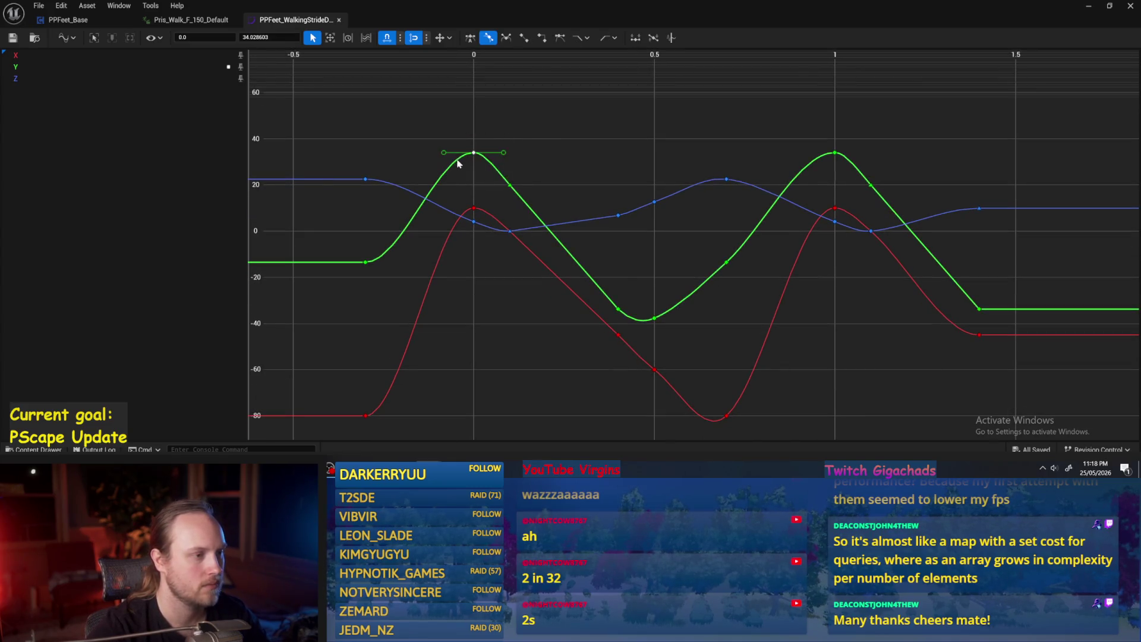
Step: Try selecting the green peak key at 0 and the Z key at 0.7, then clear
{"action": "left_click_drag", "start_coordinate": [457, 127], "coordinate": [525, 200]}
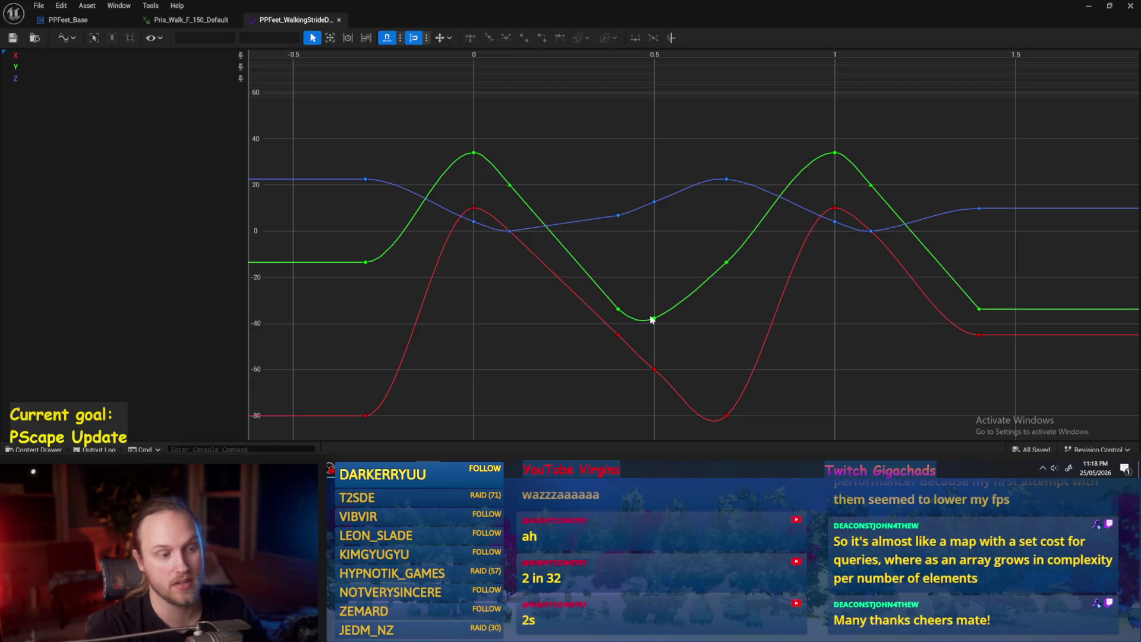
{"action": "mouse_move", "coordinate": [503, 300]}
{"action": "left_mouse_down"}
{"action": "mouse_move", "coordinate": [561, 287]}
{"action": "mouse_move", "coordinate": [563, 272]}
{"action": "left_mouse_up"}
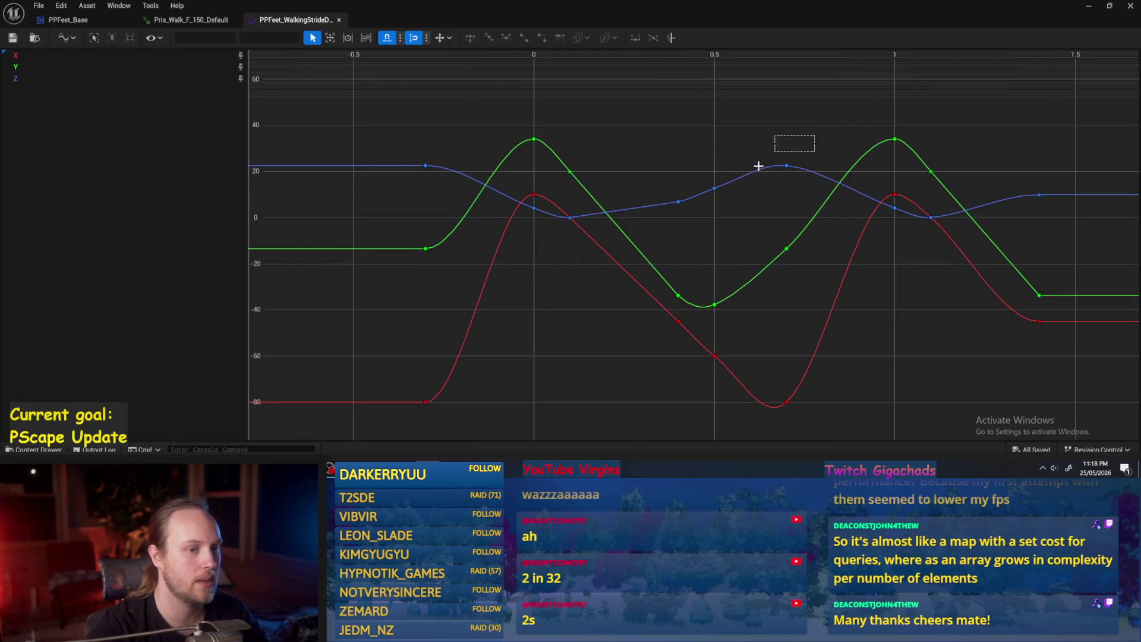
{"action": "left_click", "coordinate": [787, 165]}
{"action": "left_click_drag", "start_coordinate": [783, 166], "coordinate": [735, 180]}
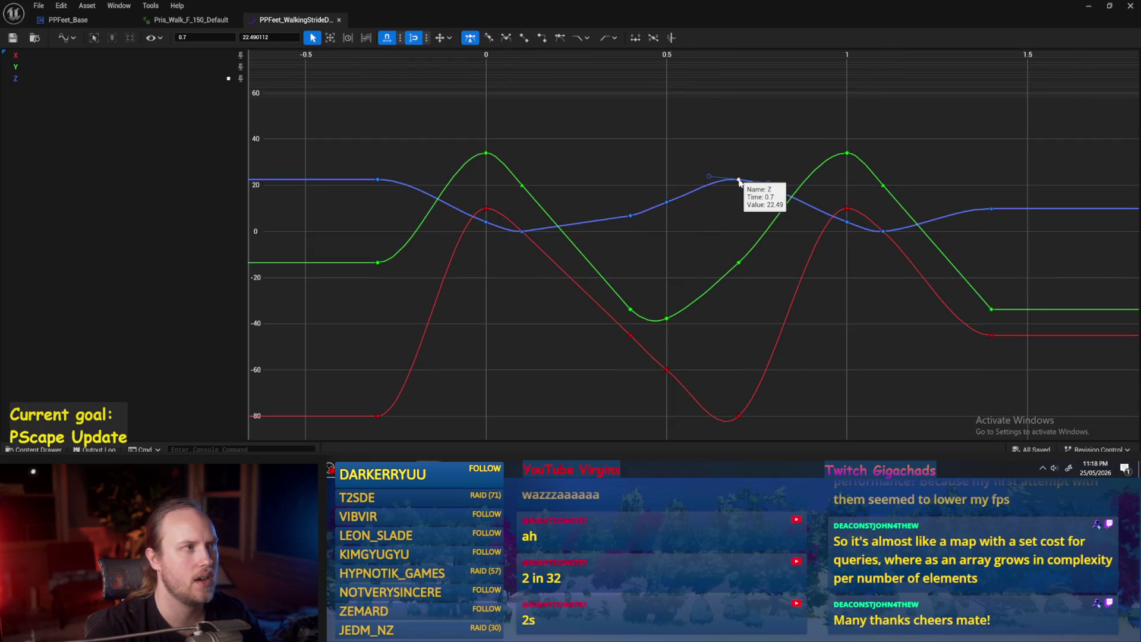
{"action": "left_click", "coordinate": [615, 162]}
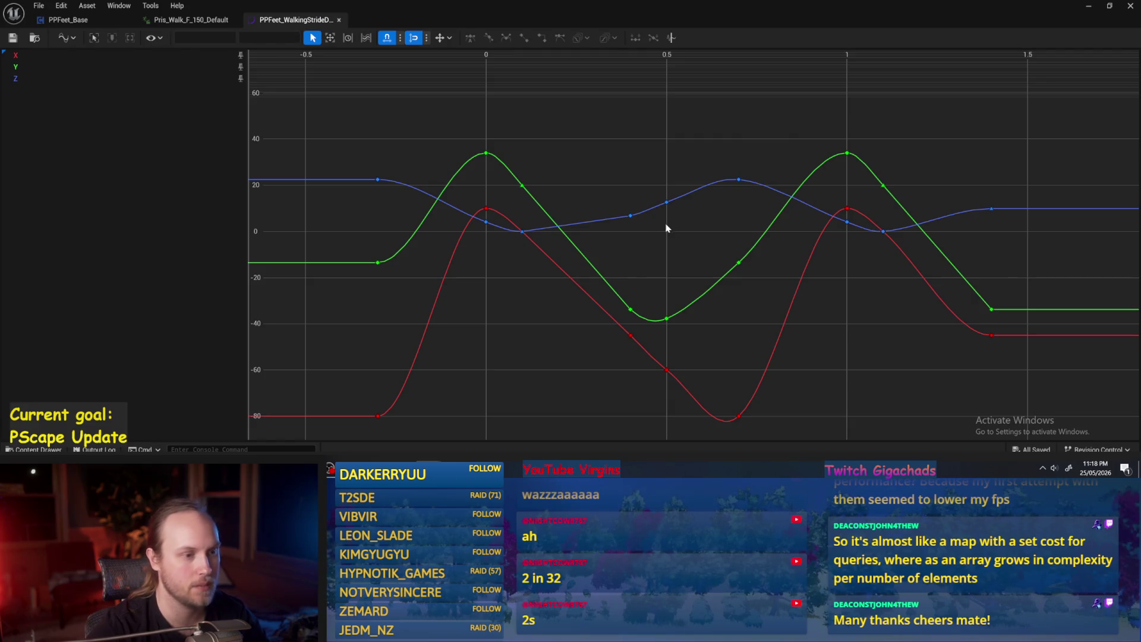
{"action": "left_click_drag", "start_coordinate": [635, 251], "coordinate": [629, 241]}
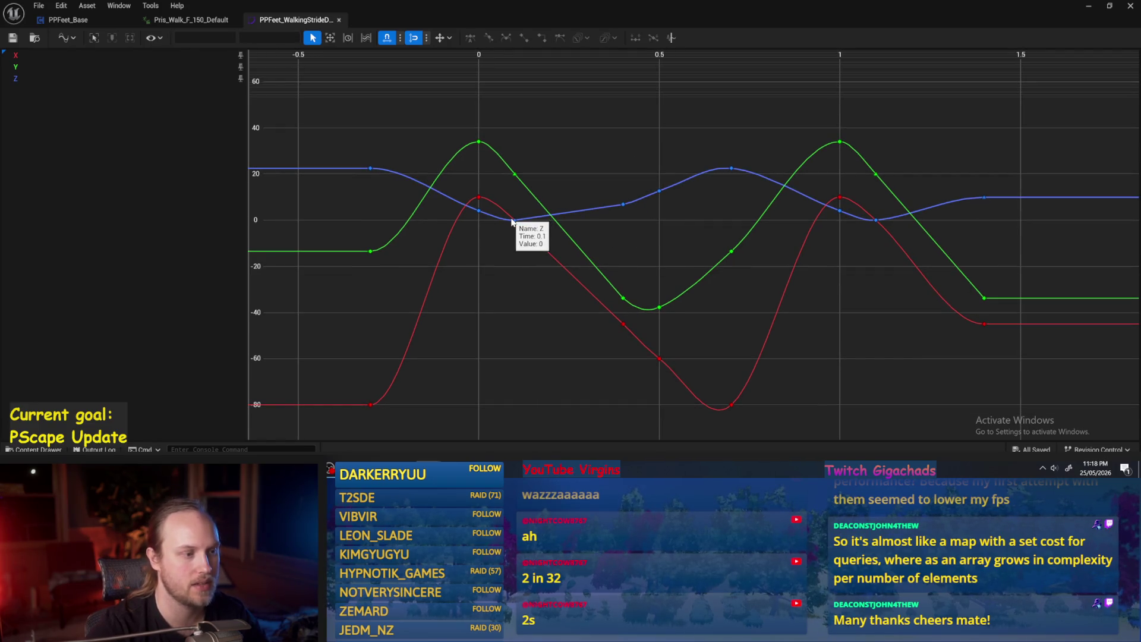
Step: Pick the Z keys at times 0.1, 0 and 1, then clear and frame all curves
{"action": "left_click", "coordinate": [515, 219]}
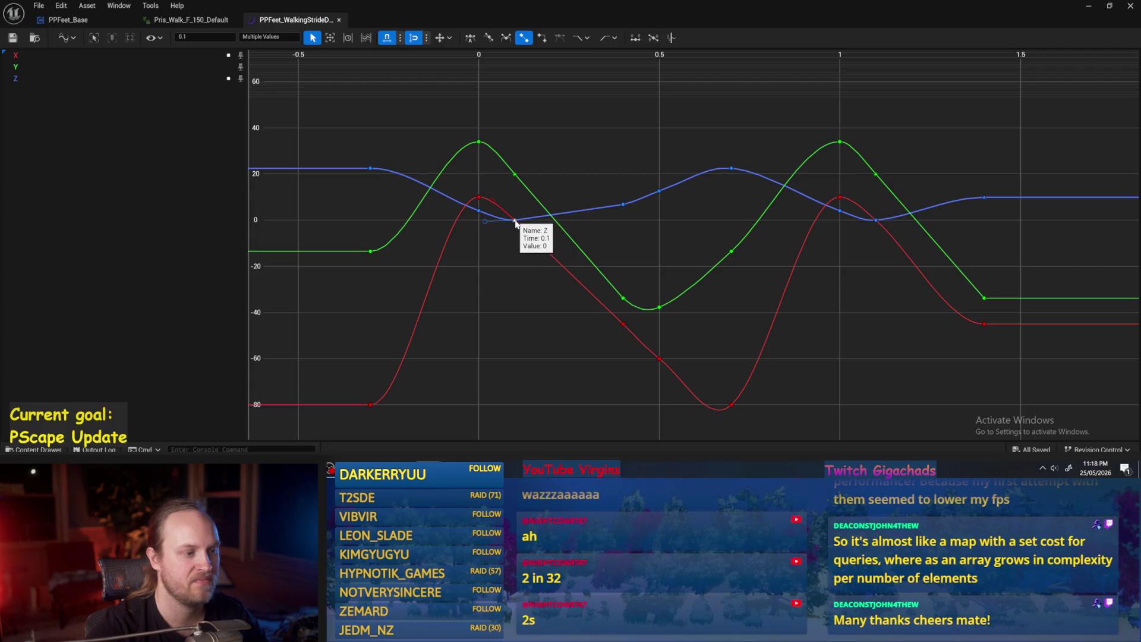
{"action": "scroll", "coordinate": [515, 220], "scroll_direction": "up", "scroll_amount": 2}
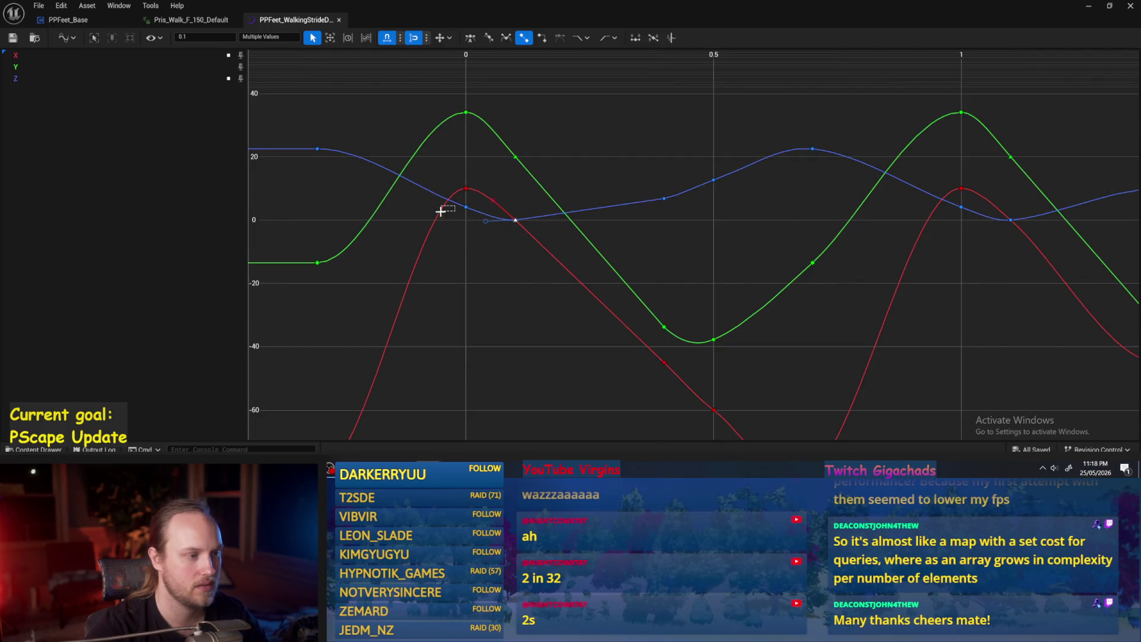
{"action": "left_click_drag", "start_coordinate": [441, 212], "coordinate": [474, 206]}
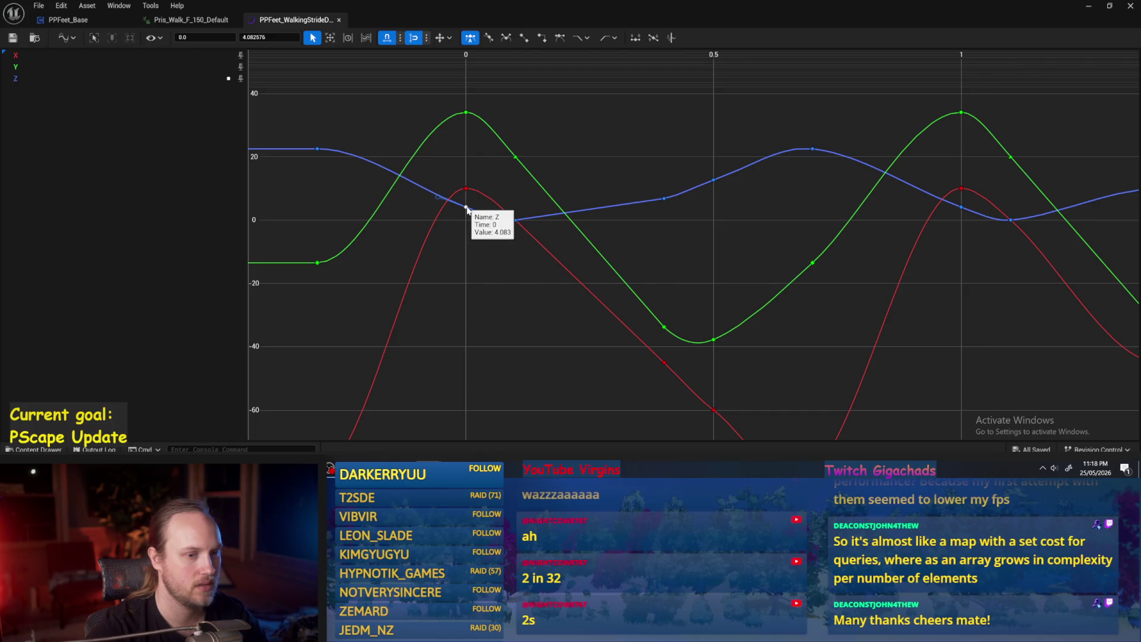
{"action": "left_click", "coordinate": [960, 208]}
{"action": "left_click", "coordinate": [846, 235]}
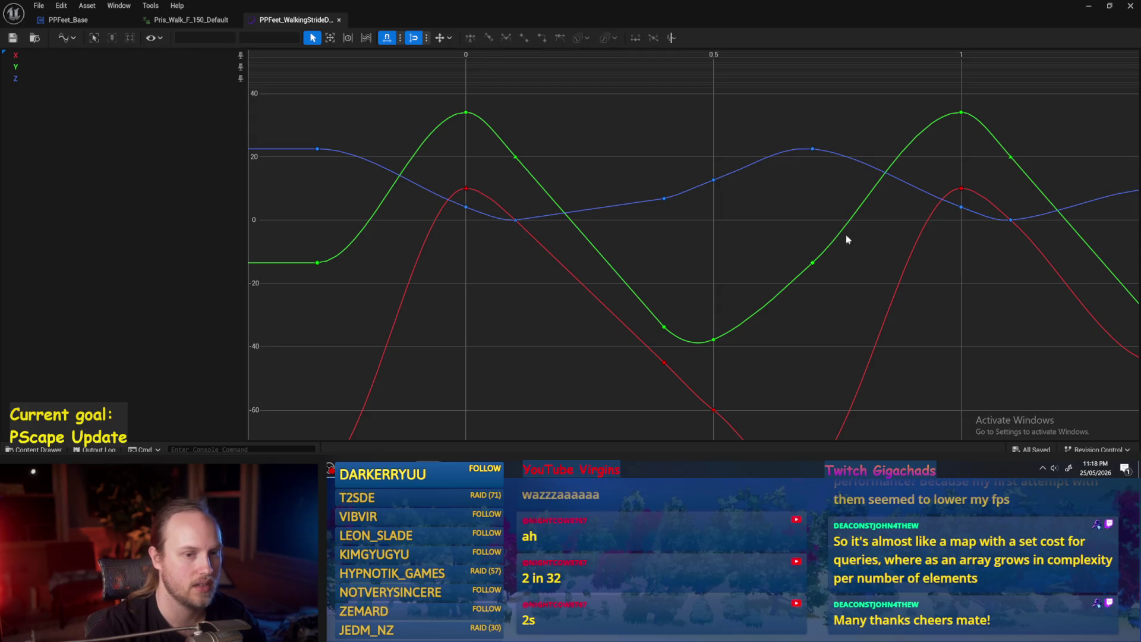
{"action": "key", "text": "f"}
{"action": "key", "text": "f"}
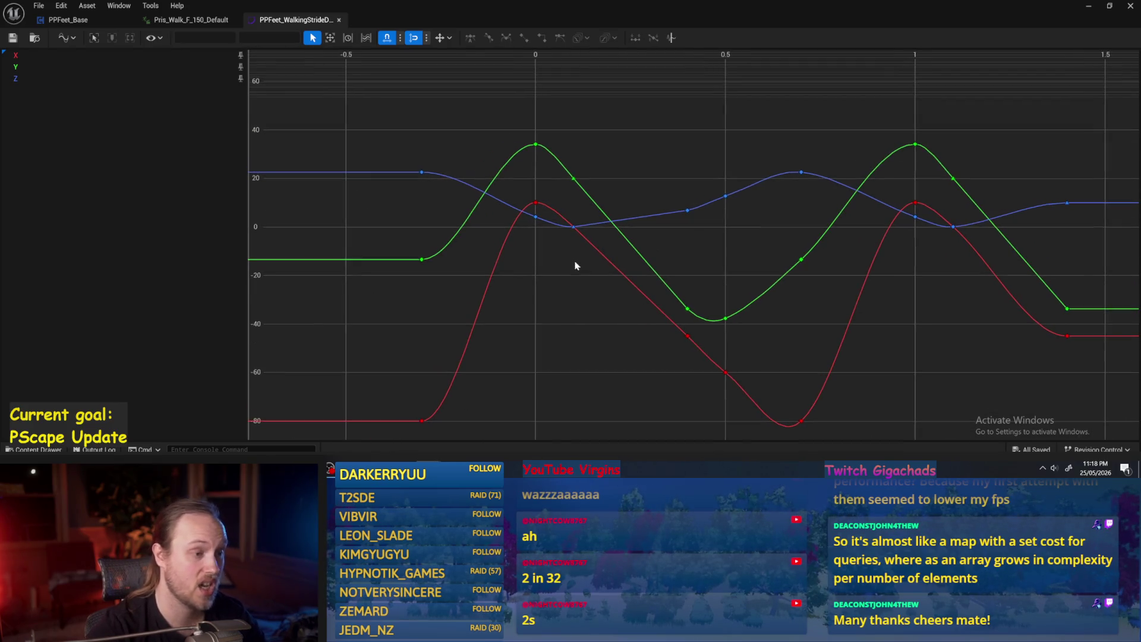
{"action": "scroll", "coordinate": [517, 233], "scroll_direction": "down", "scroll_amount": 4}
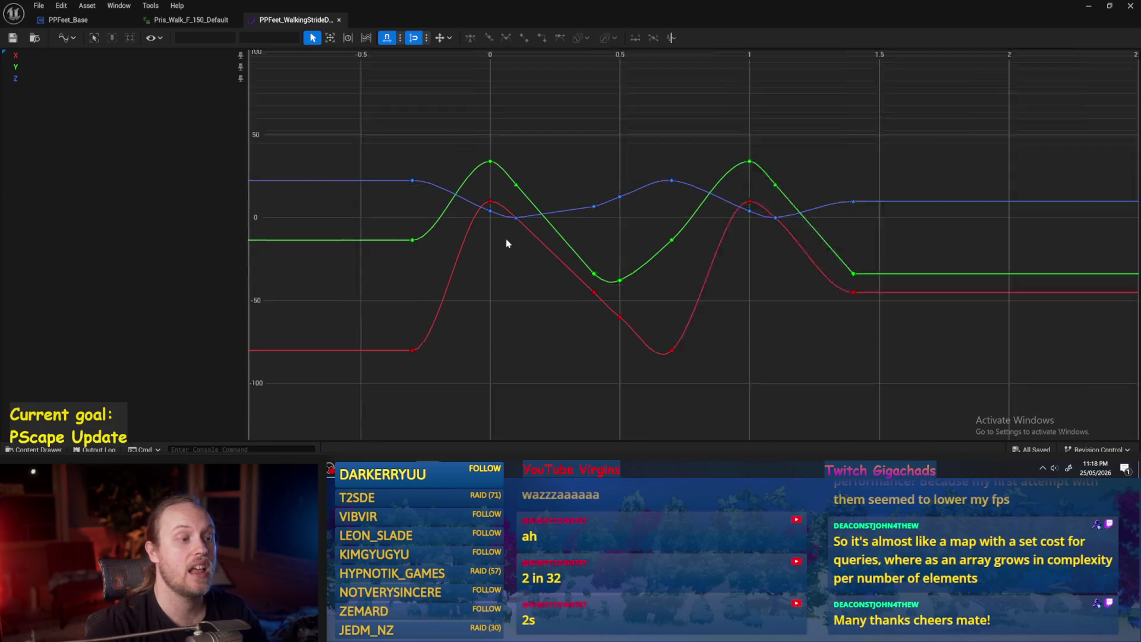
Step: Marquee-select the start keys, green peak keys and blue keys near time 1, undoing an accidental move
{"action": "left_click_drag", "start_coordinate": [382, 156], "coordinate": [455, 267]}
{"action": "mouse_move", "coordinate": [481, 153]}
{"action": "left_mouse_down"}
{"action": "mouse_move", "coordinate": [546, 205]}
{"action": "mouse_move", "coordinate": [485, 214]}
{"action": "left_mouse_up"}
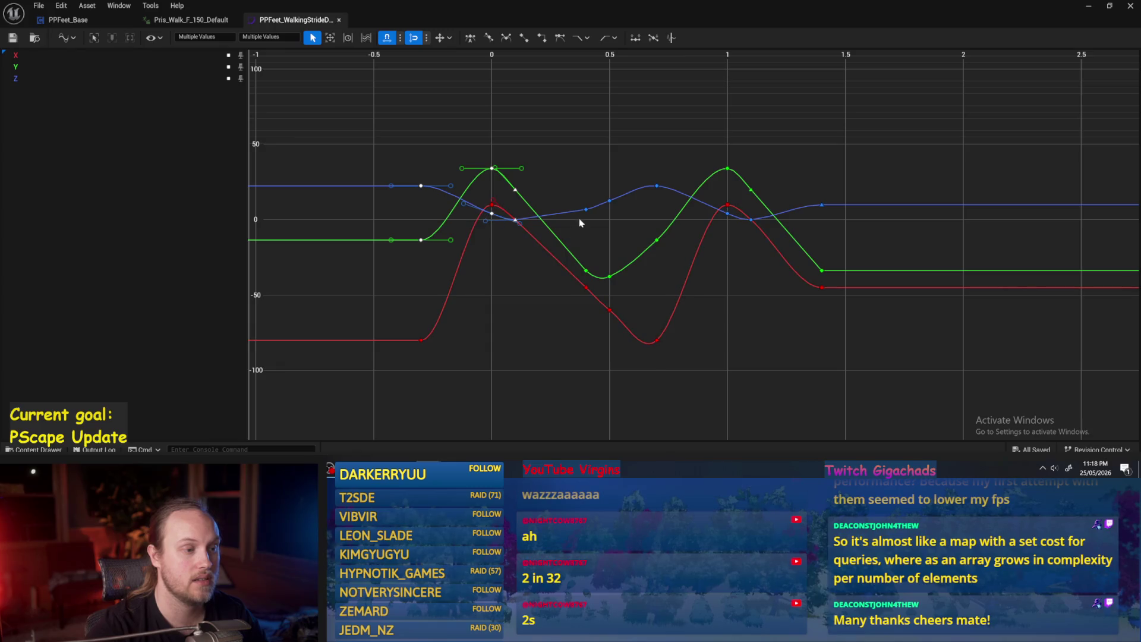
{"action": "left_click_drag", "start_coordinate": [602, 184], "coordinate": [674, 234]}
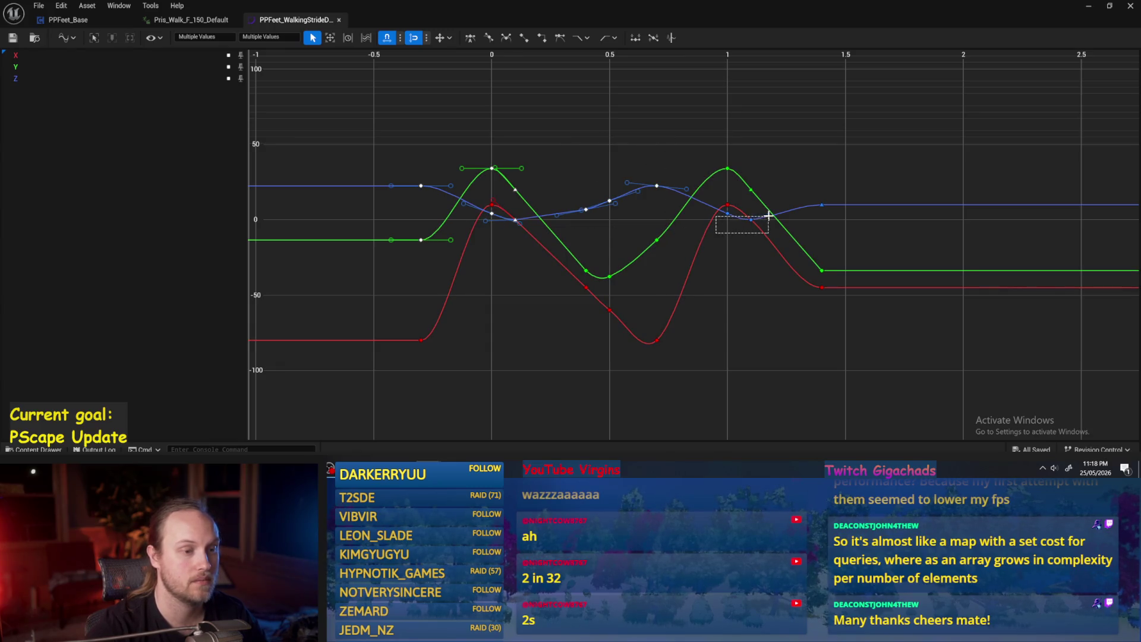
{"action": "left_click_drag", "start_coordinate": [768, 216], "coordinate": [770, 217]}
{"action": "key", "text": "a"}
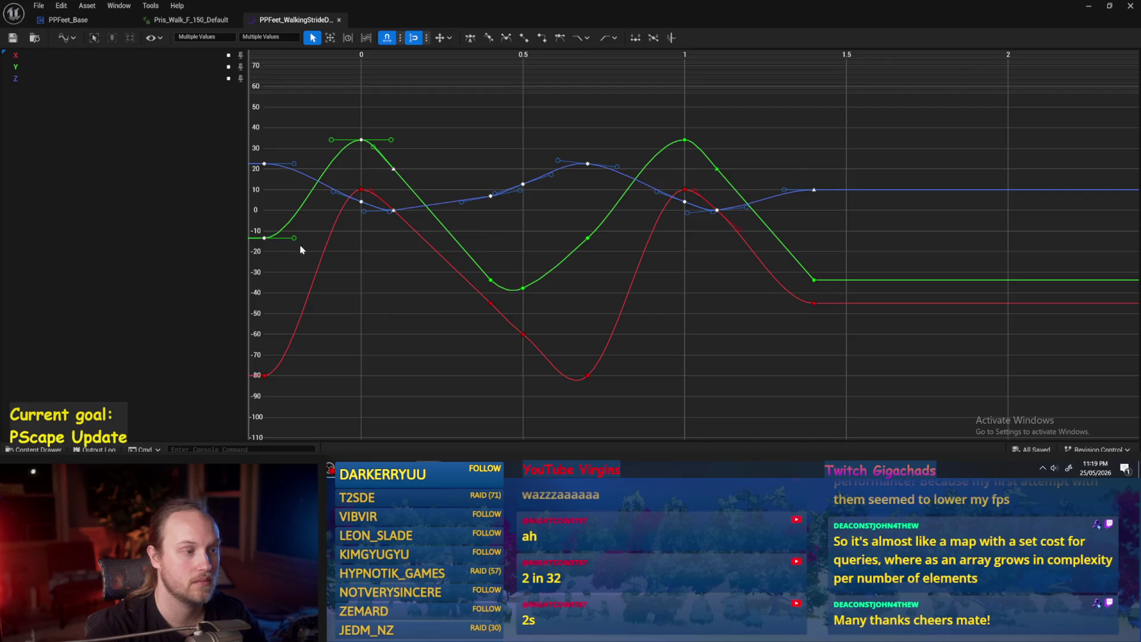
{"action": "left_click_drag", "start_coordinate": [523, 228], "coordinate": [588, 235]}
{"action": "key", "text": "ctrl+z"}
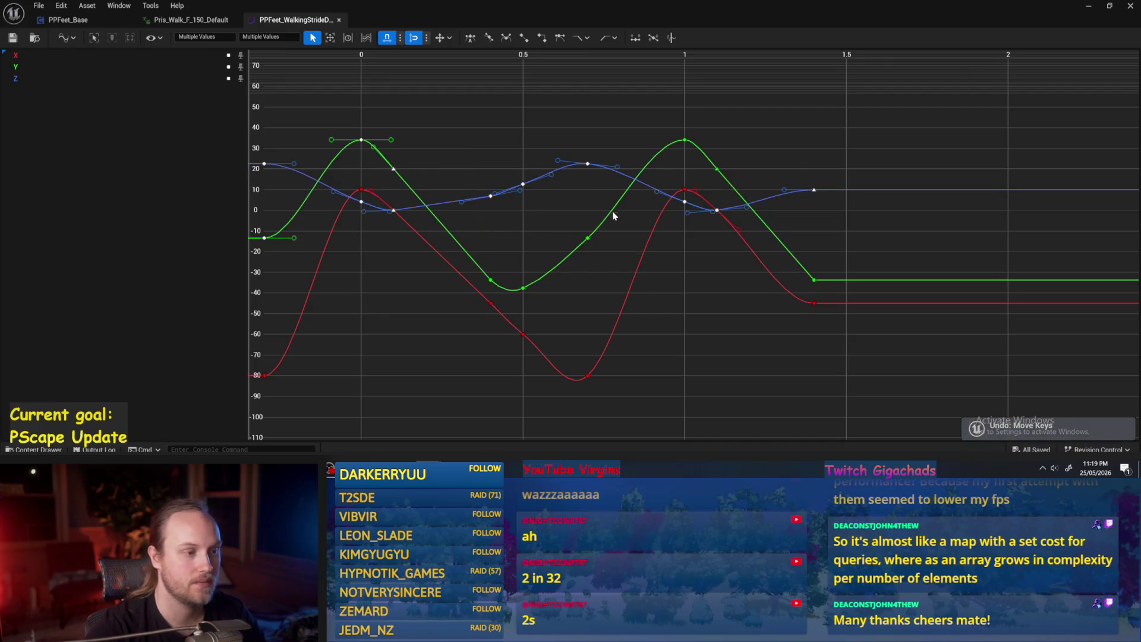
Step: Add the remaining green and leftmost keys, then start editing the Value field to append /86
{"action": "left_click_drag", "start_coordinate": [747, 120], "coordinate": [490, 295]}
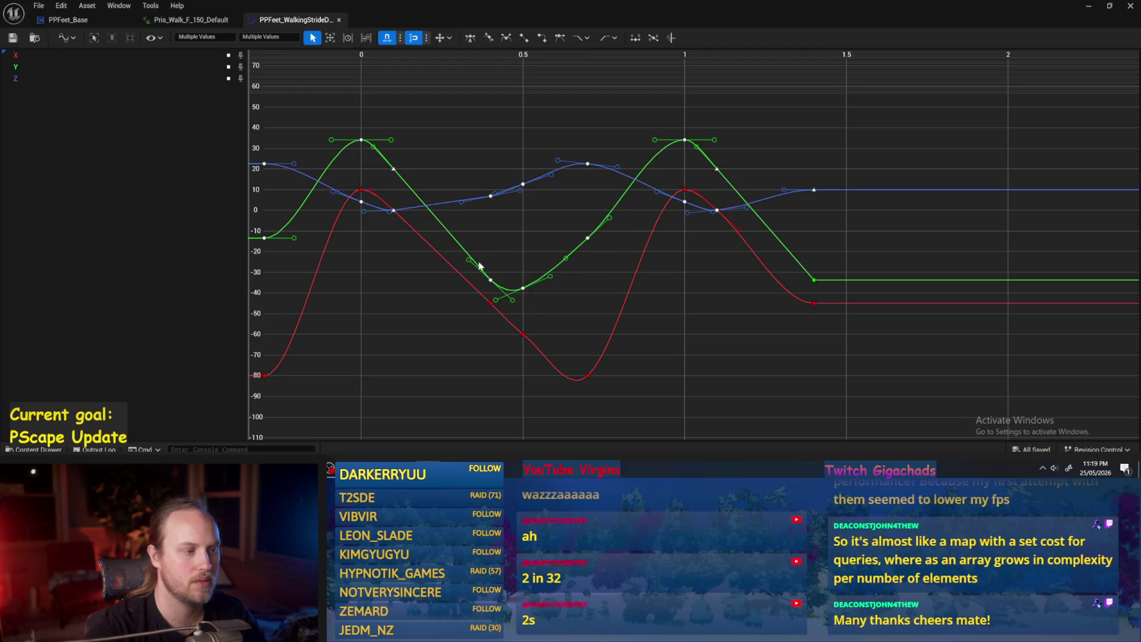
{"action": "left_click_drag", "start_coordinate": [378, 165], "coordinate": [353, 185]}
{"action": "scroll", "coordinate": [358, 184], "scroll_direction": "down", "scroll_amount": 1}
{"action": "scroll", "coordinate": [360, 196], "scroll_direction": "down", "scroll_amount": 1}
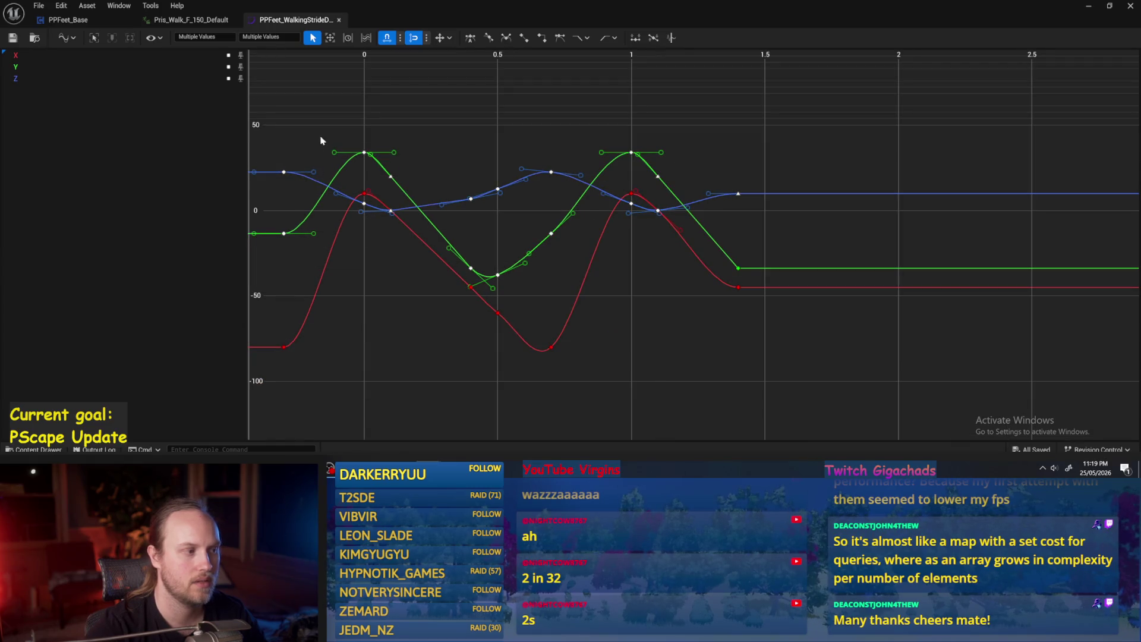
{"action": "left_click_drag", "start_coordinate": [321, 140], "coordinate": [279, 250]}
{"action": "mouse_move", "coordinate": [782, 166]}
{"action": "left_mouse_down"}
{"action": "mouse_move", "coordinate": [706, 306]}
{"action": "mouse_move", "coordinate": [724, 278]}
{"action": "left_mouse_up"}
{"action": "left_click", "coordinate": [268, 37]}
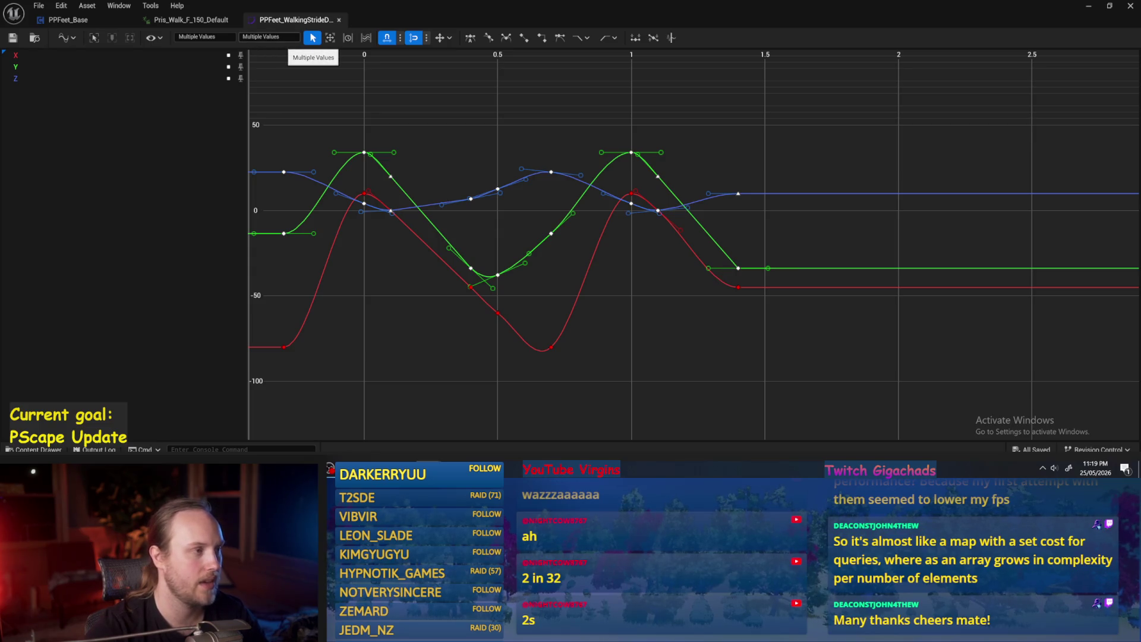
{"action": "key", "text": "Escape"}
{"action": "type", "text": "/86"}
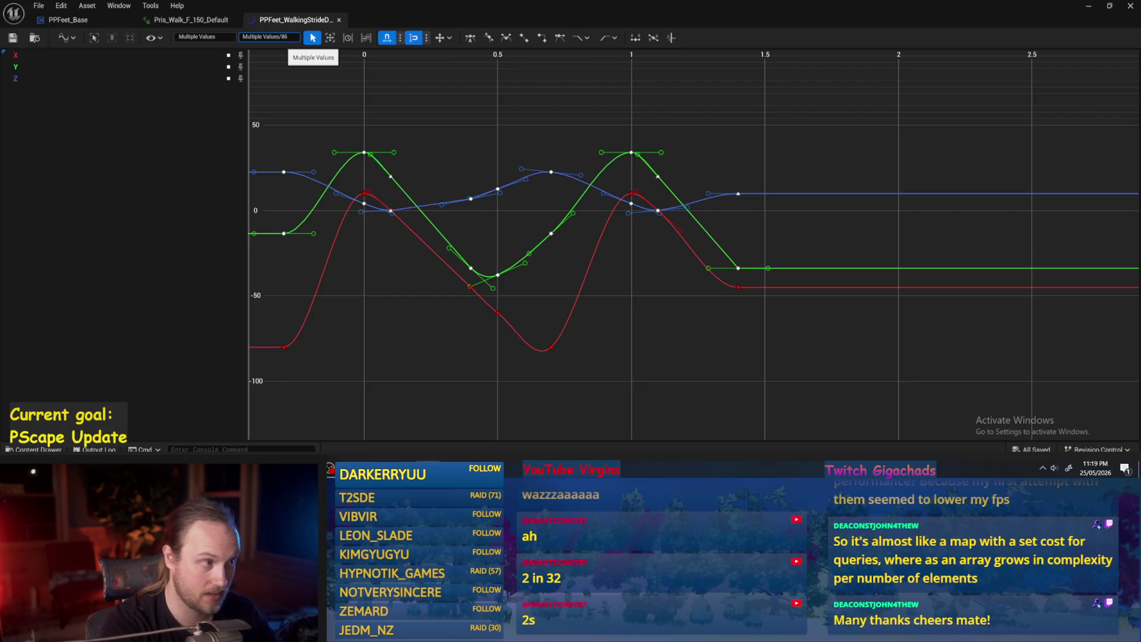
Step: Apply the /86 division to the selected green and blue keys and reframe the curves
{"action": "key", "text": "Return"}
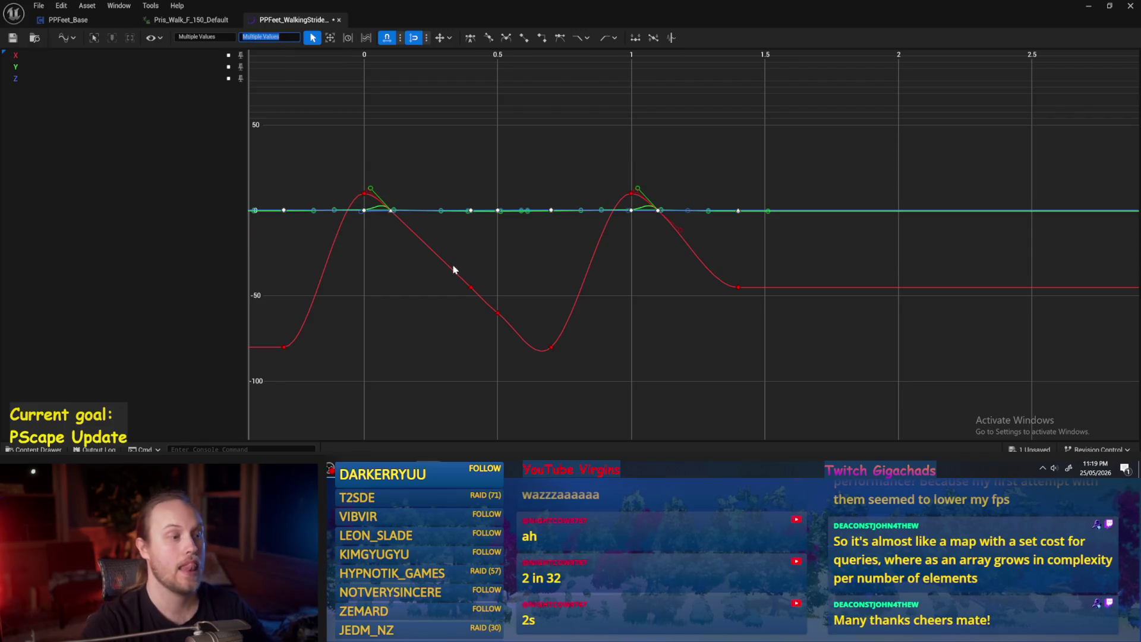
{"action": "scroll", "coordinate": [540, 242], "scroll_direction": "up", "scroll_amount": 5}
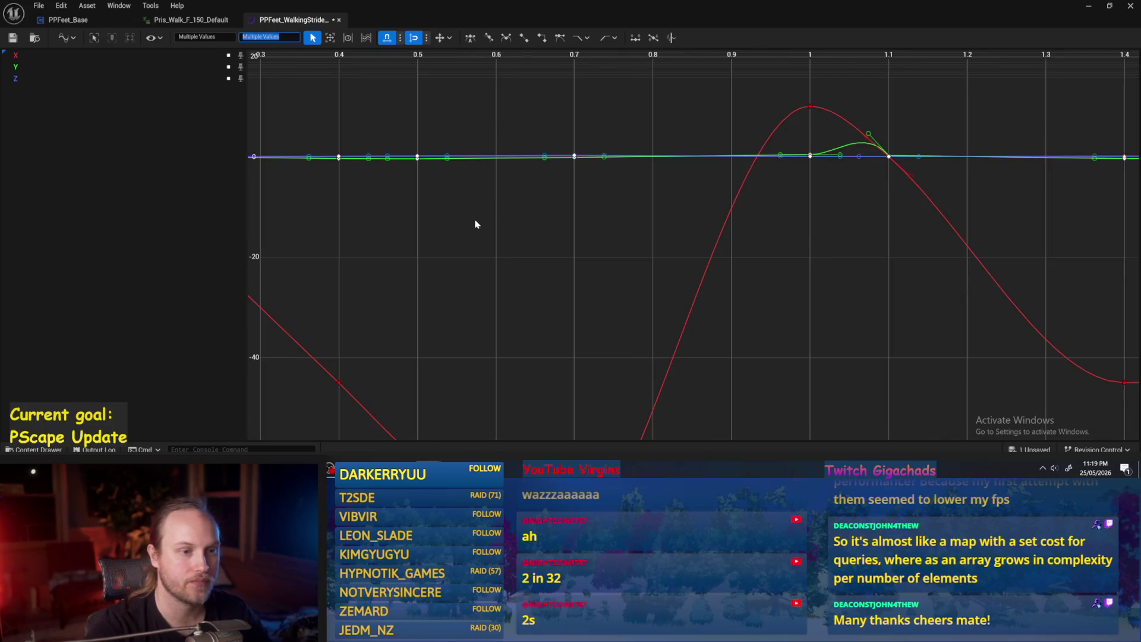
{"action": "scroll", "coordinate": [475, 224], "scroll_direction": "up", "scroll_amount": 4}
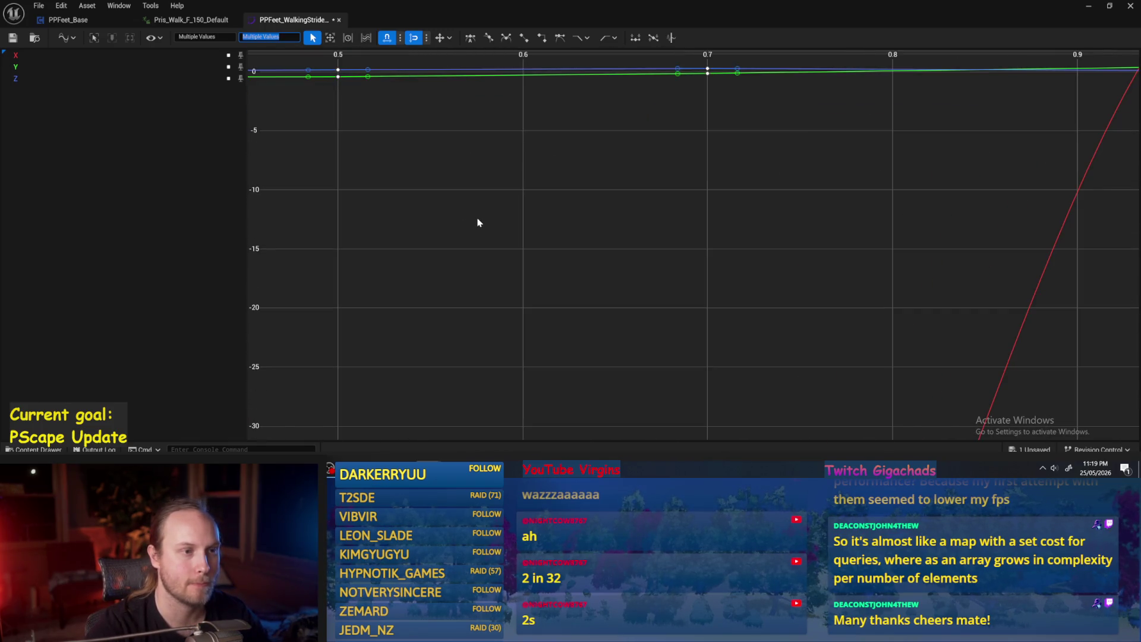
{"action": "scroll", "coordinate": [571, 283], "scroll_direction": "up", "scroll_amount": 3}
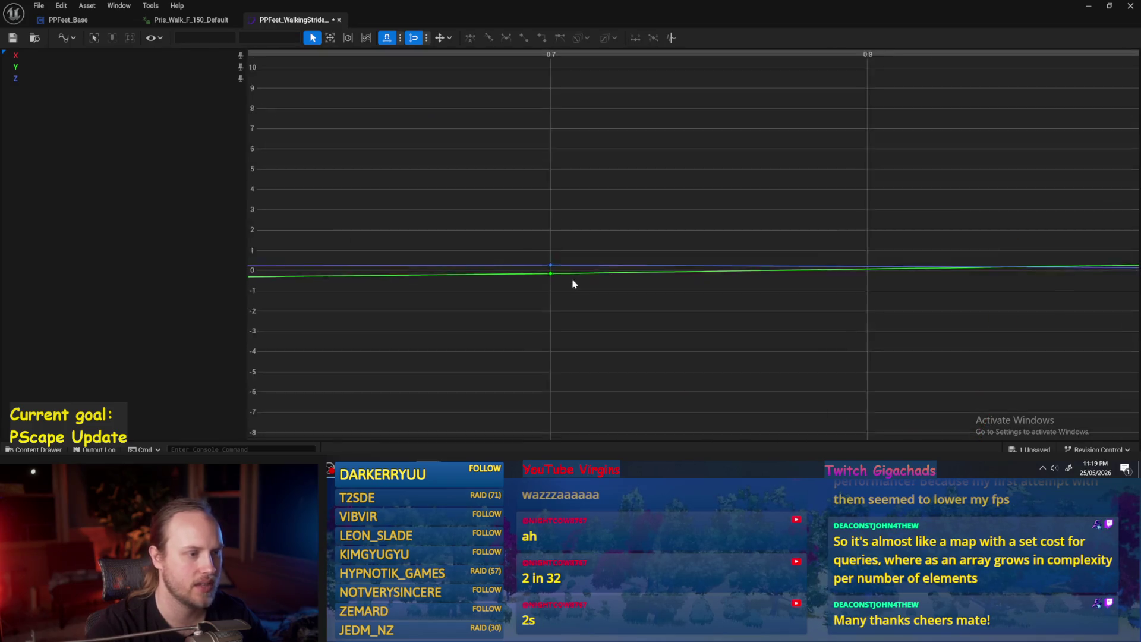
{"action": "left_click", "coordinate": [548, 264]}
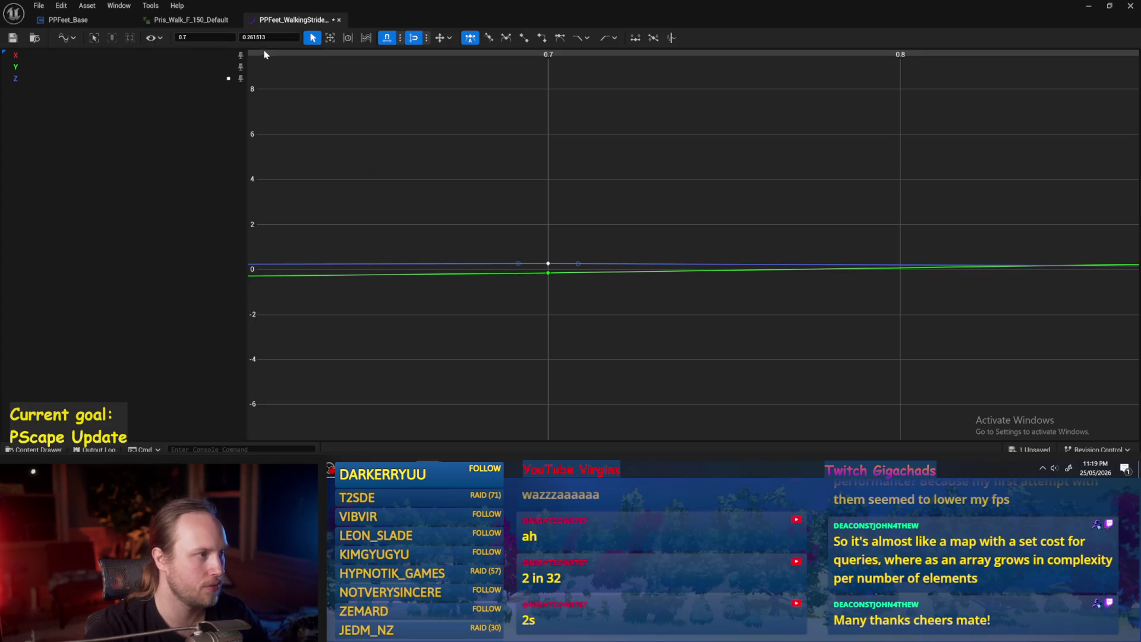
{"action": "left_click", "coordinate": [372, 172]}
{"action": "key", "text": "f"}
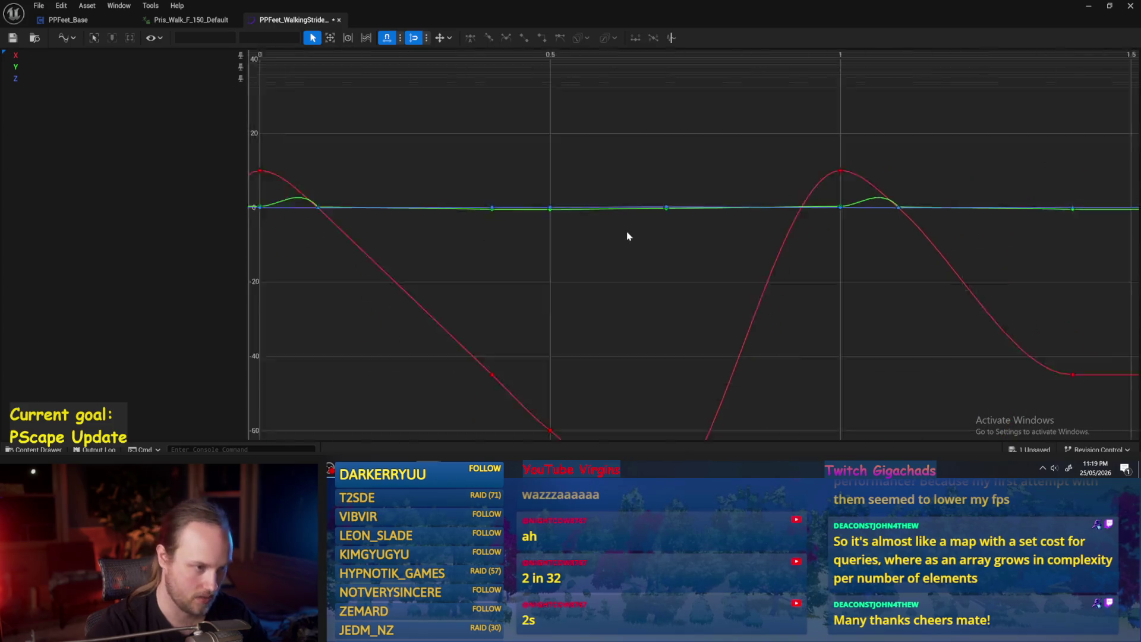
{"action": "scroll", "coordinate": [632, 236], "scroll_direction": "down", "scroll_amount": 3}
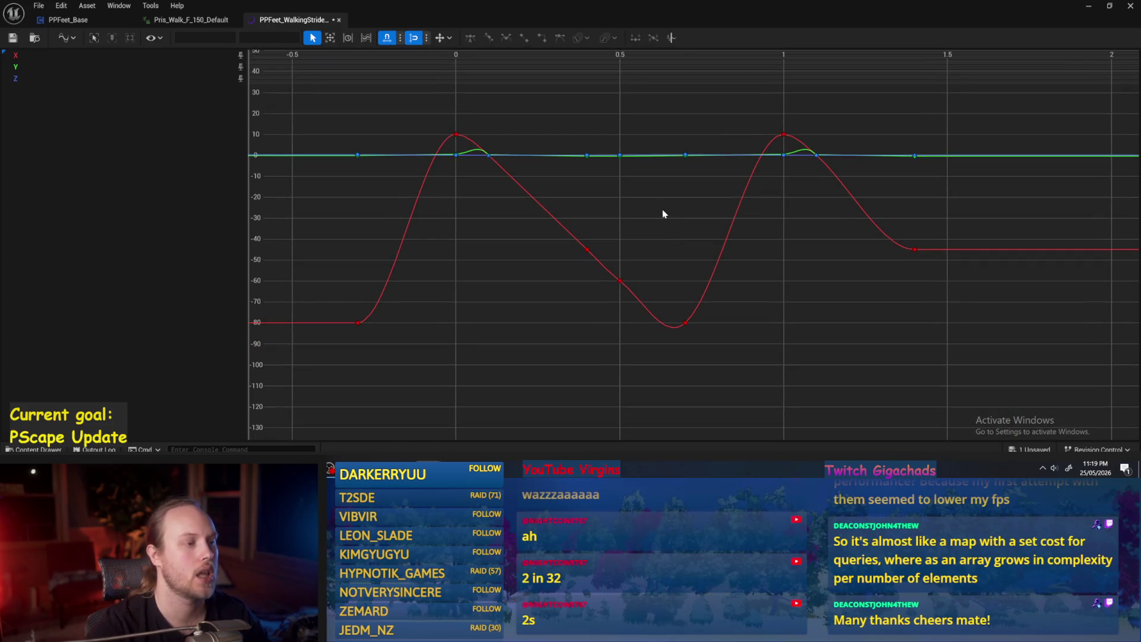
{"action": "left_click_drag", "start_coordinate": [672, 222], "coordinate": [765, 220]}
Step: Select every key on the red X curve, from the first -80 key to the last
{"action": "left_click", "coordinate": [461, 318]}
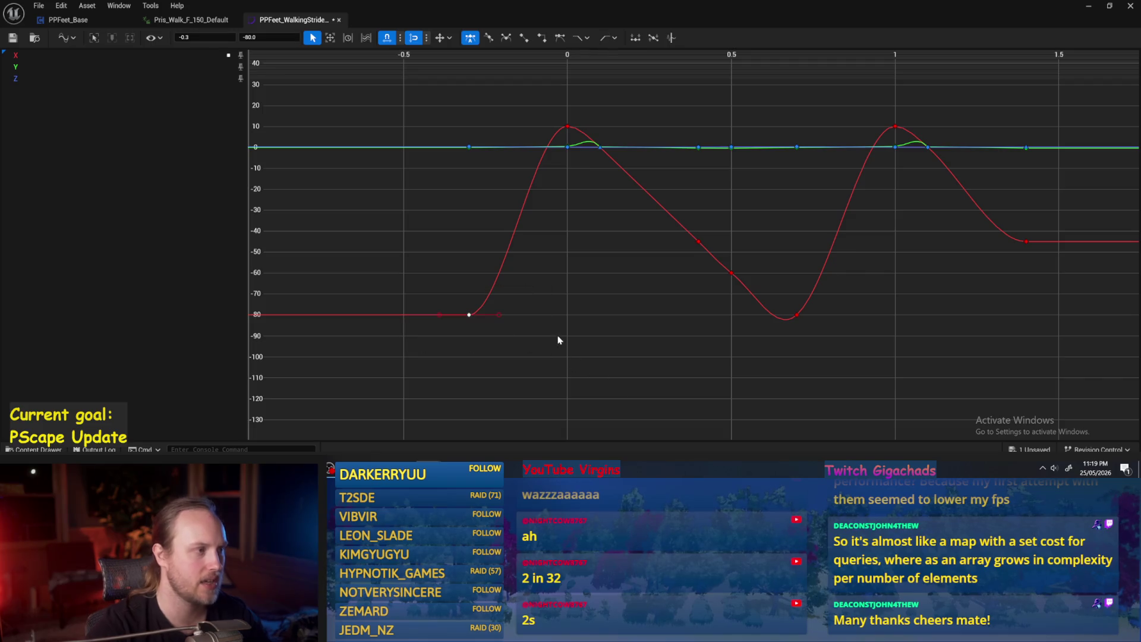
{"action": "left_click", "coordinate": [533, 123]}
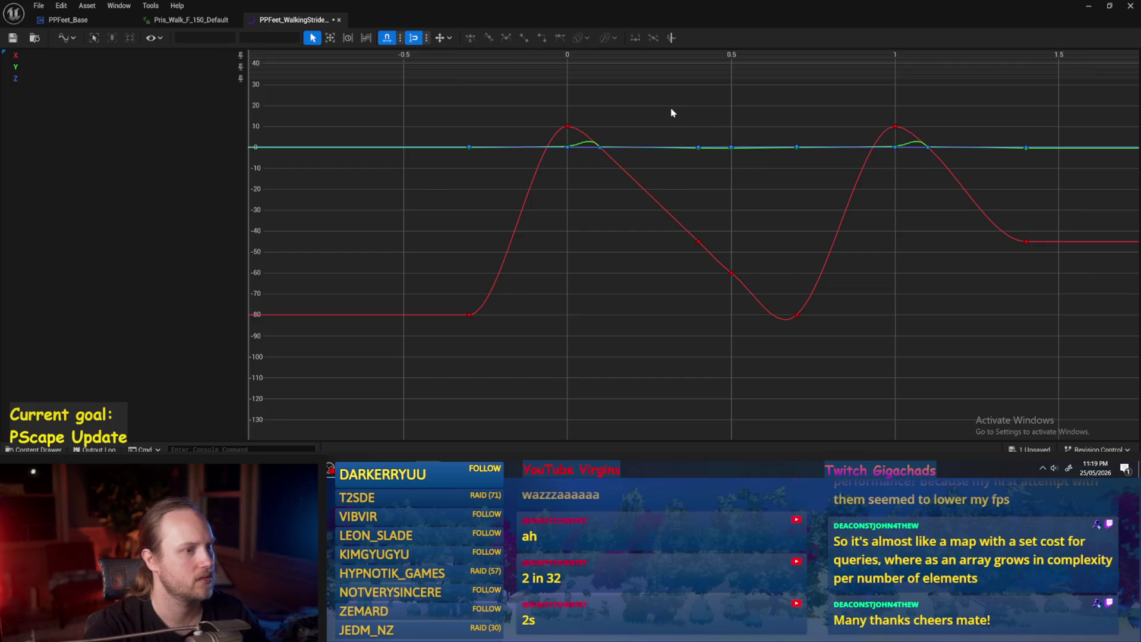
{"action": "left_click_drag", "start_coordinate": [552, 203], "coordinate": [733, 350]}
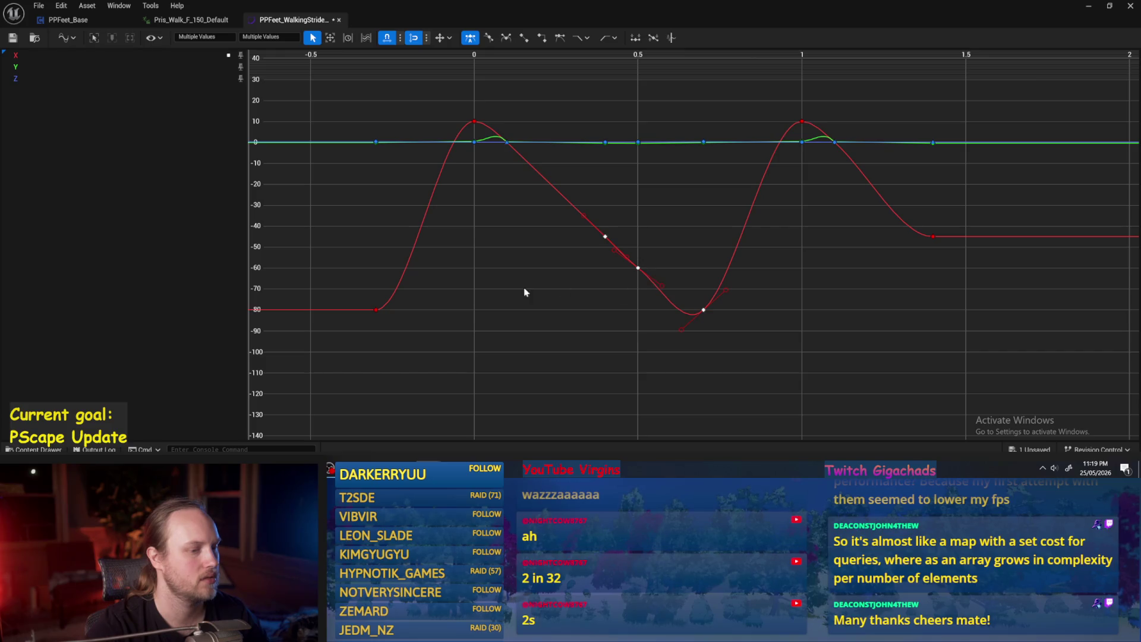
{"action": "key", "text": "ctrl+z"}
{"action": "key", "text": "ctrl+z"}
{"action": "left_click_drag", "start_coordinate": [461, 126], "coordinate": [461, 126]}
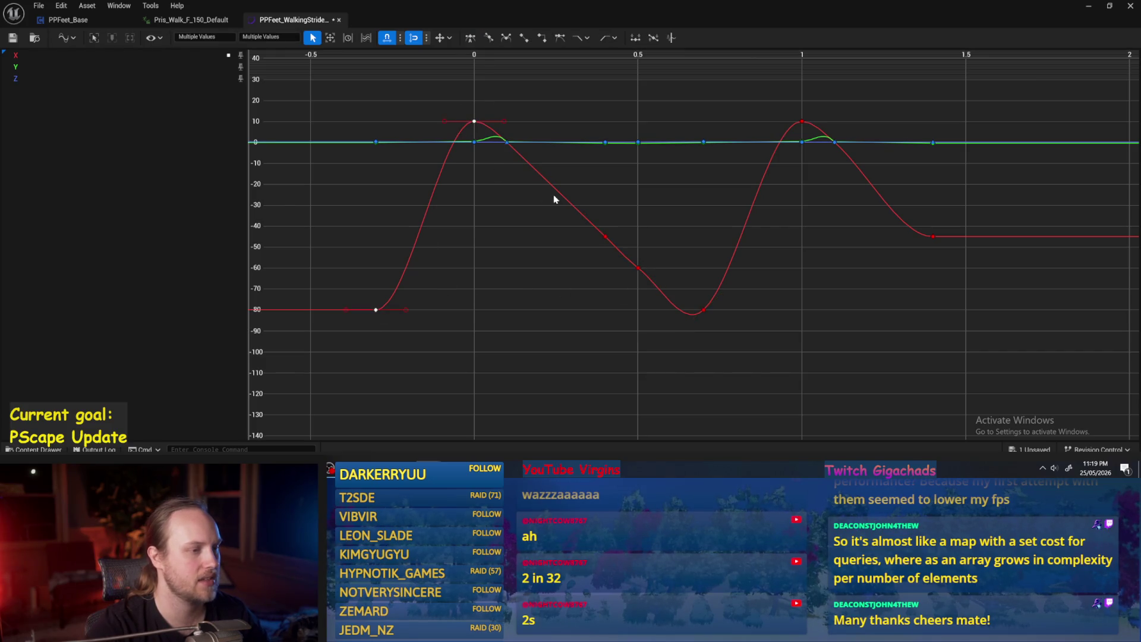
{"action": "left_click_drag", "start_coordinate": [565, 196], "coordinate": [744, 361]}
{"action": "left_click_drag", "start_coordinate": [772, 301], "coordinate": [605, 319]}
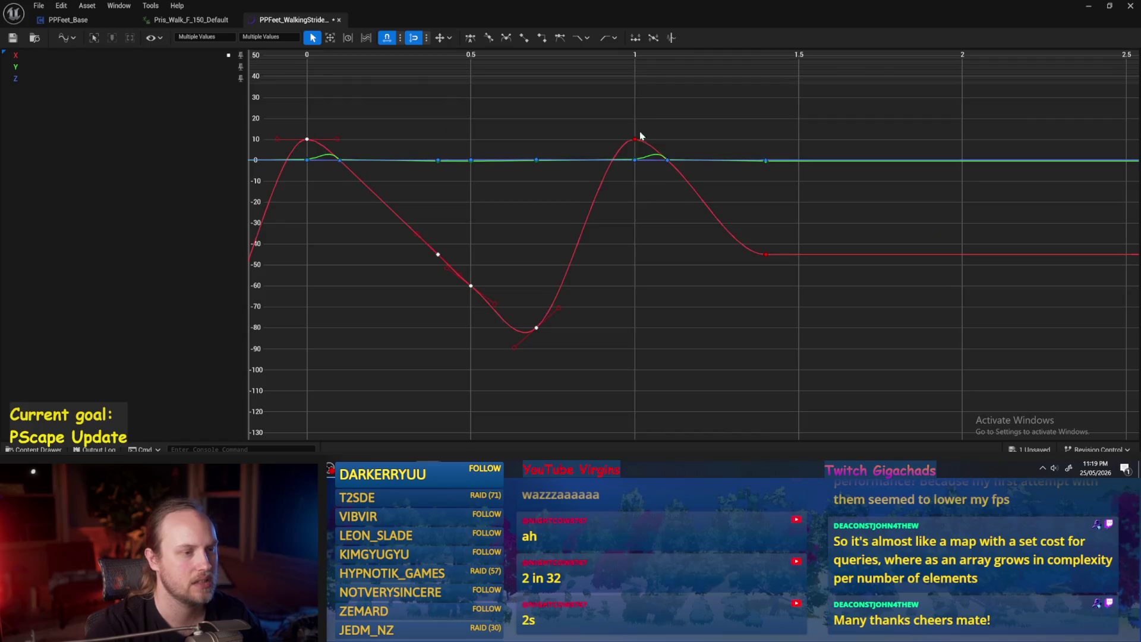
{"action": "left_click_drag", "start_coordinate": [647, 113], "coordinate": [606, 148]}
{"action": "left_click", "coordinate": [765, 254], "text": "shift"}
{"action": "left_click_drag", "start_coordinate": [633, 271], "coordinate": [747, 288]}
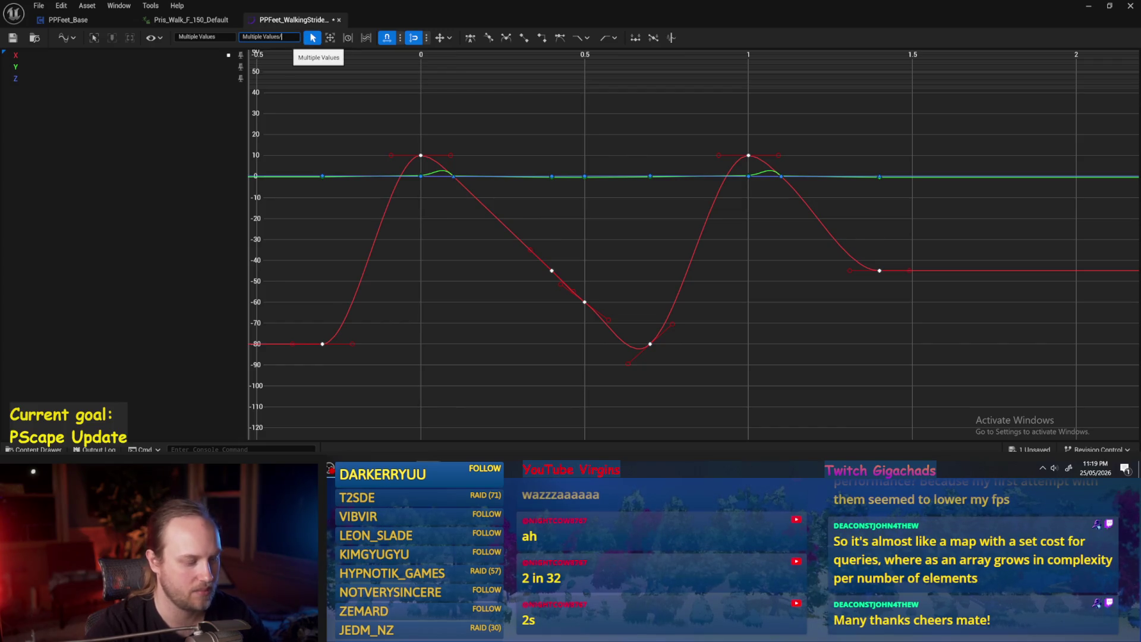
Step: Divide the selected red keys' values by 360
{"action": "key", "text": "Return"}
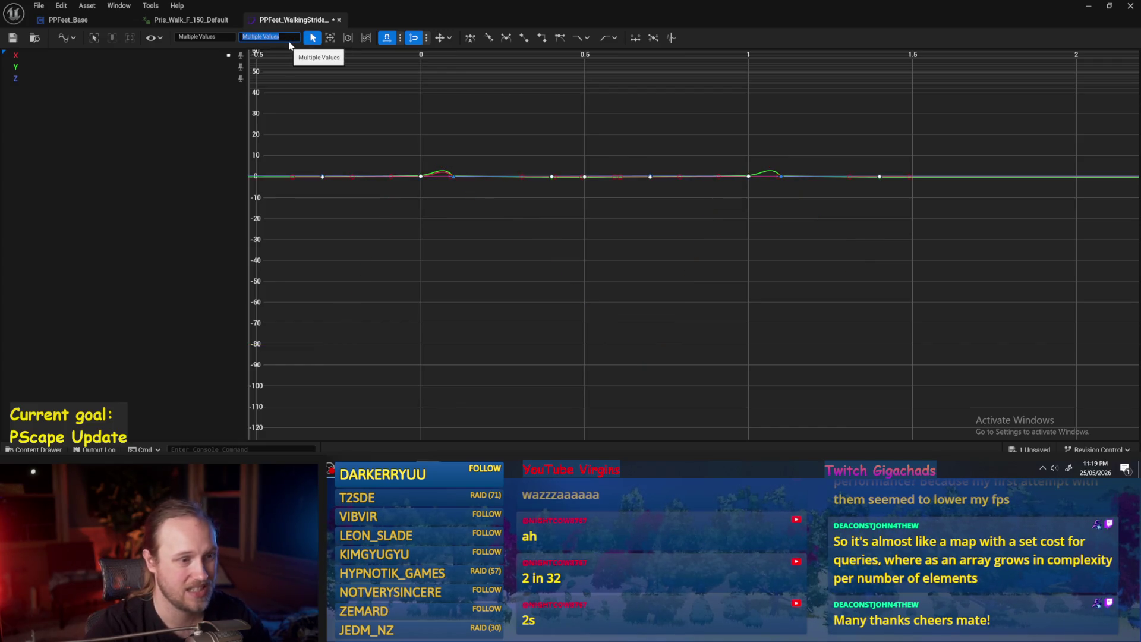
{"action": "scroll", "coordinate": [501, 179], "scroll_direction": "up", "scroll_amount": 3}
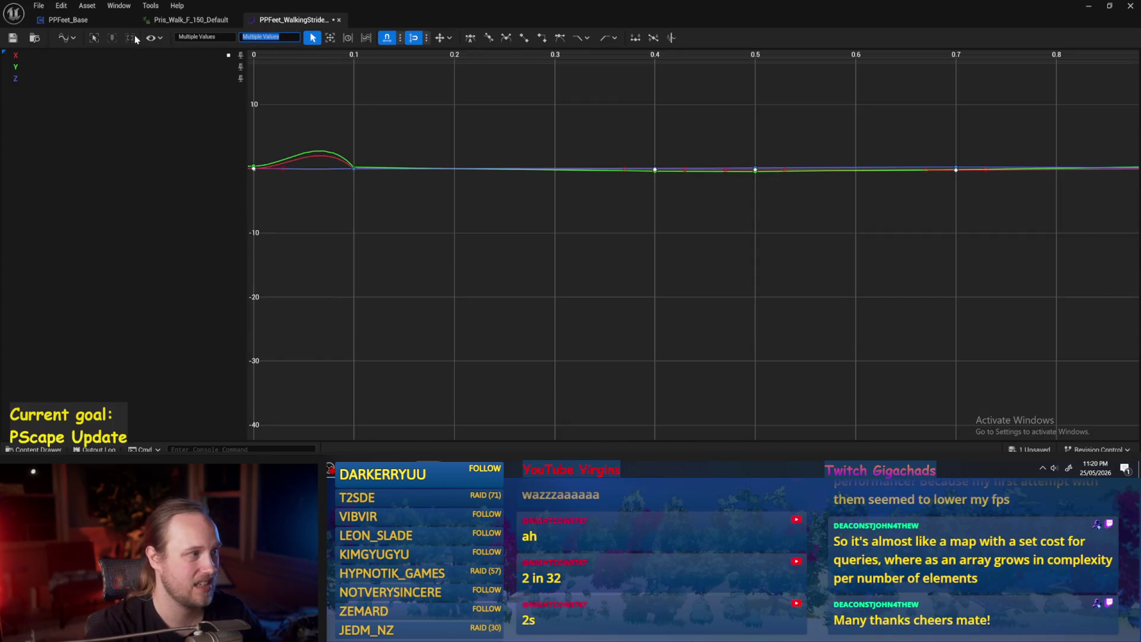
{"action": "left_click", "coordinate": [66, 37]}
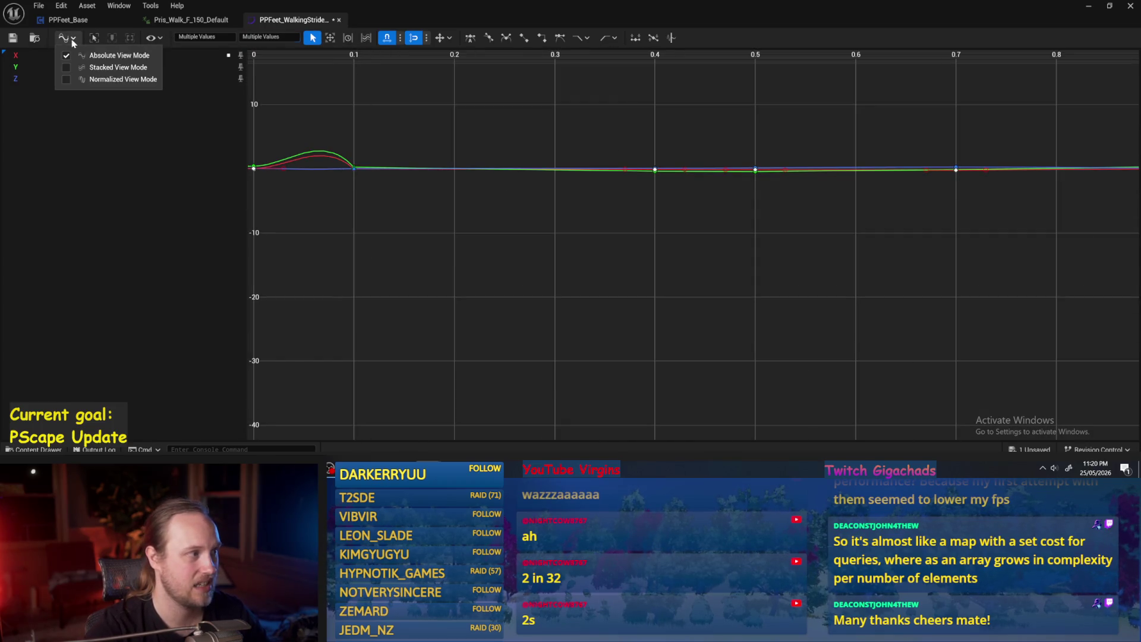
Step: Briefly try Stacked view, return to the overlaid Absolute view and frame the curves
{"action": "left_click", "coordinate": [107, 69]}
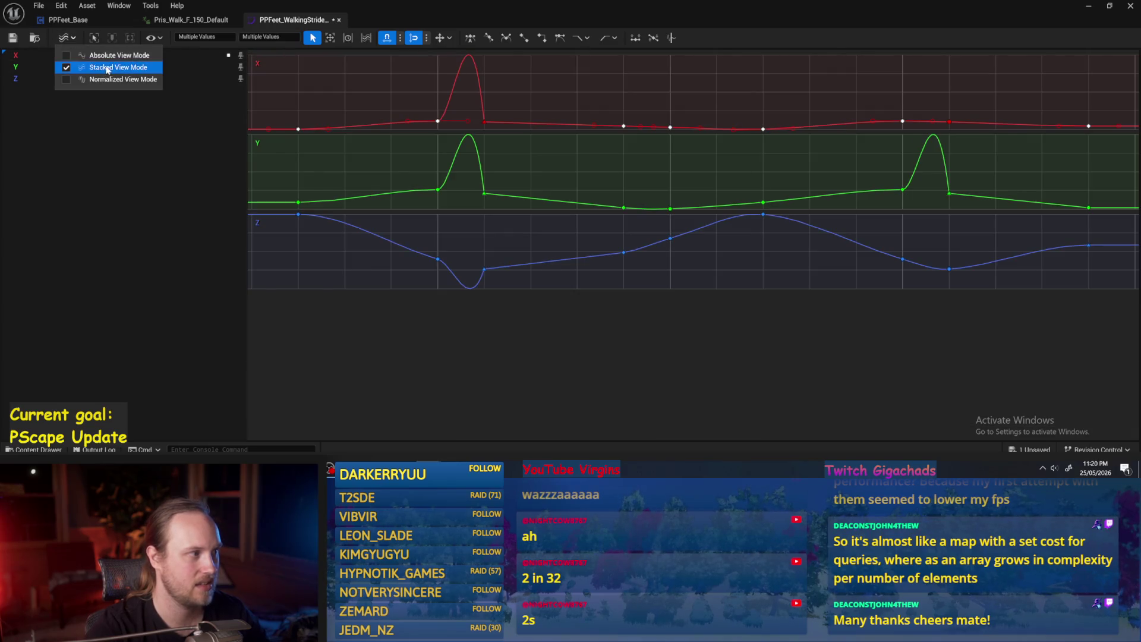
{"action": "left_click", "coordinate": [116, 55]}
{"action": "key", "text": "f"}
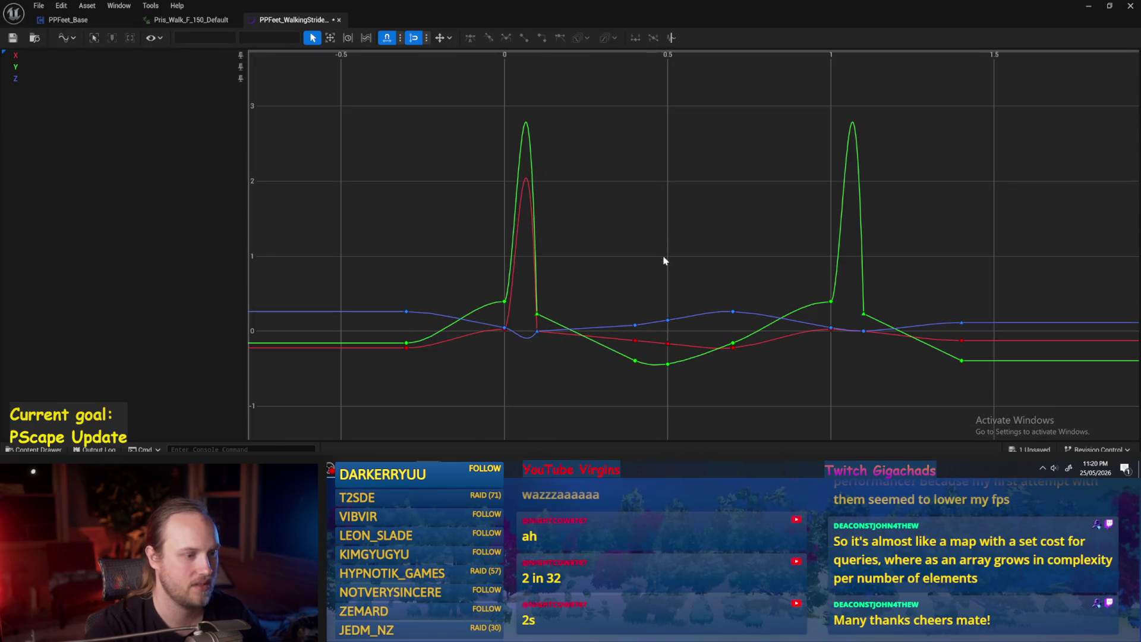
{"action": "left_click_drag", "start_coordinate": [664, 260], "coordinate": [630, 211]}
{"action": "scroll", "coordinate": [568, 222], "scroll_direction": "down", "scroll_amount": 1}
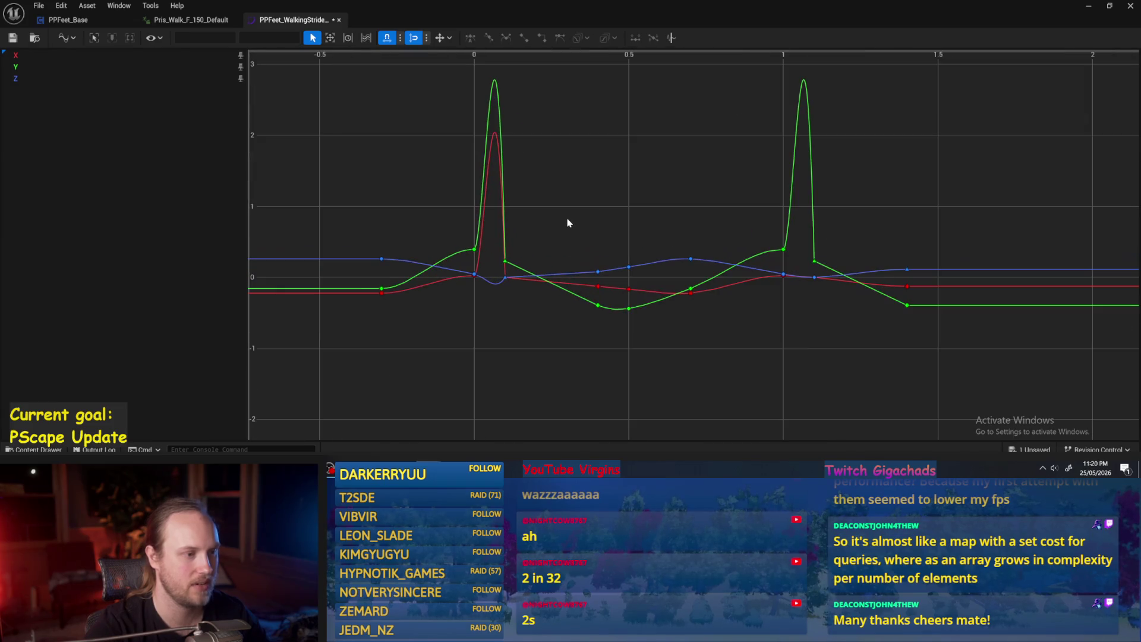
{"action": "scroll", "coordinate": [568, 223], "scroll_direction": "up", "scroll_amount": 3}
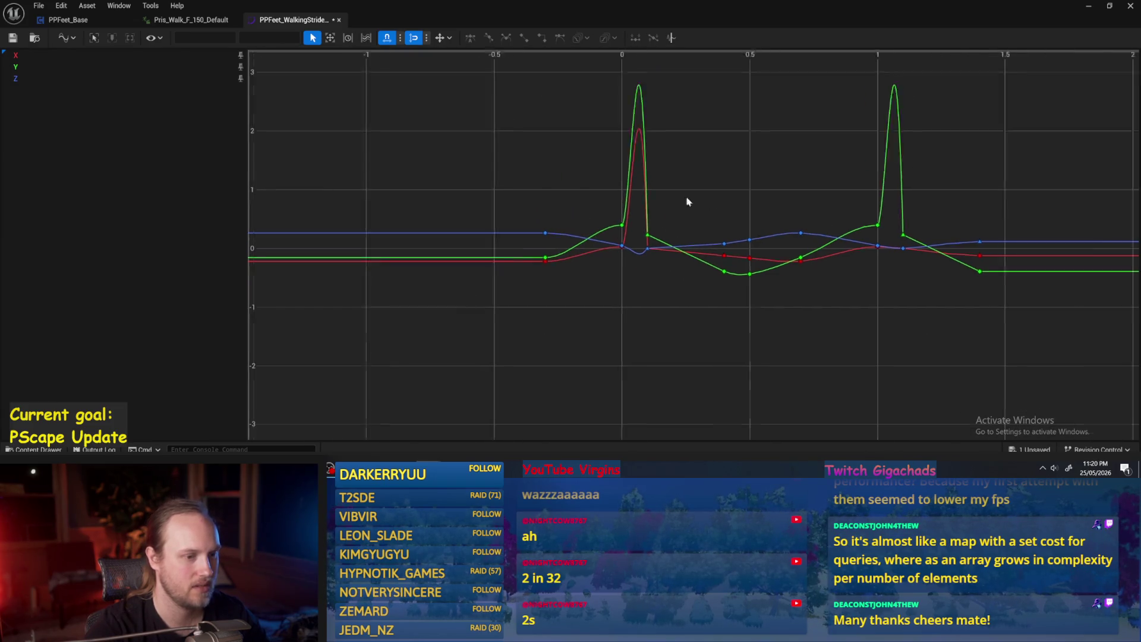
{"action": "scroll", "coordinate": [560, 257], "scroll_direction": "down", "scroll_amount": 3}
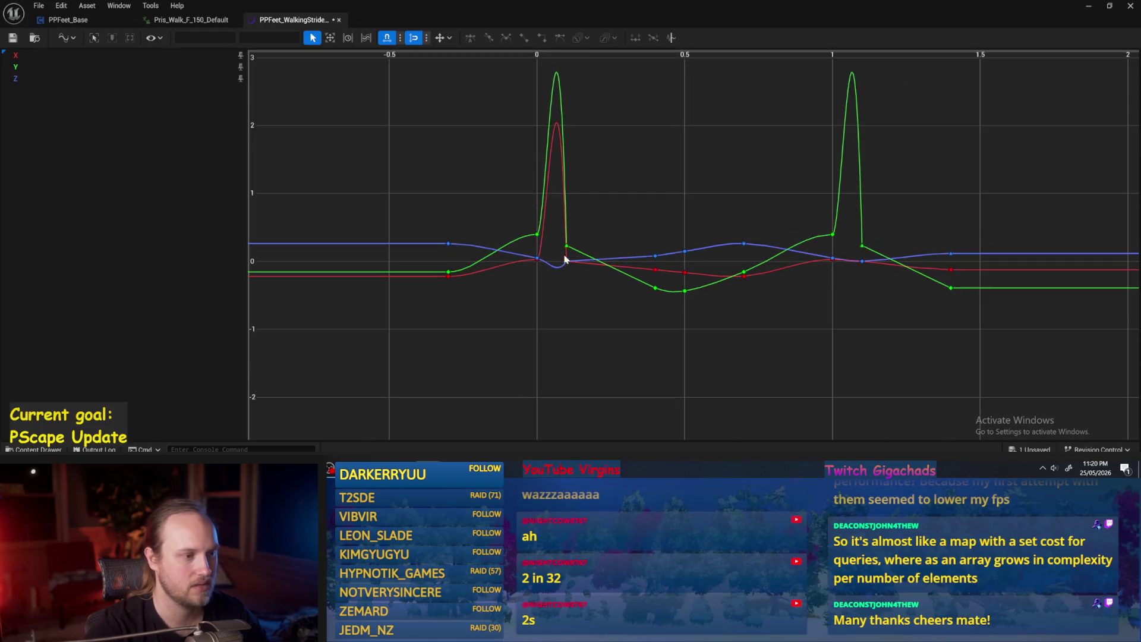
{"action": "scroll", "coordinate": [653, 212], "scroll_direction": "up", "scroll_amount": 4}
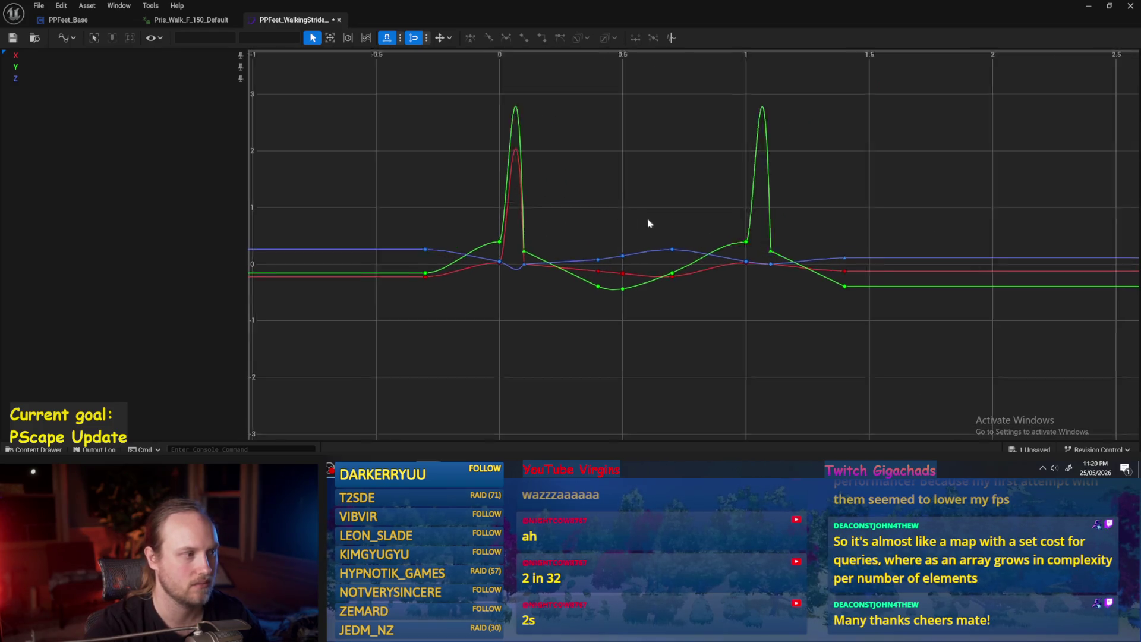
Step: Select all keys on the X, Y and Z curves and set their interpolation to Linear
{"action": "mouse_move", "coordinate": [839, 71]}
{"action": "left_mouse_down"}
{"action": "mouse_move", "coordinate": [629, 262]}
{"action": "mouse_move", "coordinate": [407, 326]}
{"action": "left_mouse_up"}
{"action": "scroll", "coordinate": [449, 311], "scroll_direction": "up", "scroll_amount": 1}
{"action": "right_click", "coordinate": [482, 259]}
{"action": "mouse_move", "coordinate": [511, 316]}
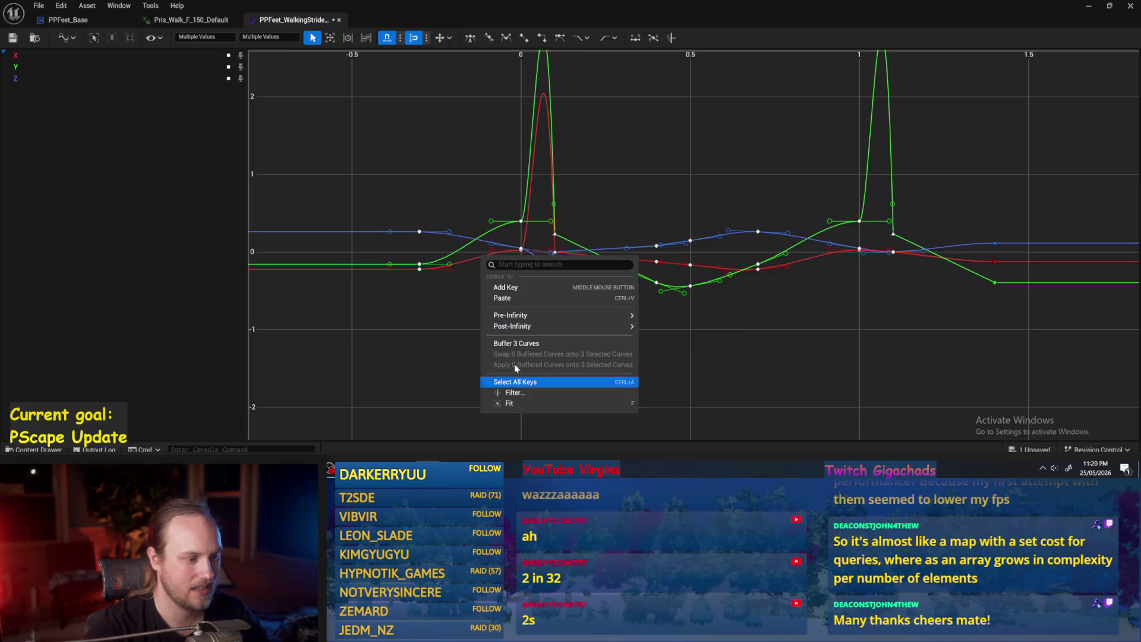
{"action": "left_click", "coordinate": [521, 222]}
{"action": "right_click", "coordinate": [522, 224]}
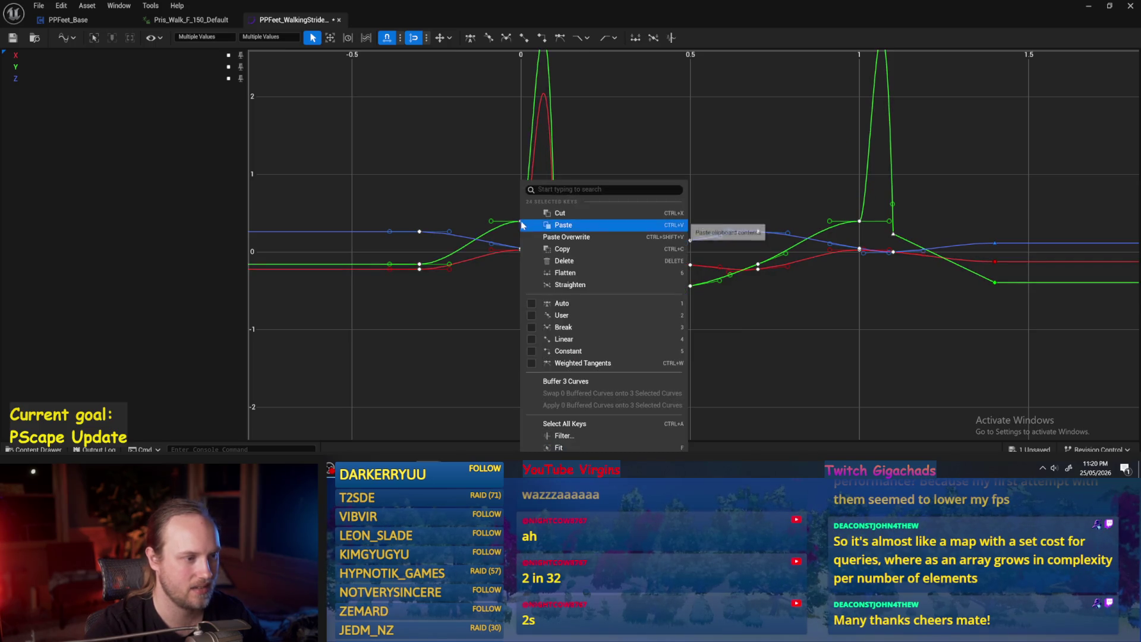
{"action": "left_click", "coordinate": [574, 345]}
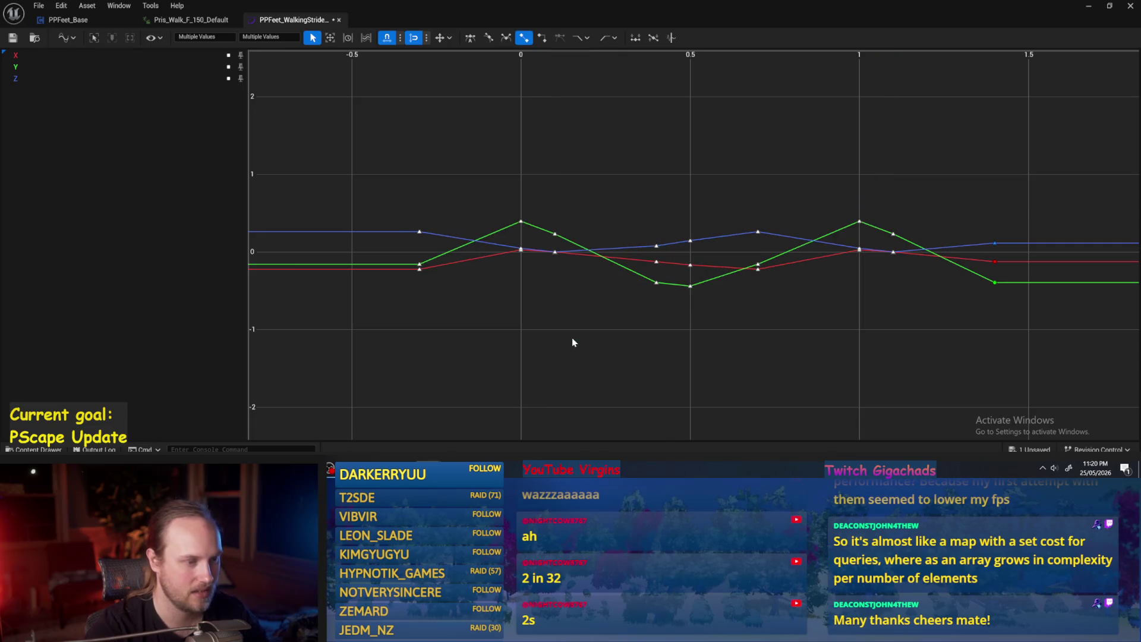
{"action": "left_click", "coordinate": [573, 343]}
{"action": "scroll", "coordinate": [650, 365], "scroll_direction": "up", "scroll_amount": 1}
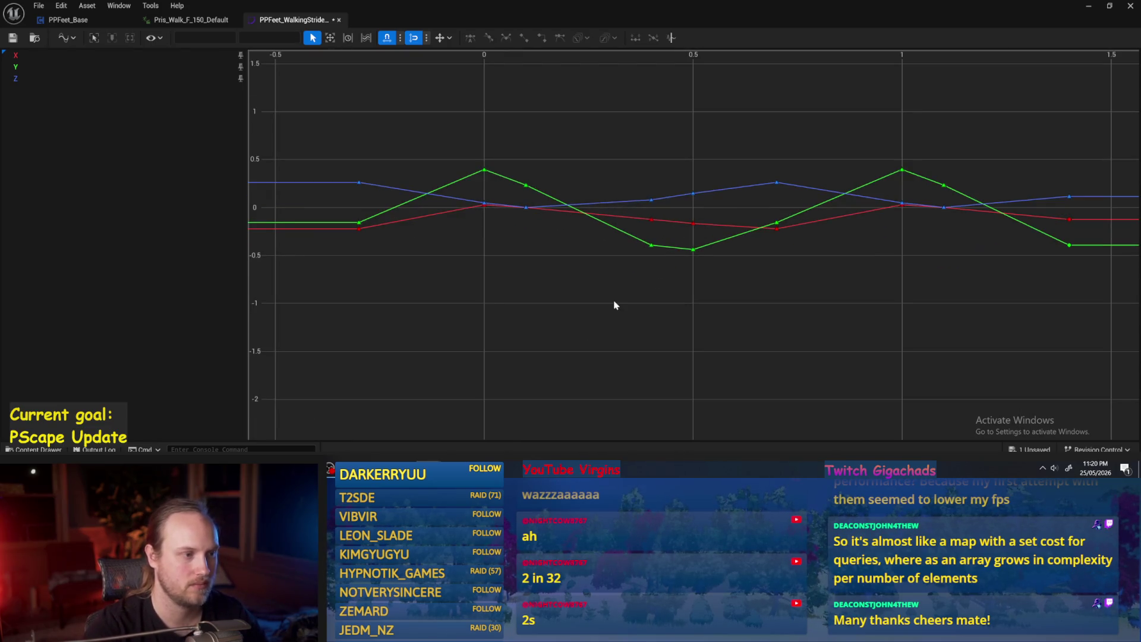
{"action": "left_click_drag", "start_coordinate": [574, 279], "coordinate": [560, 287]}
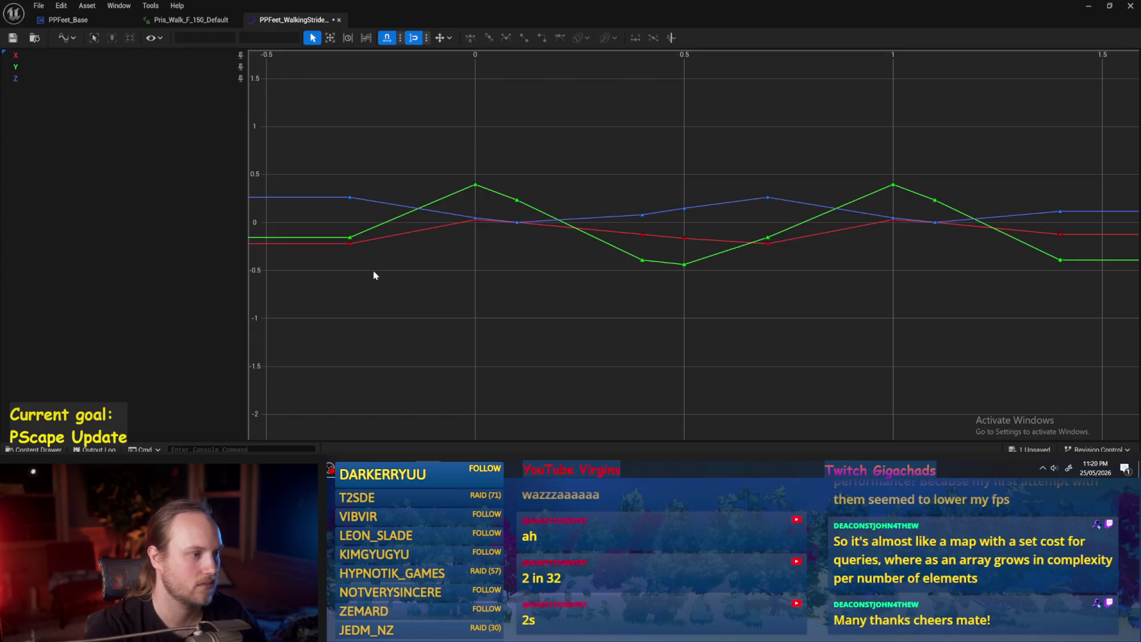
Step: Switch the curve view mode to Stacked View Mode
{"action": "left_click", "coordinate": [152, 38]}
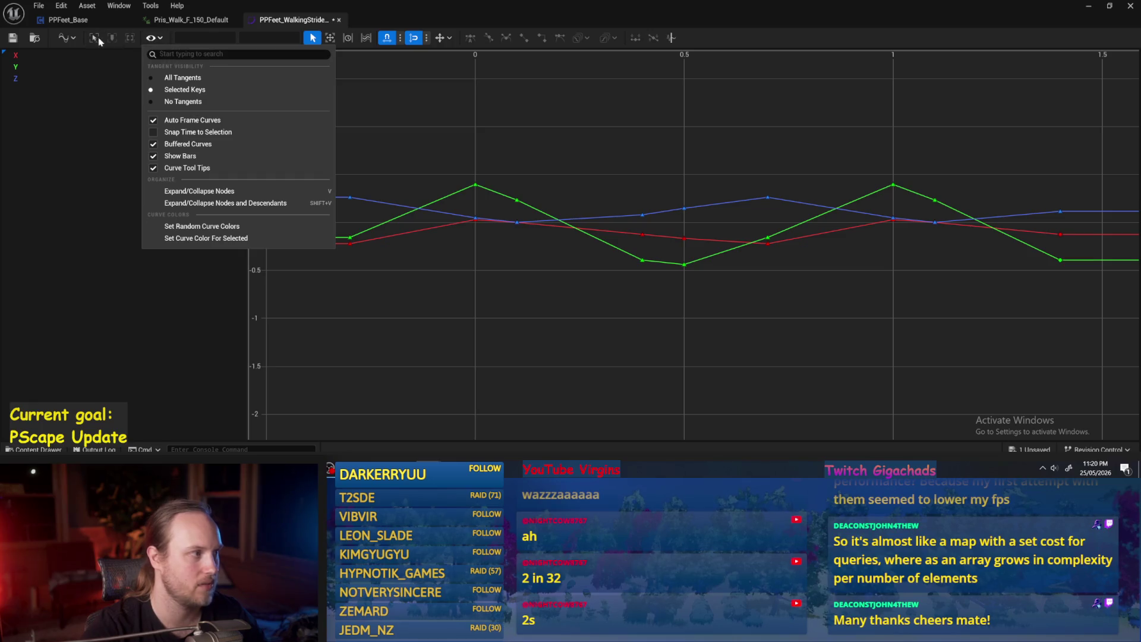
{"action": "left_click", "coordinate": [65, 37]}
{"action": "left_click", "coordinate": [98, 67]}
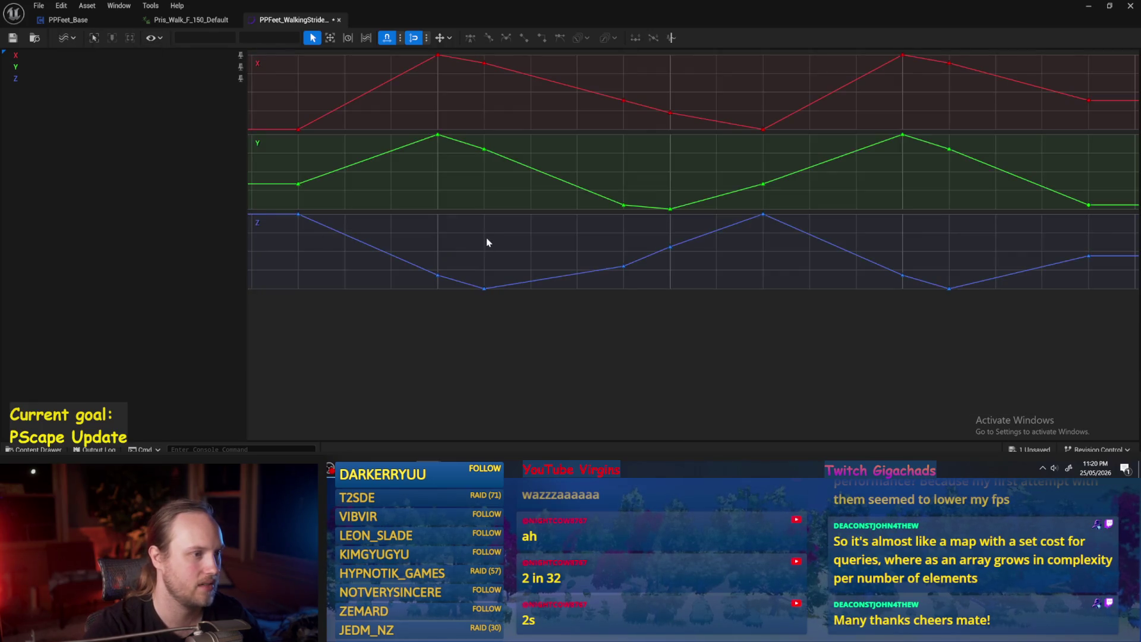
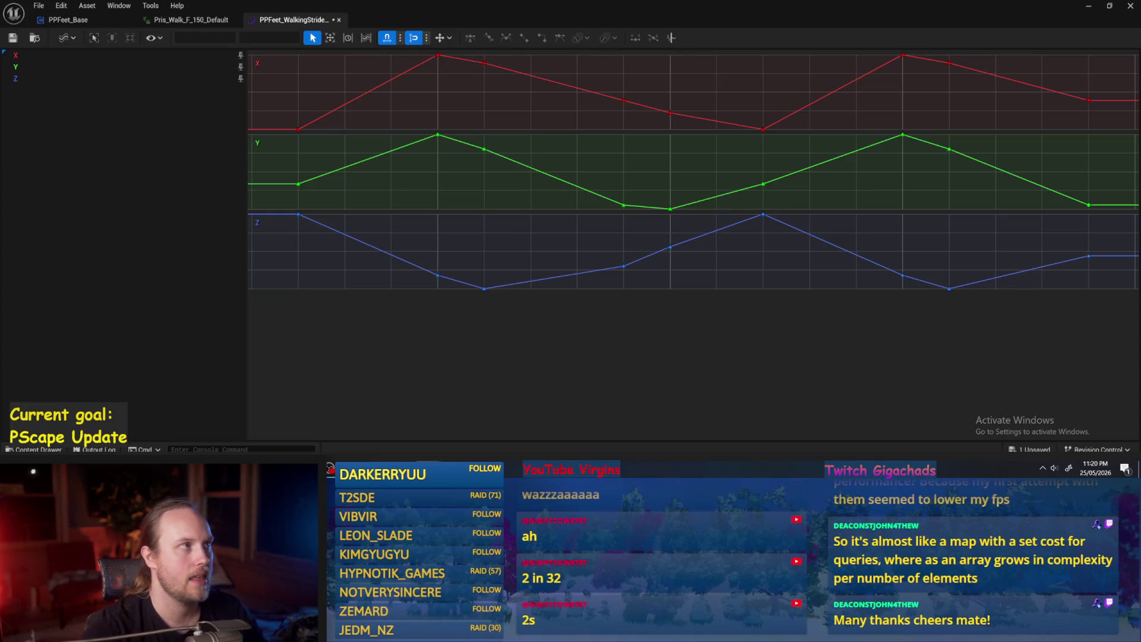
Step: Undo the last value edit to smooth the curves, then overlay X, Y and Z in Absolute view
{"action": "left_click_drag", "start_coordinate": [510, 214], "coordinate": [514, 249]}
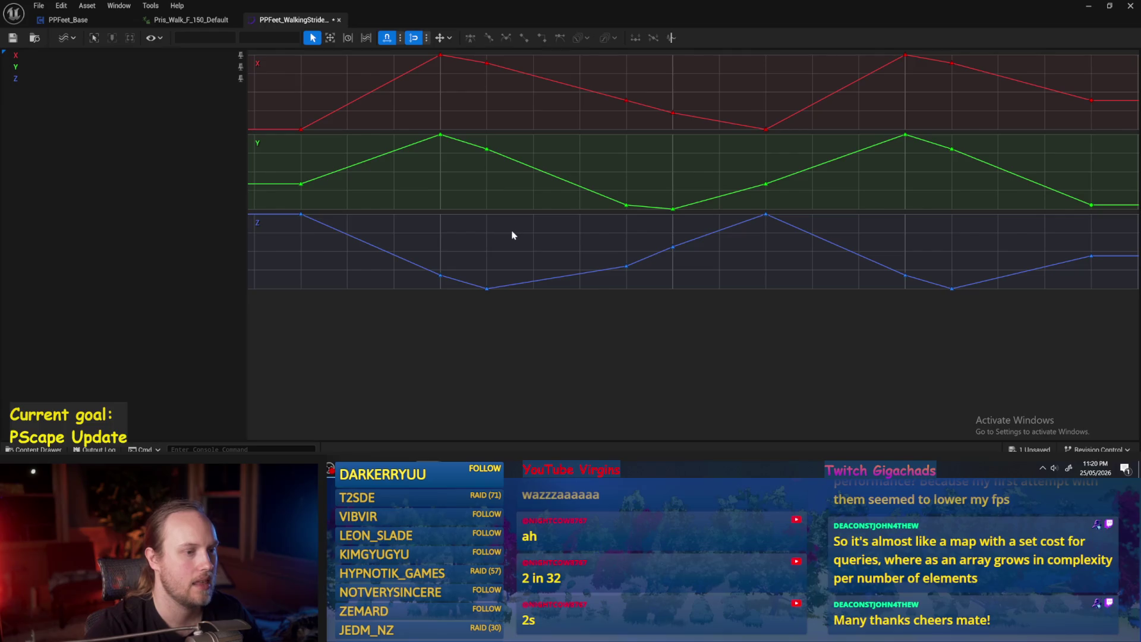
{"action": "key", "text": "ctrl+z"}
{"action": "key", "text": "ctrl+z"}
{"action": "key", "text": "ctrl+z"}
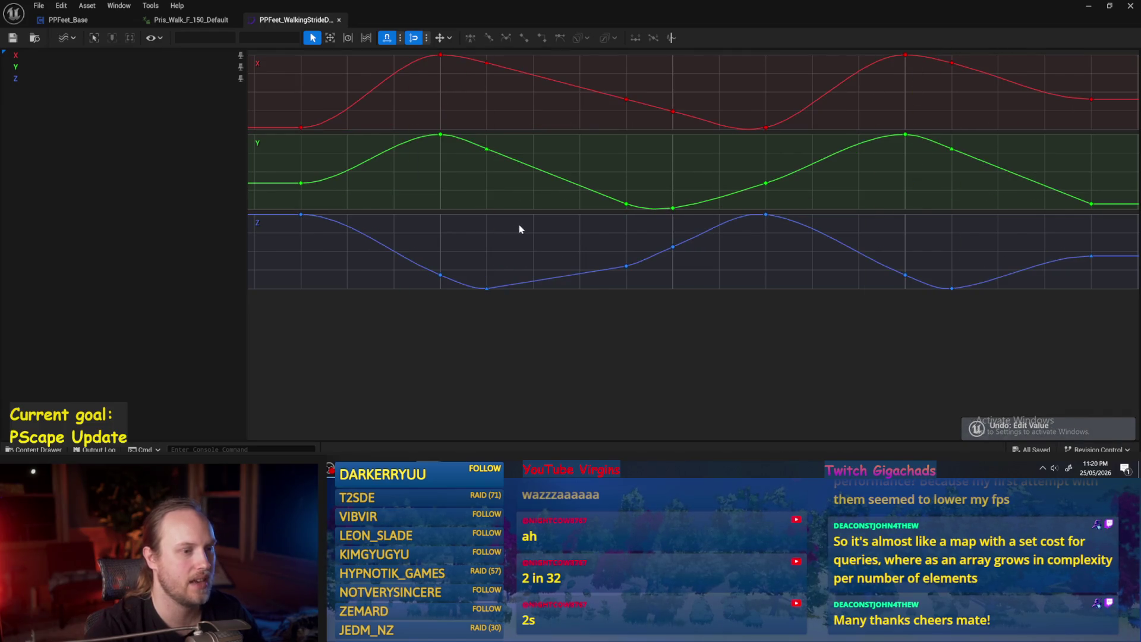
{"action": "left_click", "coordinate": [67, 38]}
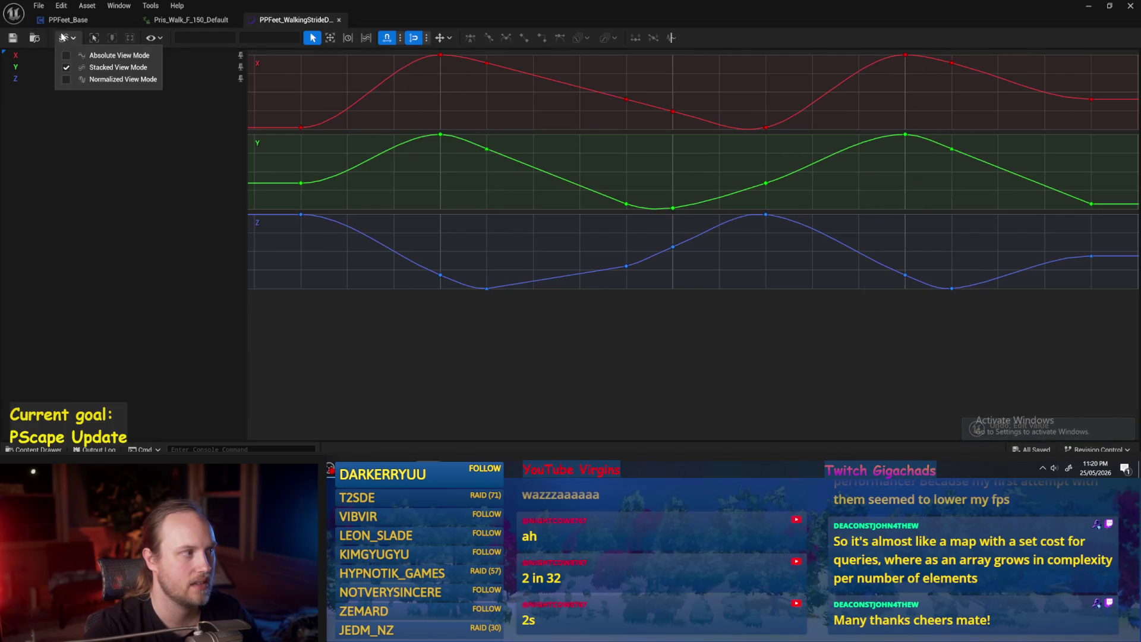
{"action": "left_click", "coordinate": [101, 56]}
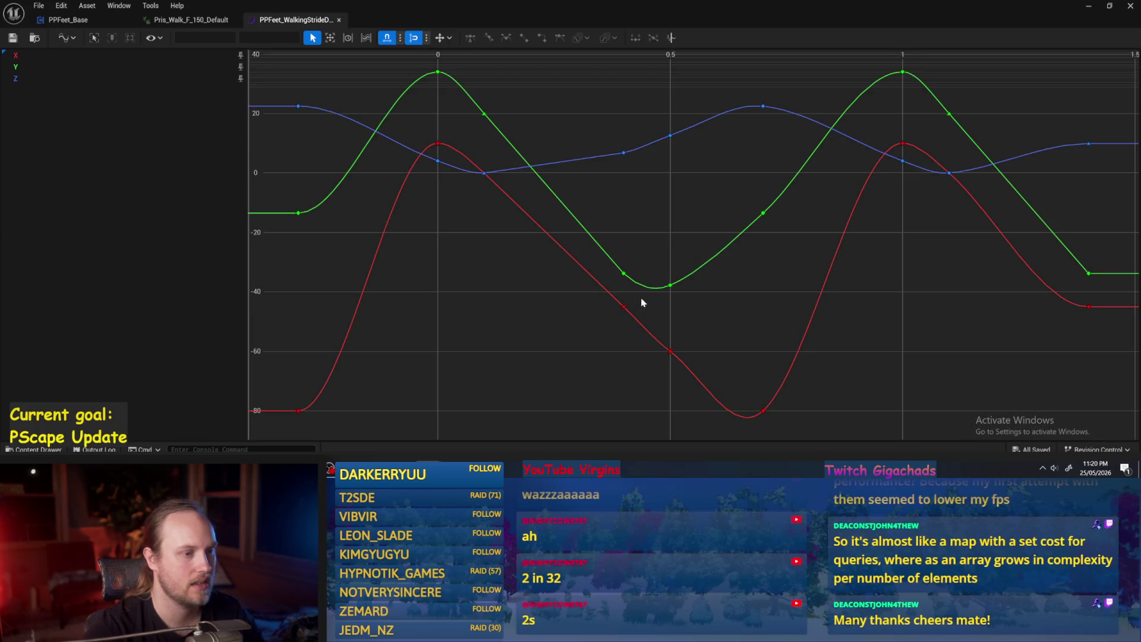
{"action": "left_click_drag", "start_coordinate": [642, 303], "coordinate": [590, 324]}
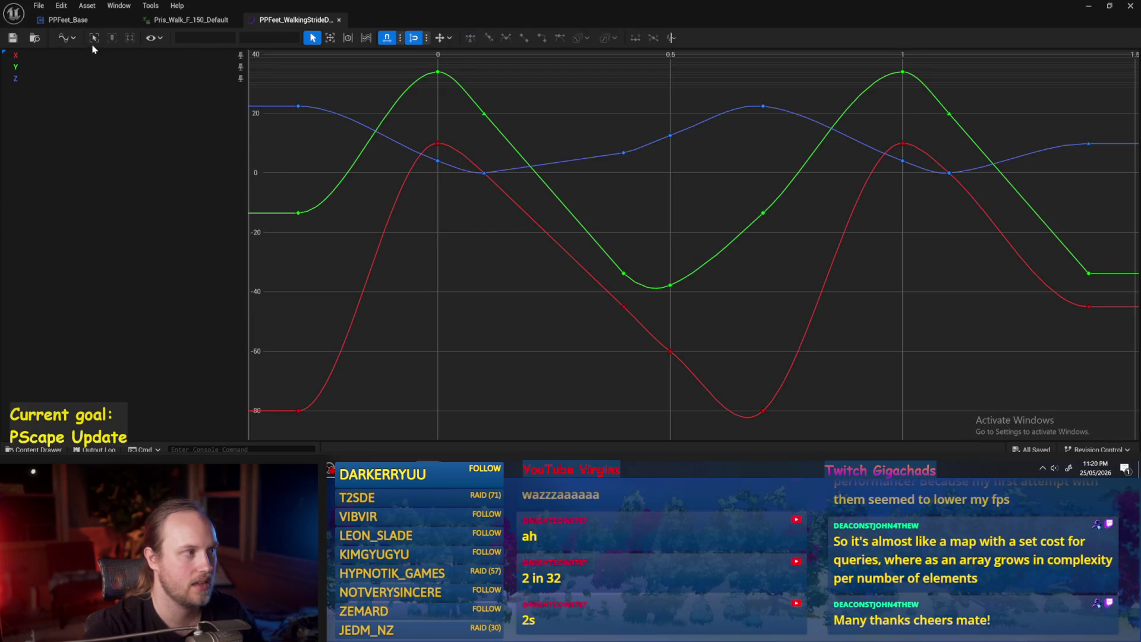
Step: Switch to Stacked view, box-select all keys on the green Y curve, and minimize the curve editor
{"action": "left_click", "coordinate": [67, 38]}
{"action": "left_click", "coordinate": [101, 70]}
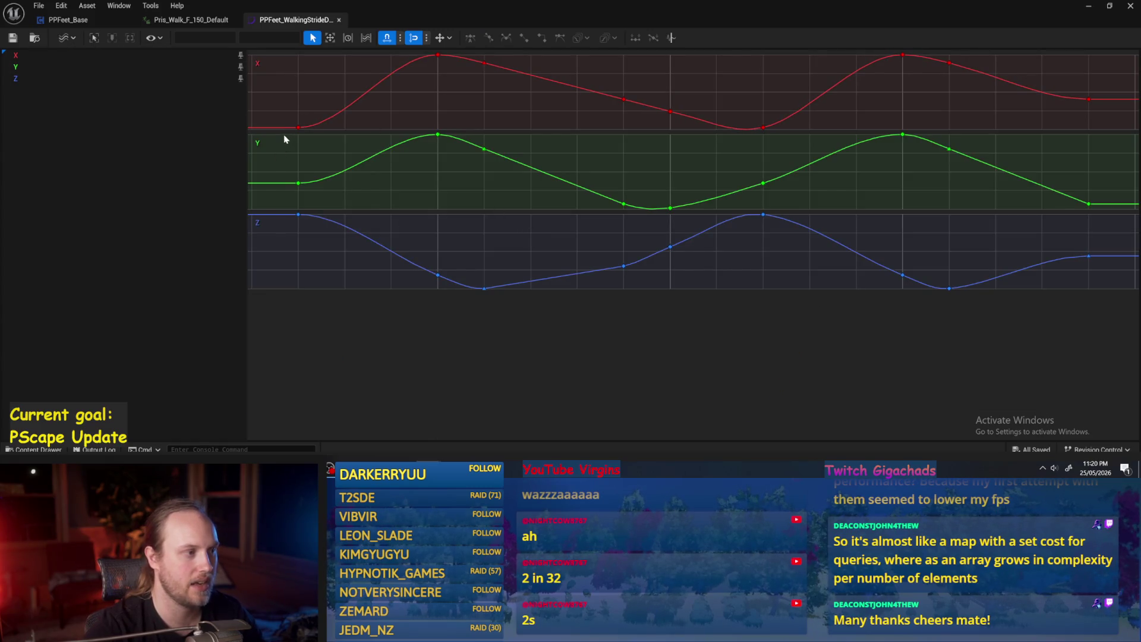
{"action": "mouse_move", "coordinate": [284, 139]}
{"action": "left_mouse_down"}
{"action": "mouse_move", "coordinate": [699, 218]}
{"action": "mouse_move", "coordinate": [1117, 222]}
{"action": "mouse_move", "coordinate": [1110, 214]}
{"action": "left_mouse_up"}
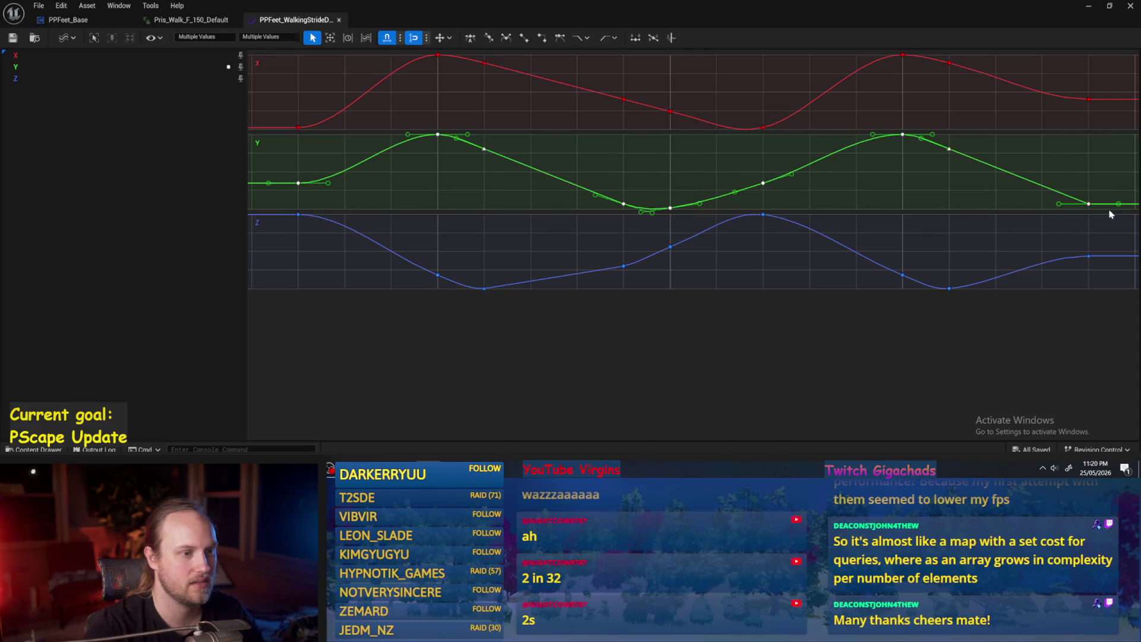
{"action": "left_click", "coordinate": [1088, 6]}
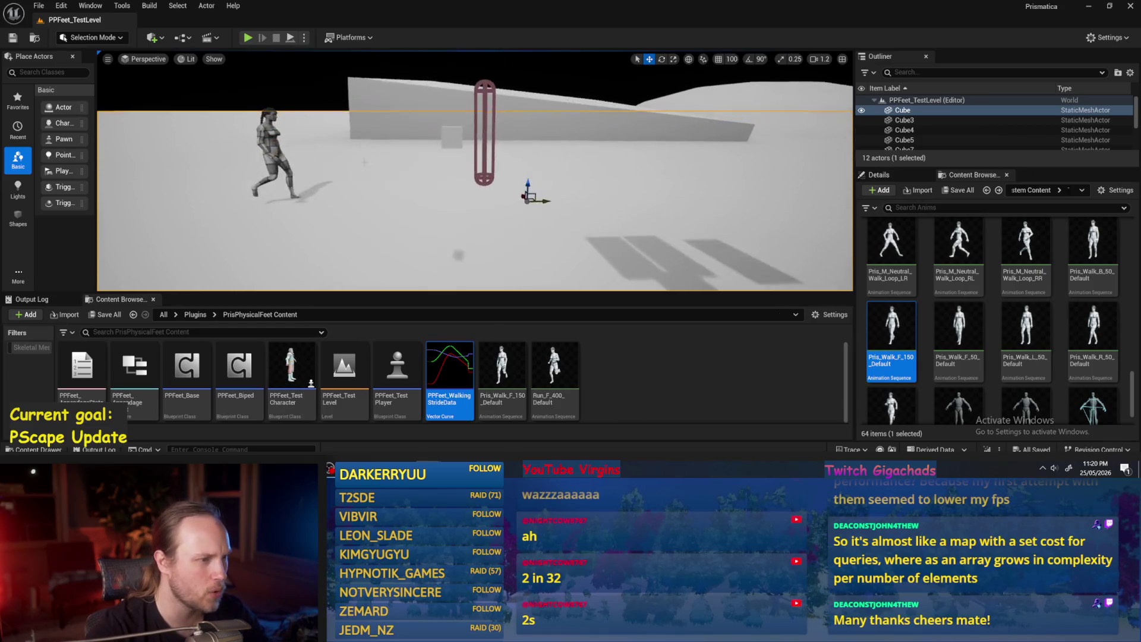
Step: Select the test player capsule in the viewport and orbit around it to preview its camera
{"action": "left_click", "coordinate": [487, 182]}
{"action": "left_click_drag", "start_coordinate": [487, 182], "coordinate": [333, 167]}
{"action": "left_click", "coordinate": [502, 217]}
{"action": "left_click", "coordinate": [379, 166]}
{"action": "left_click", "coordinate": [451, 226]}
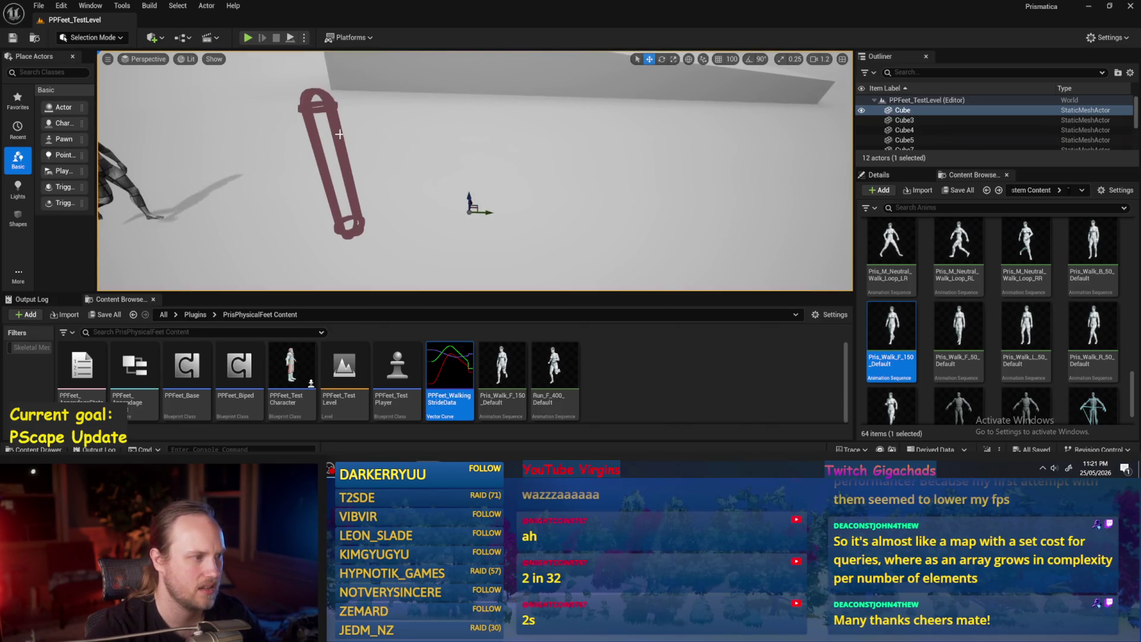
{"action": "left_click", "coordinate": [329, 166]}
Step: Open the PPFeet_WalkingStrideData asset, glance at the PPFeet_Base tab, and minimize the editor
{"action": "double_click", "coordinate": [450, 381]}
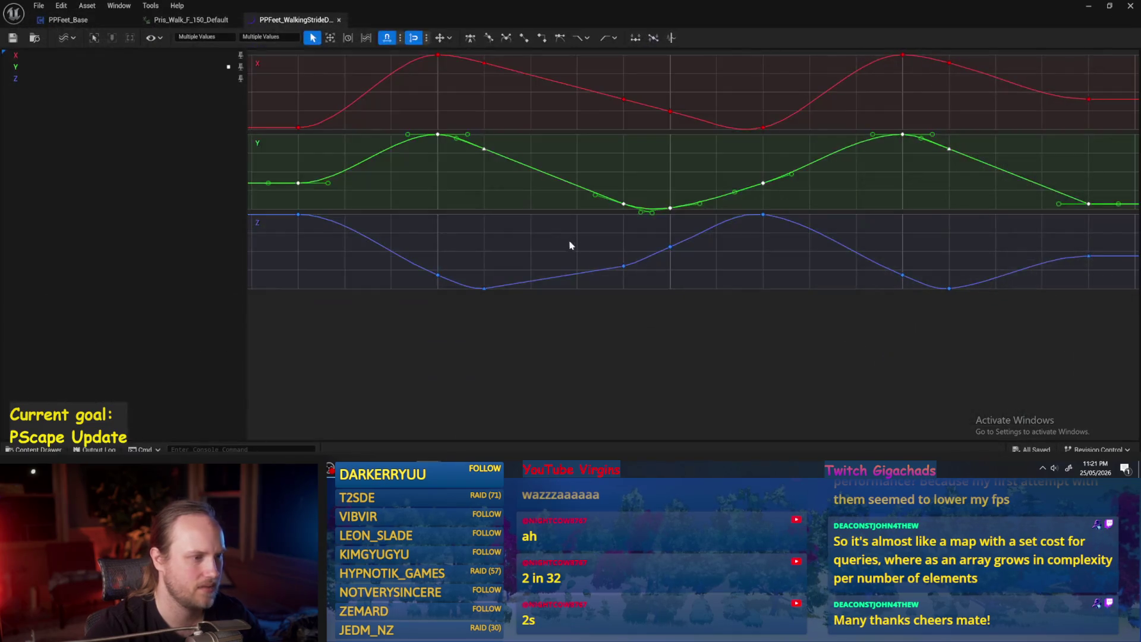
{"action": "left_click", "coordinate": [68, 20]}
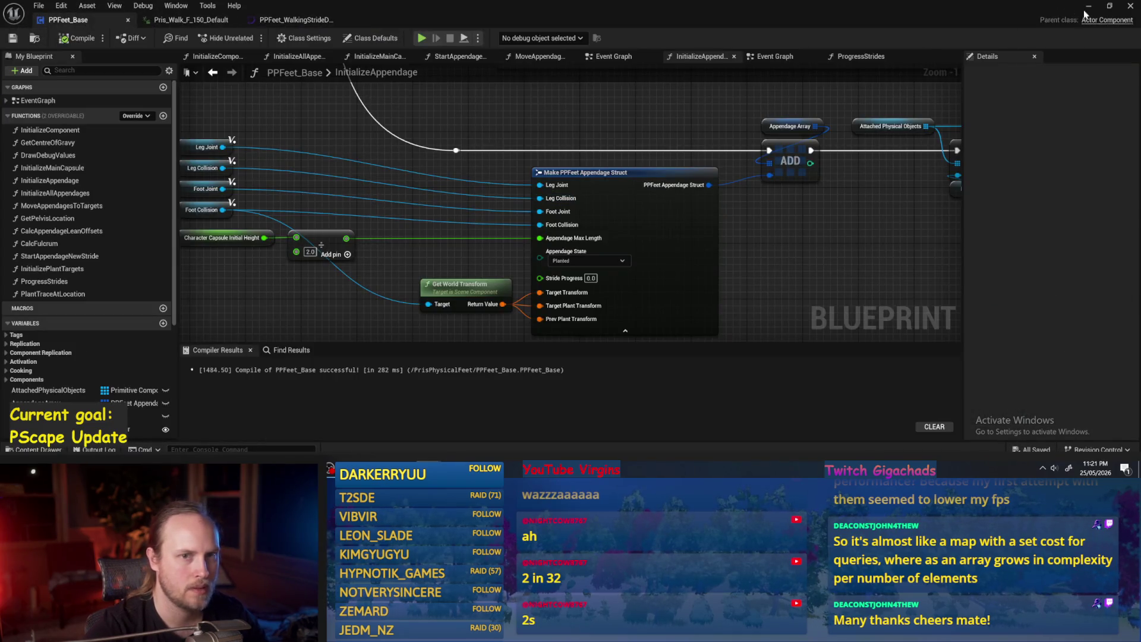
{"action": "left_click", "coordinate": [1088, 7]}
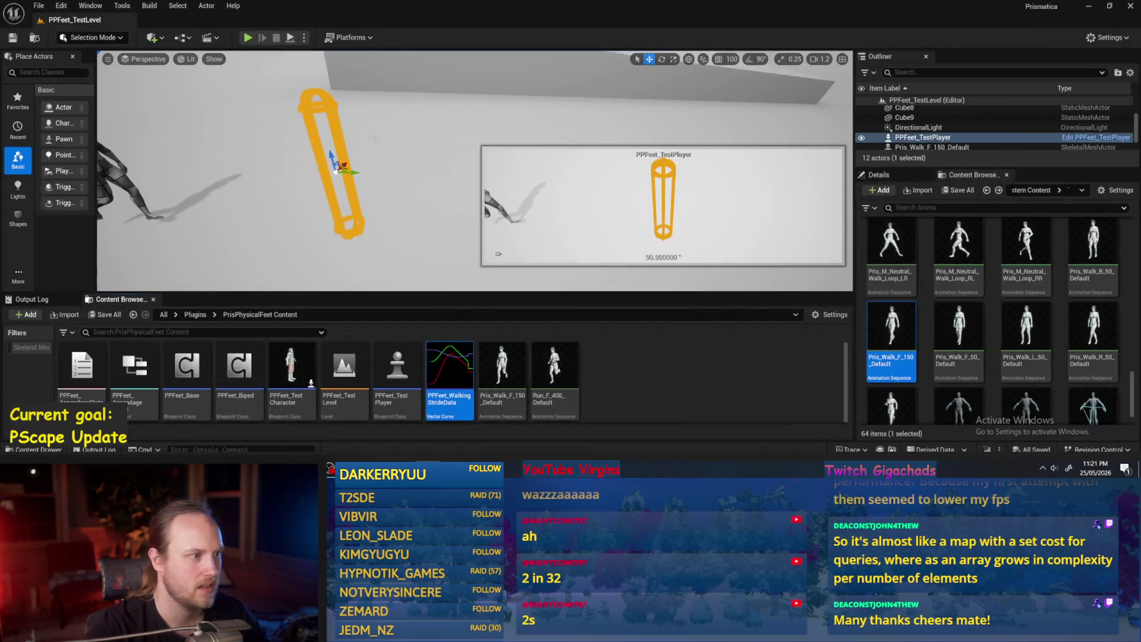
Step: Open the PPFeet_Base Blueprint from the Content Browser and switch to its Event Graph
{"action": "double_click", "coordinate": [189, 372]}
{"action": "scroll", "coordinate": [636, 229], "scroll_direction": "down", "scroll_amount": 6}
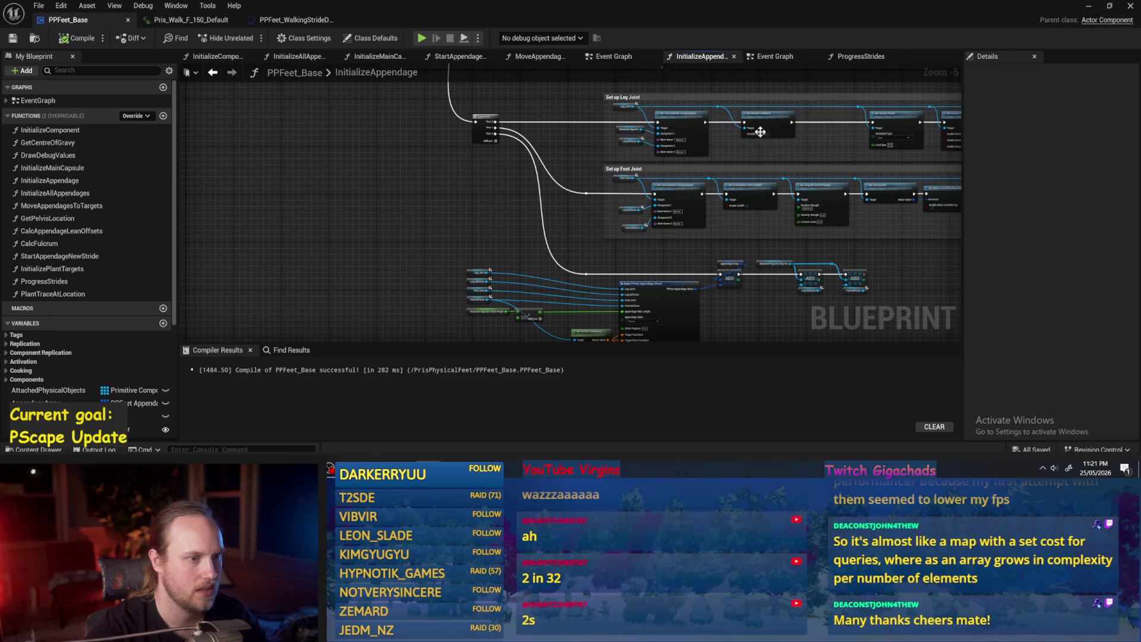
{"action": "left_click", "coordinate": [773, 56]}
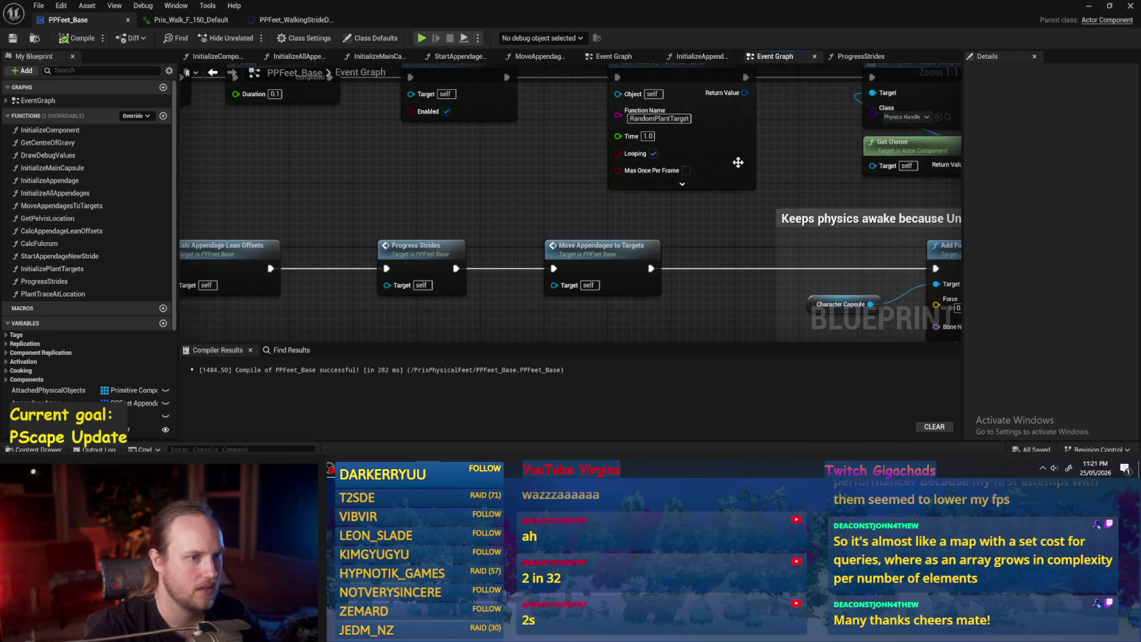
{"action": "scroll", "coordinate": [697, 195], "scroll_direction": "down", "scroll_amount": 3}
{"action": "scroll", "coordinate": [605, 248], "scroll_direction": "up", "scroll_amount": 4}
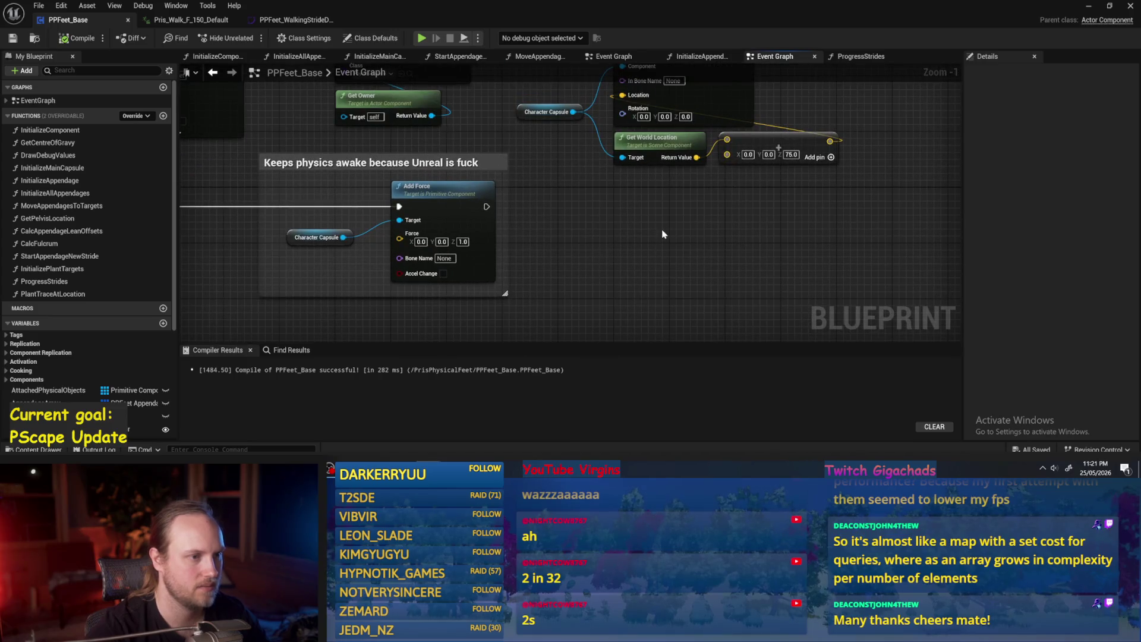
Step: Place a Draw Debug Arrow node, delete it again, and pick the DrawDebugValues function
{"action": "right_click", "coordinate": [658, 235]}
{"action": "type", "text": "debug arrow"}
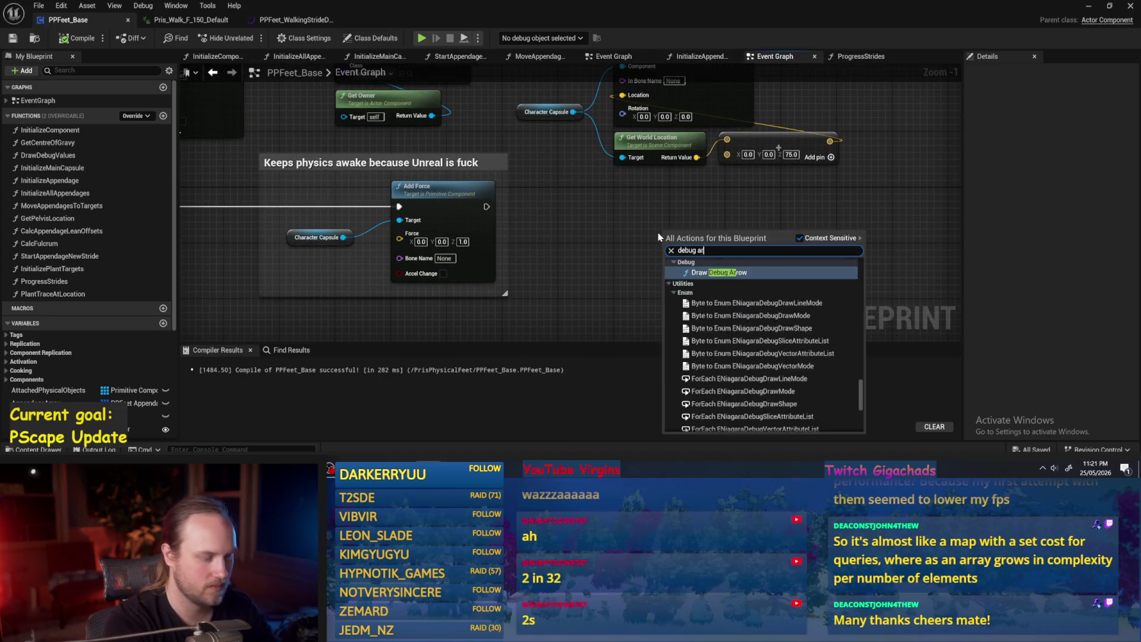
{"action": "key", "text": "Return"}
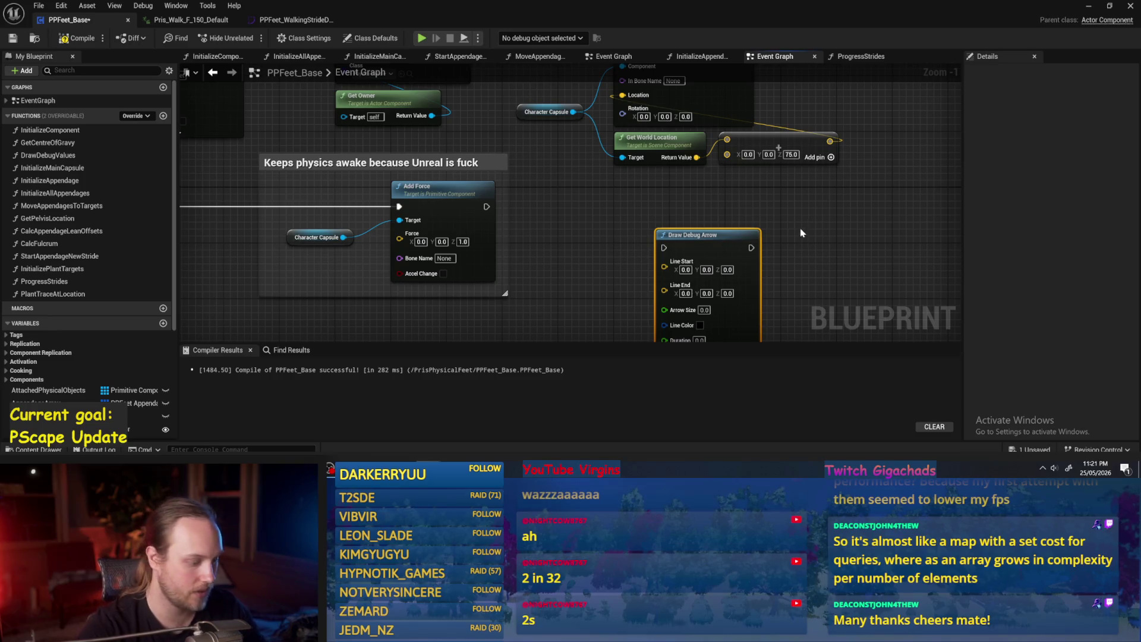
{"action": "key", "text": "Delete"}
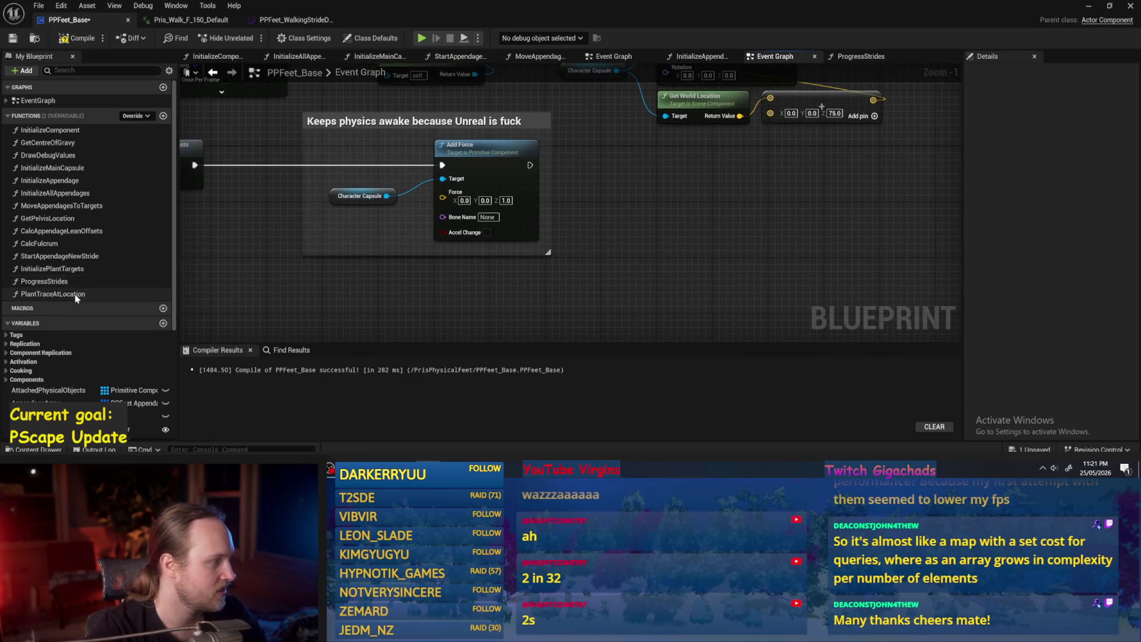
{"action": "left_click", "coordinate": [40, 156]}
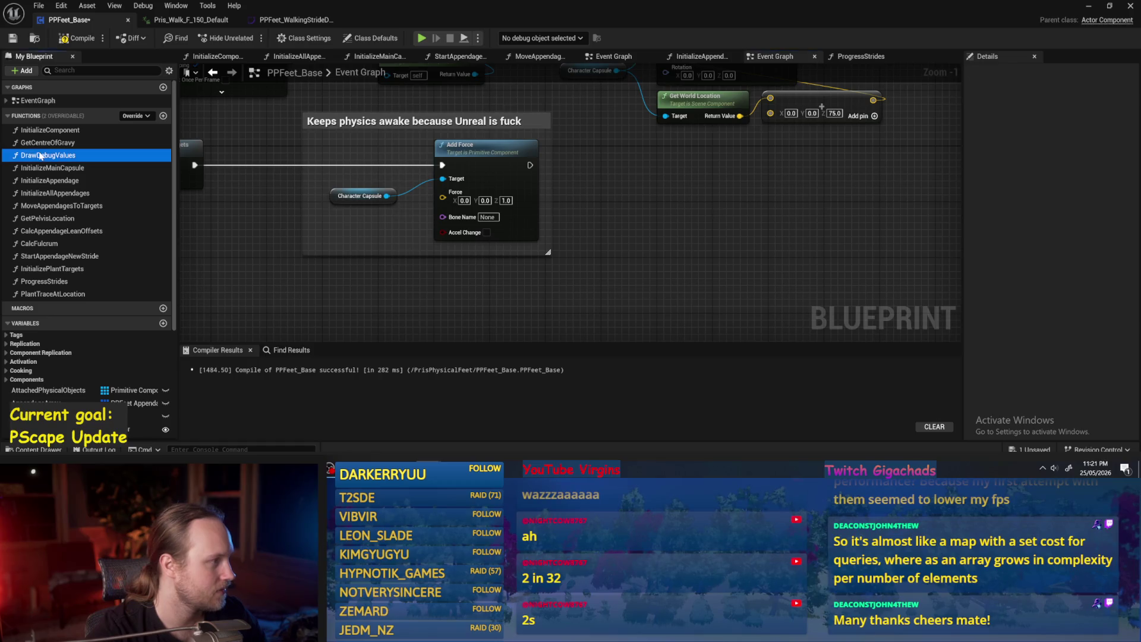
Step: In DrawDebugValues, add a Sequence after the entry node and wire Then 0 into the first Draw Debug Sphere
{"action": "double_click", "coordinate": [40, 156]}
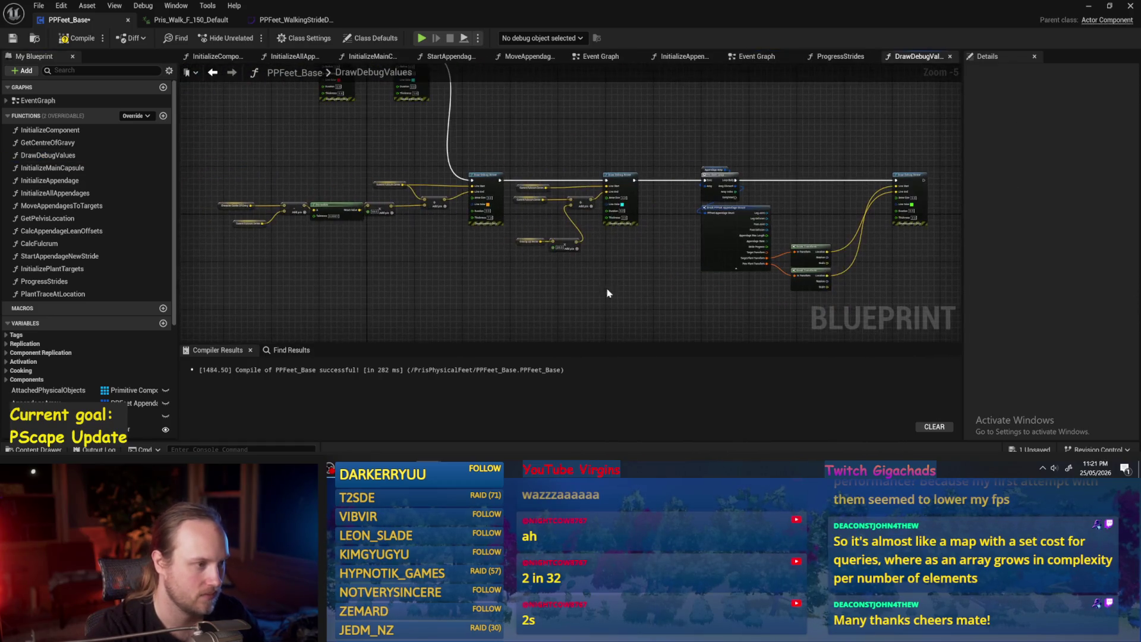
{"action": "scroll", "coordinate": [574, 294], "scroll_direction": "down", "scroll_amount": 1}
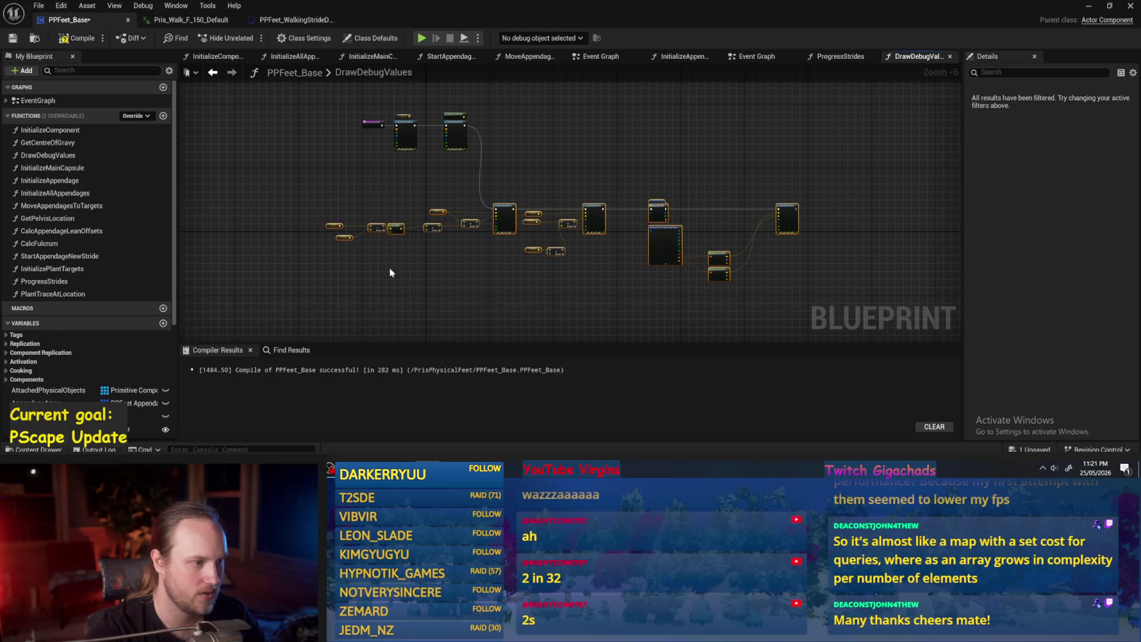
{"action": "scroll", "coordinate": [514, 231], "scroll_direction": "up", "scroll_amount": 1}
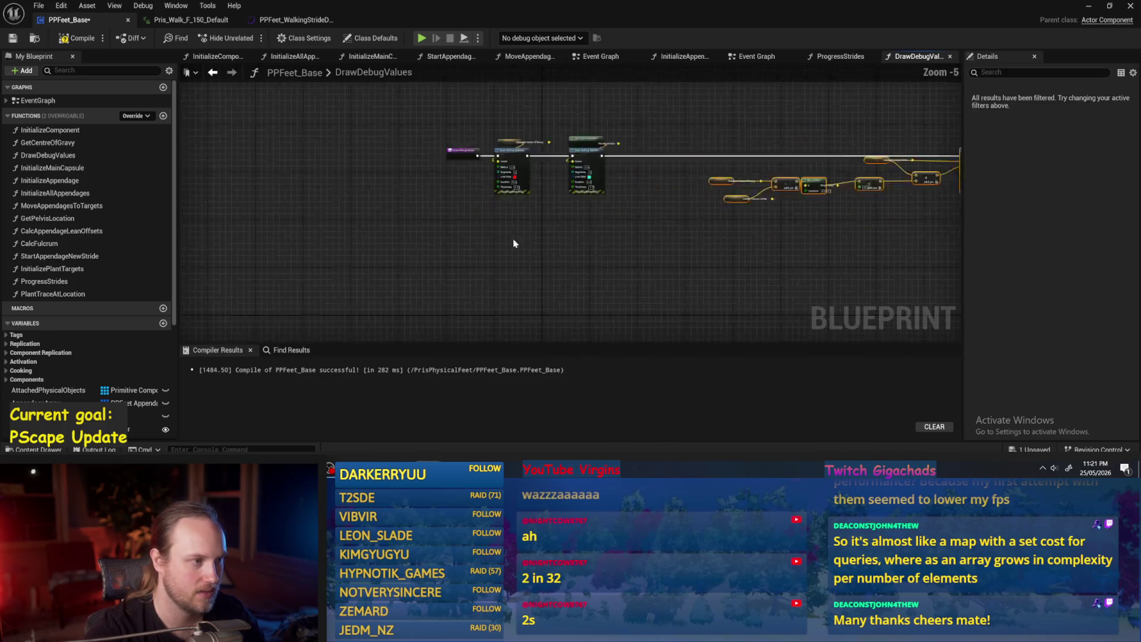
{"action": "scroll", "coordinate": [514, 243], "scroll_direction": "up", "scroll_amount": 1}
{"action": "mouse_move", "coordinate": [662, 224]}
{"action": "left_mouse_down"}
{"action": "mouse_move", "coordinate": [487, 101]}
{"action": "mouse_move", "coordinate": [545, 125]}
{"action": "mouse_move", "coordinate": [608, 125]}
{"action": "left_mouse_up"}
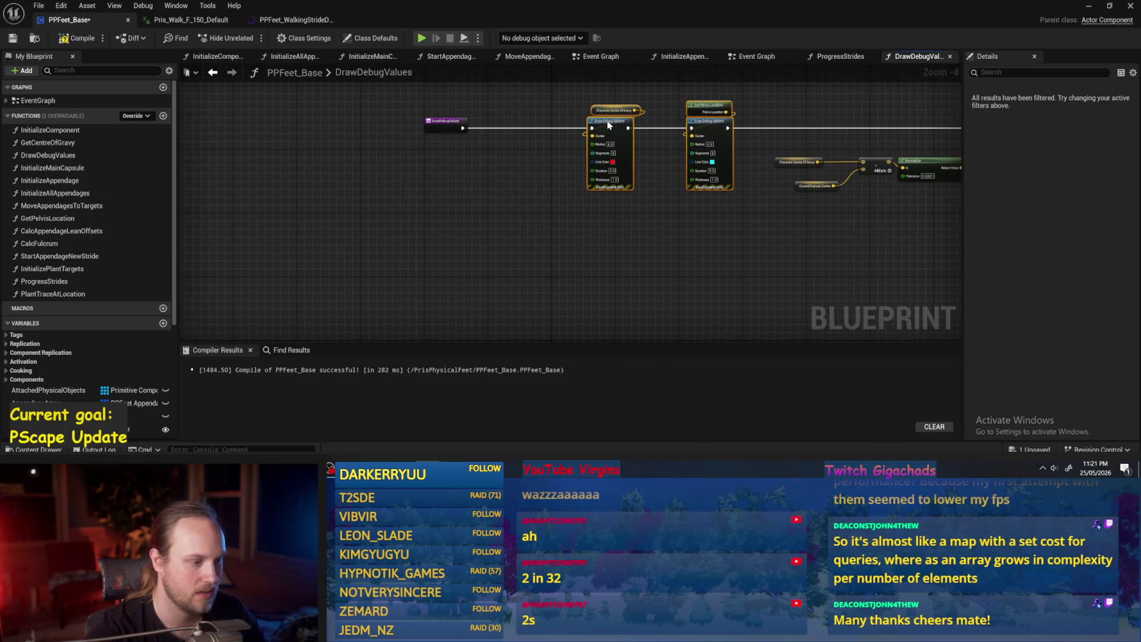
{"action": "left_click", "coordinate": [497, 178]}
{"action": "left_click", "coordinate": [474, 123]}
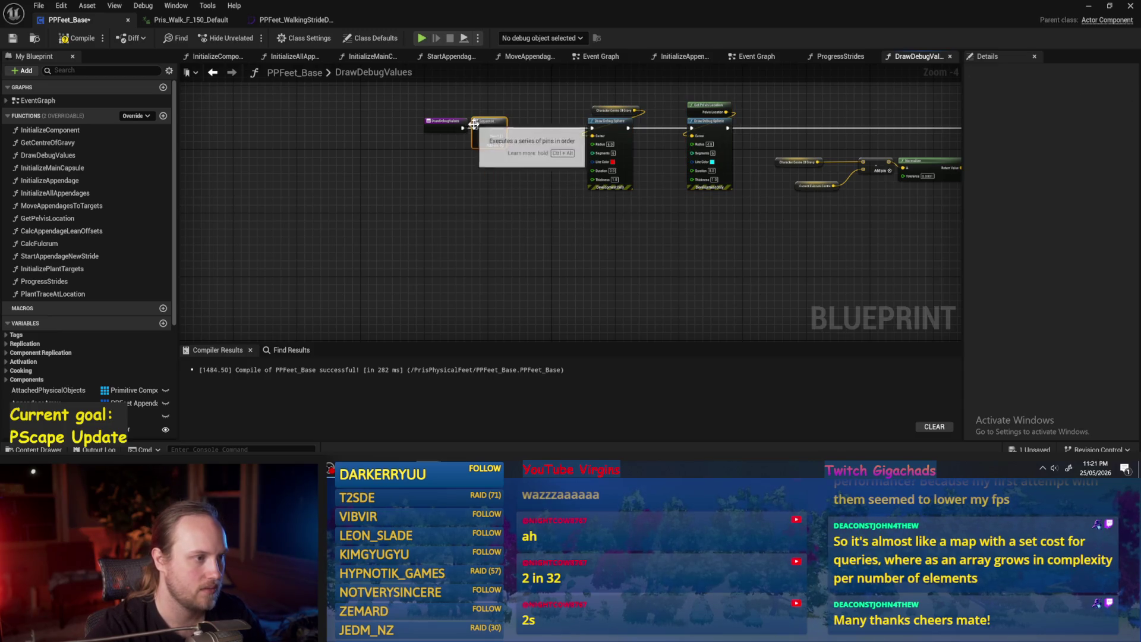
{"action": "left_click_drag", "start_coordinate": [457, 127], "coordinate": [384, 129]}
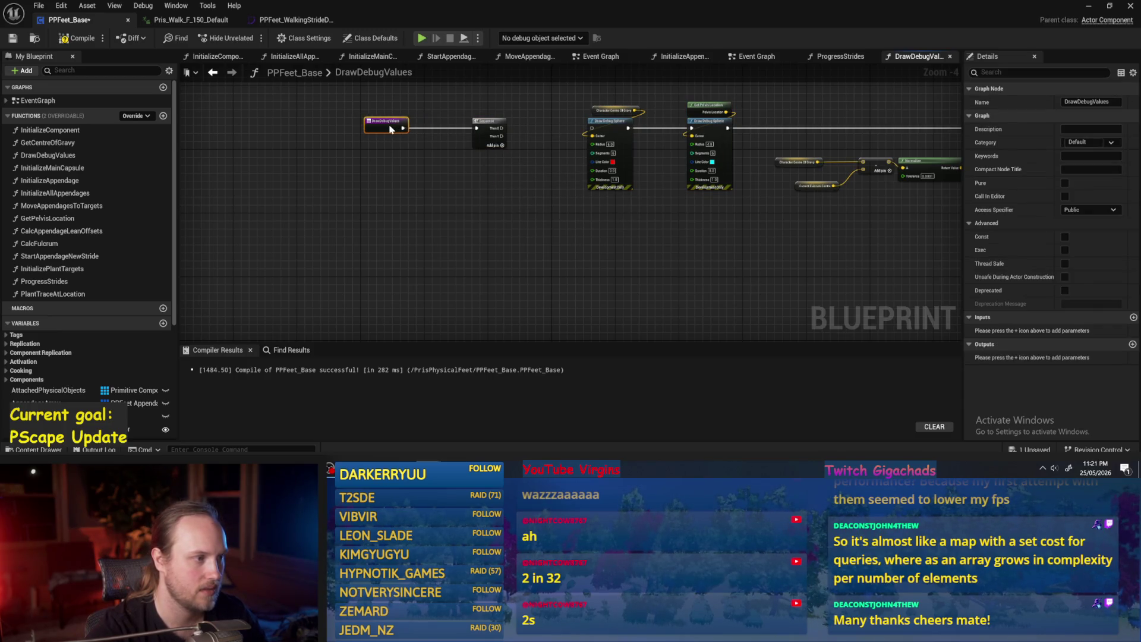
{"action": "scroll", "coordinate": [502, 142], "scroll_direction": "up", "scroll_amount": 3}
{"action": "left_click_drag", "start_coordinate": [491, 181], "coordinate": [651, 184]}
{"action": "scroll", "coordinate": [506, 185], "scroll_direction": "down", "scroll_amount": 2}
Step: Wrap both Draw Debug Sphere nodes and their inputs in a comment titled 'Pelivs and COG'
{"action": "mouse_move", "coordinate": [720, 126]}
{"action": "left_mouse_down"}
{"action": "mouse_move", "coordinate": [464, 274]}
{"action": "mouse_move", "coordinate": [656, 265]}
{"action": "mouse_move", "coordinate": [743, 288]}
{"action": "left_mouse_up"}
{"action": "left_click_drag", "start_coordinate": [737, 121], "coordinate": [517, 300]}
{"action": "key", "text": "c"}
{"action": "type", "text": "Pelivs and CO"}
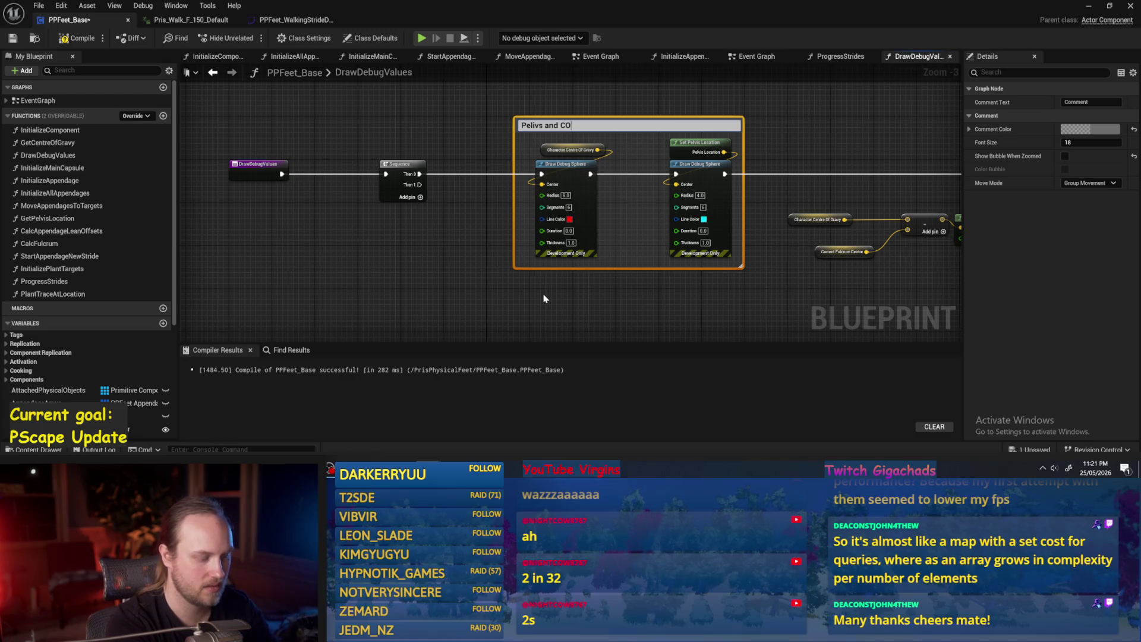
{"action": "type", "text": "G"}
{"action": "key", "text": "Return"}
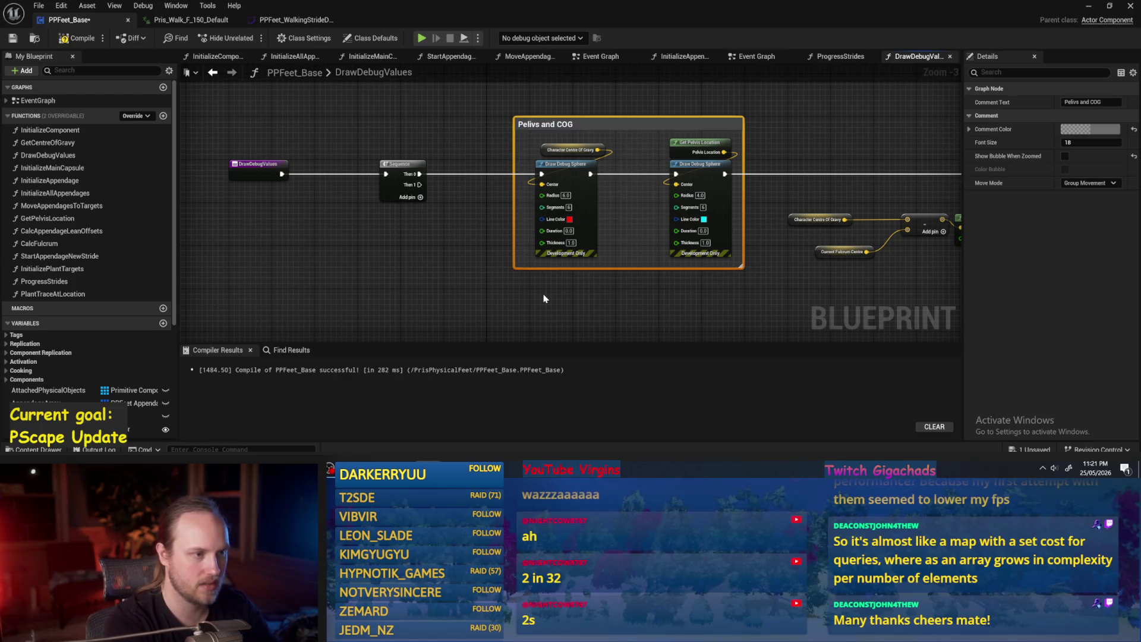
Step: Pan along the graph to the For Each Loop section and back to the entry and Sequence nodes
{"action": "left_click_drag", "start_coordinate": [543, 299], "coordinate": [382, 285]}
{"action": "scroll", "coordinate": [423, 263], "scroll_direction": "down", "scroll_amount": 1}
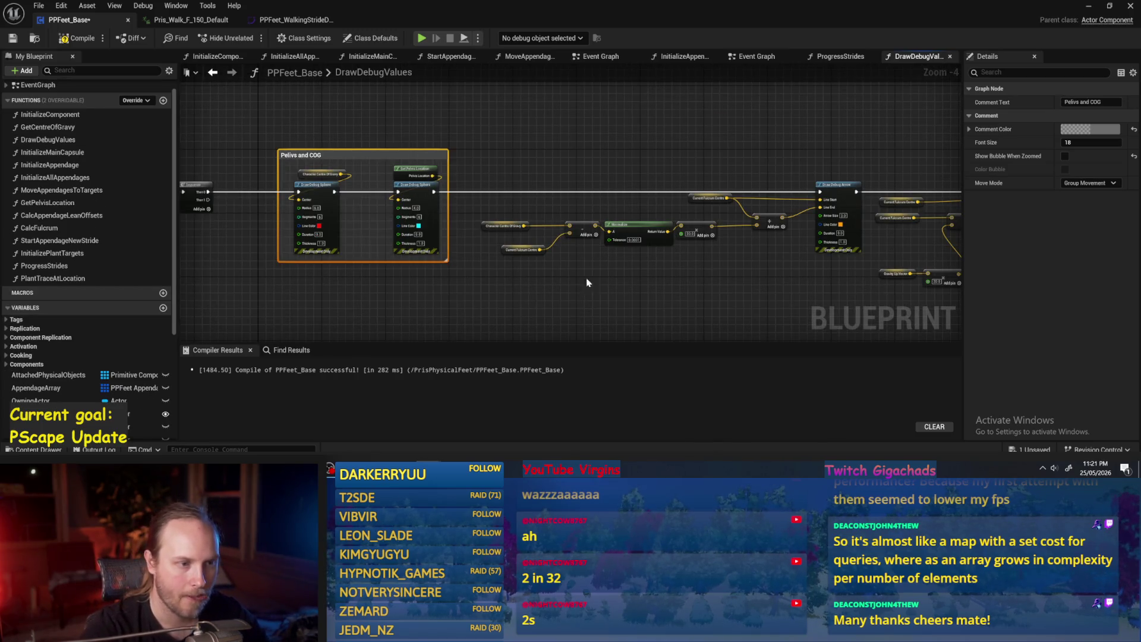
{"action": "left_click_drag", "start_coordinate": [585, 290], "coordinate": [550, 250]}
{"action": "mouse_move", "coordinate": [772, 157]}
{"action": "left_mouse_down"}
{"action": "mouse_move", "coordinate": [598, 149]}
{"action": "mouse_move", "coordinate": [265, 168]}
{"action": "left_mouse_up"}
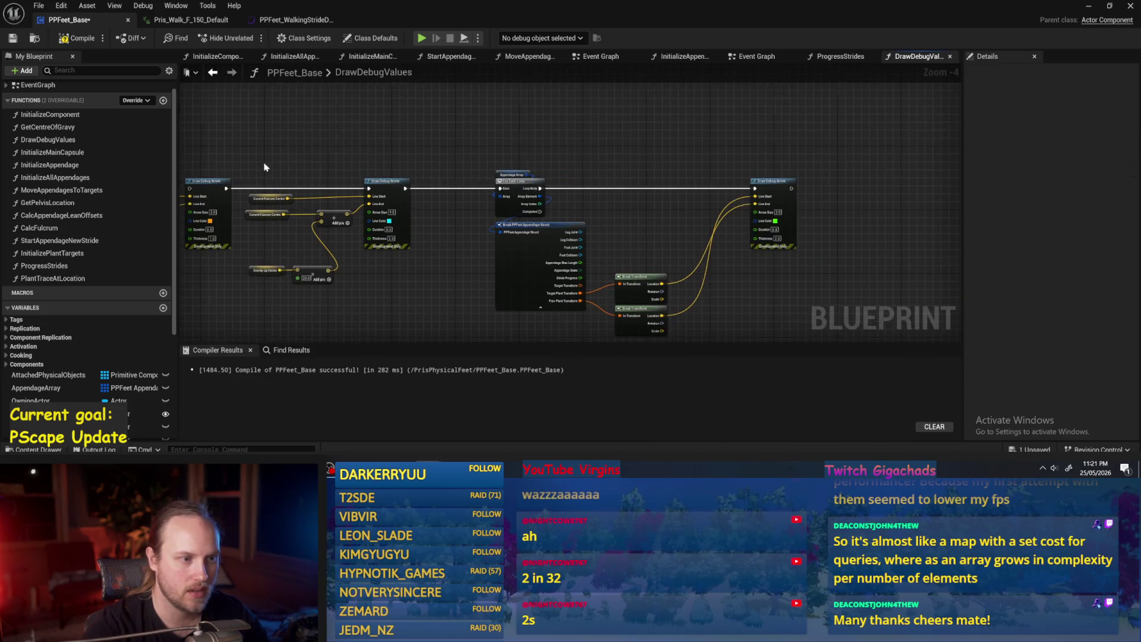
{"action": "scroll", "coordinate": [530, 313], "scroll_direction": "up", "scroll_amount": 1}
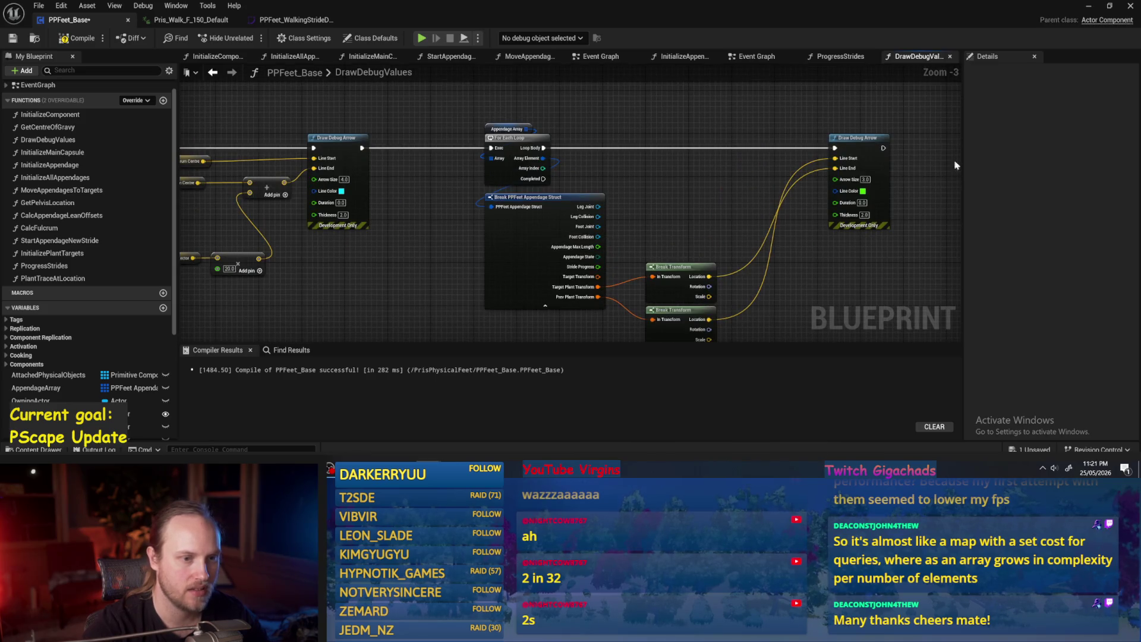
{"action": "scroll", "coordinate": [585, 198], "scroll_direction": "down", "scroll_amount": 1}
{"action": "mouse_move", "coordinate": [598, 176]}
{"action": "left_mouse_down"}
{"action": "mouse_move", "coordinate": [637, 217]}
{"action": "mouse_move", "coordinate": [609, 255]}
{"action": "left_mouse_up"}
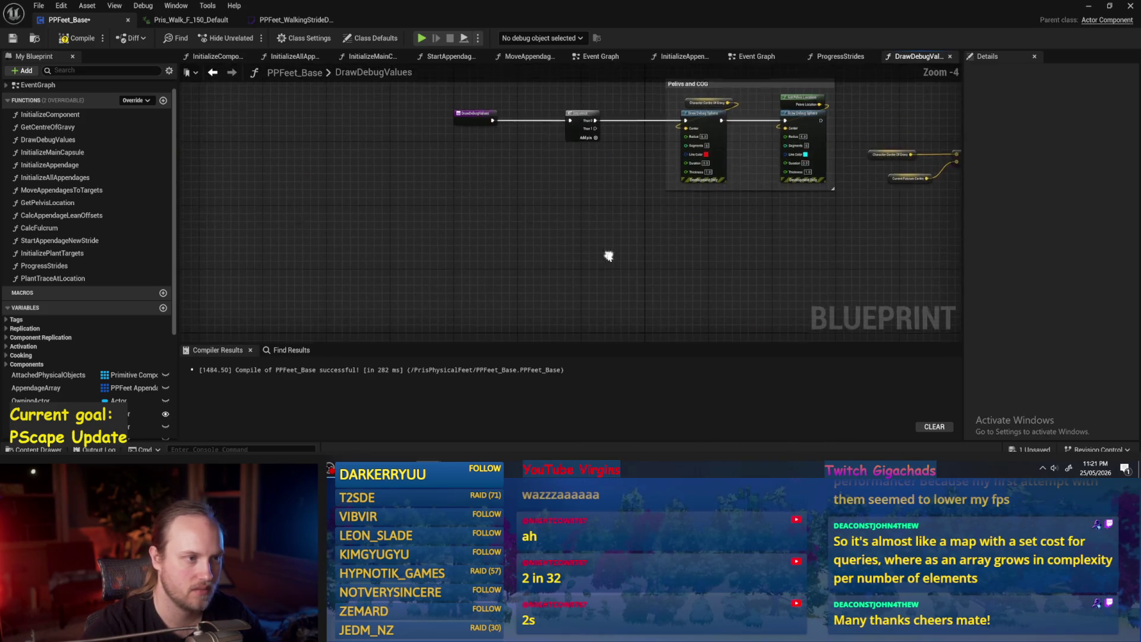
Step: Add a Draw Debug Arrow node driven by Sequence Then 1
{"action": "mouse_move", "coordinate": [595, 133]}
{"action": "left_mouse_down"}
{"action": "mouse_move", "coordinate": [693, 265]}
{"action": "mouse_move", "coordinate": [723, 265]}
{"action": "mouse_move", "coordinate": [580, 196]}
{"action": "mouse_move", "coordinate": [451, 112]}
{"action": "mouse_move", "coordinate": [641, 301]}
{"action": "left_mouse_up"}
{"action": "key", "text": "ctrl+v"}
{"action": "scroll", "coordinate": [451, 112], "scroll_direction": "up", "scroll_amount": 1}
{"action": "left_click_drag", "start_coordinate": [617, 237], "coordinate": [576, 236]}
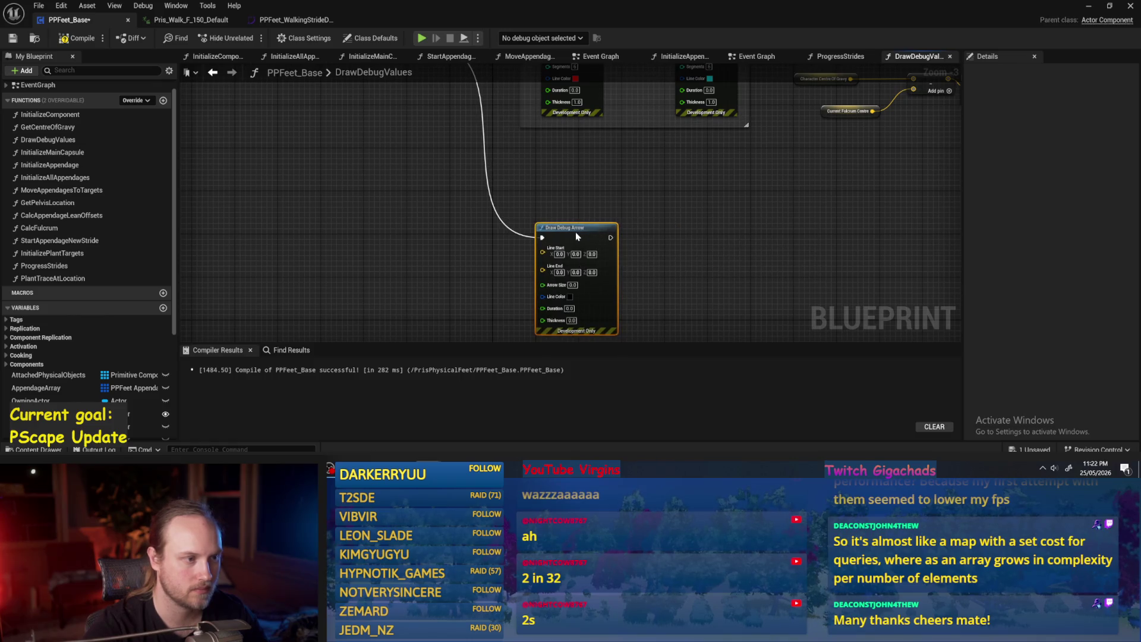
{"action": "scroll", "coordinate": [575, 236], "scroll_direction": "up", "scroll_amount": 2}
{"action": "left_click", "coordinate": [652, 242]}
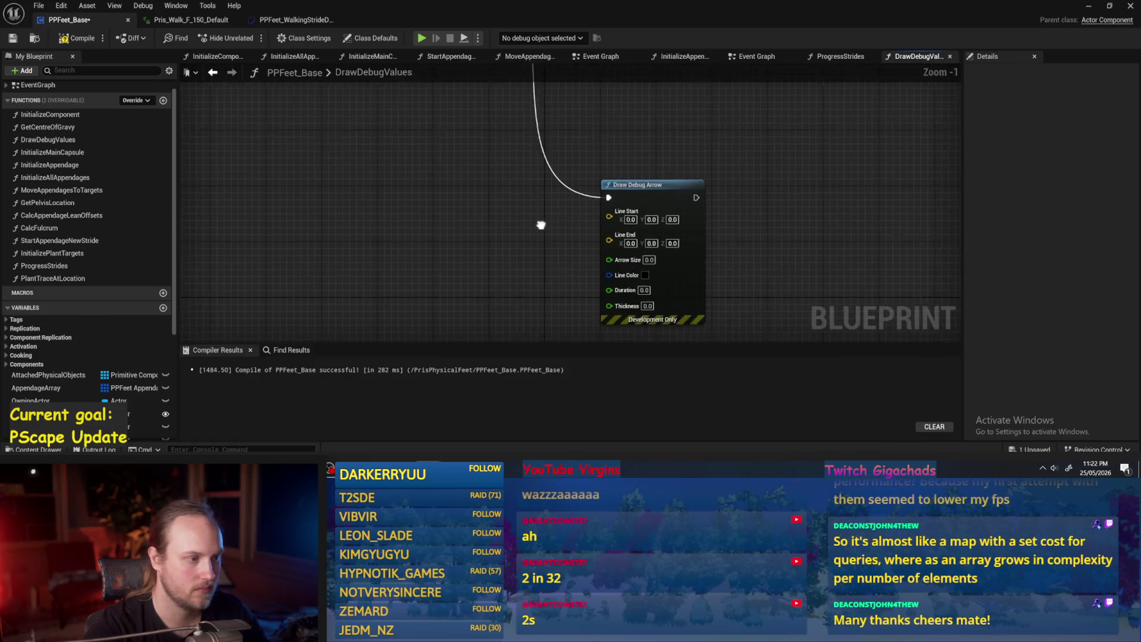
Step: Feed the Character Capsule's Get World Location into the arrow's Line Start
{"action": "right_click", "coordinate": [500, 212]}
{"action": "type", "text": "capsule"}
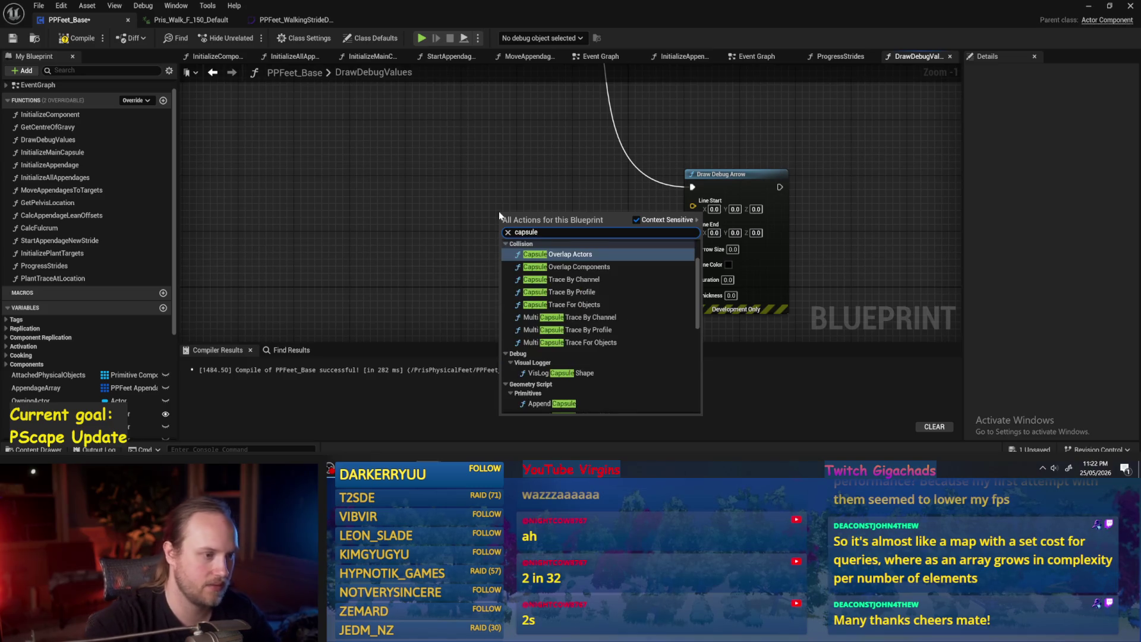
{"action": "scroll", "coordinate": [552, 306], "scroll_direction": "down", "scroll_amount": 10}
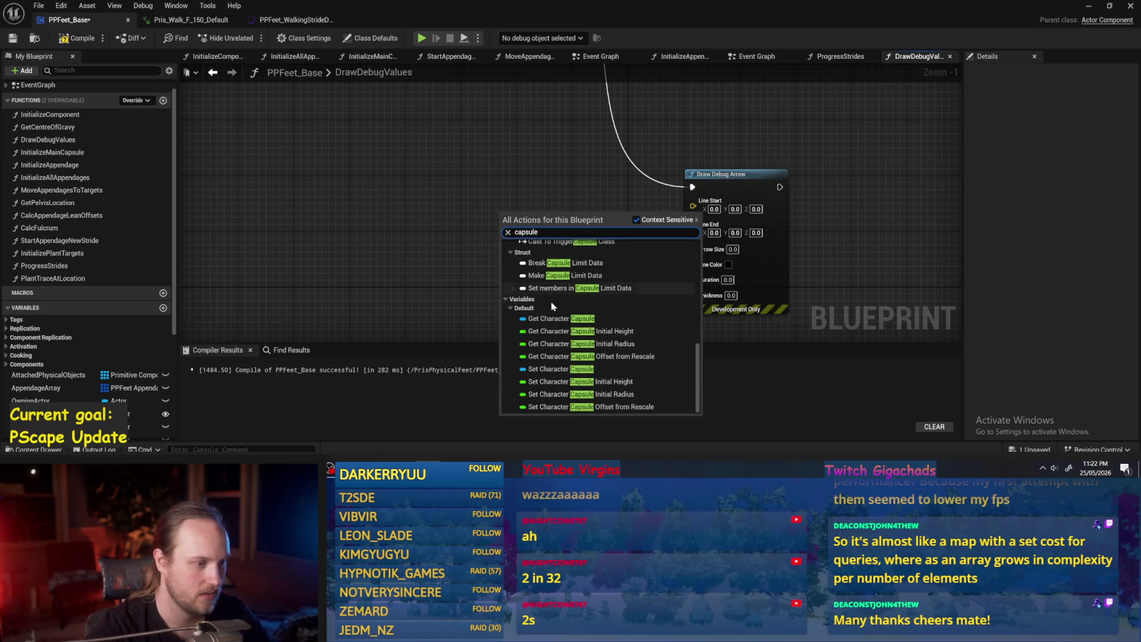
{"action": "left_click", "coordinate": [552, 319]}
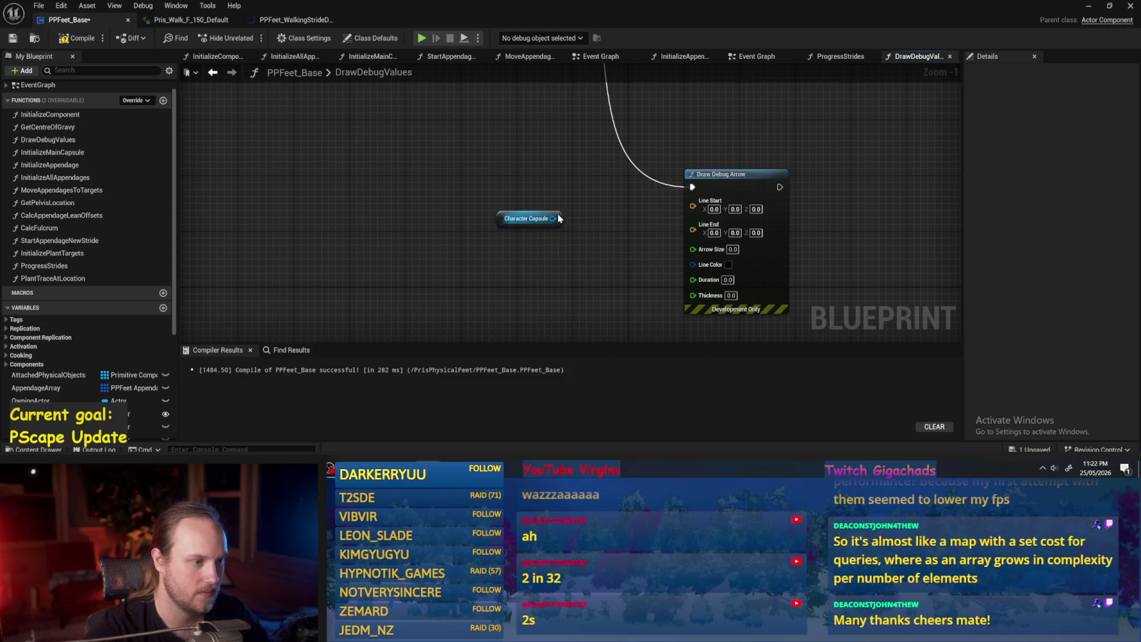
{"action": "mouse_move", "coordinate": [558, 218]}
{"action": "left_mouse_down"}
{"action": "mouse_move", "coordinate": [385, 212]}
{"action": "mouse_move", "coordinate": [424, 221]}
{"action": "left_mouse_up"}
{"action": "type", "text": "get "}
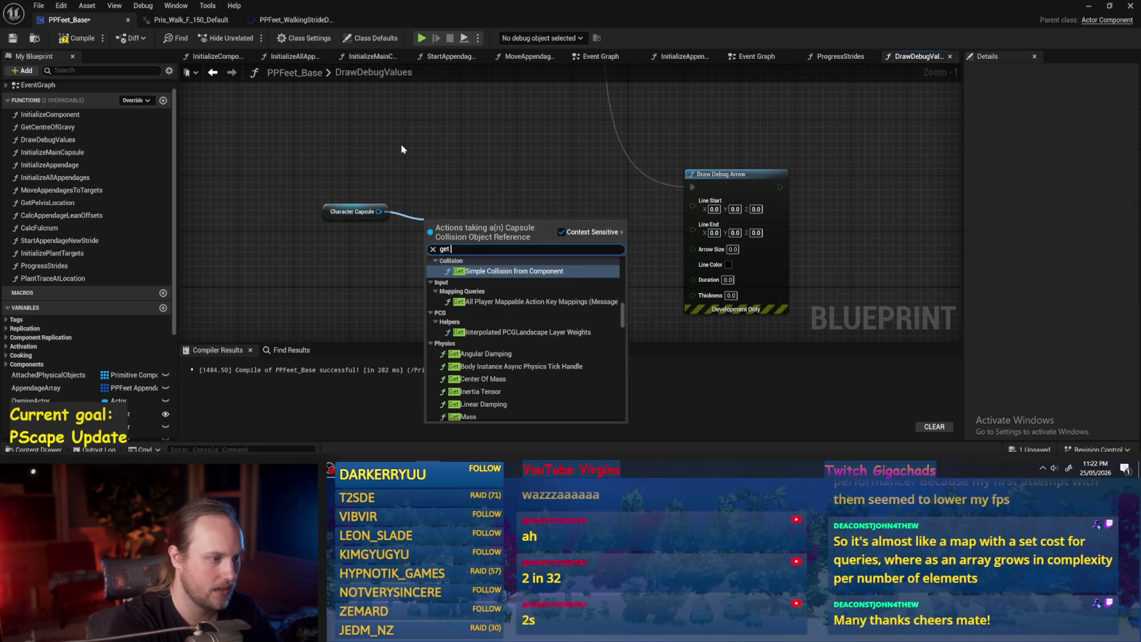
{"action": "type", "text": "location"}
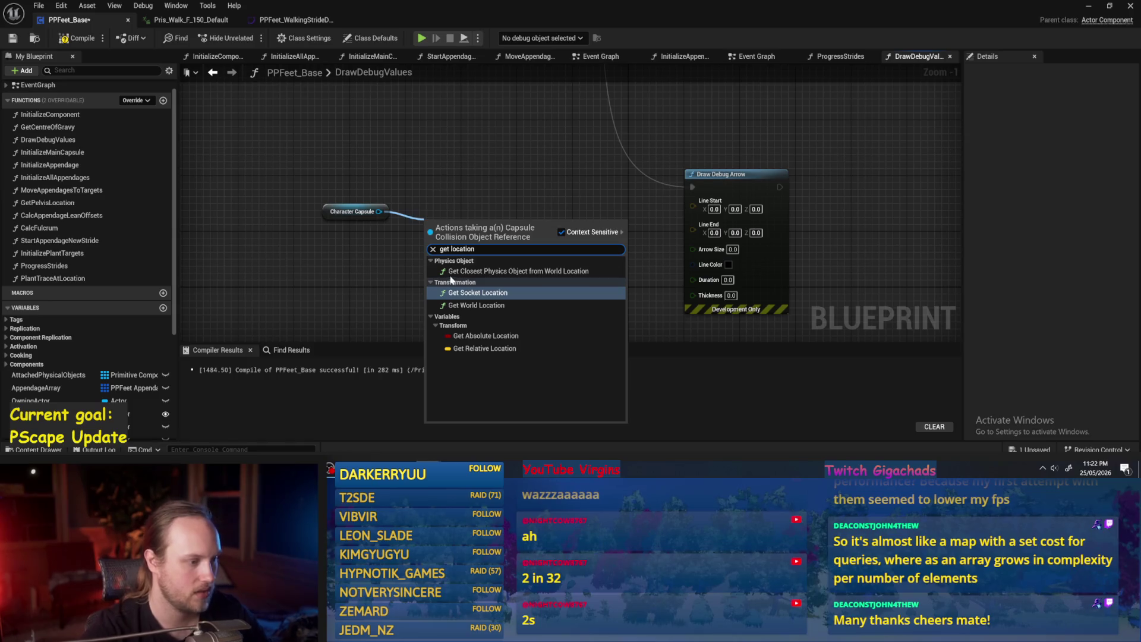
{"action": "left_click", "coordinate": [475, 305]}
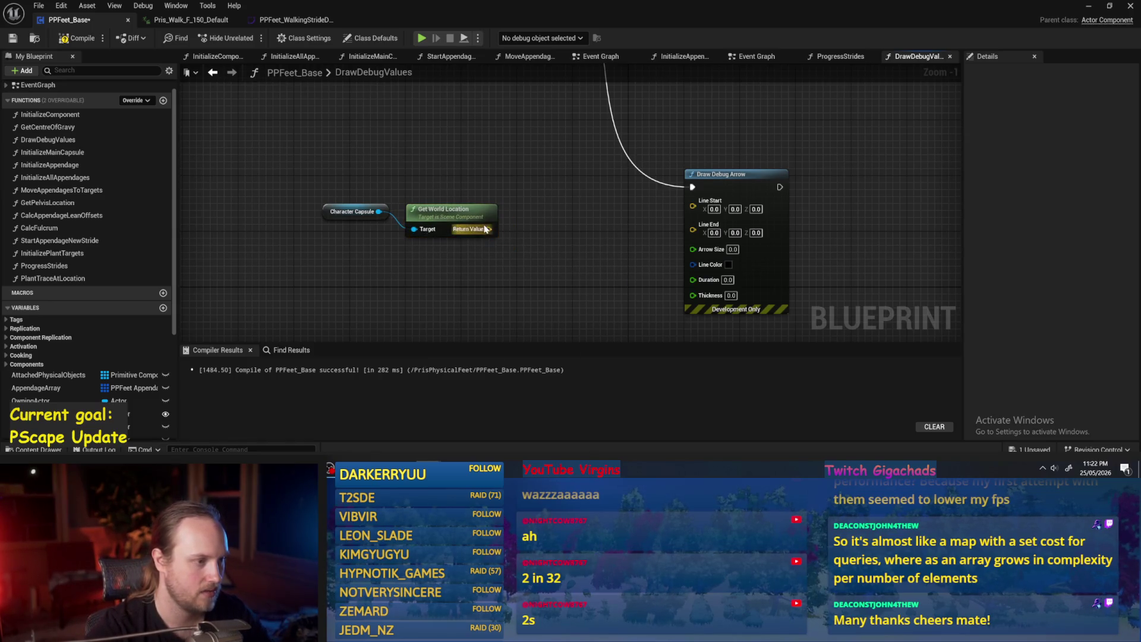
{"action": "left_click_drag", "start_coordinate": [485, 229], "coordinate": [693, 206]}
{"action": "left_click", "coordinate": [457, 233]}
{"action": "key", "text": "q"}
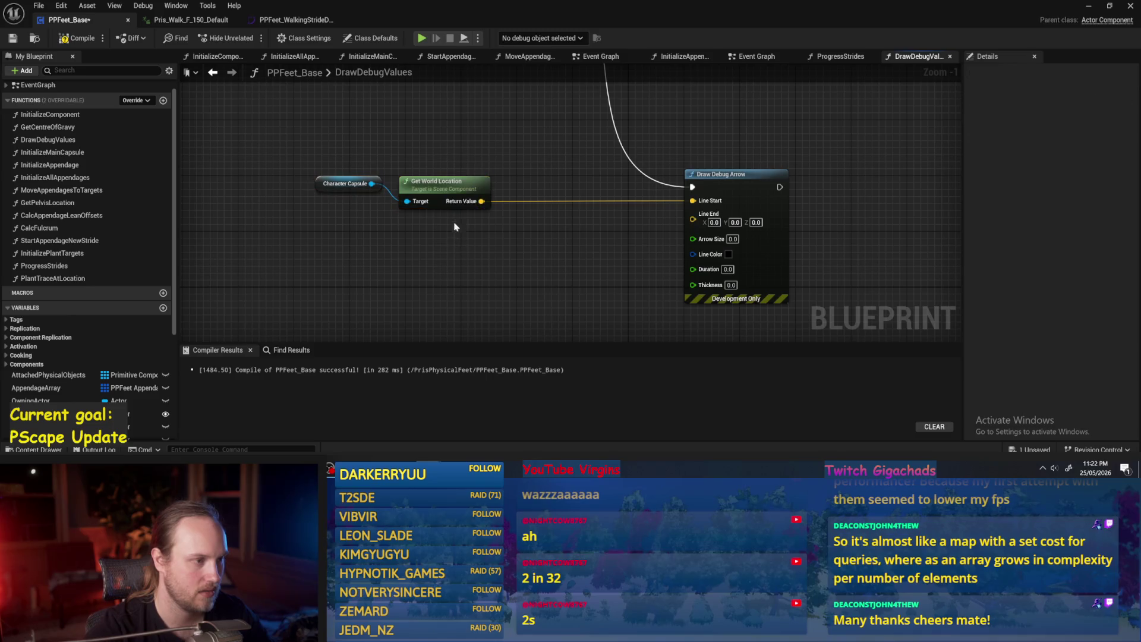
Step: Add an Add node on the world location and a math node on the capsule's Get Forward Vector
{"action": "left_click_drag", "start_coordinate": [486, 202], "coordinate": [516, 244]}
{"action": "type", "text": "+"}
{"action": "key", "text": "Return"}
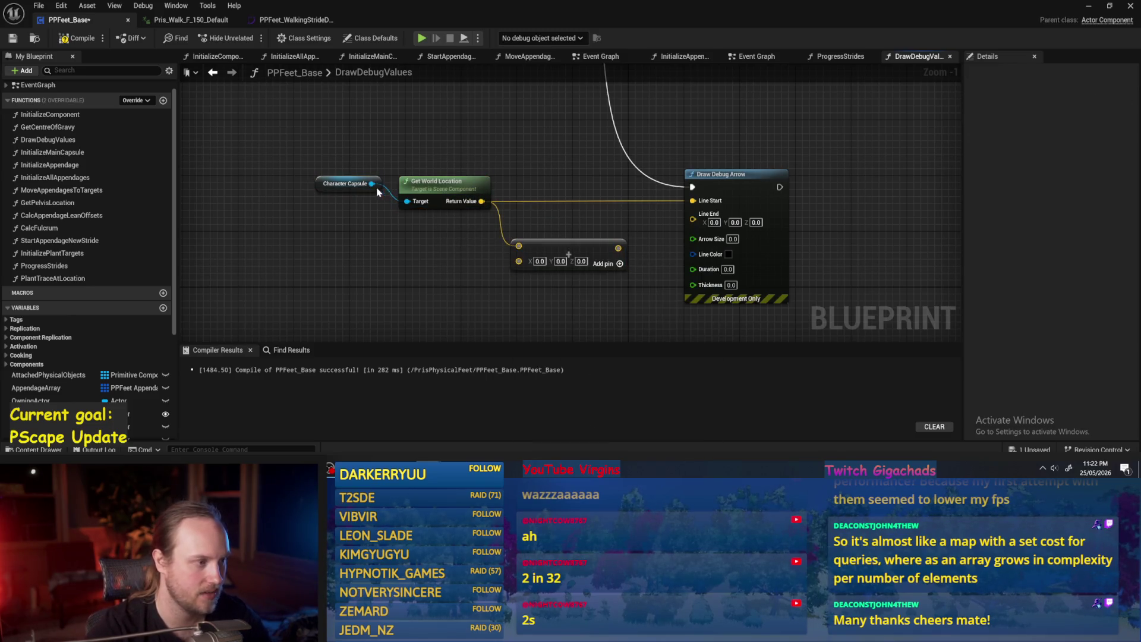
{"action": "left_click_drag", "start_coordinate": [372, 184], "coordinate": [376, 272]}
{"action": "type", "text": "forward"}
{"action": "key", "text": "Return"}
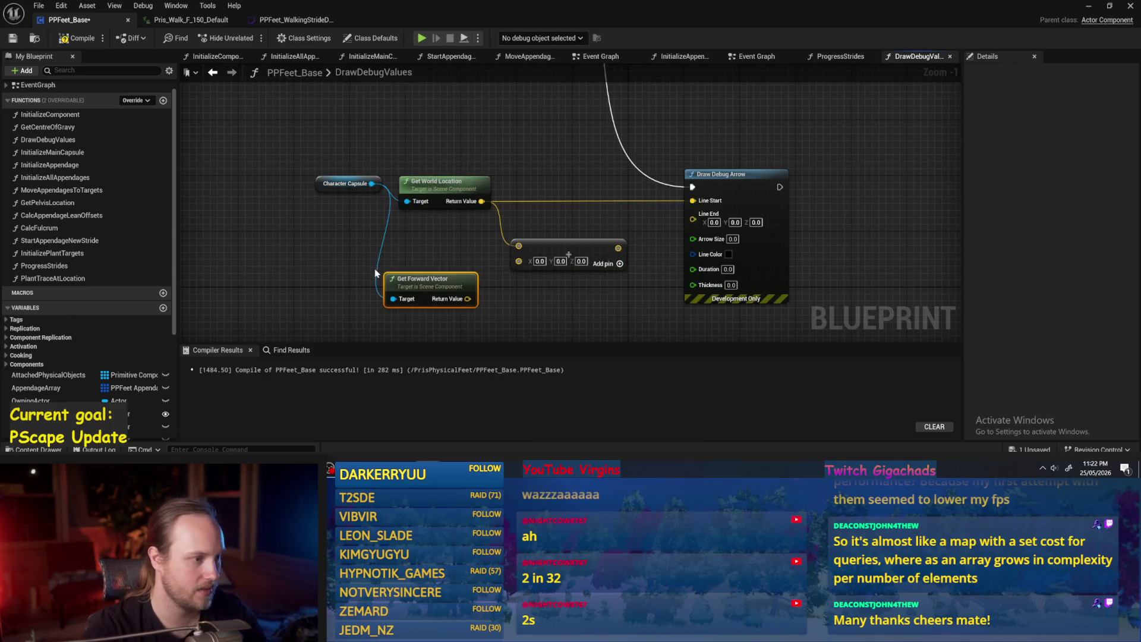
{"action": "left_click_drag", "start_coordinate": [468, 299], "coordinate": [504, 304]}
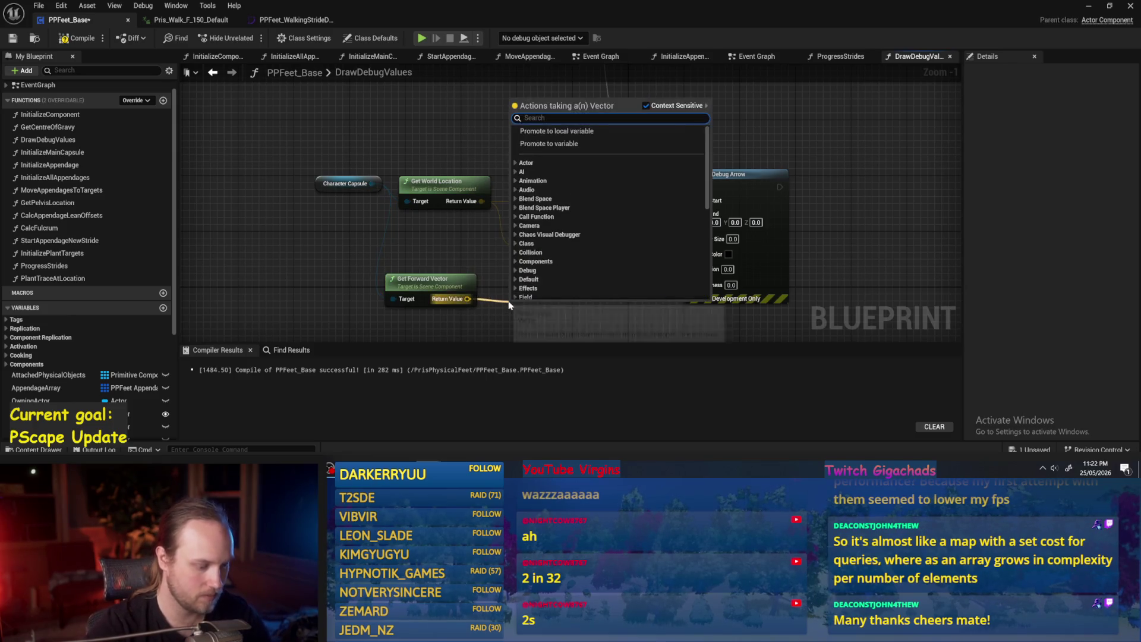
{"action": "type", "text": "+"}
{"action": "key", "text": "Return"}
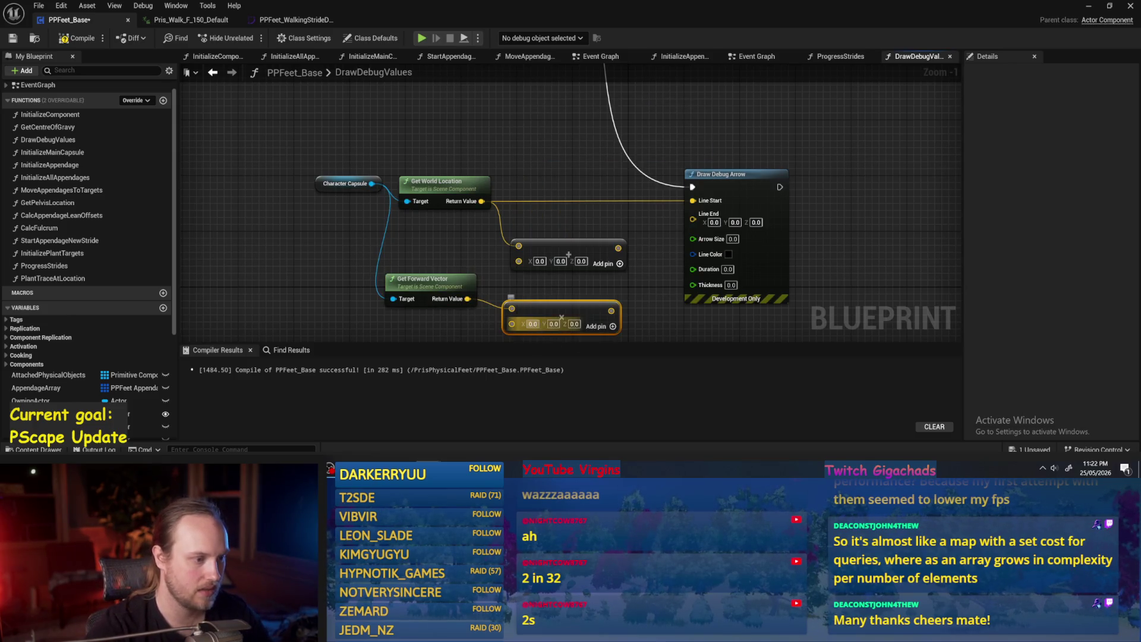
Step: Scale the forward vector by a 100.0 float, add it to the location, and wire into Line End
{"action": "right_click", "coordinate": [512, 324]}
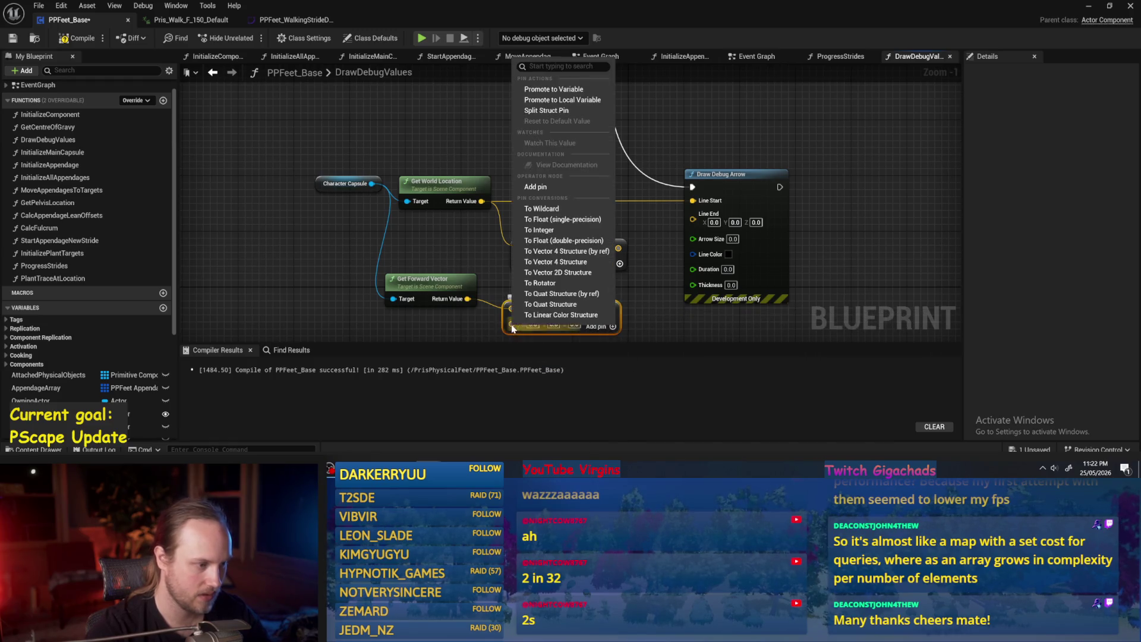
{"action": "left_click", "coordinate": [538, 219]}
{"action": "left_click", "coordinate": [523, 283]}
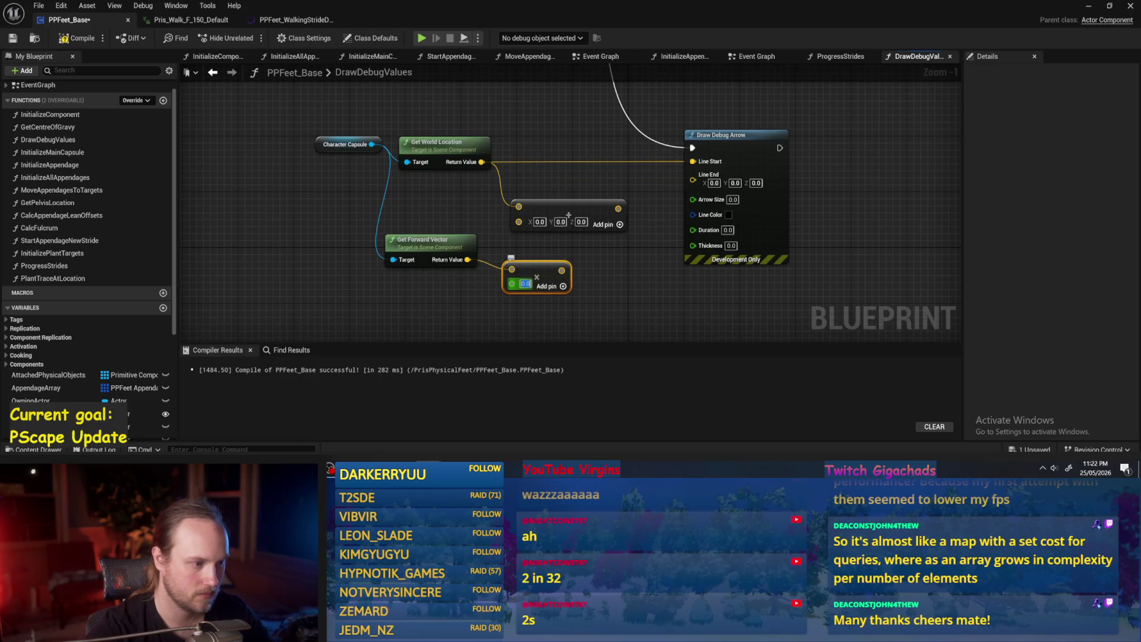
{"action": "type", "text": "100"}
{"action": "left_click", "coordinate": [735, 285]}
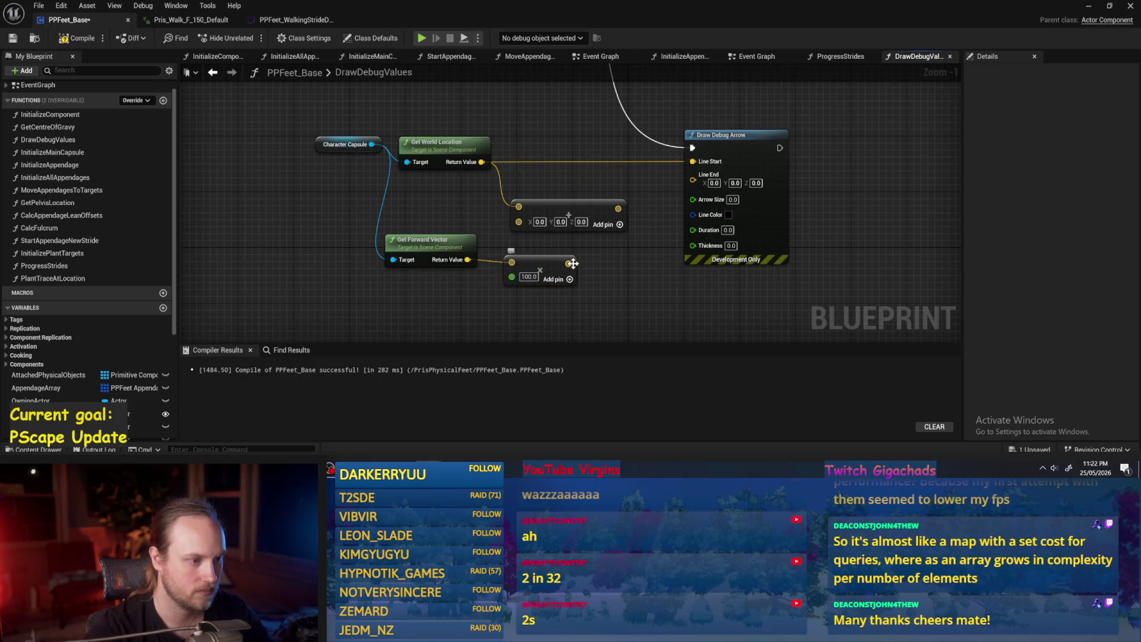
{"action": "mouse_move", "coordinate": [568, 263]}
{"action": "left_mouse_down"}
{"action": "mouse_move", "coordinate": [505, 225]}
{"action": "mouse_move", "coordinate": [692, 175]}
{"action": "left_mouse_up"}
{"action": "left_click_drag", "start_coordinate": [541, 209], "coordinate": [590, 202]}
Step: Tidy the layout by shifting the forward vector, 100.0, capsule and location nodes left
{"action": "left_click_drag", "start_coordinate": [548, 269], "coordinate": [528, 249]}
{"action": "mouse_move", "coordinate": [590, 285]}
{"action": "left_mouse_down"}
{"action": "mouse_move", "coordinate": [383, 233]}
{"action": "mouse_move", "coordinate": [374, 240]}
{"action": "left_mouse_up"}
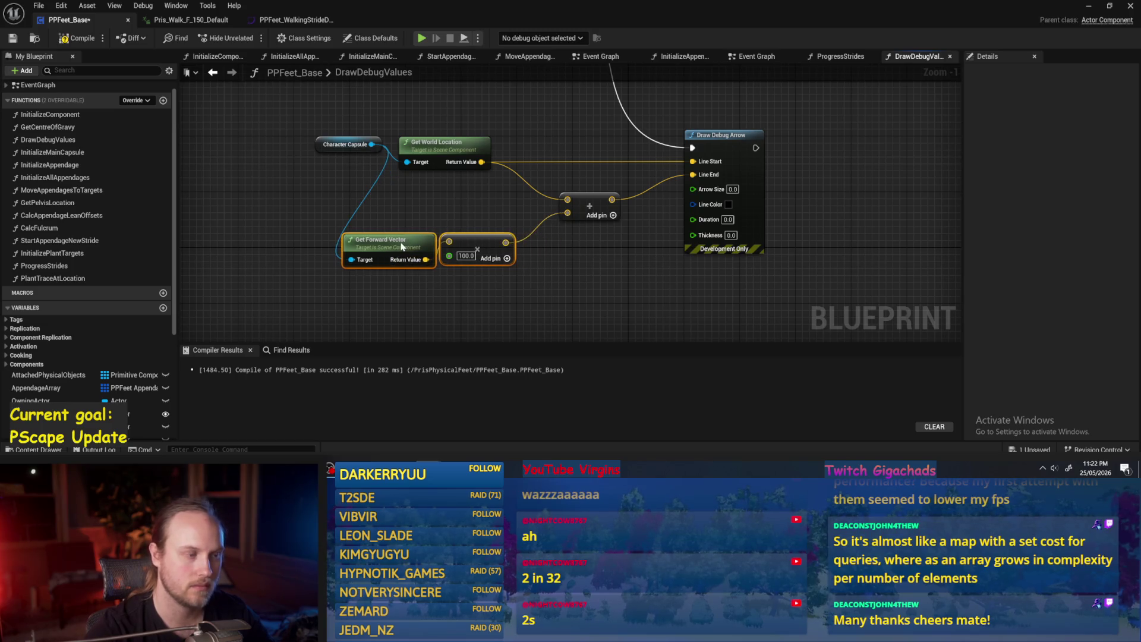
{"action": "left_click", "coordinate": [410, 202]}
{"action": "left_click", "coordinate": [463, 136]}
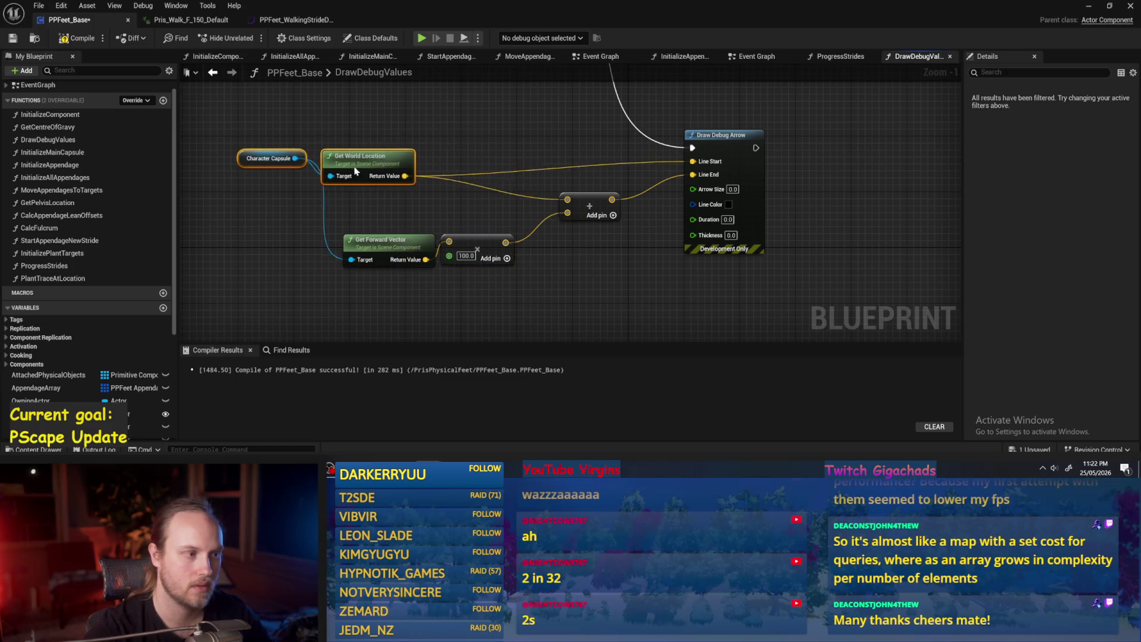
{"action": "left_click_drag", "start_coordinate": [463, 136], "coordinate": [407, 136]}
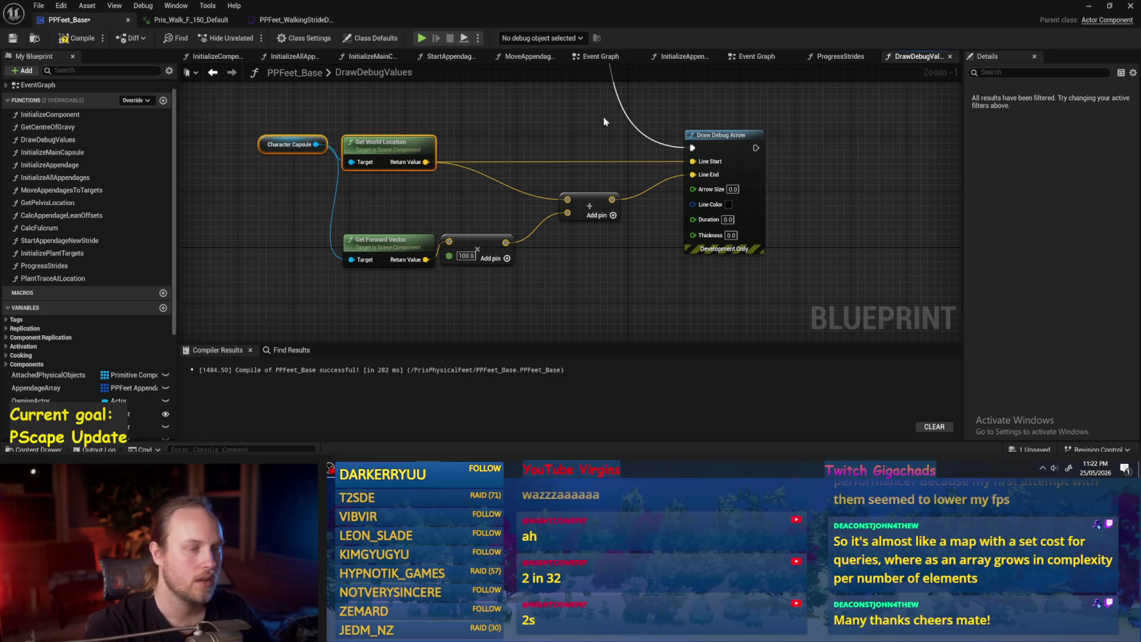
{"action": "left_click_drag", "start_coordinate": [691, 130], "coordinate": [489, 189]}
Step: Add a Draw Debug String that runs after the debug arrow and sits at the arrow's end point
{"action": "right_click", "coordinate": [605, 173]}
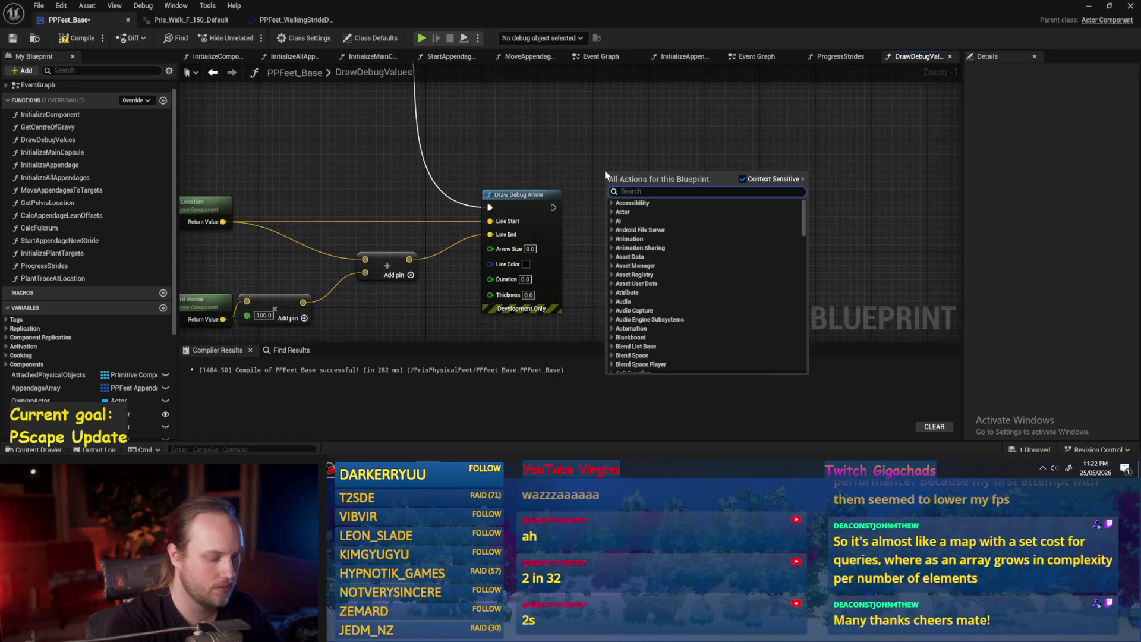
{"action": "type", "text": "debug stirng"}
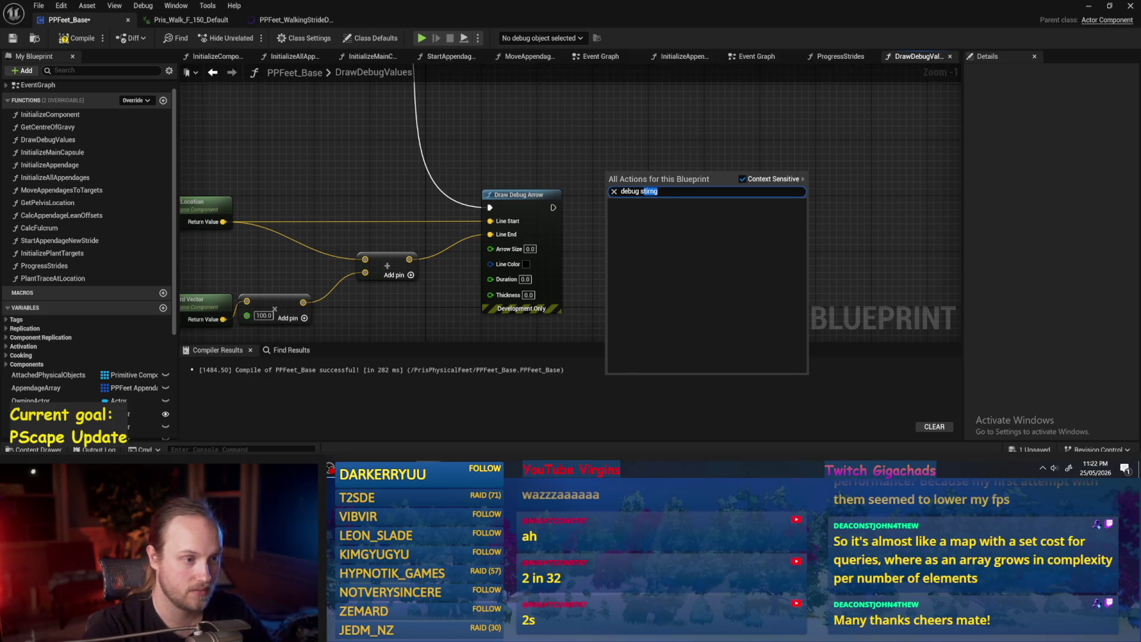
{"action": "type", "text": "ring"}
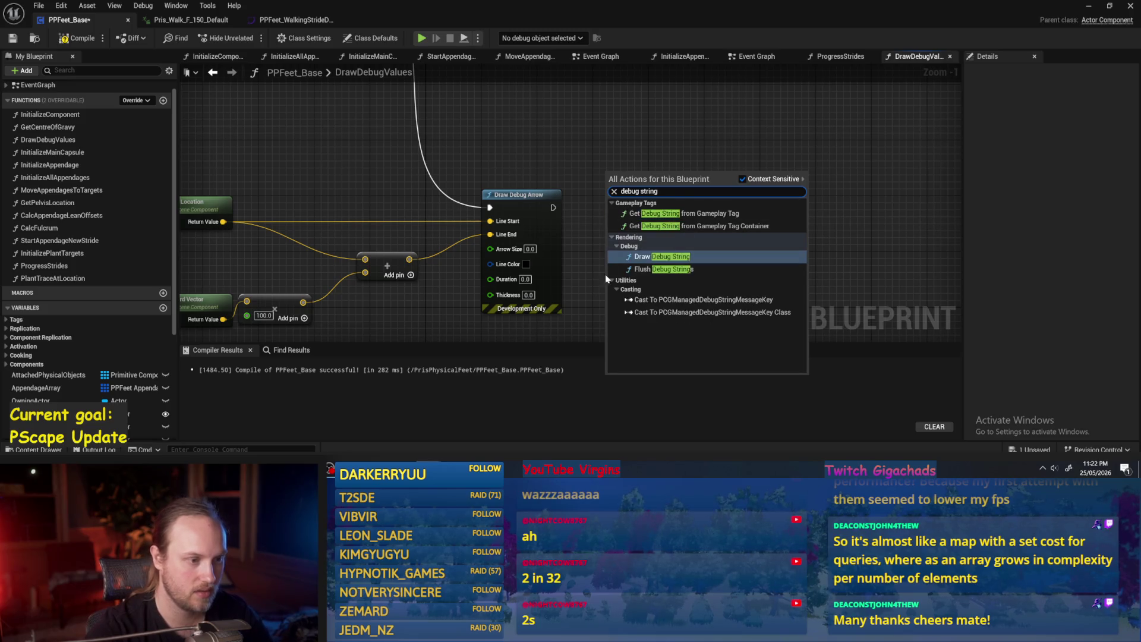
{"action": "left_click", "coordinate": [658, 279]}
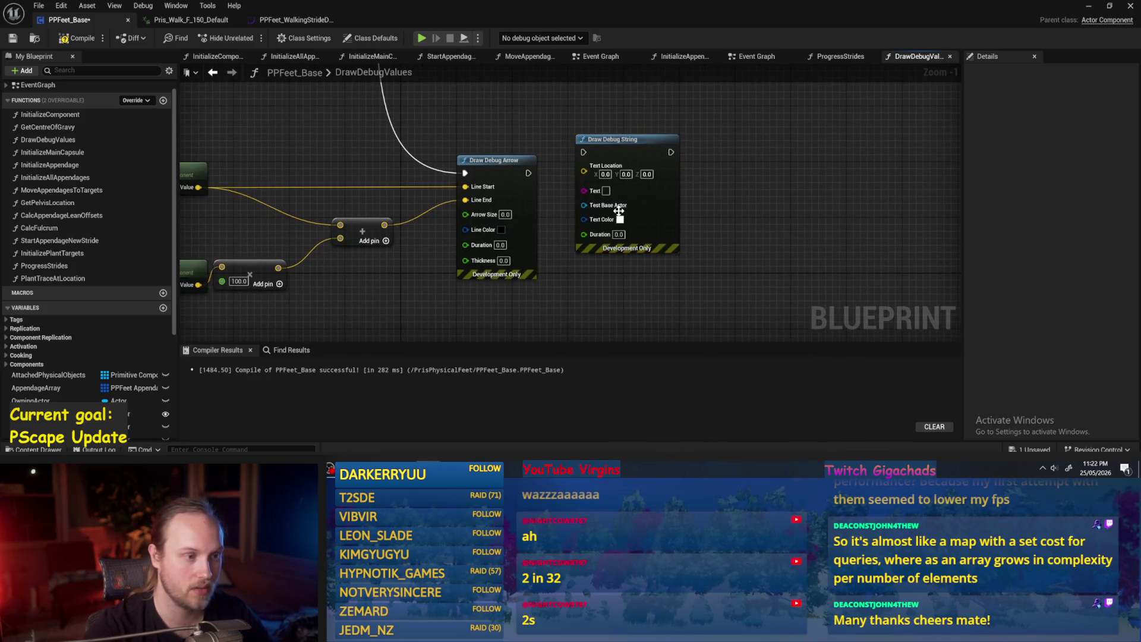
{"action": "left_click_drag", "start_coordinate": [618, 142], "coordinate": [620, 165]}
{"action": "left_click_drag", "start_coordinate": [528, 172], "coordinate": [590, 172]}
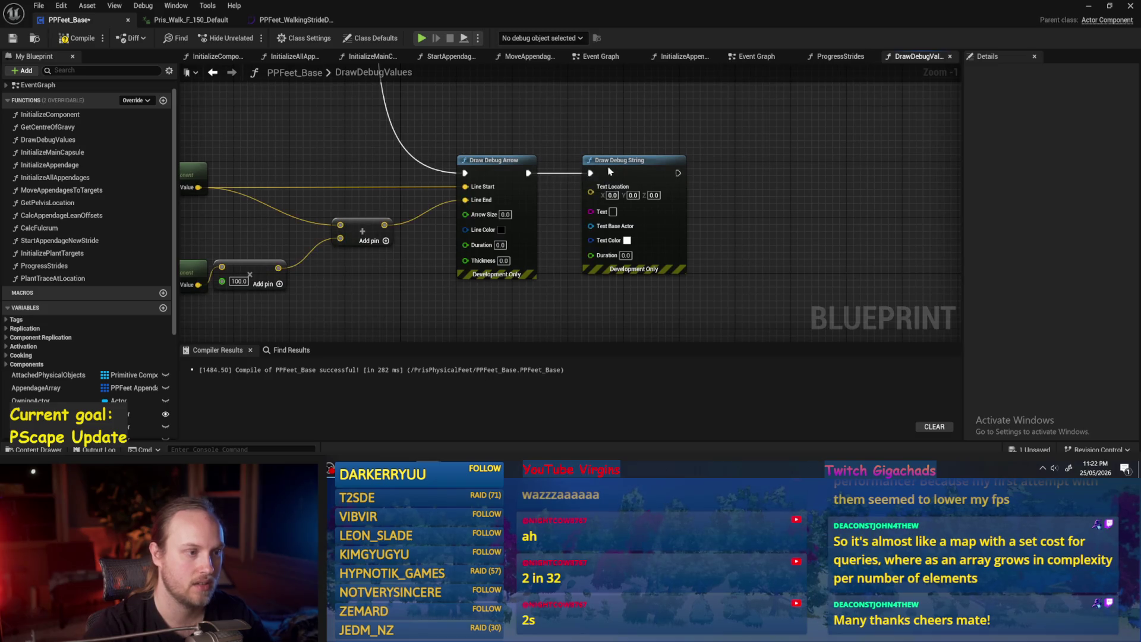
{"action": "left_click_drag", "start_coordinate": [454, 224], "coordinate": [709, 190]}
{"action": "type", "text": "Forward Vec"}
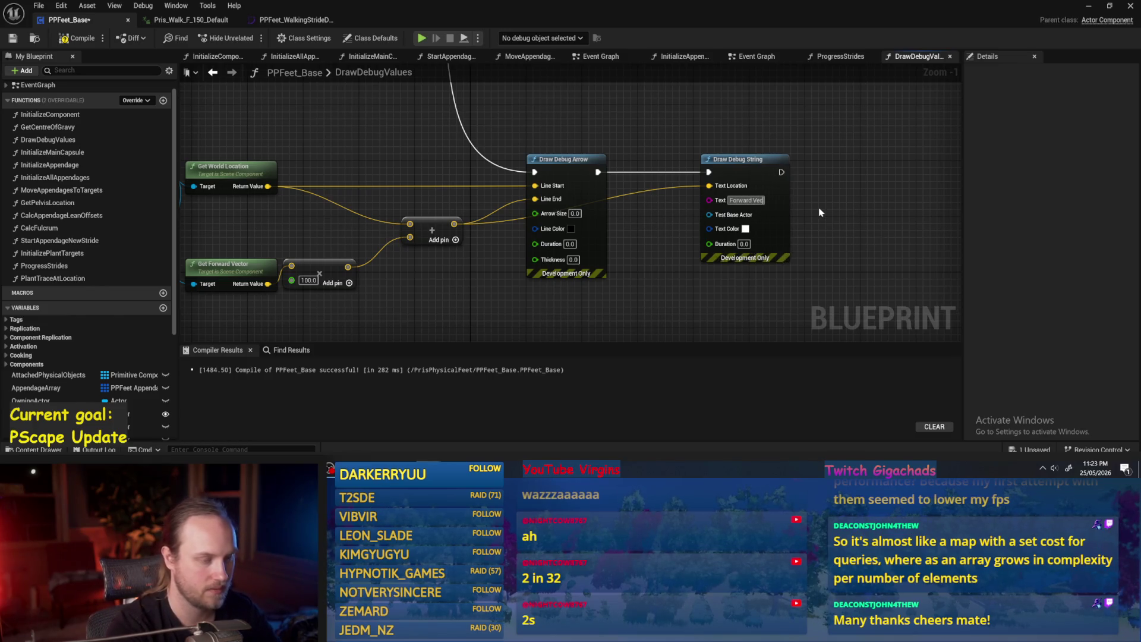
Step: Set the debug string text to 'Forward Vector' and its colour to yellow
{"action": "type", "text": "tor"}
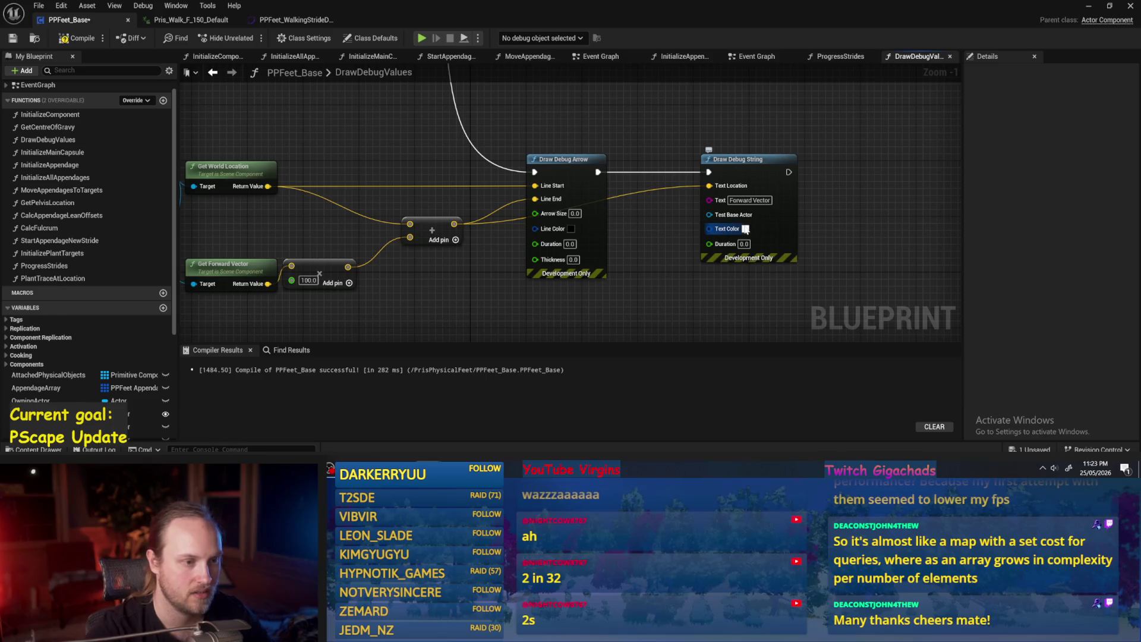
{"action": "left_click", "coordinate": [745, 229]}
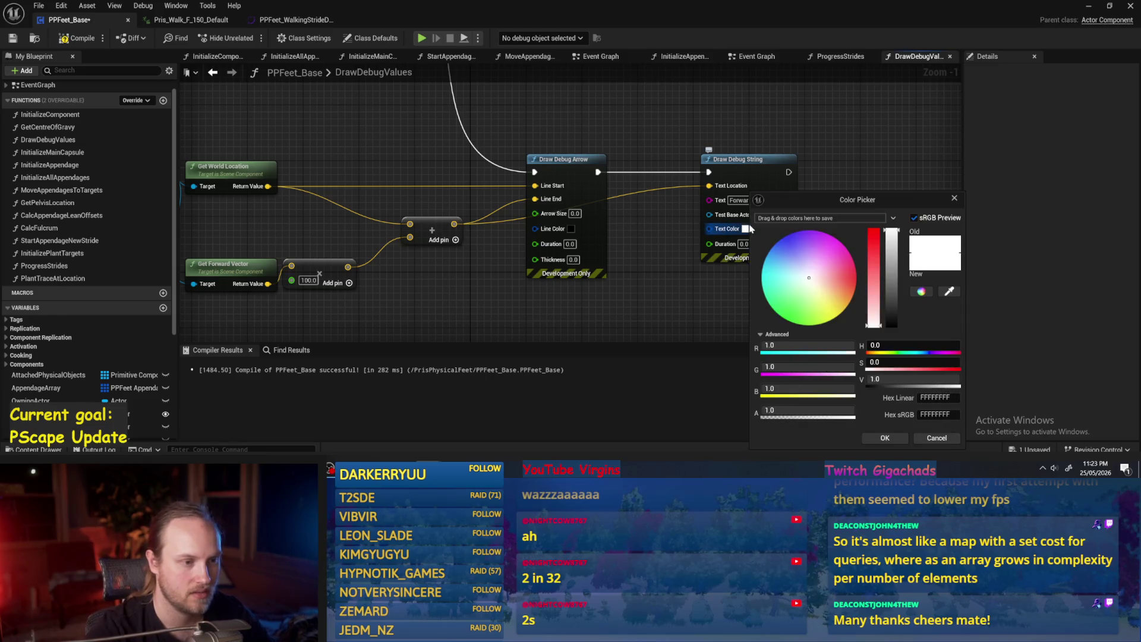
{"action": "left_click", "coordinate": [856, 274]}
{"action": "left_click", "coordinate": [875, 350]}
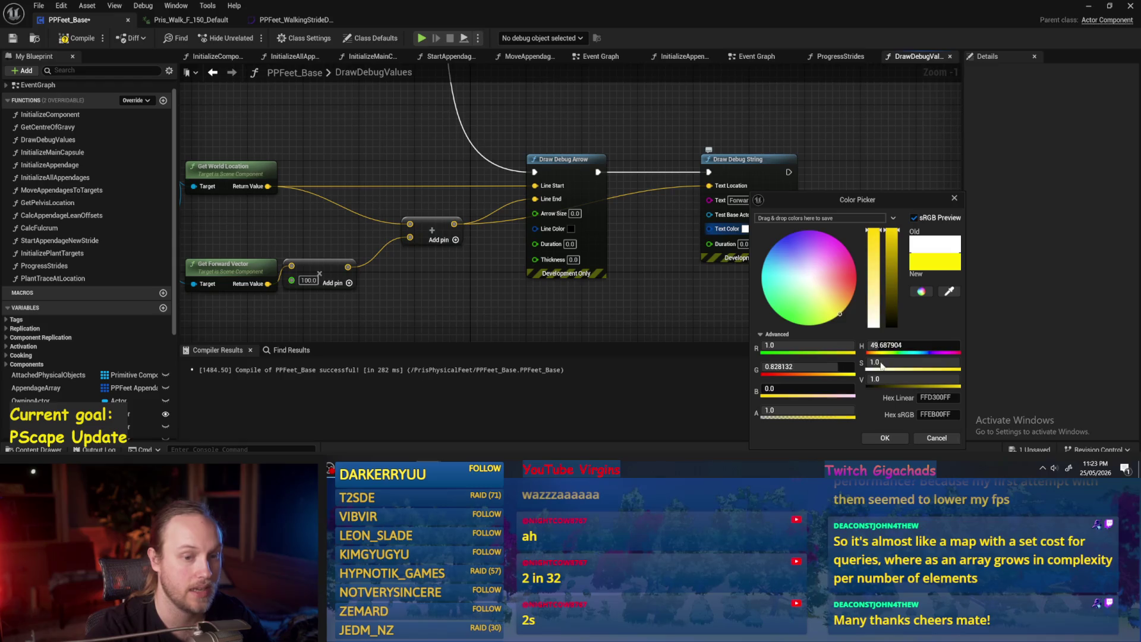
{"action": "left_click", "coordinate": [885, 439]}
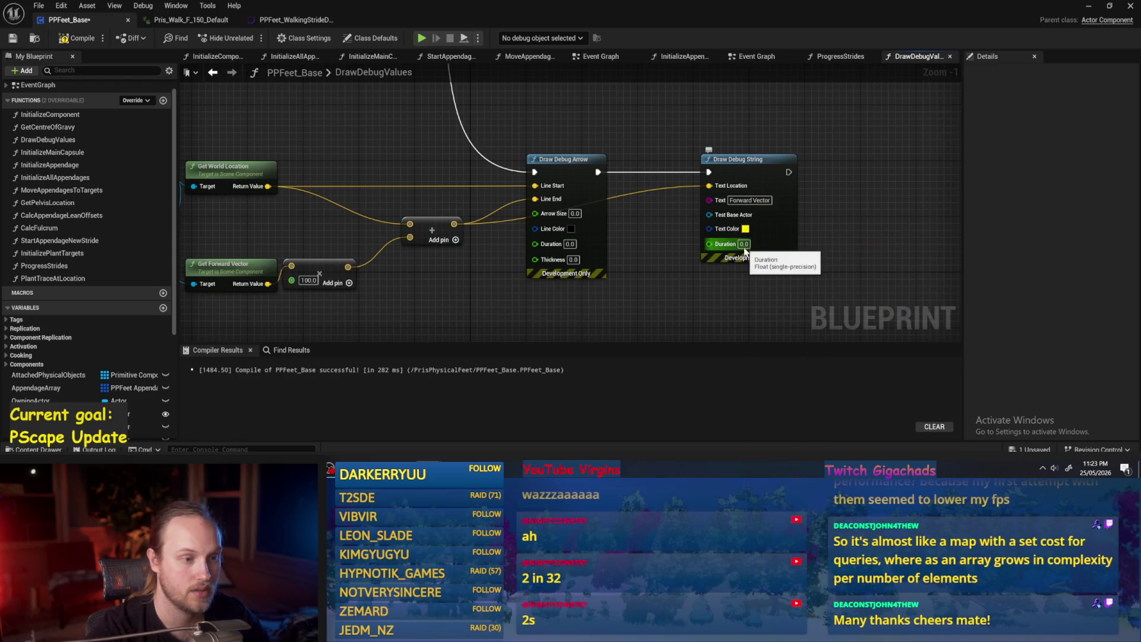
Step: Add a reroute point on the text location wire and make the arrow colour full yellow
{"action": "left_click_drag", "start_coordinate": [674, 276], "coordinate": [715, 260]}
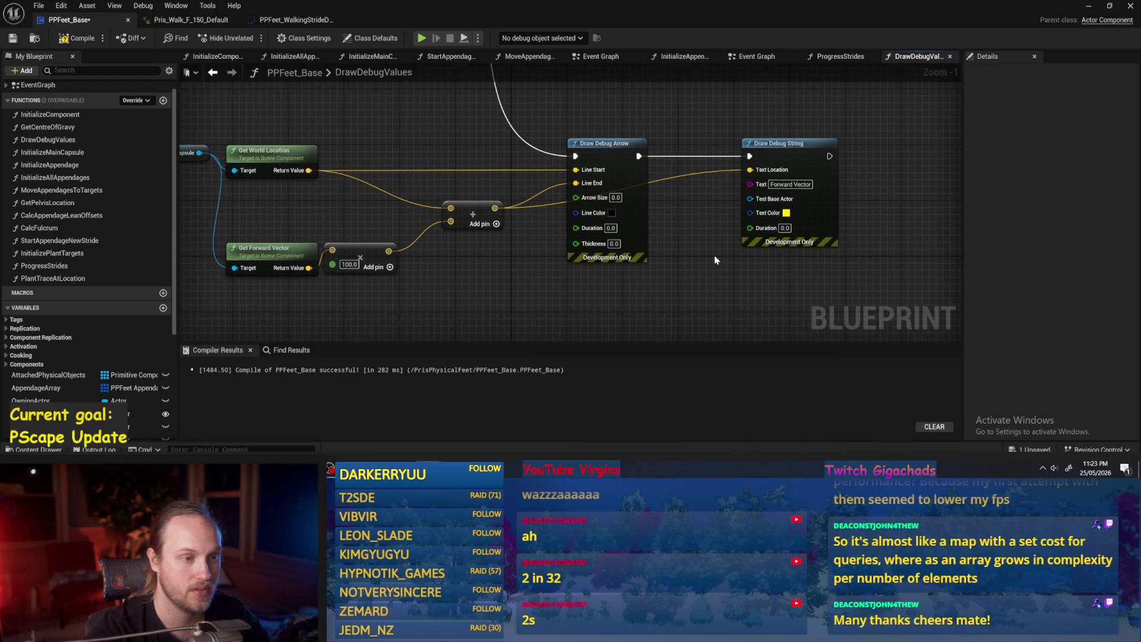
{"action": "double_click", "coordinate": [670, 178]}
{"action": "left_click_drag", "start_coordinate": [670, 178], "coordinate": [687, 197]}
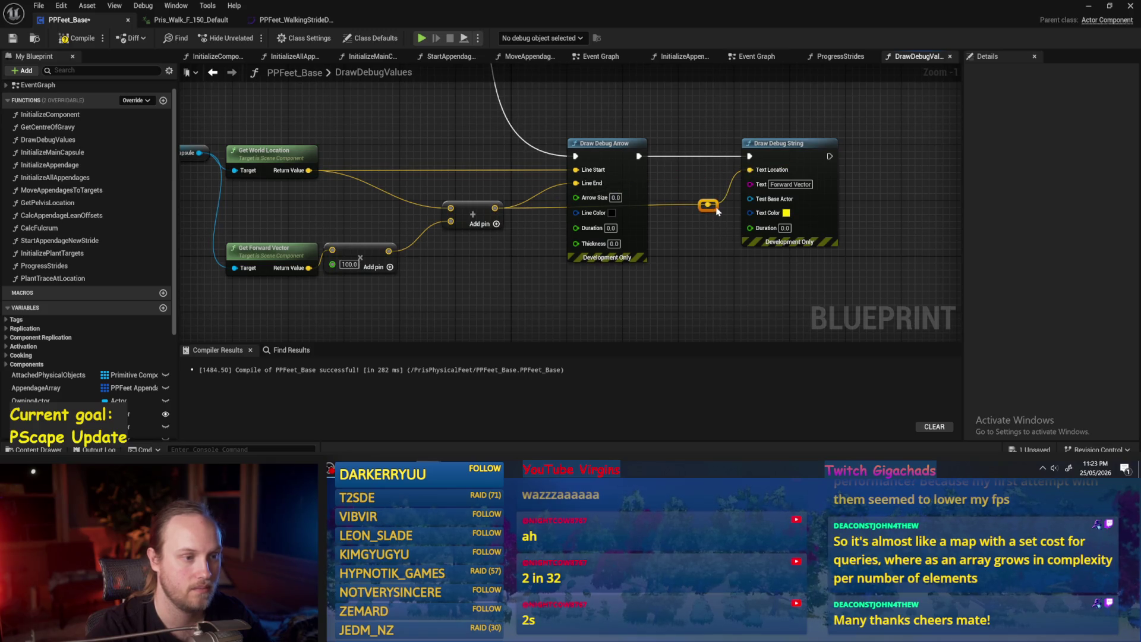
{"action": "left_click", "coordinate": [612, 212]}
{"action": "left_click_drag", "start_coordinate": [732, 378], "coordinate": [739, 376]}
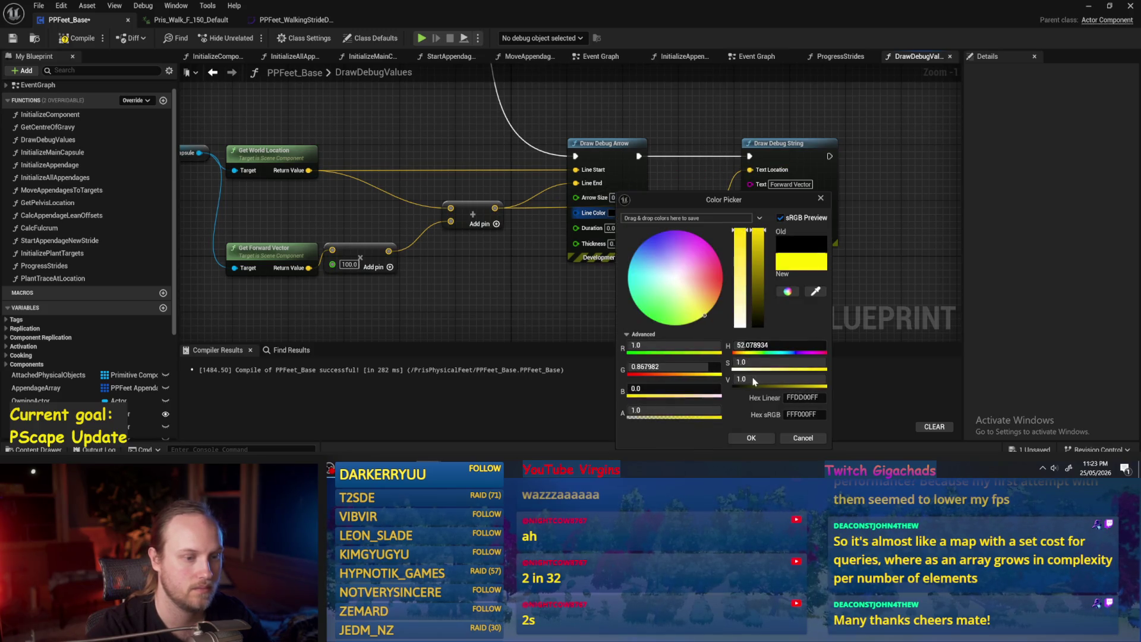
{"action": "left_click", "coordinate": [762, 444]}
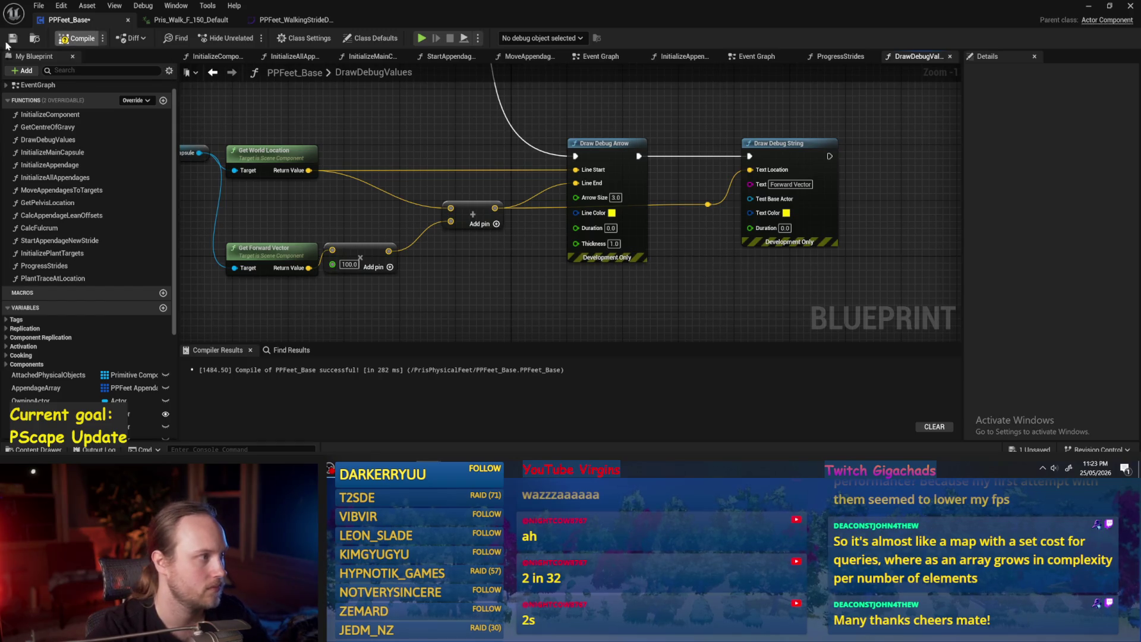
Step: Compile the Blueprint, then play-test the level, selecting the player character before stopping
{"action": "key", "text": "F7"}
{"action": "left_click_drag", "start_coordinate": [682, 271], "coordinate": [661, 276]}
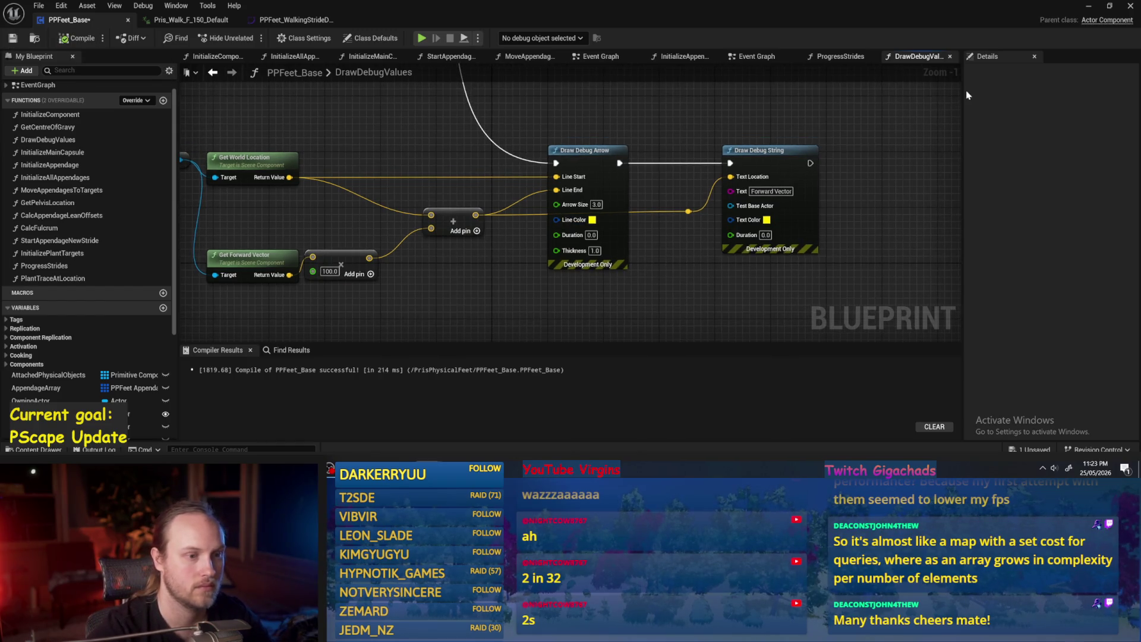
{"action": "left_click", "coordinate": [1091, 6]}
{"action": "left_click", "coordinate": [299, 39]}
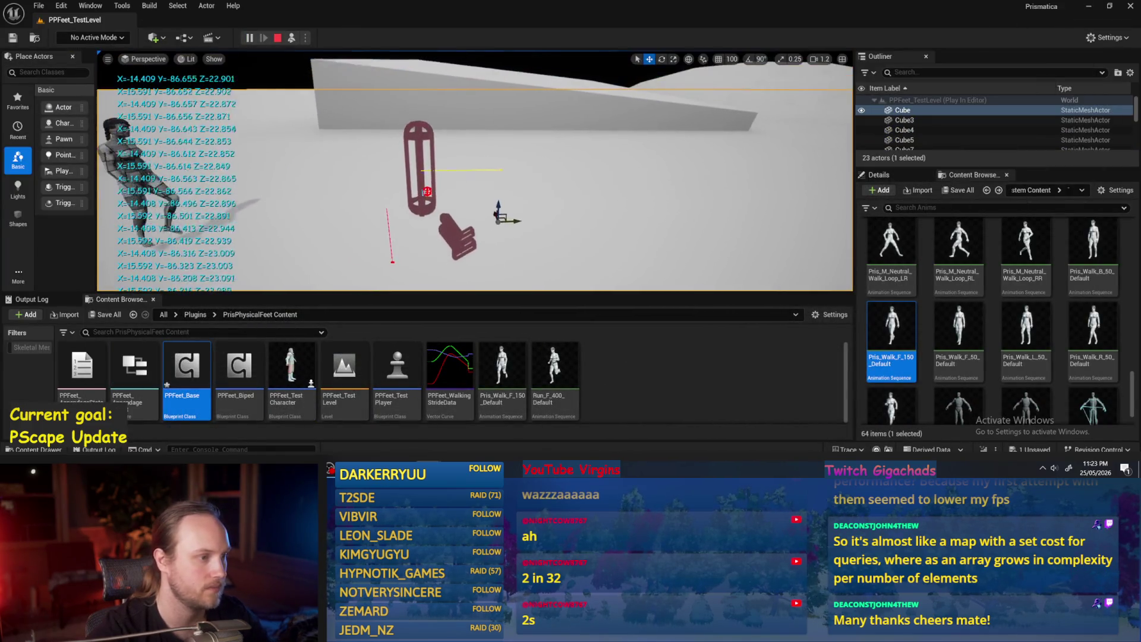
{"action": "left_click", "coordinate": [420, 205]}
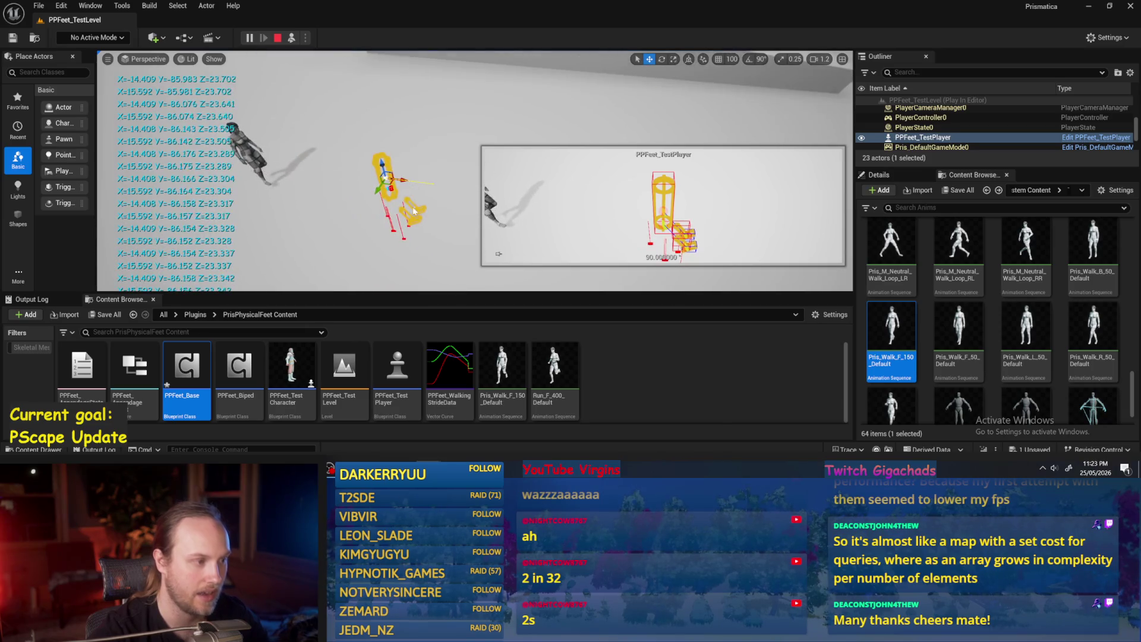
{"action": "key", "text": "Escape"}
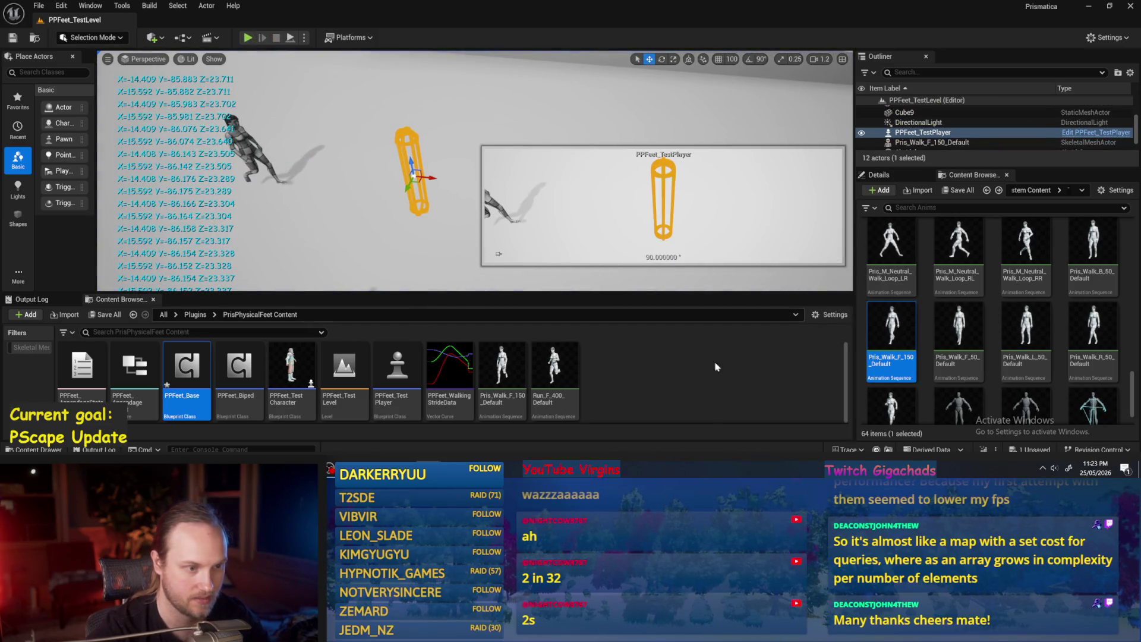
Step: Inspect the test player's details, play the level again, and open PPFeet_WalkingStrideData
{"action": "left_click", "coordinate": [496, 184]}
{"action": "left_click", "coordinate": [410, 172]}
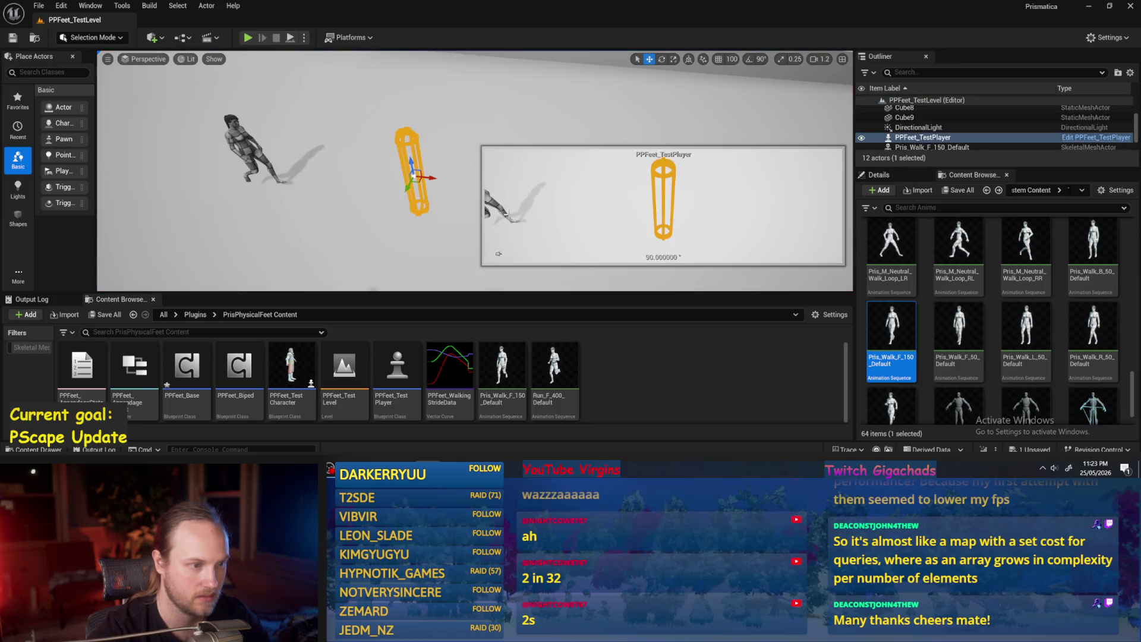
{"action": "left_click", "coordinate": [878, 174]}
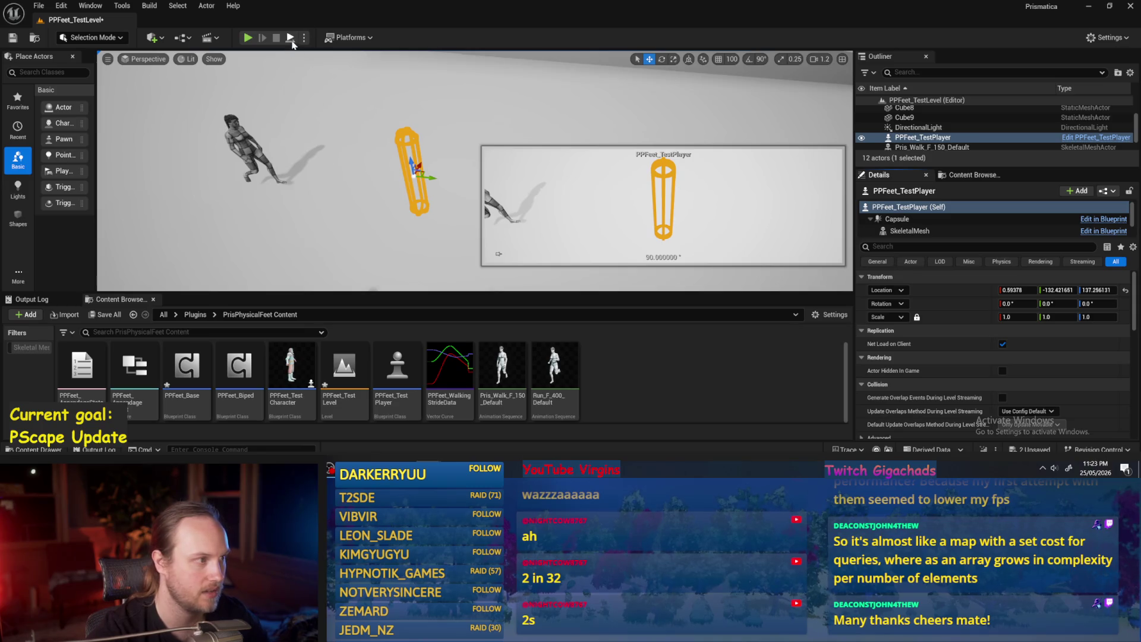
{"action": "left_click", "coordinate": [499, 254]}
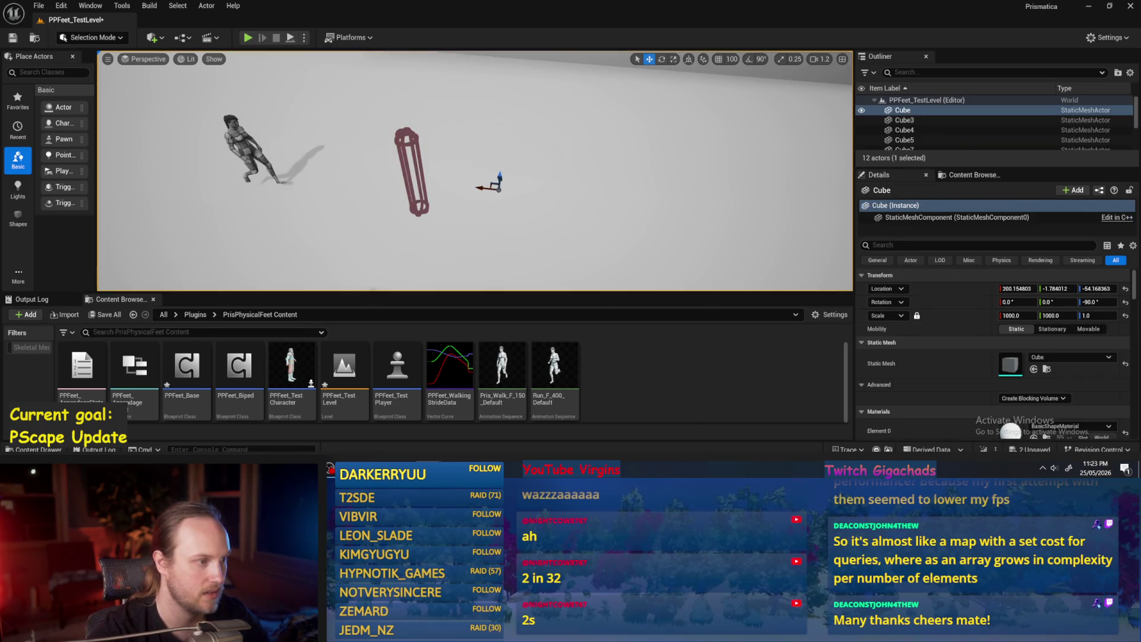
{"action": "left_click", "coordinate": [419, 169]}
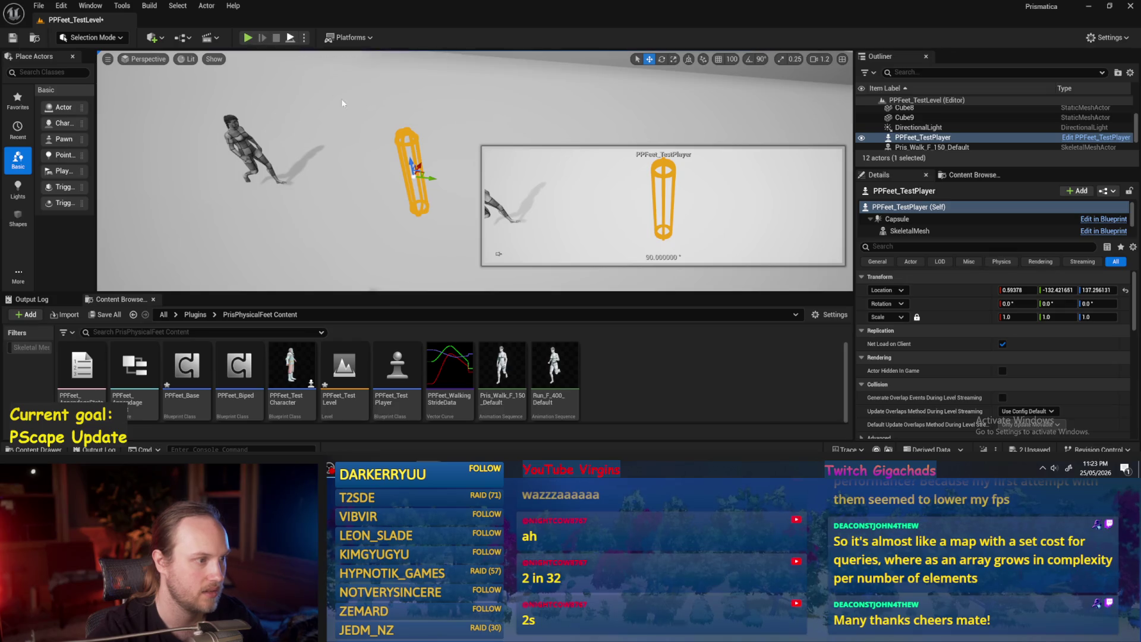
{"action": "left_click", "coordinate": [247, 37]}
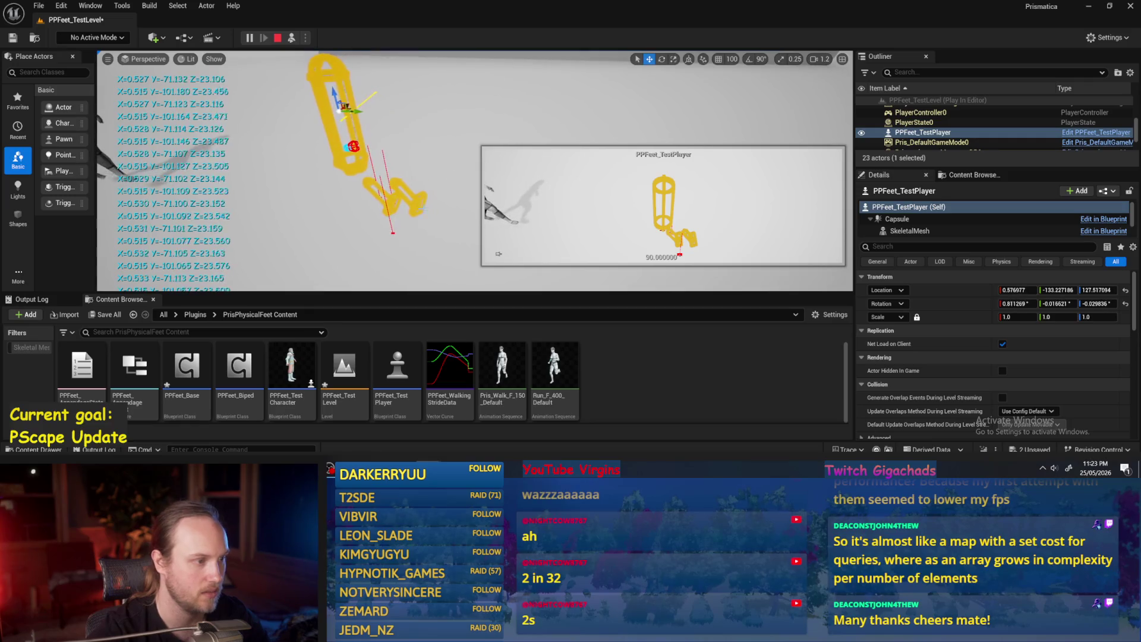
{"action": "double_click", "coordinate": [449, 371]}
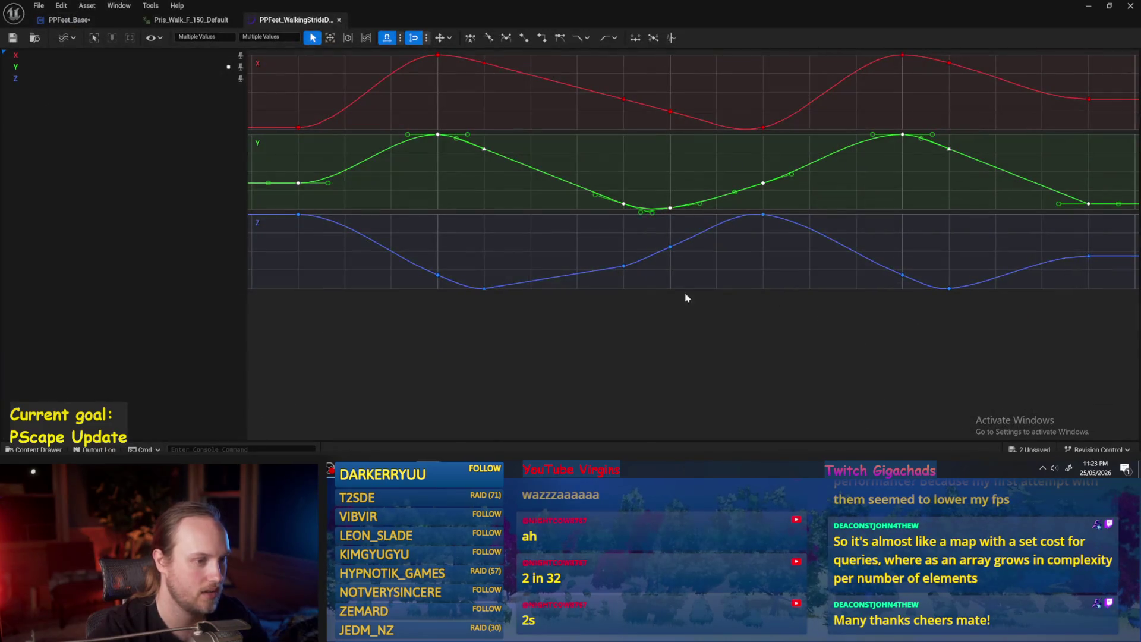
{"action": "left_click", "coordinate": [686, 297]}
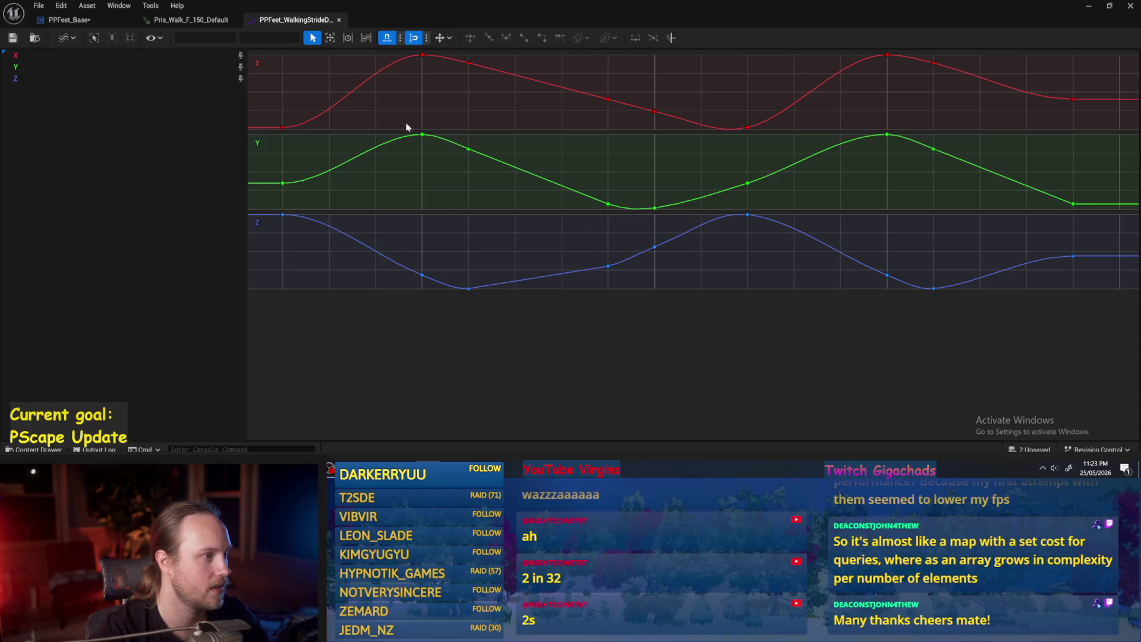
{"action": "left_click_drag", "start_coordinate": [308, 117], "coordinate": [357, 188]}
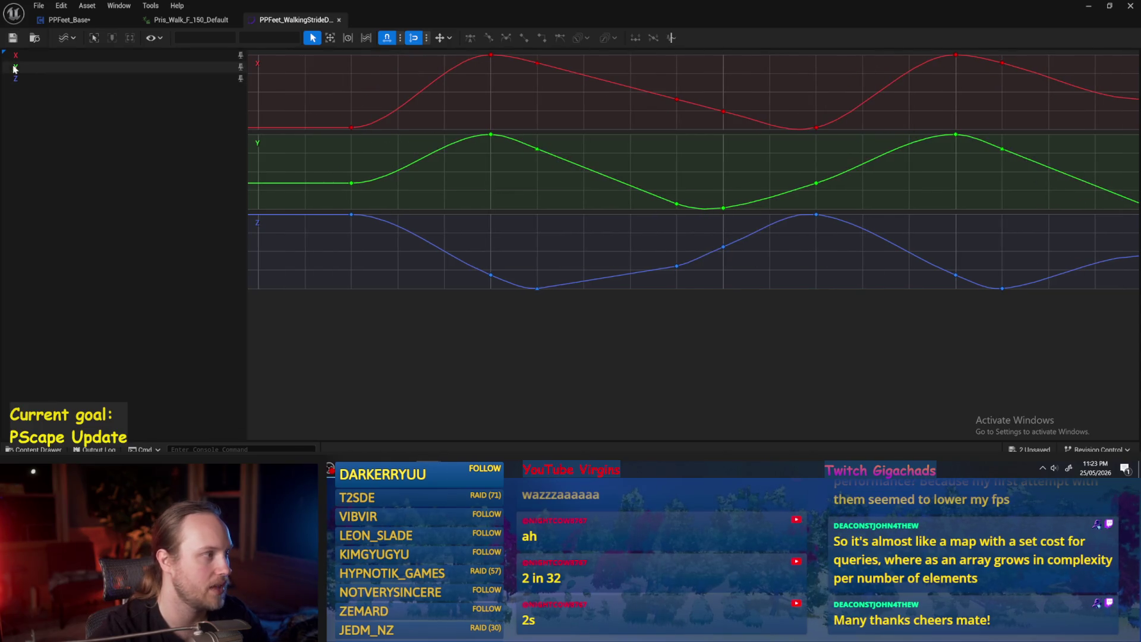
{"action": "left_click", "coordinate": [29, 55]}
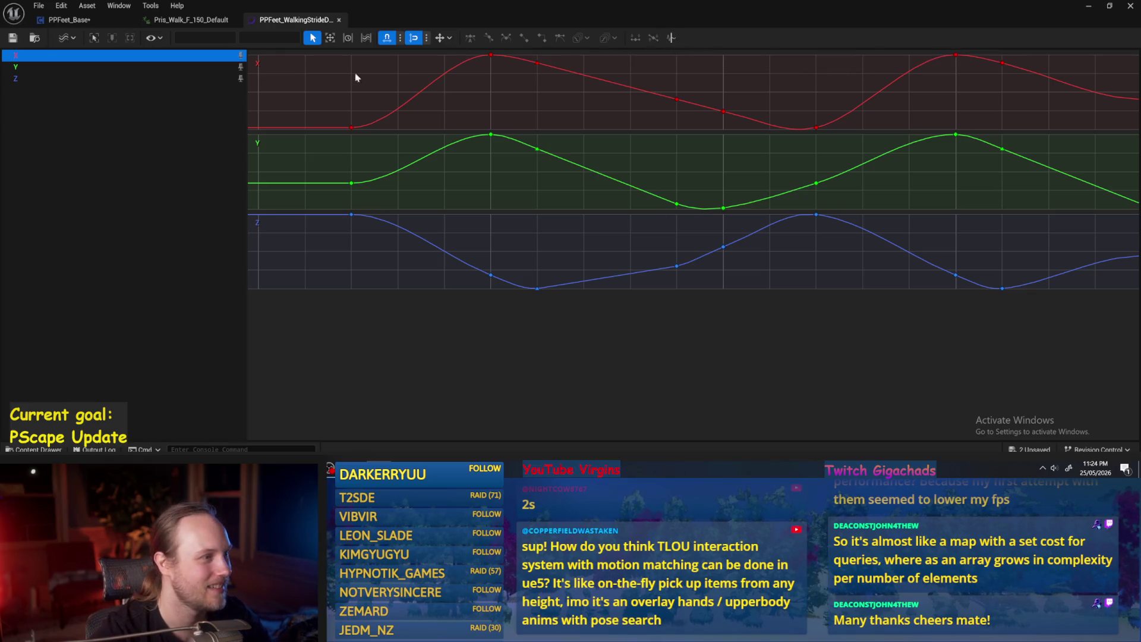
{"action": "left_click", "coordinate": [368, 40]}
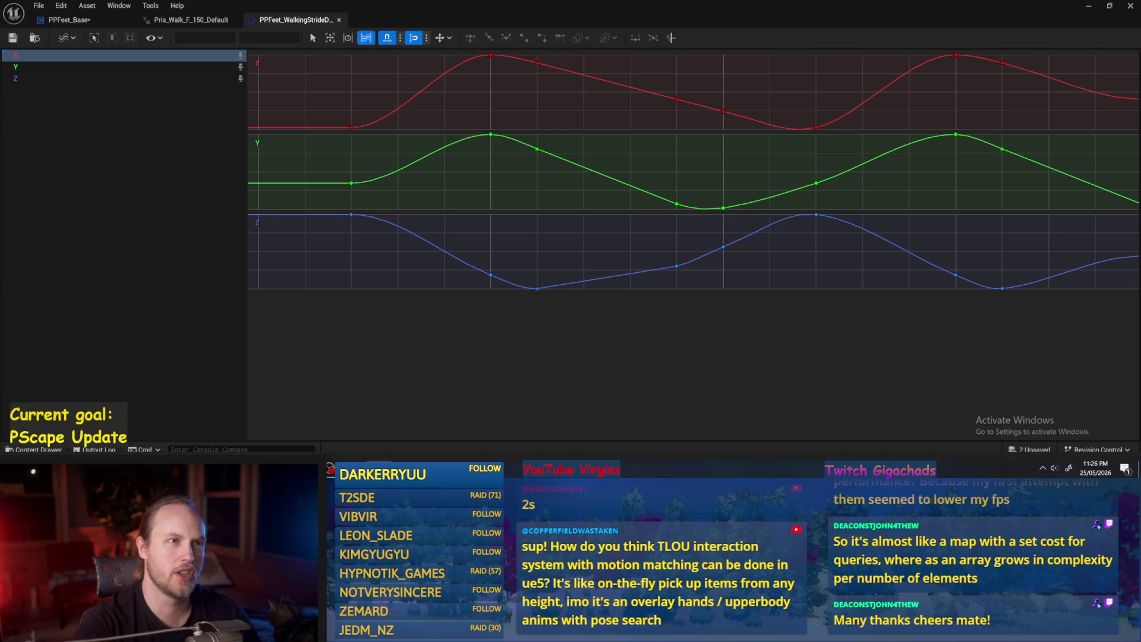
{"action": "mouse_move", "coordinate": [603, 345]}
{"action": "left_mouse_down"}
{"action": "mouse_move", "coordinate": [655, 349]}
{"action": "mouse_move", "coordinate": [545, 359]}
{"action": "left_mouse_up"}
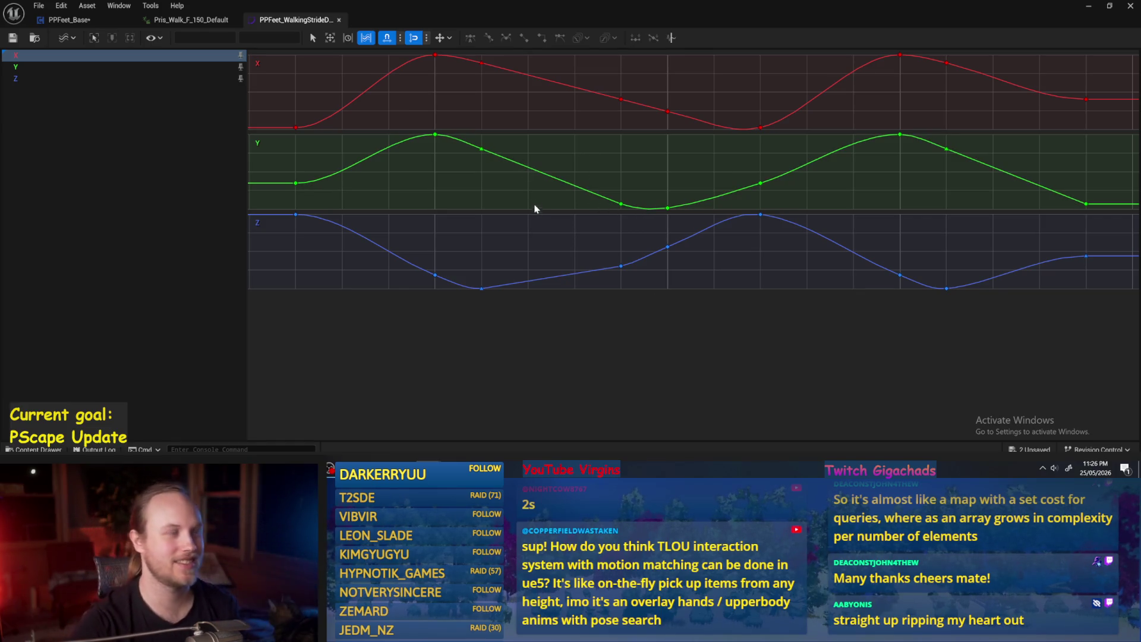
Step: Toggle the Z curve off and back on, keeping the curves in Stacked view
{"action": "left_click", "coordinate": [240, 78]}
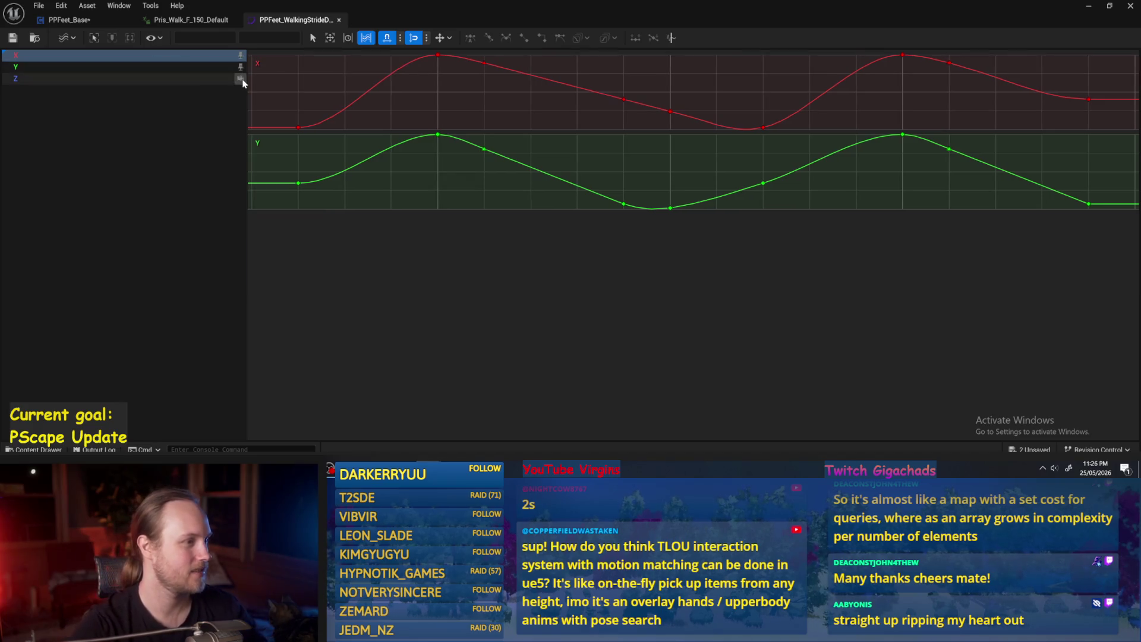
{"action": "left_click", "coordinate": [240, 78]}
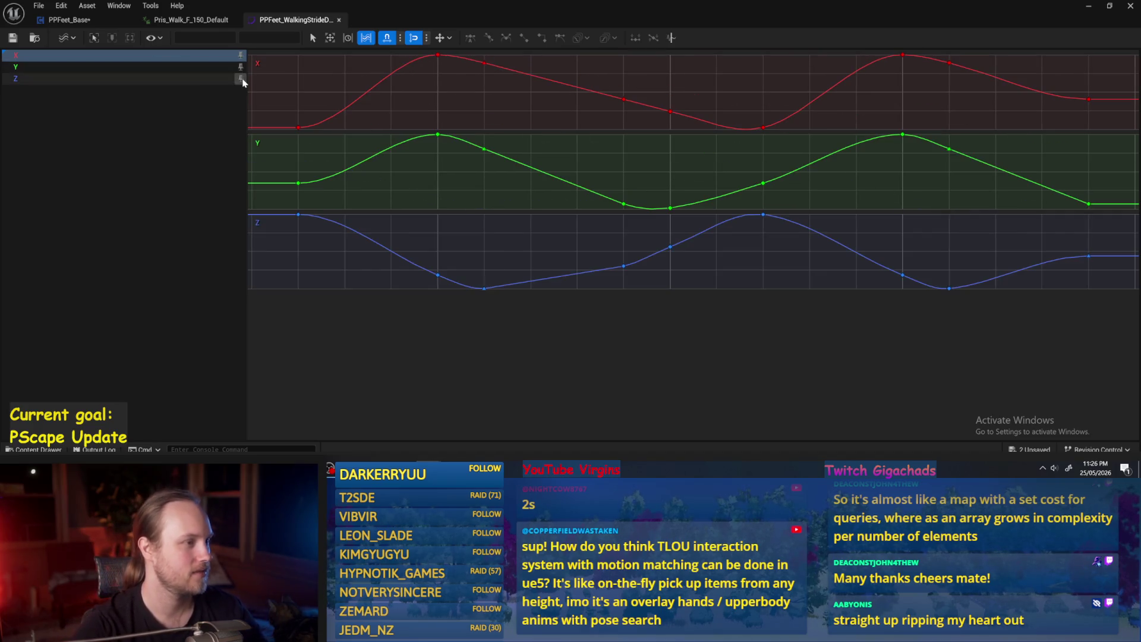
{"action": "left_click", "coordinate": [65, 44]}
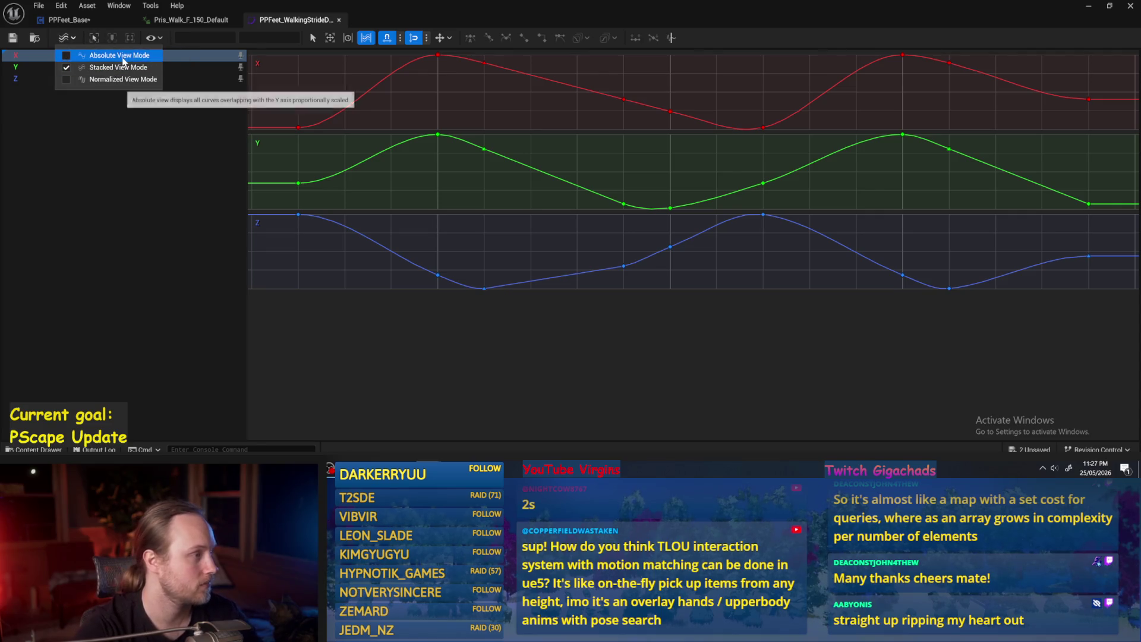
{"action": "left_click", "coordinate": [384, 305]}
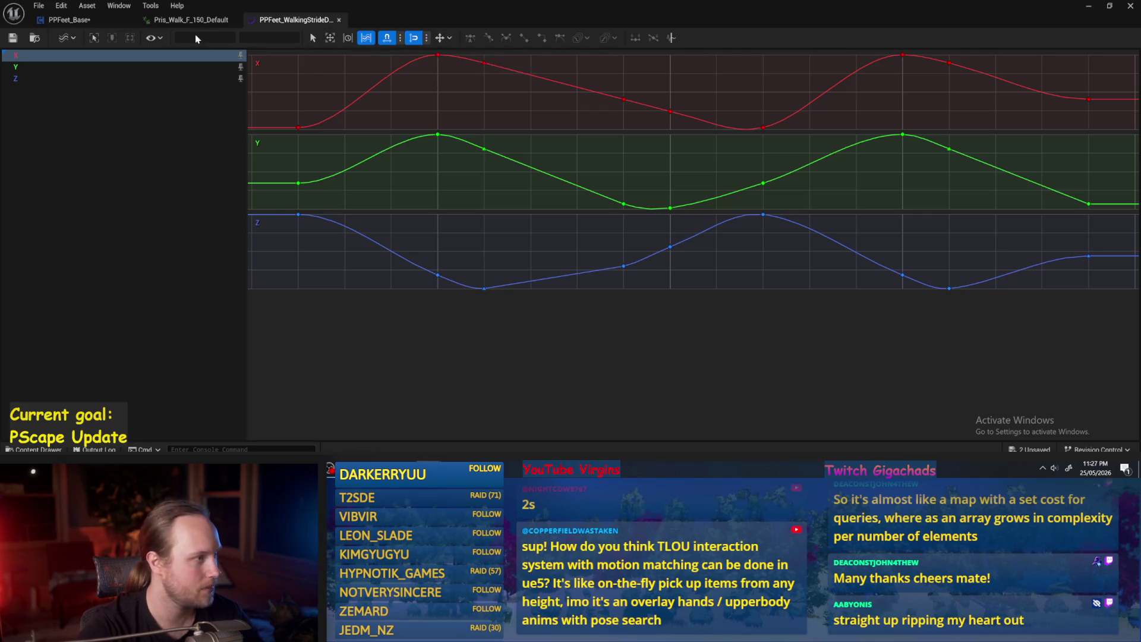
Step: Check the Curve Options dropdown, then return to the PPFeet_Base Blueprint's DrawDebugValues graph
{"action": "left_click", "coordinate": [152, 39]}
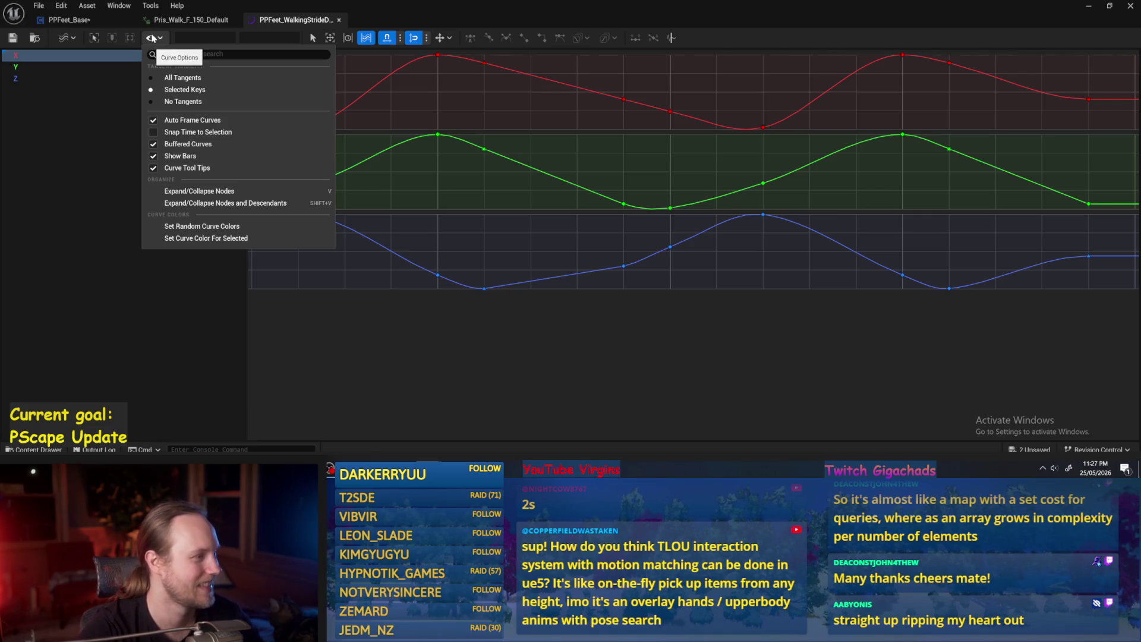
{"action": "left_click", "coordinate": [522, 294]}
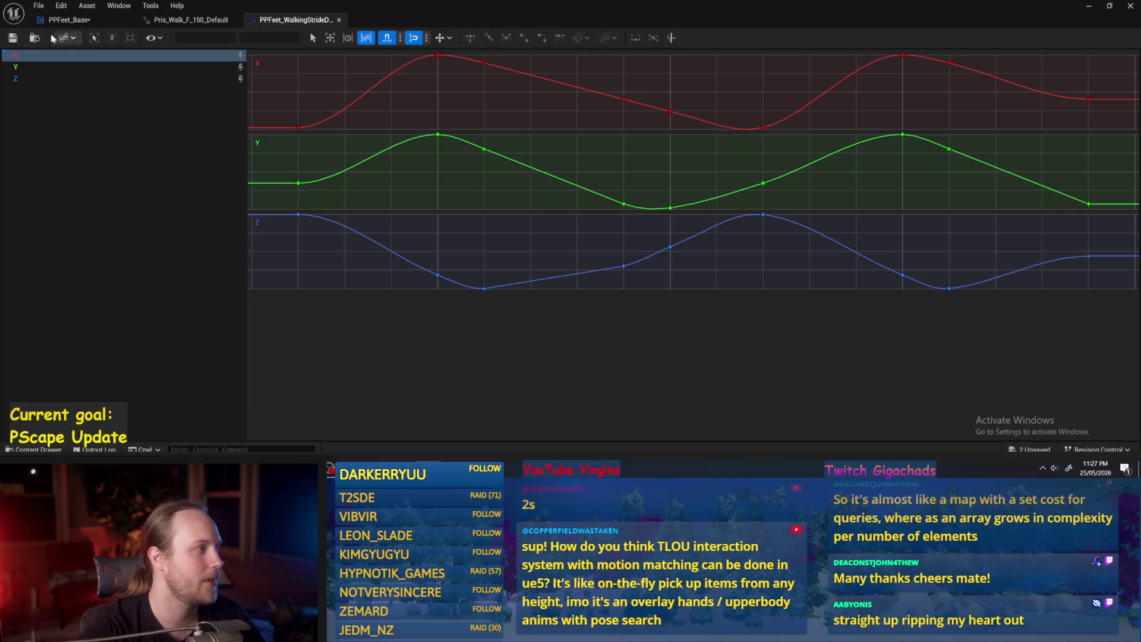
{"action": "left_click", "coordinate": [12, 38]}
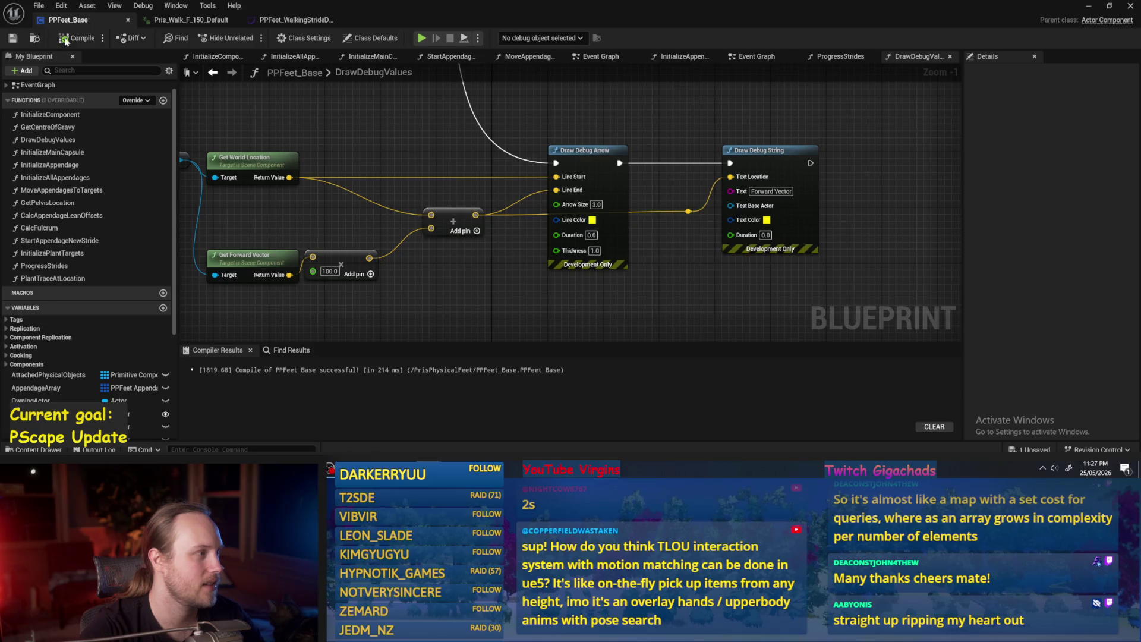
Step: In ProgressStrides, wire Break Vector's Y into the offset's Y input and compile
{"action": "scroll", "coordinate": [695, 309], "scroll_direction": "down", "scroll_amount": 2}
{"action": "mouse_move", "coordinate": [695, 309]}
{"action": "left_mouse_down"}
{"action": "mouse_move", "coordinate": [400, 252]}
{"action": "mouse_move", "coordinate": [601, 154]}
{"action": "left_mouse_up"}
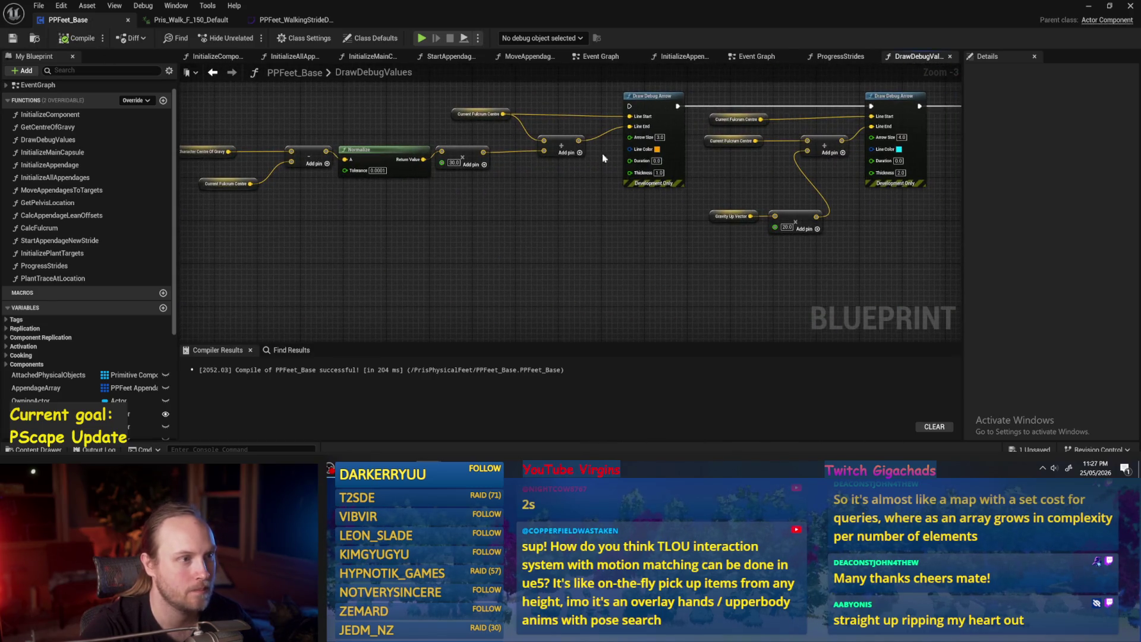
{"action": "left_click", "coordinate": [839, 57]}
{"action": "left_click_drag", "start_coordinate": [686, 175], "coordinate": [614, 263]}
{"action": "scroll", "coordinate": [613, 263], "scroll_direction": "up", "scroll_amount": 4}
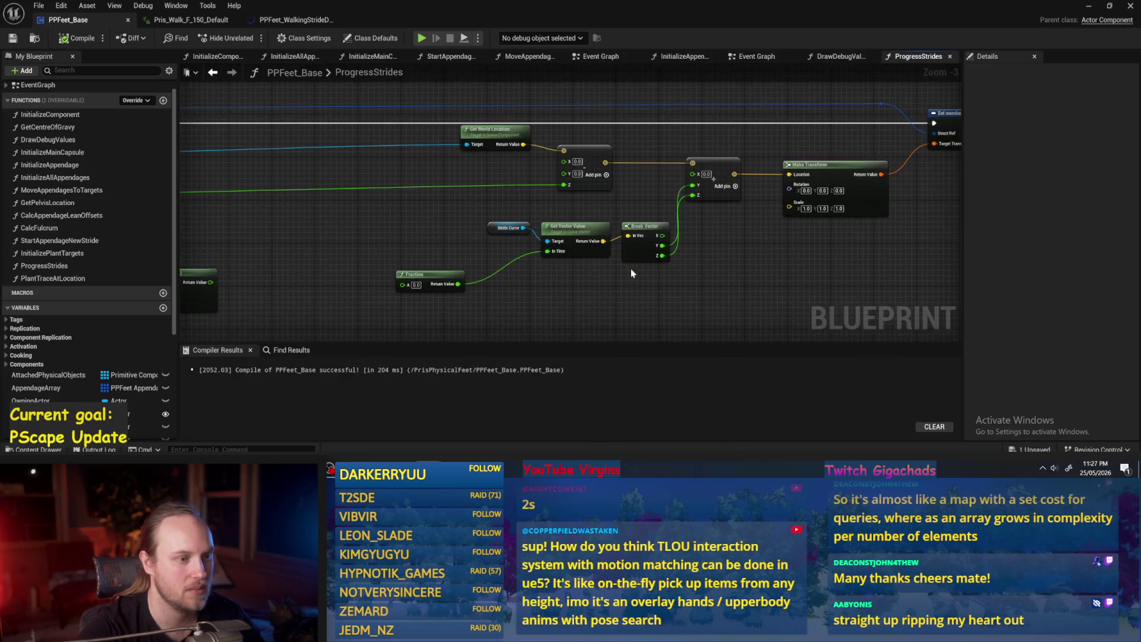
{"action": "left_click_drag", "start_coordinate": [539, 246], "coordinate": [593, 174]}
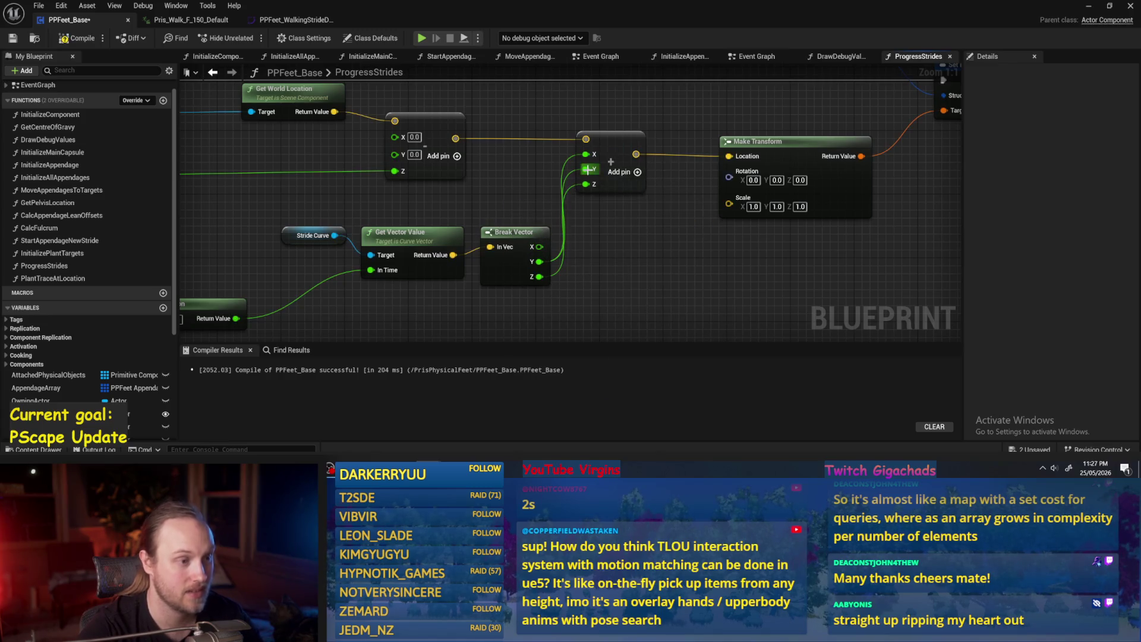
{"action": "left_click", "coordinate": [89, 43]}
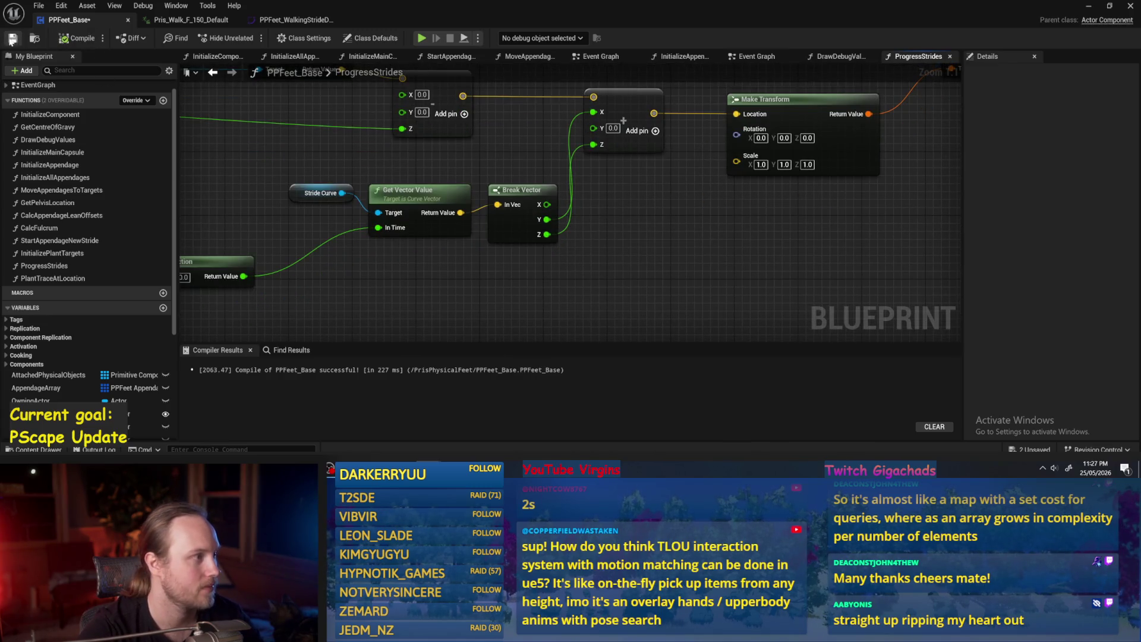
Step: Select the Make Transform and vector addition nodes, then save the blueprint
{"action": "scroll", "coordinate": [653, 266], "scroll_direction": "down", "scroll_amount": 1}
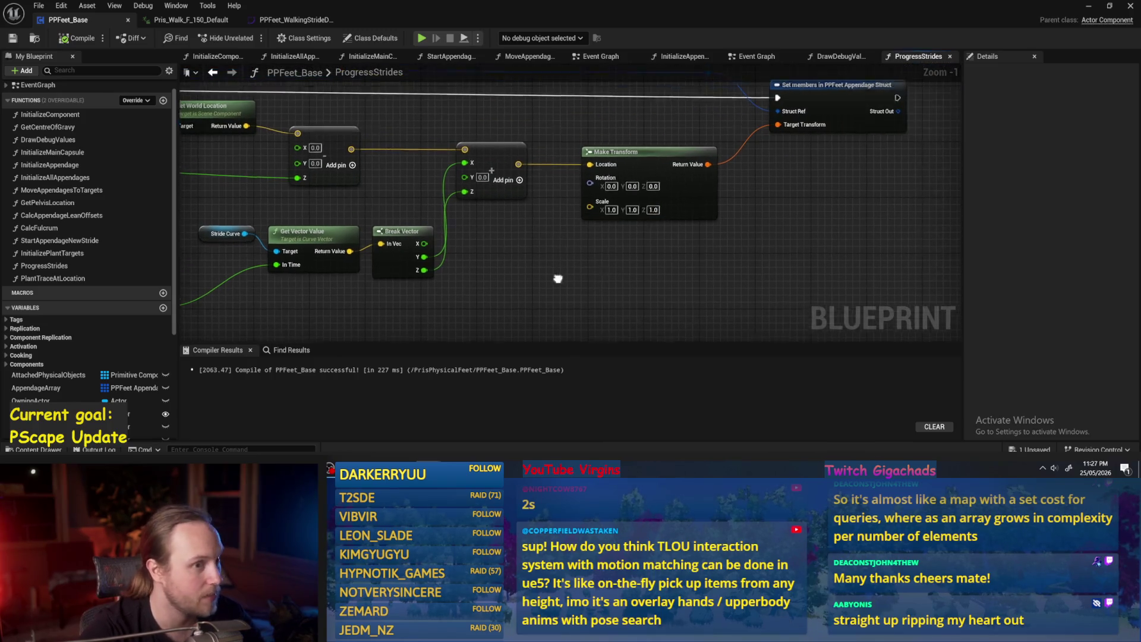
{"action": "left_click", "coordinate": [697, 199]}
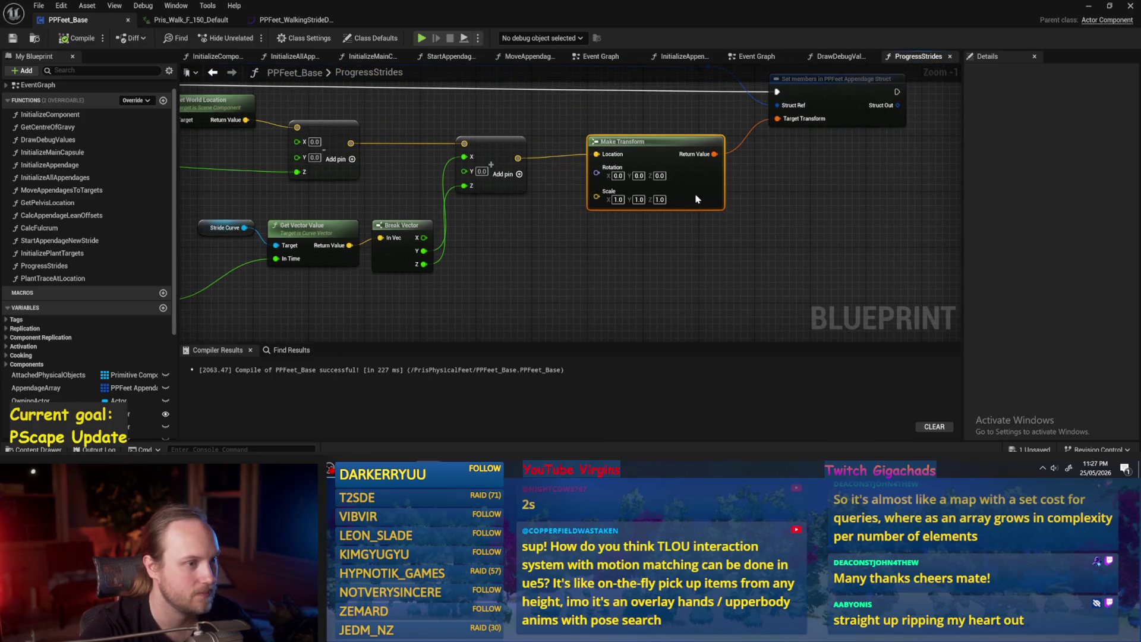
{"action": "left_click", "coordinate": [505, 151], "text": "ctrl"}
{"action": "left_click", "coordinate": [547, 220]}
{"action": "scroll", "coordinate": [562, 232], "scroll_direction": "down", "scroll_amount": 2}
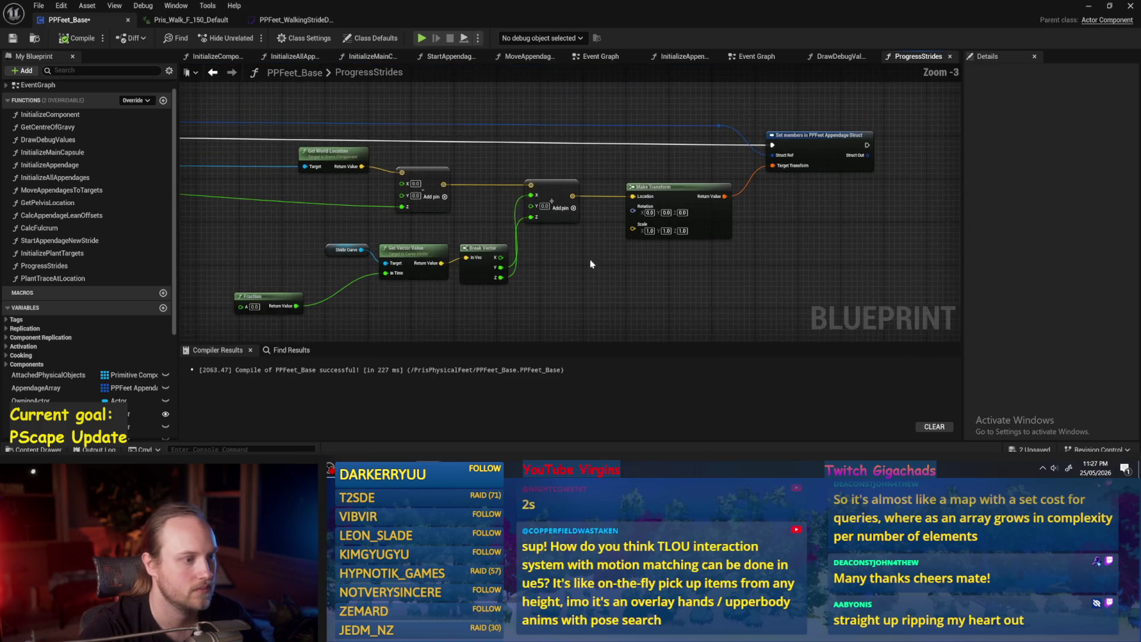
{"action": "key", "text": "ctrl+s"}
Step: Group the Stride Curve, Get Vector Value and Break Vector nodes beside the Fraction node
{"action": "left_click_drag", "start_coordinate": [594, 233], "coordinate": [409, 189]}
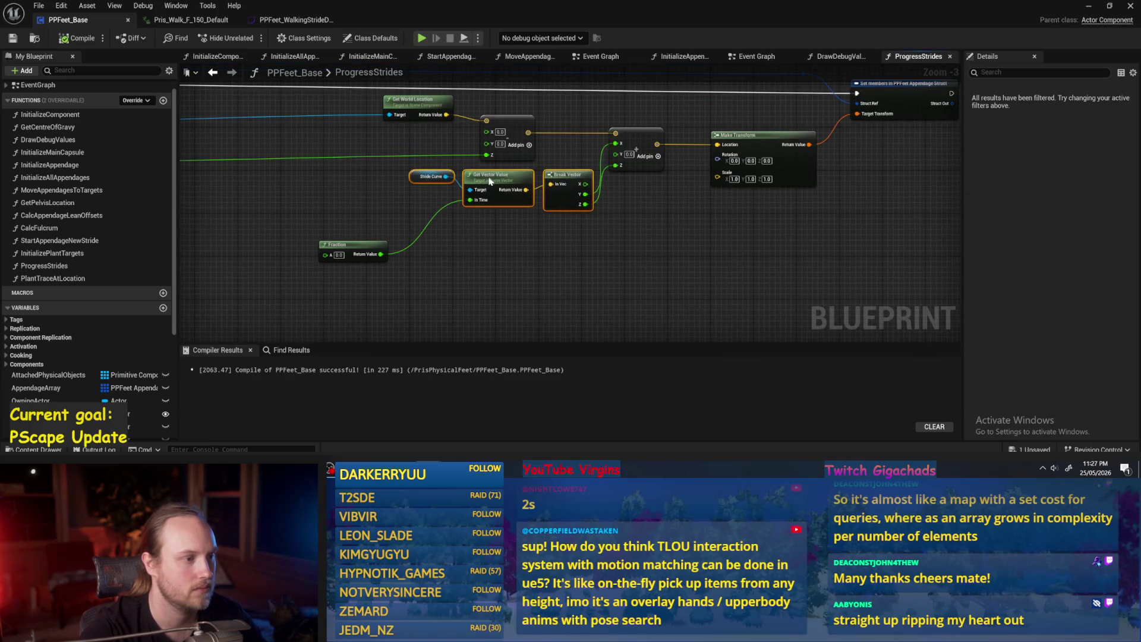
{"action": "left_click_drag", "start_coordinate": [491, 199], "coordinate": [479, 180]}
{"action": "left_click", "coordinate": [392, 208]}
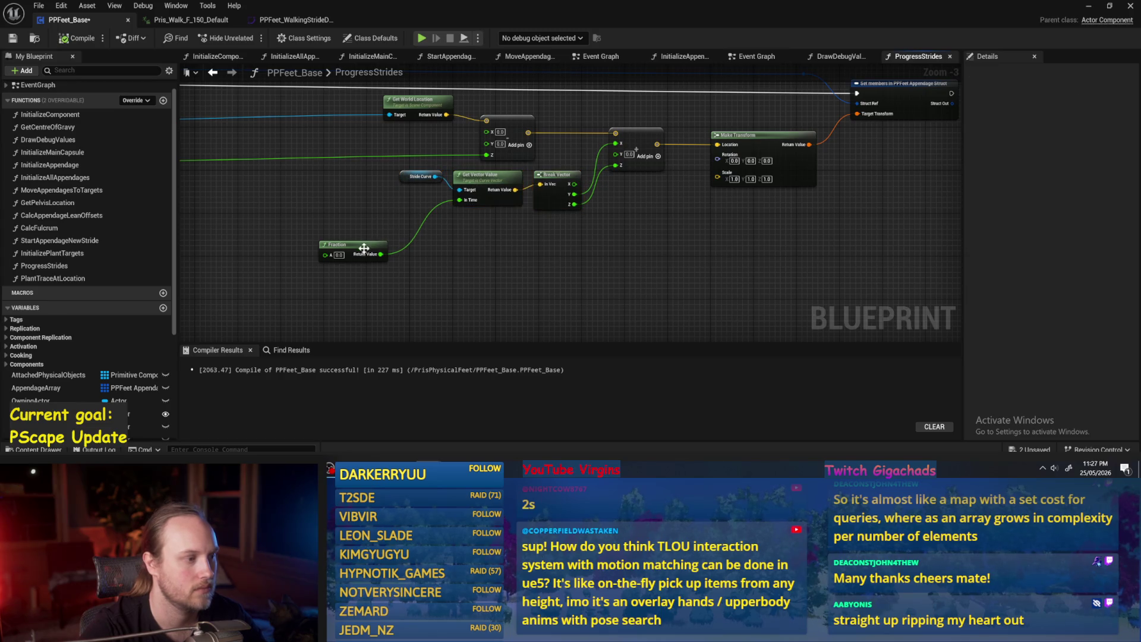
{"action": "left_click_drag", "start_coordinate": [362, 253], "coordinate": [410, 205]}
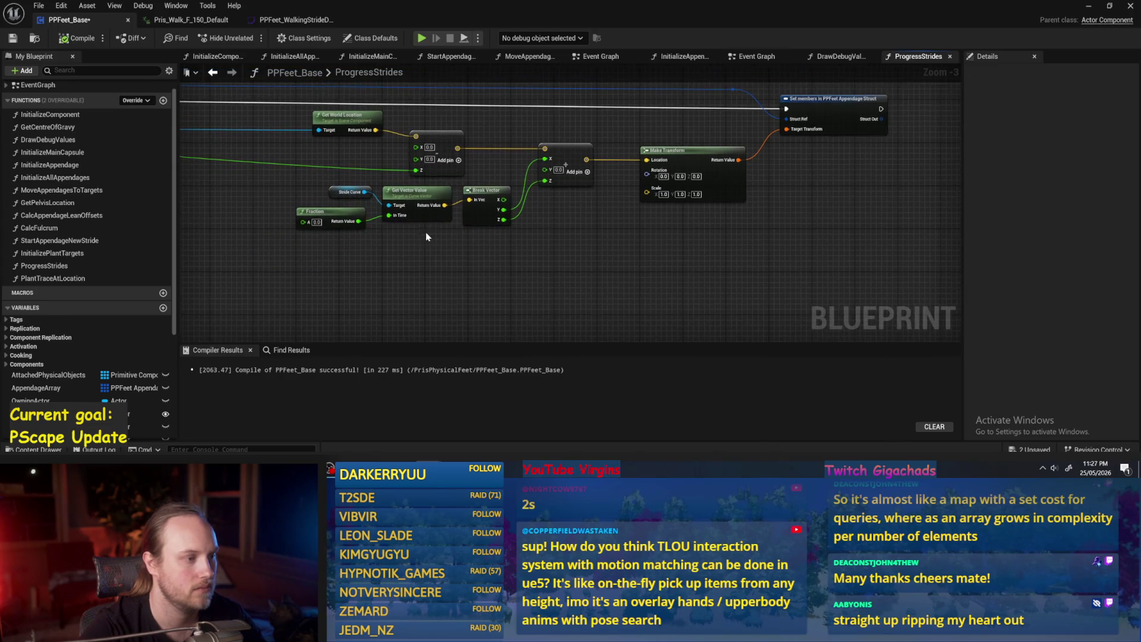
{"action": "mouse_move", "coordinate": [621, 260]}
{"action": "left_mouse_down"}
{"action": "mouse_move", "coordinate": [517, 175]}
{"action": "mouse_move", "coordinate": [403, 175]}
{"action": "left_mouse_up"}
{"action": "left_click_drag", "start_coordinate": [505, 183], "coordinate": [510, 226]}
{"action": "left_click", "coordinate": [511, 280]}
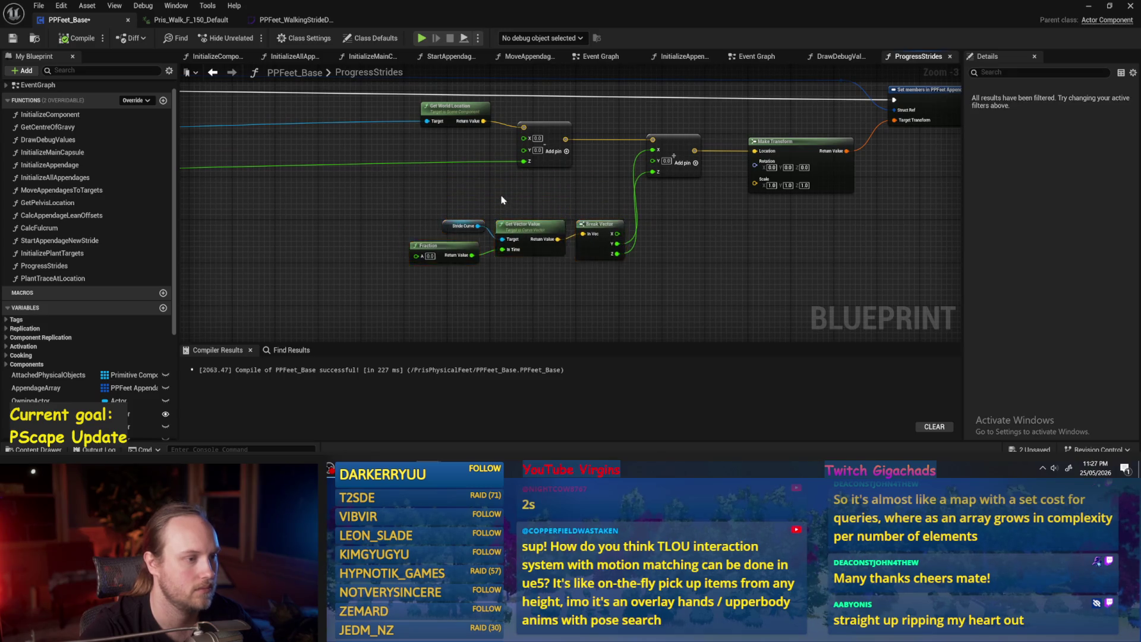
Step: Compile and save the blueprint, then select Fraction with the Clamp and loop nodes in view
{"action": "left_click_drag", "start_coordinate": [511, 279], "coordinate": [684, 276]}
{"action": "left_click", "coordinate": [13, 38]}
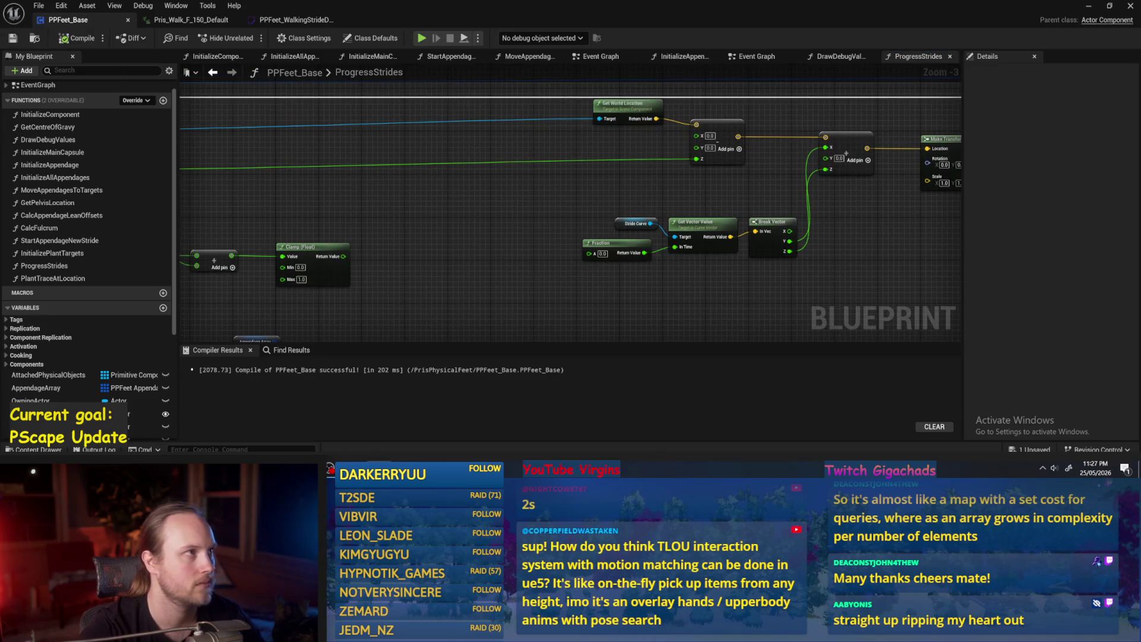
{"action": "mouse_move", "coordinate": [546, 236]}
{"action": "left_mouse_down"}
{"action": "mouse_move", "coordinate": [486, 271]}
{"action": "mouse_move", "coordinate": [675, 221]}
{"action": "mouse_move", "coordinate": [512, 187]}
{"action": "mouse_move", "coordinate": [704, 185]}
{"action": "mouse_move", "coordinate": [618, 142]}
{"action": "mouse_move", "coordinate": [662, 145]}
{"action": "left_mouse_up"}
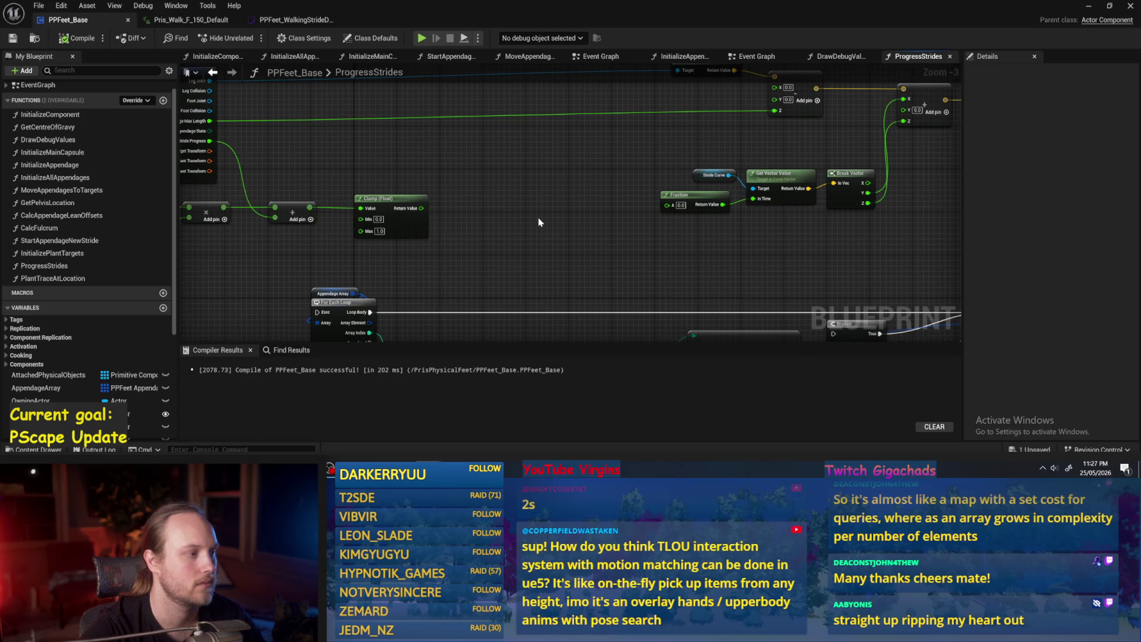
{"action": "mouse_move", "coordinate": [637, 183]}
{"action": "left_mouse_down"}
{"action": "mouse_move", "coordinate": [537, 204]}
{"action": "mouse_move", "coordinate": [552, 196]}
{"action": "mouse_move", "coordinate": [489, 170]}
{"action": "left_mouse_up"}
Step: Wire Clamp's result into the curve's In Time and reposition the Fraction and Clamp nodes
{"action": "left_click", "coordinate": [601, 216]}
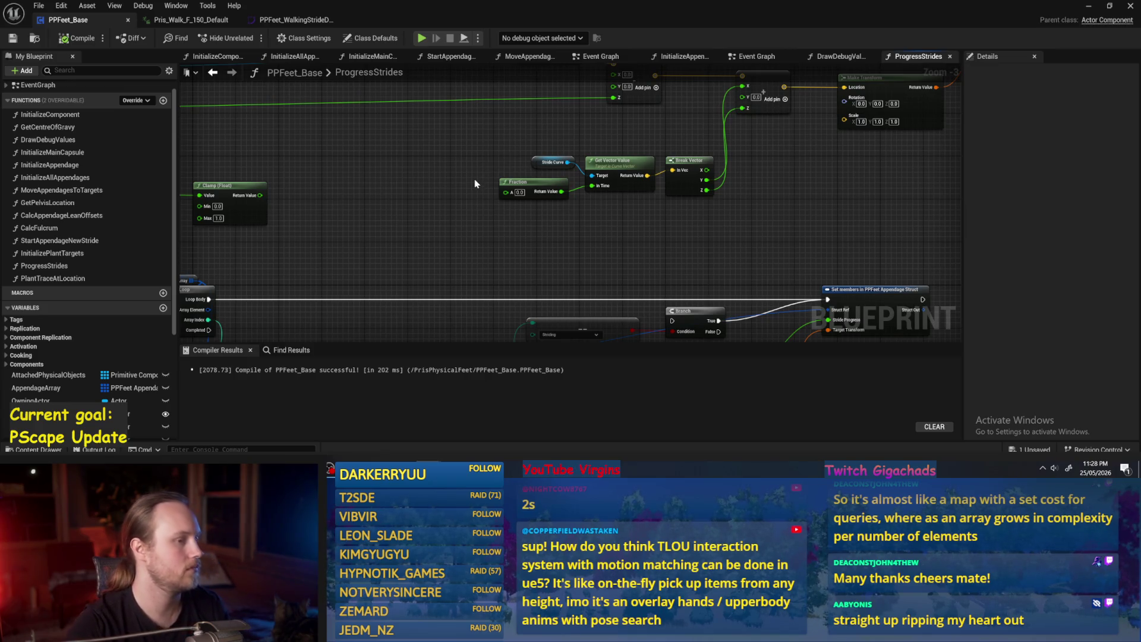
{"action": "left_click_drag", "start_coordinate": [474, 179], "coordinate": [678, 220]}
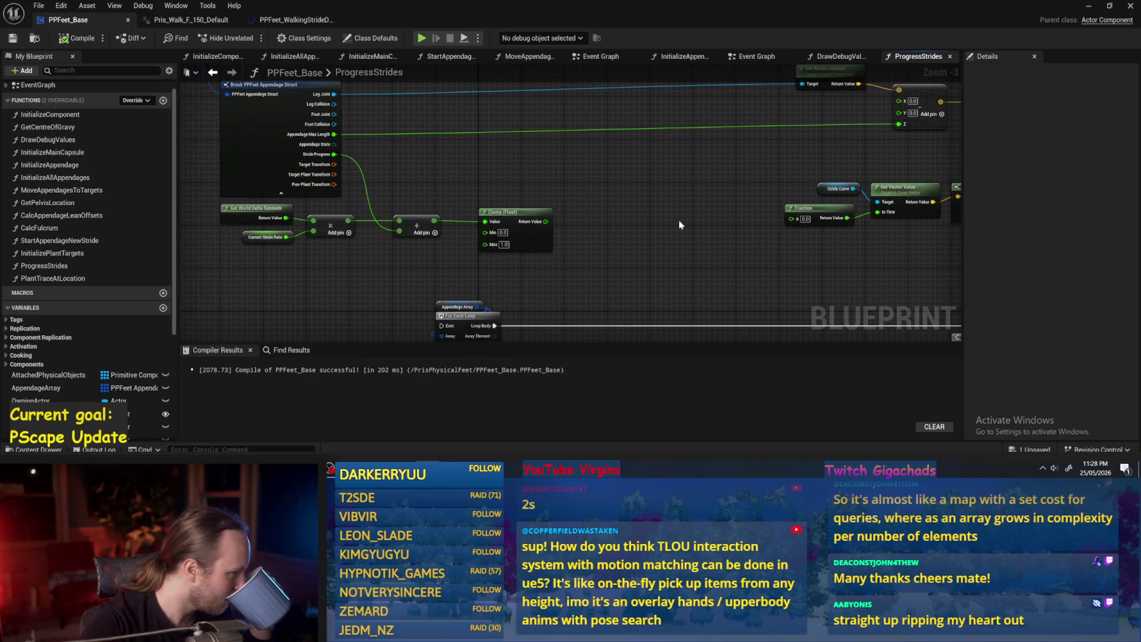
{"action": "mouse_move", "coordinate": [646, 216]}
{"action": "left_mouse_down"}
{"action": "mouse_move", "coordinate": [671, 196]}
{"action": "mouse_move", "coordinate": [656, 171]}
{"action": "mouse_move", "coordinate": [689, 176]}
{"action": "left_mouse_up"}
{"action": "left_click_drag", "start_coordinate": [454, 205], "coordinate": [793, 196]}
{"action": "left_click_drag", "start_coordinate": [731, 196], "coordinate": [569, 169]}
{"action": "left_click_drag", "start_coordinate": [446, 221], "coordinate": [628, 223]}
{"action": "left_click", "coordinate": [401, 177]}
Step: Feed stride progress into Fraction's A, Fraction's result into In Time, then compile and save
{"action": "mouse_move", "coordinate": [343, 204]}
{"action": "left_mouse_down"}
{"action": "mouse_move", "coordinate": [539, 174]}
{"action": "mouse_move", "coordinate": [785, 196]}
{"action": "left_mouse_up"}
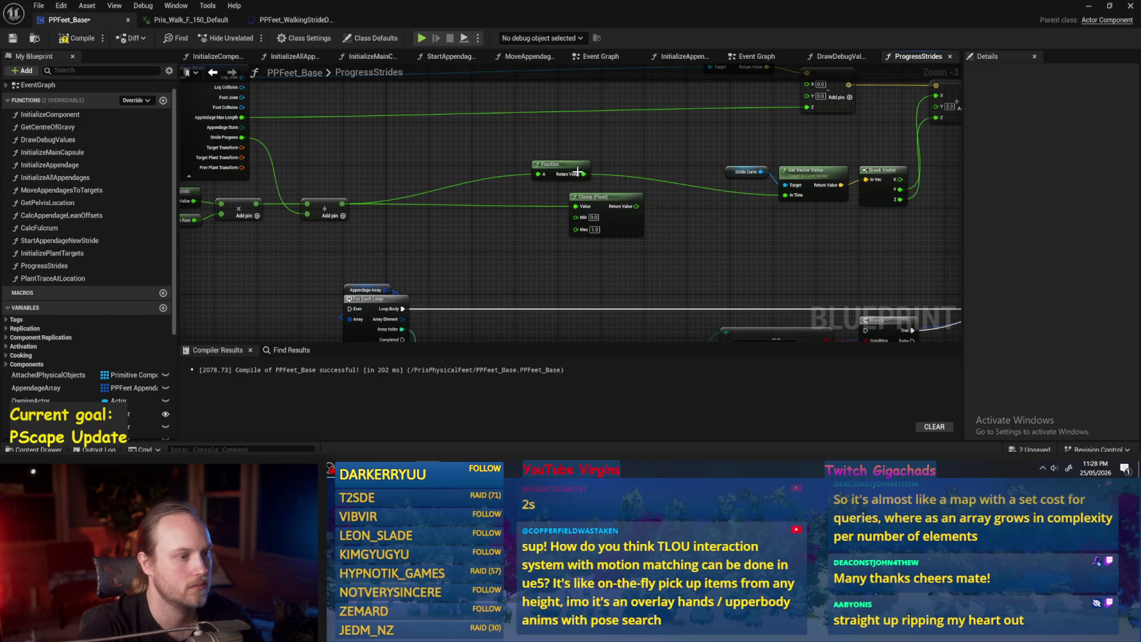
{"action": "left_click_drag", "start_coordinate": [564, 165], "coordinate": [607, 171]}
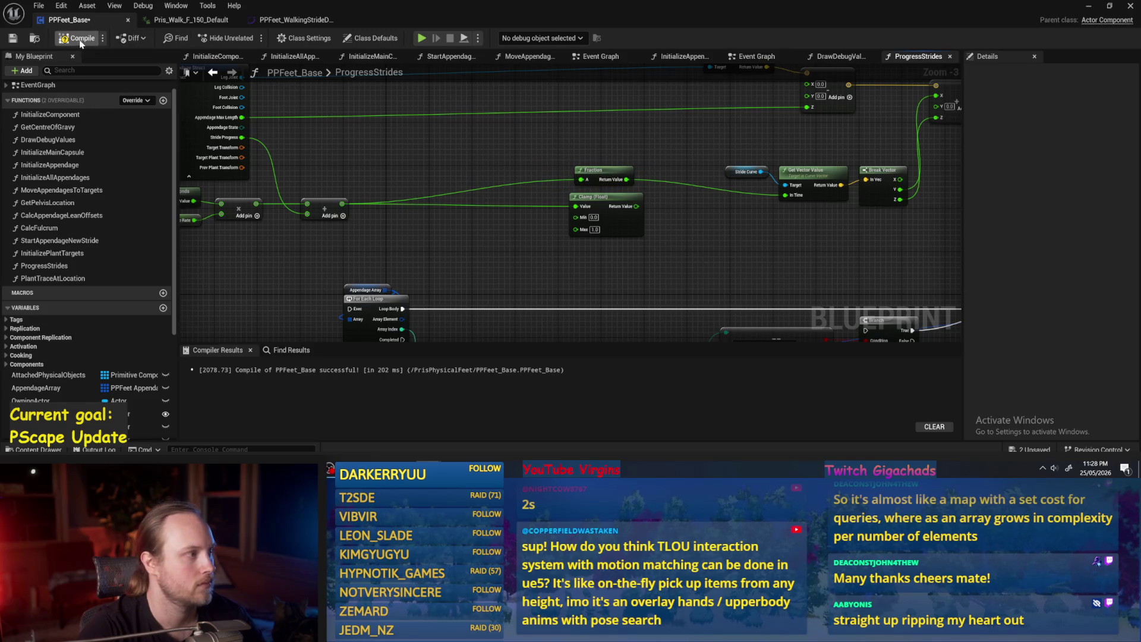
{"action": "left_click", "coordinate": [78, 38]}
{"action": "left_click", "coordinate": [13, 38]}
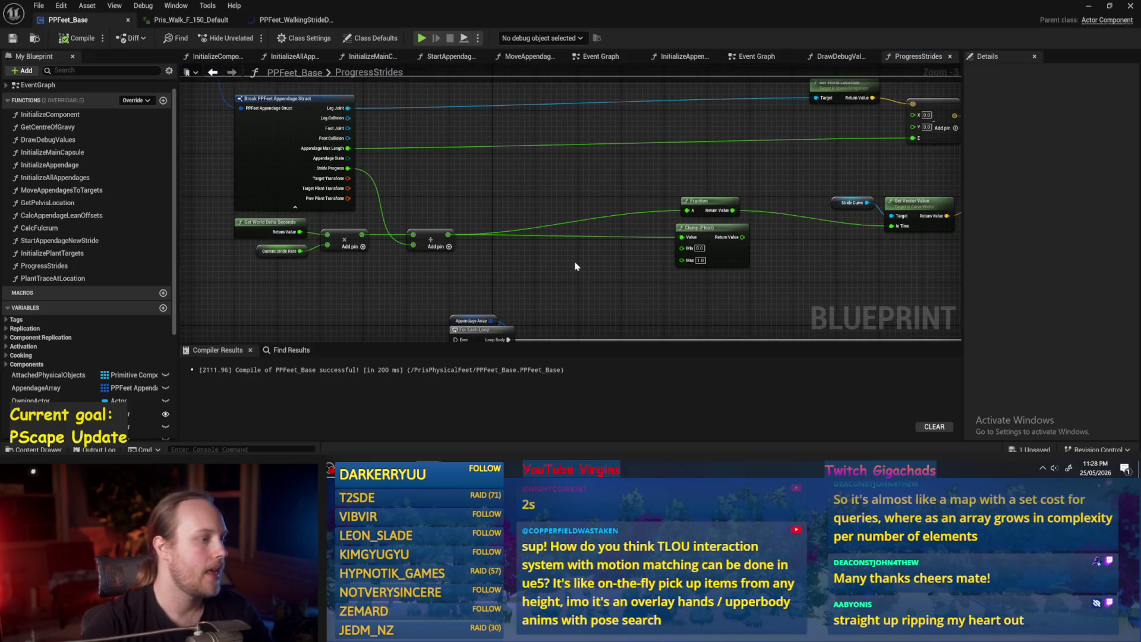
{"action": "scroll", "coordinate": [591, 229], "scroll_direction": "down", "scroll_amount": 2}
{"action": "scroll", "coordinate": [657, 193], "scroll_direction": "up", "scroll_amount": 2}
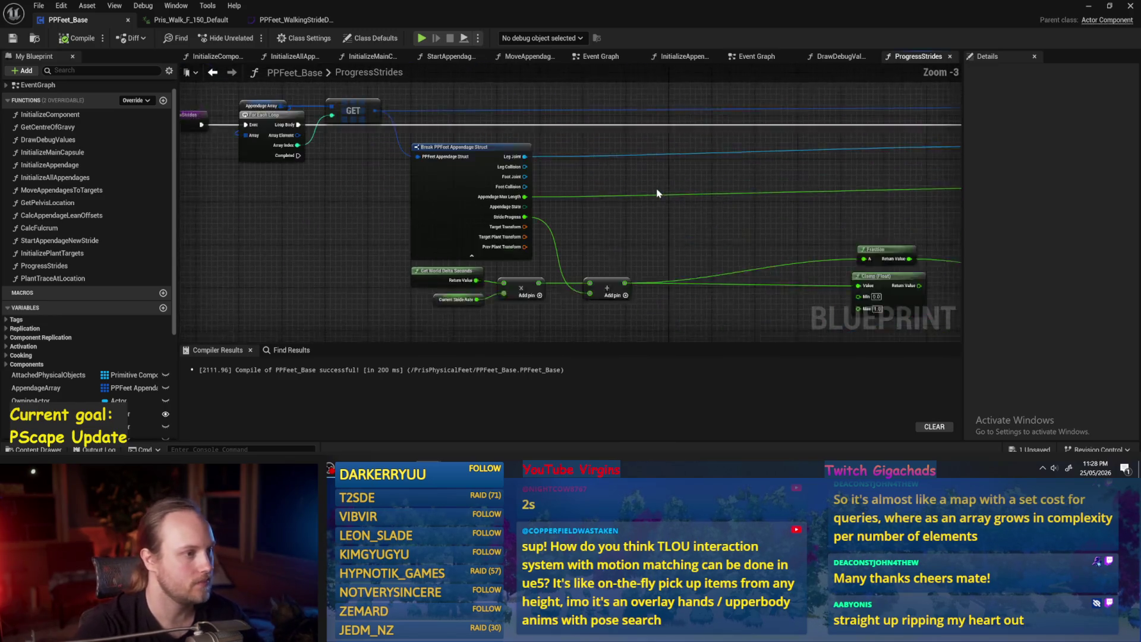
{"action": "scroll", "coordinate": [626, 237], "scroll_direction": "up", "scroll_amount": 1}
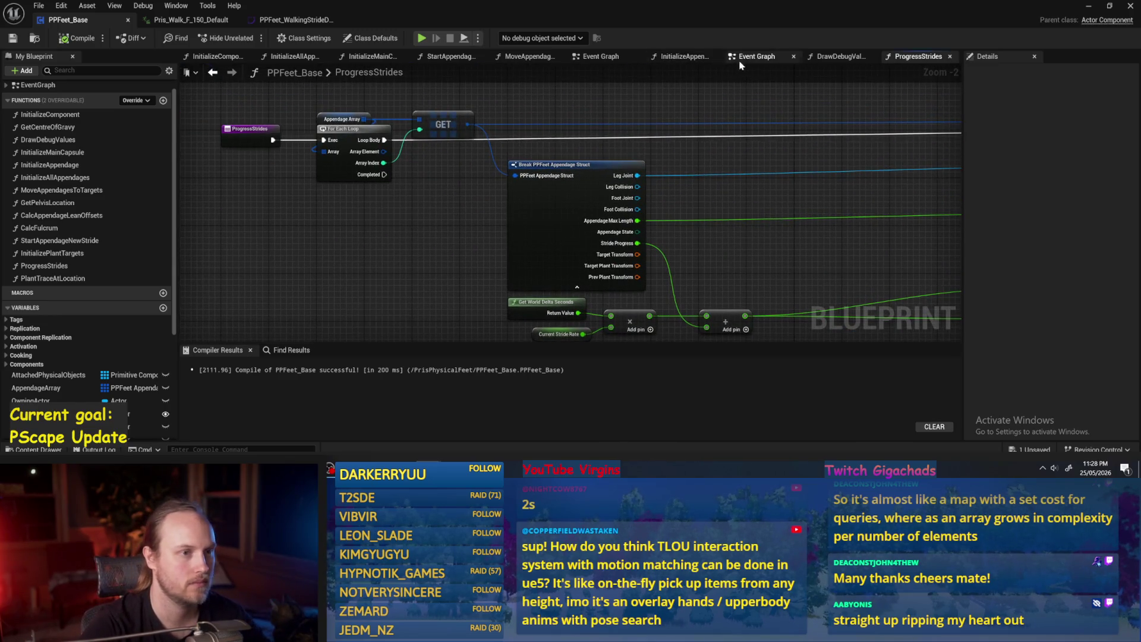
Step: Create a new function in PPFeet_Base's My Blueprint panel and name it StartWalkin
{"action": "left_click", "coordinate": [741, 59]}
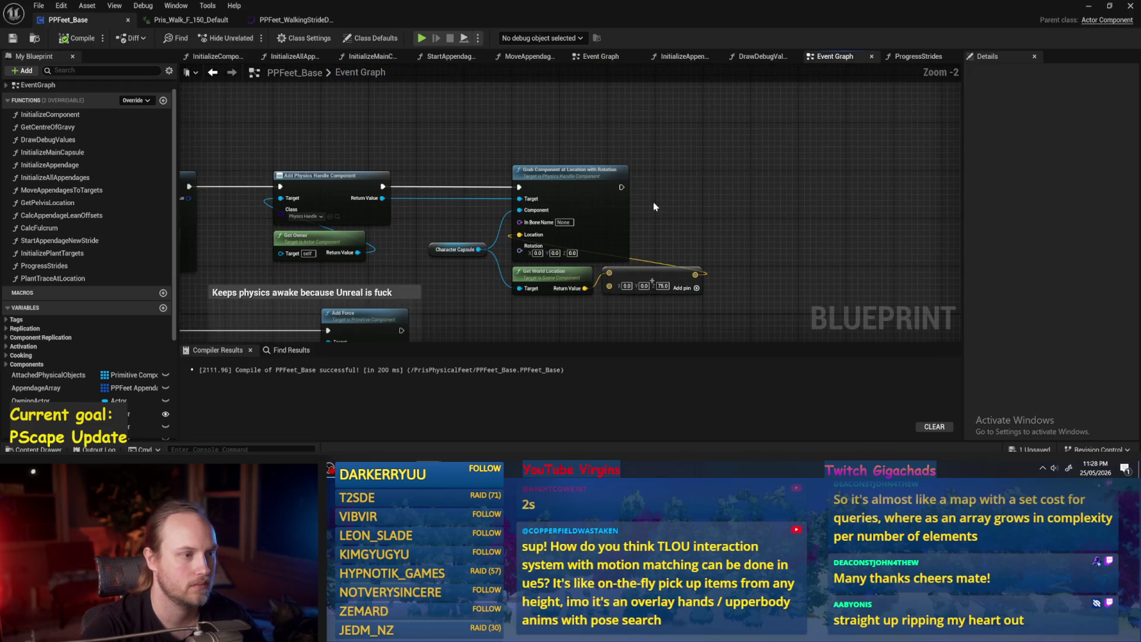
{"action": "mouse_move", "coordinate": [493, 239]}
{"action": "left_mouse_down"}
{"action": "mouse_move", "coordinate": [867, 194]}
{"action": "mouse_move", "coordinate": [662, 228]}
{"action": "mouse_move", "coordinate": [558, 321]}
{"action": "mouse_move", "coordinate": [271, 277]}
{"action": "mouse_move", "coordinate": [543, 180]}
{"action": "left_mouse_up"}
{"action": "left_click_drag", "start_coordinate": [908, 81], "coordinate": [516, 181]}
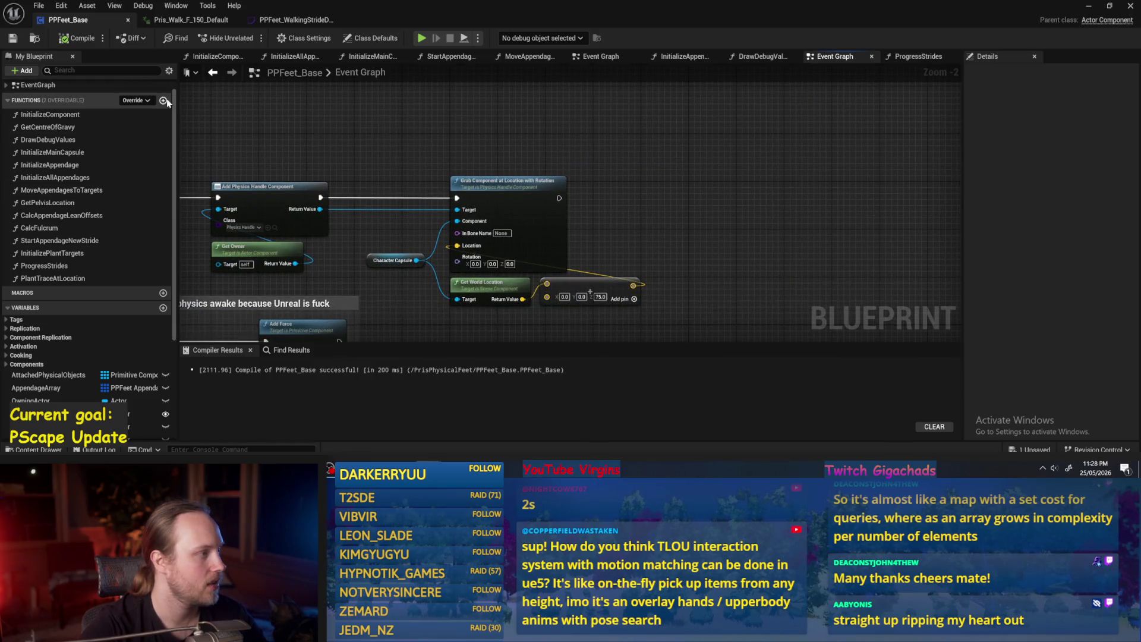
{"action": "left_click", "coordinate": [163, 100]}
{"action": "type", "text": "I"}
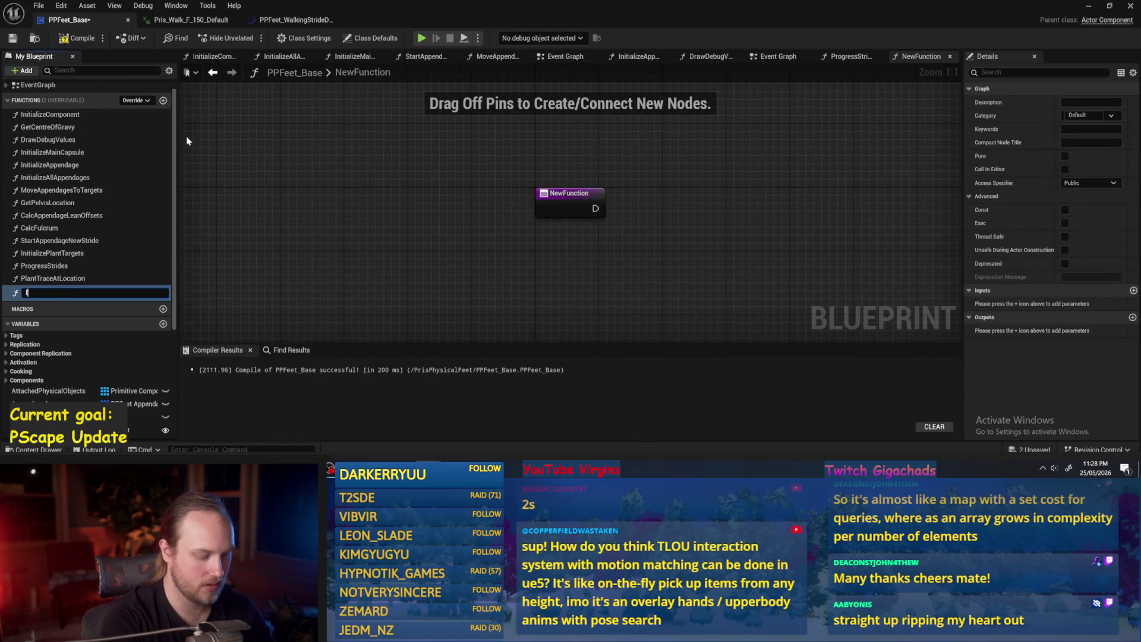
{"action": "type", "text": "nitiateStr"}
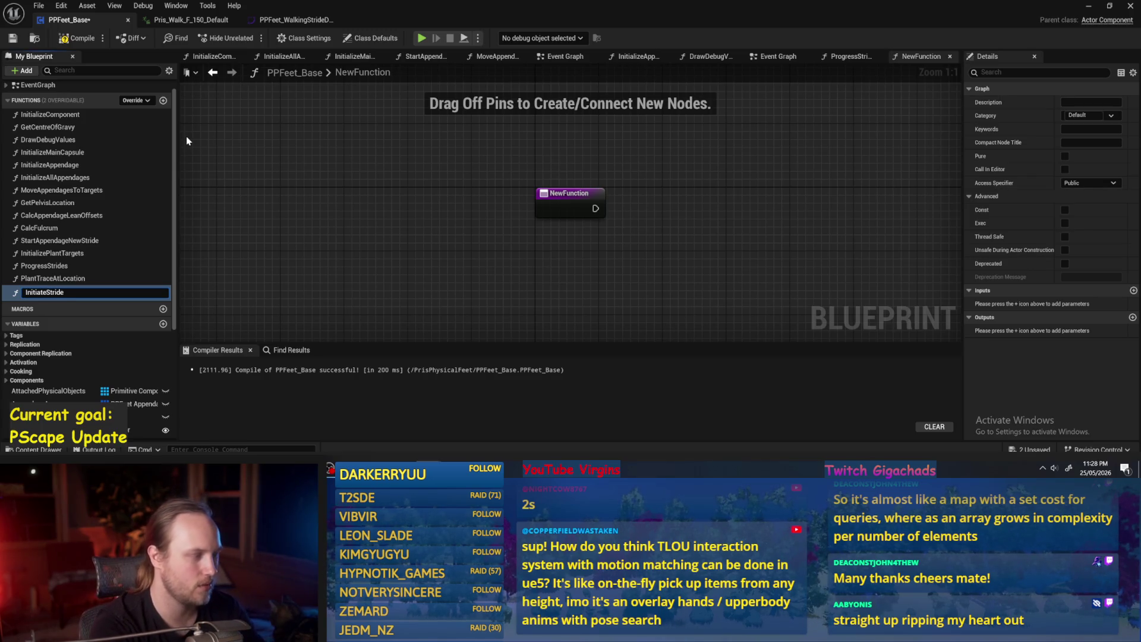
{"action": "key", "text": "ctrl+BackSpace"}
{"action": "type", "text": "StartWa"}
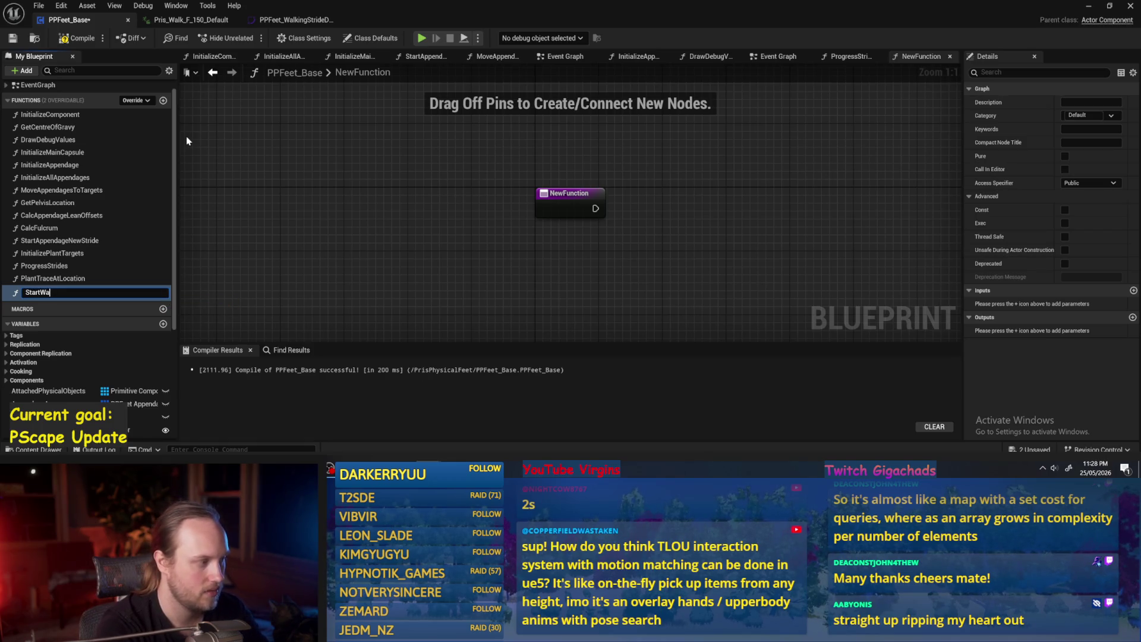
{"action": "type", "text": "lkin"}
{"action": "key", "text": "Return"}
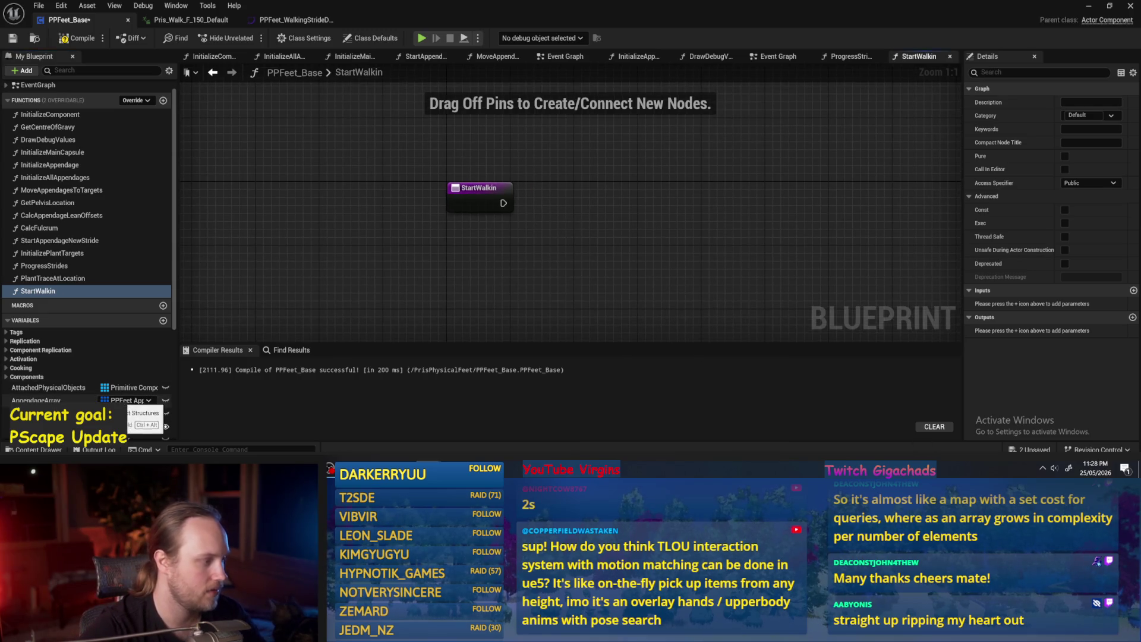
Step: Place an Appendage Array getter with a For Each Loop and a GET node
{"action": "mouse_move", "coordinate": [128, 399]}
{"action": "left_mouse_down"}
{"action": "mouse_move", "coordinate": [586, 196]}
{"action": "mouse_move", "coordinate": [600, 196]}
{"action": "mouse_move", "coordinate": [468, 262]}
{"action": "mouse_move", "coordinate": [647, 247]}
{"action": "left_mouse_up"}
{"action": "left_click", "coordinate": [600, 193]}
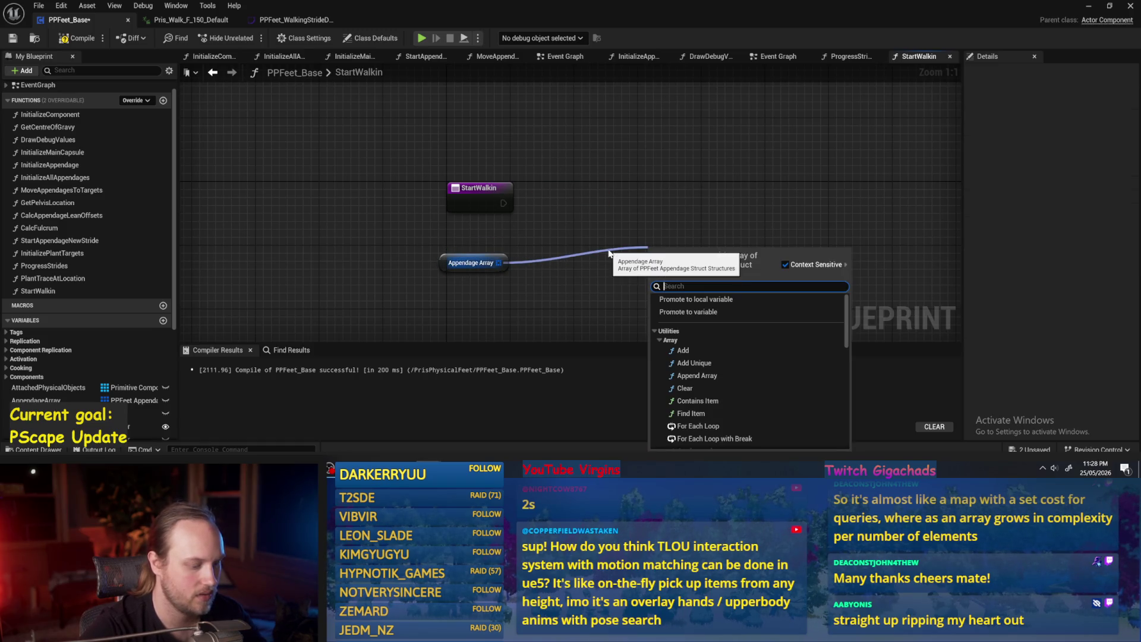
{"action": "type", "text": "for each"}
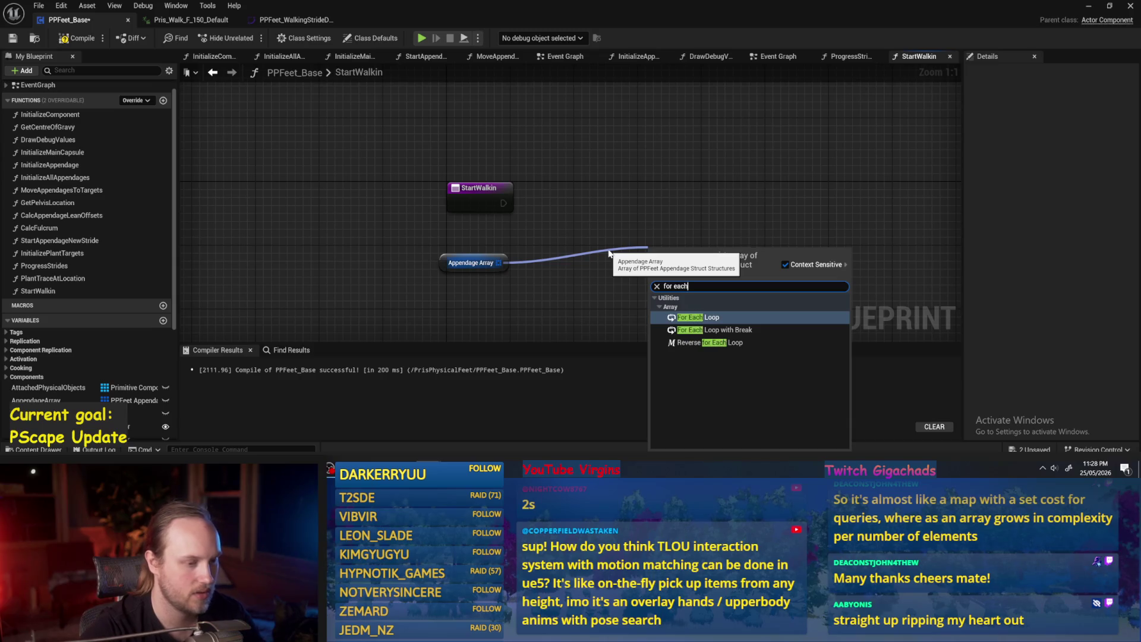
{"action": "key", "text": "Return"}
{"action": "mouse_move", "coordinate": [666, 252]}
{"action": "left_mouse_down"}
{"action": "mouse_move", "coordinate": [622, 204]}
{"action": "mouse_move", "coordinate": [499, 262]}
{"action": "mouse_move", "coordinate": [675, 183]}
{"action": "mouse_move", "coordinate": [687, 192]}
{"action": "mouse_move", "coordinate": [619, 251]}
{"action": "left_mouse_up"}
{"action": "type", "text": "get"}
{"action": "key", "text": "Return"}
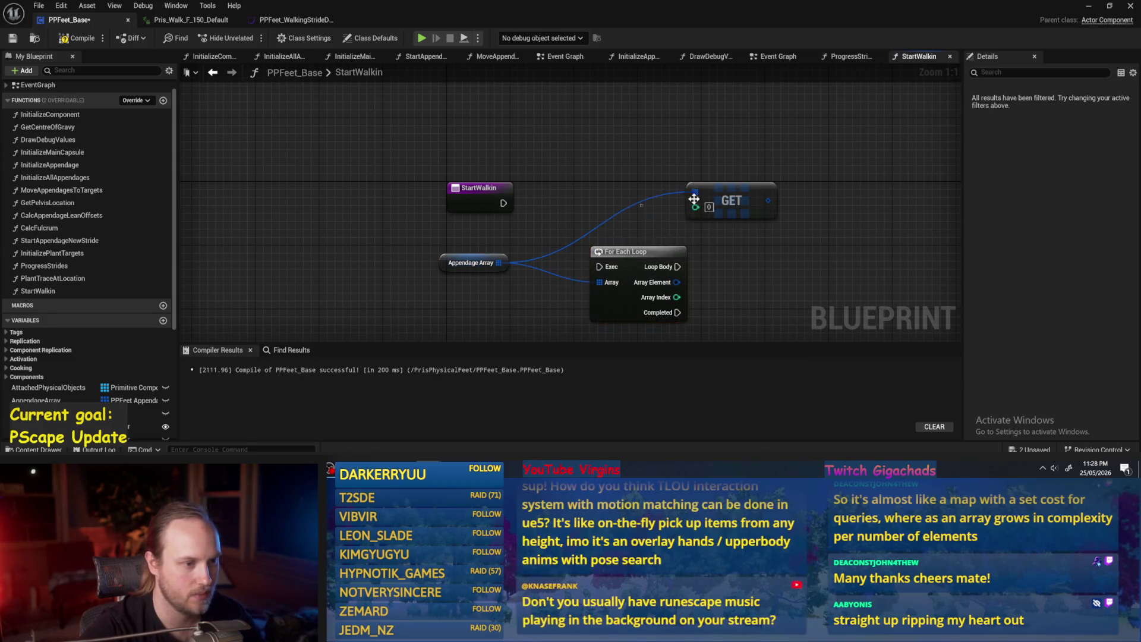
{"action": "left_click_drag", "start_coordinate": [694, 199], "coordinate": [639, 211]}
Step: Connect the loop's Array Index to GET, arrange the nodes, and run StartWalkin into the loop
{"action": "mouse_move", "coordinate": [676, 297]}
{"action": "left_mouse_down"}
{"action": "mouse_move", "coordinate": [648, 238]}
{"action": "mouse_move", "coordinate": [618, 223]}
{"action": "left_mouse_up"}
{"action": "left_click_drag", "start_coordinate": [659, 219], "coordinate": [760, 220]}
{"action": "left_click_drag", "start_coordinate": [467, 275], "coordinate": [469, 221]}
{"action": "left_click", "coordinate": [750, 214], "text": "ctrl"}
{"action": "left_click", "coordinate": [636, 256], "text": "ctrl"}
{"action": "mouse_move", "coordinate": [636, 255]}
{"action": "left_mouse_down"}
{"action": "mouse_move", "coordinate": [594, 202]}
{"action": "mouse_move", "coordinate": [566, 192]}
{"action": "mouse_move", "coordinate": [543, 203]}
{"action": "left_mouse_up"}
{"action": "mouse_move", "coordinate": [622, 219]}
{"action": "left_mouse_down"}
{"action": "mouse_move", "coordinate": [461, 221]}
{"action": "mouse_move", "coordinate": [624, 214]}
{"action": "left_mouse_up"}
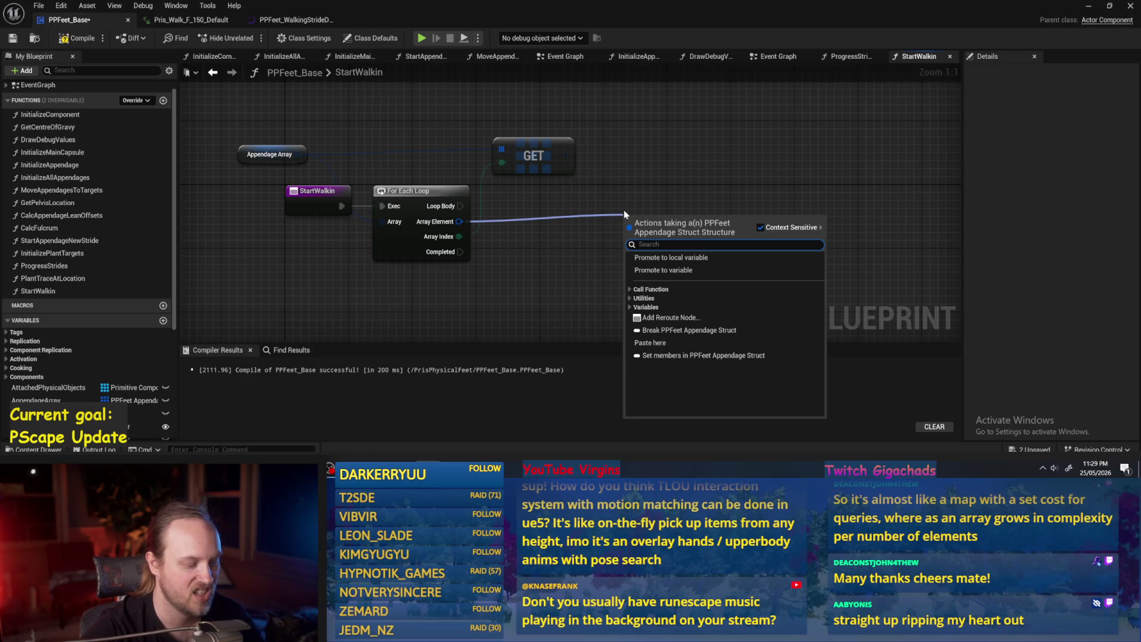
Step: Add a Set members in PPFeet Appendage Struct node exposing Stride Progress, driven by Loop Body
{"action": "type", "text": "set"}
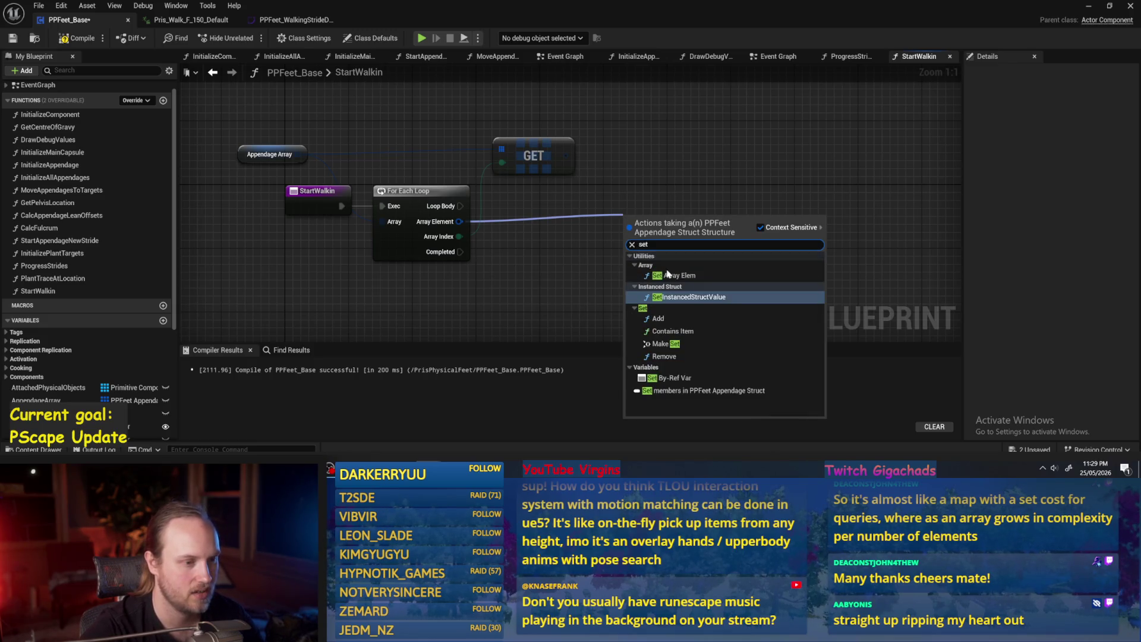
{"action": "type", "text": " mem"}
{"action": "key", "text": "Return"}
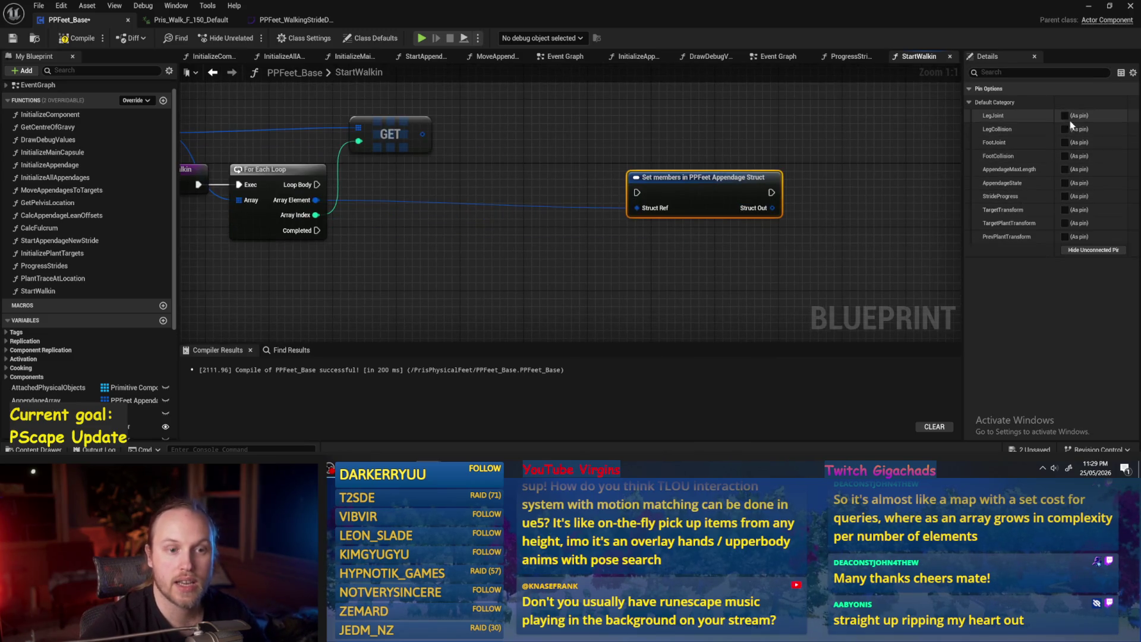
{"action": "left_click", "coordinate": [1064, 196]}
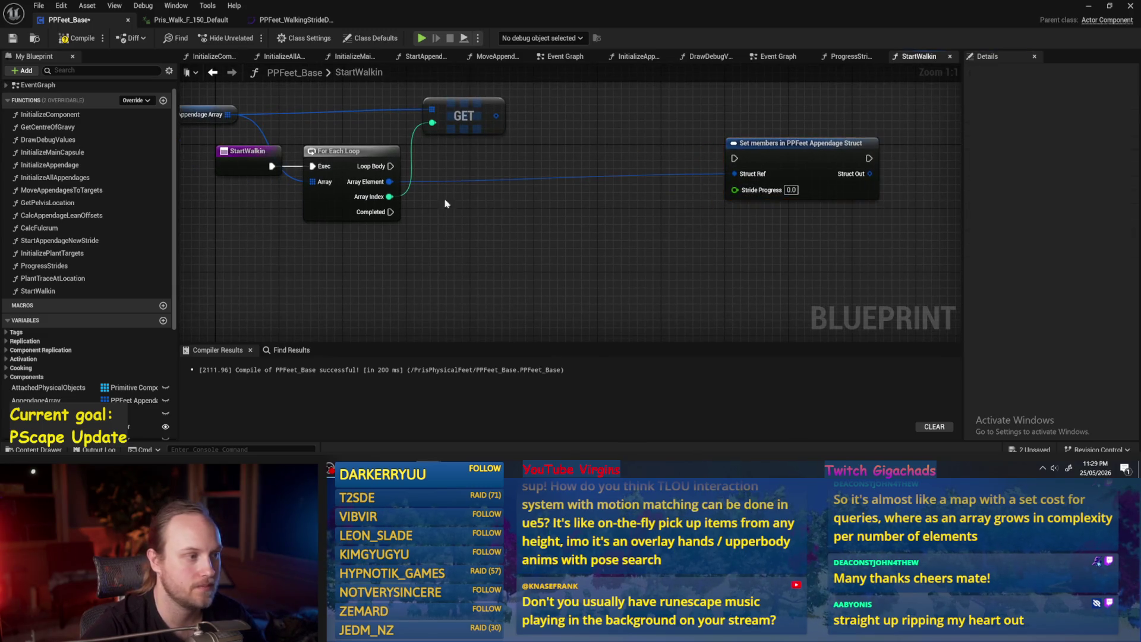
{"action": "left_click_drag", "start_coordinate": [390, 166], "coordinate": [734, 158]}
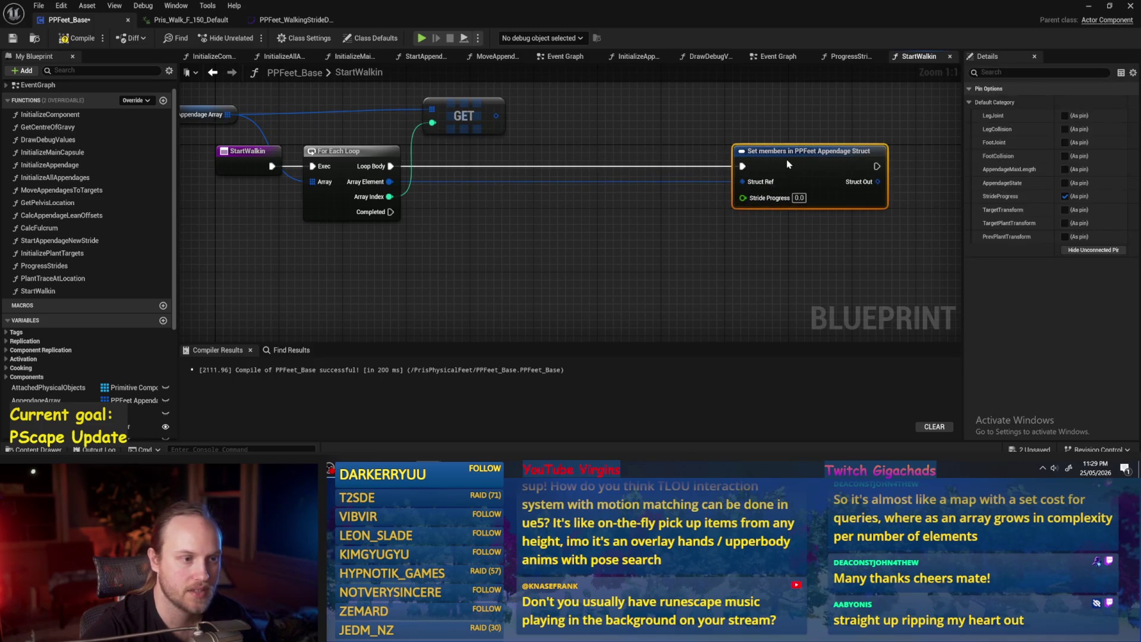
{"action": "left_click", "coordinate": [593, 233]}
{"action": "scroll", "coordinate": [553, 223], "scroll_direction": "down", "scroll_amount": 1}
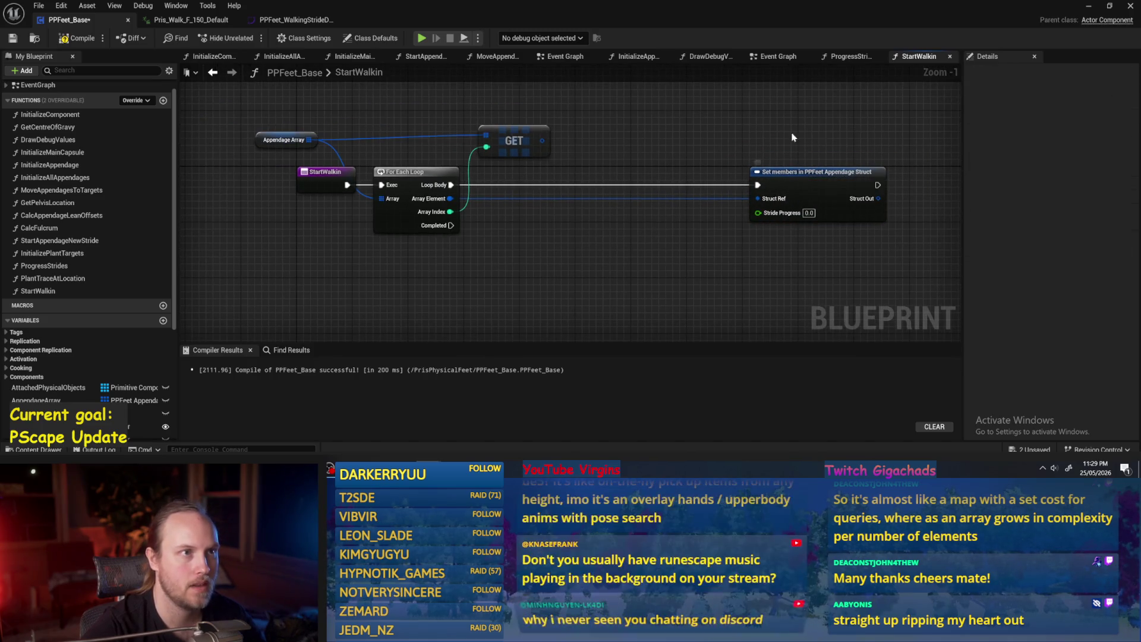
Step: Add a Select node driven by Array Index and a Make Literal Float node
{"action": "mouse_move", "coordinate": [450, 212]}
{"action": "left_mouse_down"}
{"action": "mouse_move", "coordinate": [574, 241]}
{"action": "mouse_move", "coordinate": [547, 233]}
{"action": "left_mouse_up"}
{"action": "type", "text": "select"}
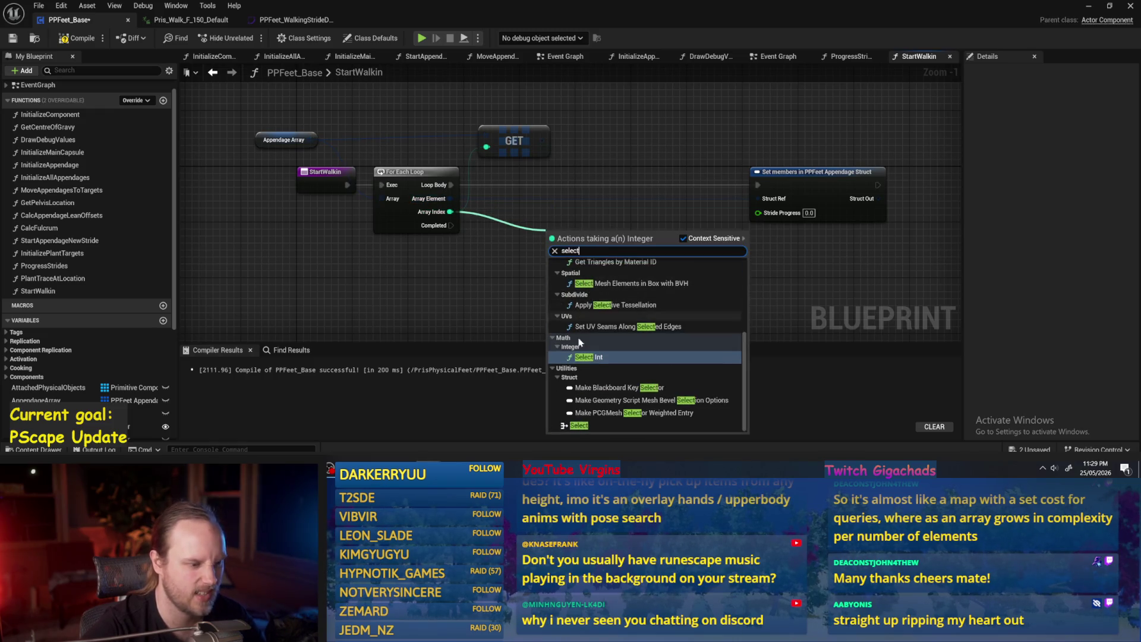
{"action": "left_click", "coordinate": [590, 424]}
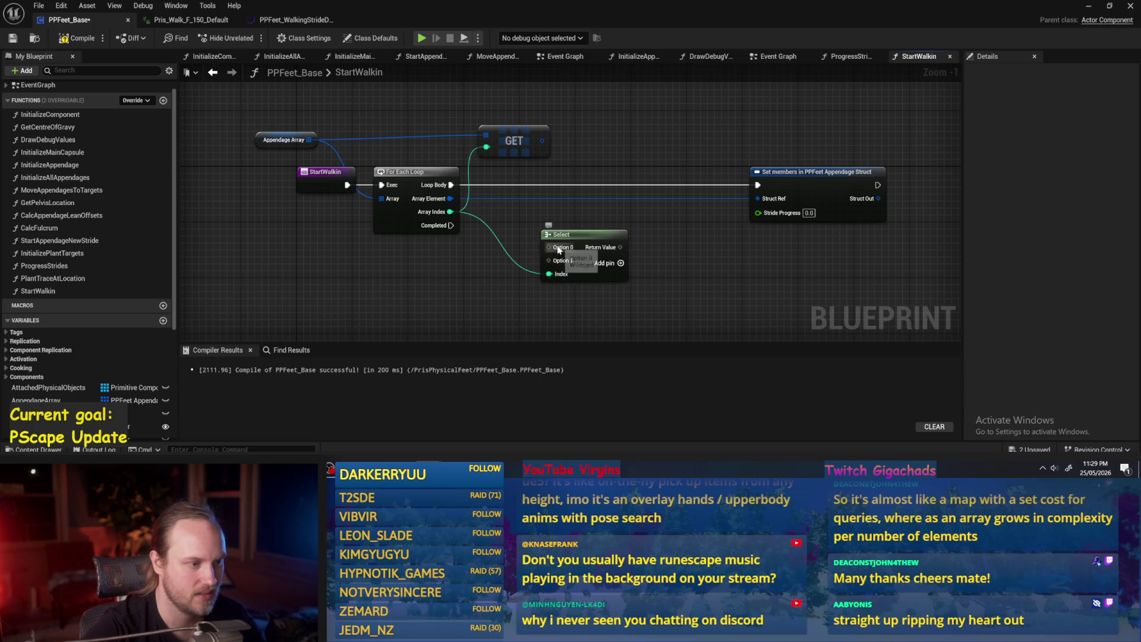
{"action": "right_click", "coordinate": [454, 275]}
{"action": "type", "text": "litera"}
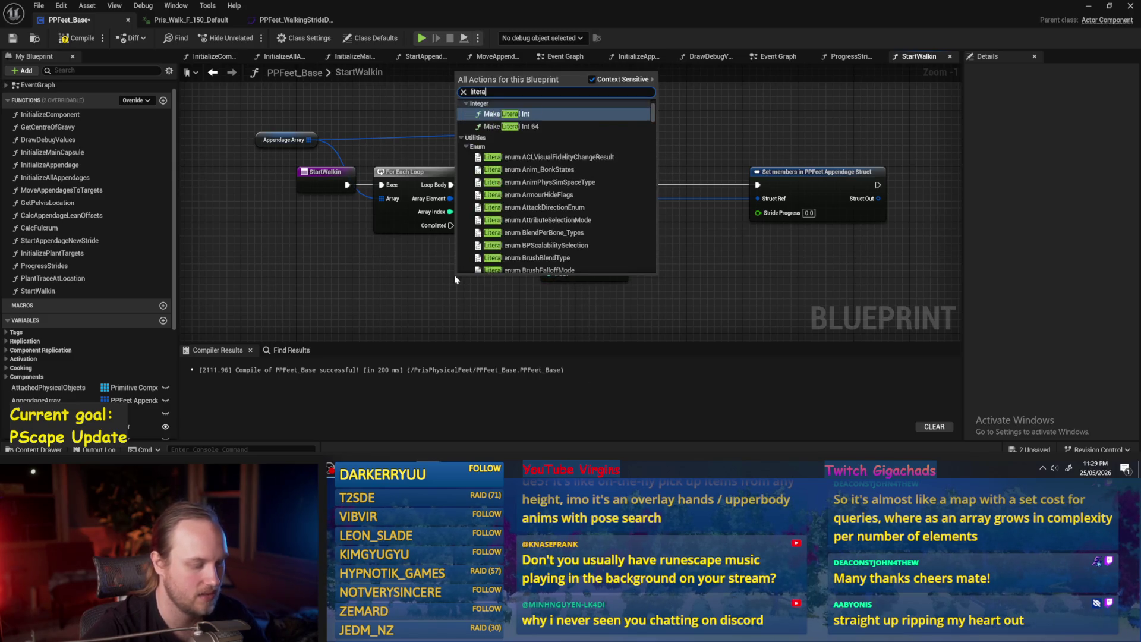
{"action": "type", "text": "l float"}
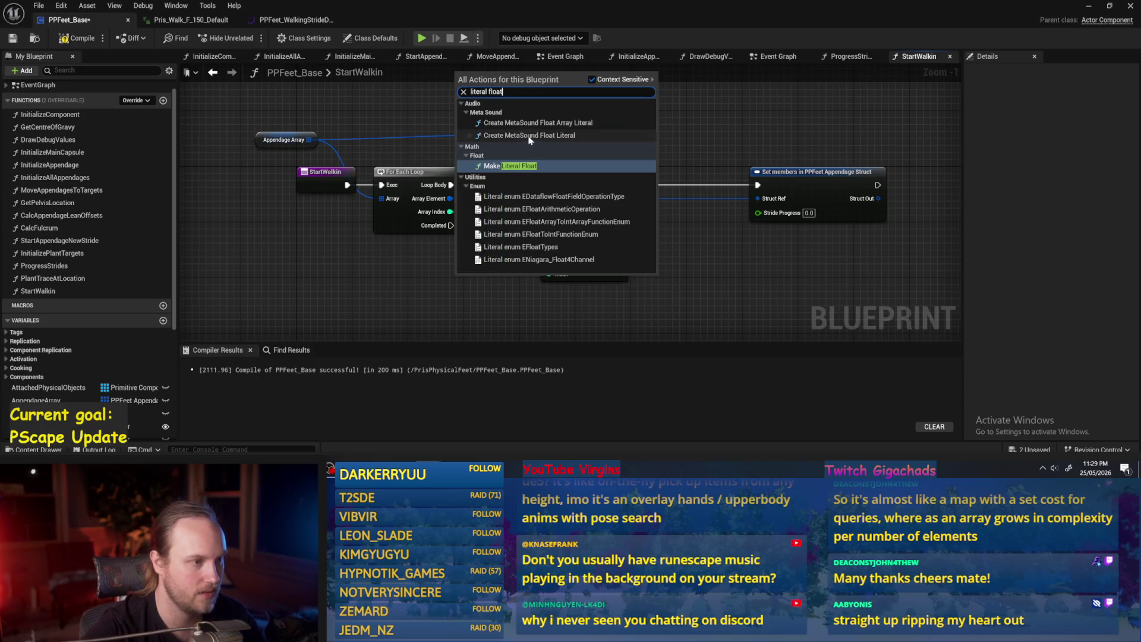
{"action": "key", "text": "Return"}
{"action": "mouse_move", "coordinate": [514, 303]}
{"action": "left_mouse_down"}
{"action": "mouse_move", "coordinate": [457, 277]}
{"action": "mouse_move", "coordinate": [411, 275]}
{"action": "left_mouse_up"}
Step: Duplicate the float as 0.5, feed 0.0 and 0.5 into Select, and target the GET result
{"action": "key", "text": "ctrl+w"}
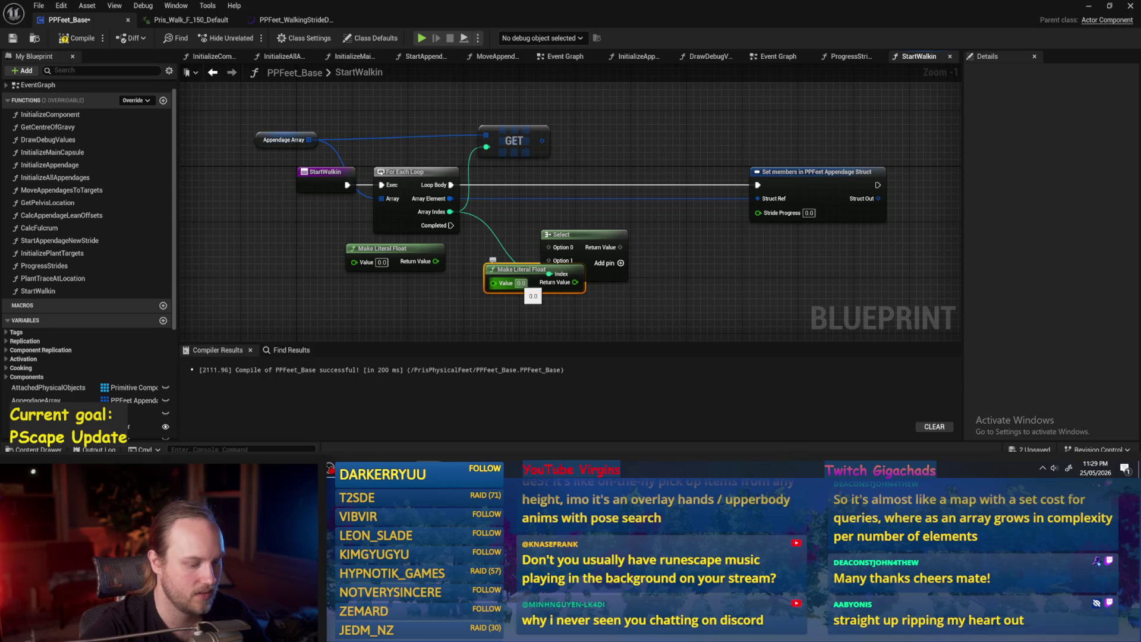
{"action": "left_click", "coordinate": [521, 283]}
{"action": "type", "text": "0.5"}
{"action": "key", "text": "Return"}
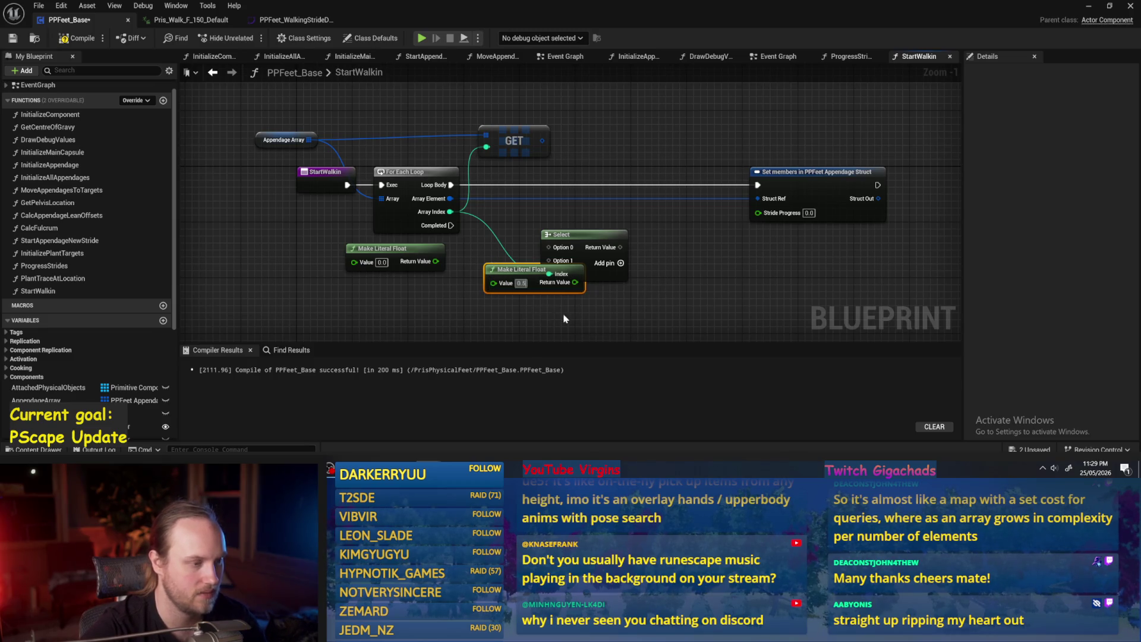
{"action": "mouse_move", "coordinate": [587, 283]}
{"action": "left_mouse_down"}
{"action": "mouse_move", "coordinate": [475, 297]}
{"action": "mouse_move", "coordinate": [548, 260]}
{"action": "left_mouse_up"}
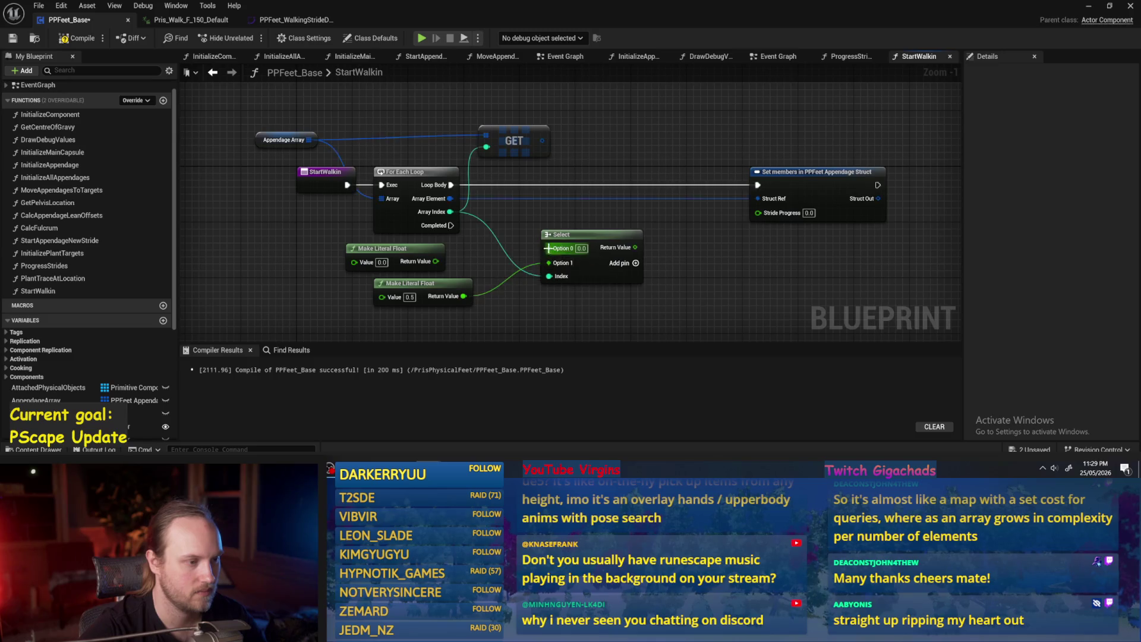
{"action": "mouse_move", "coordinate": [436, 261]}
{"action": "left_mouse_down"}
{"action": "mouse_move", "coordinate": [548, 247]}
{"action": "mouse_move", "coordinate": [650, 255]}
{"action": "mouse_move", "coordinate": [759, 213]}
{"action": "left_mouse_up"}
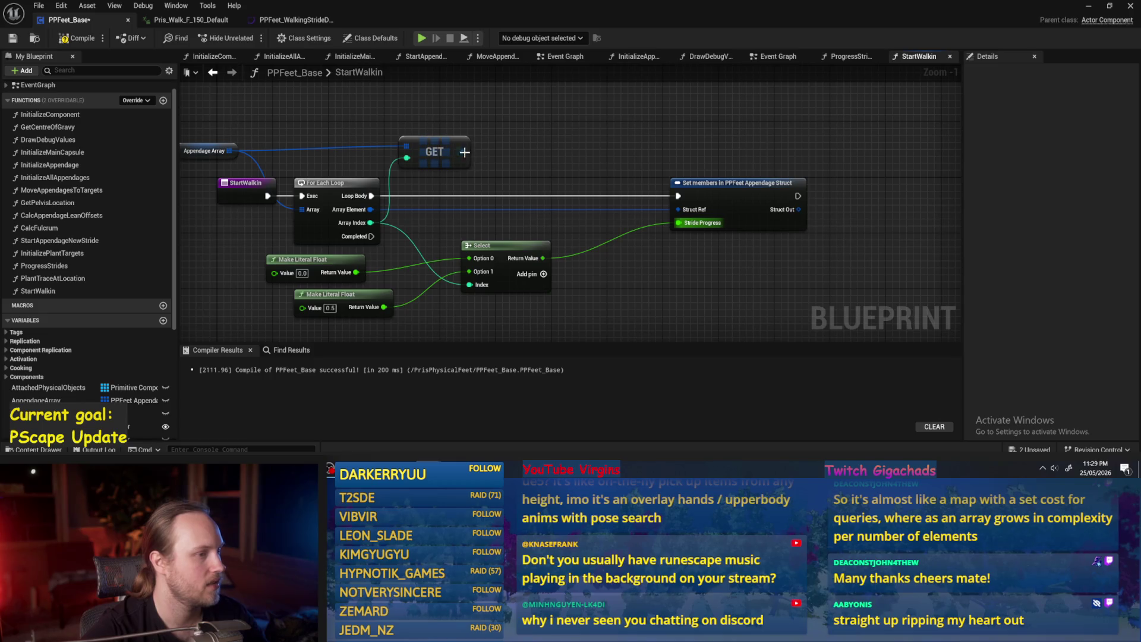
{"action": "left_click_drag", "start_coordinate": [465, 152], "coordinate": [678, 209]}
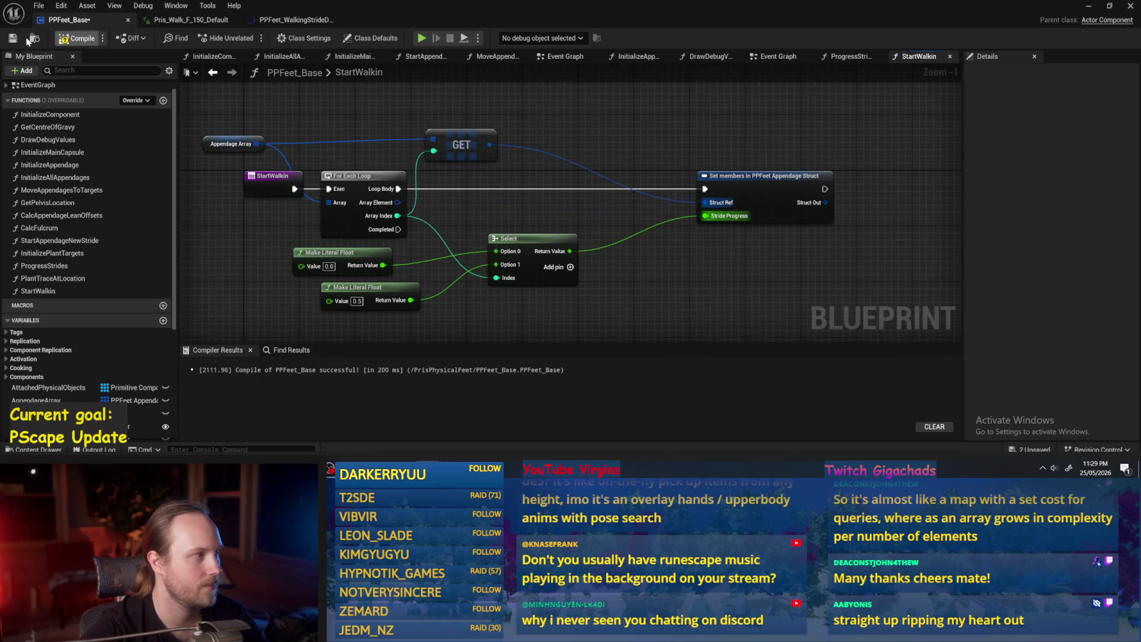
Step: Save PPFeet_Base, adjust the music player's volume, and close the floating player window
{"action": "left_click", "coordinate": [13, 38]}
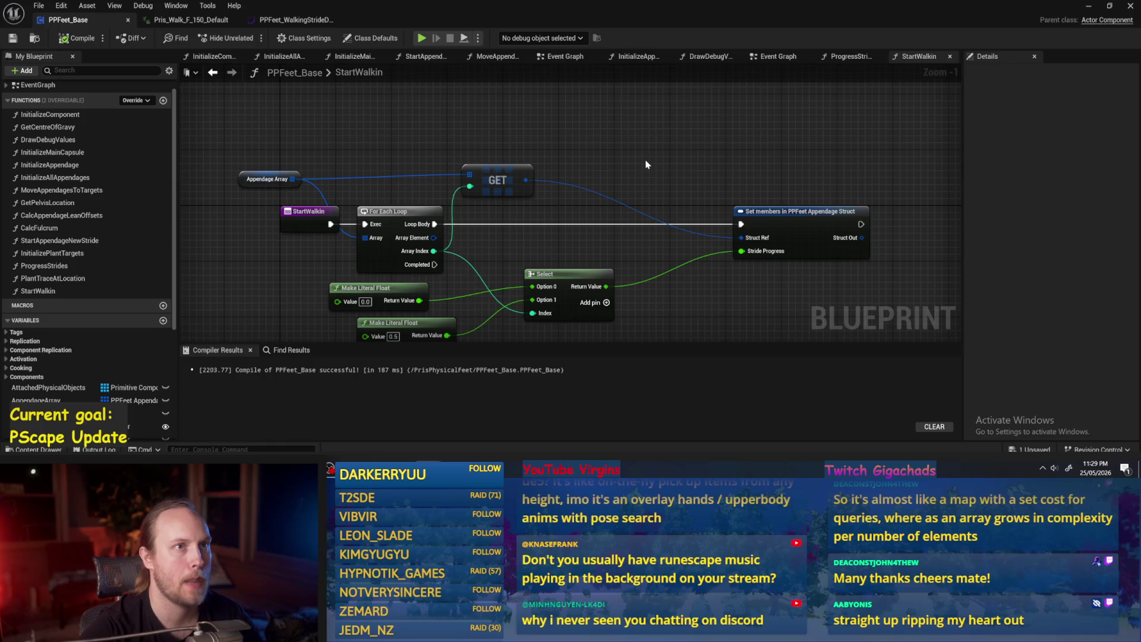
{"action": "left_click_drag", "start_coordinate": [648, 164], "coordinate": [688, 154]}
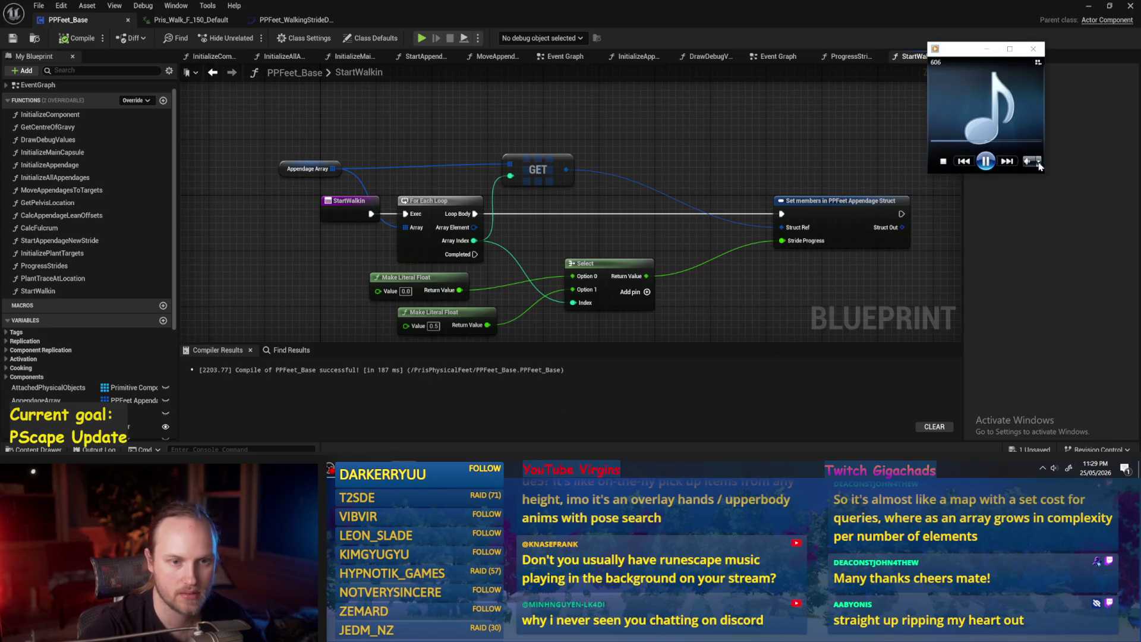
{"action": "mouse_move", "coordinate": [1039, 166]}
{"action": "left_click_drag", "start_coordinate": [1025, 164], "coordinate": [1016, 164]}
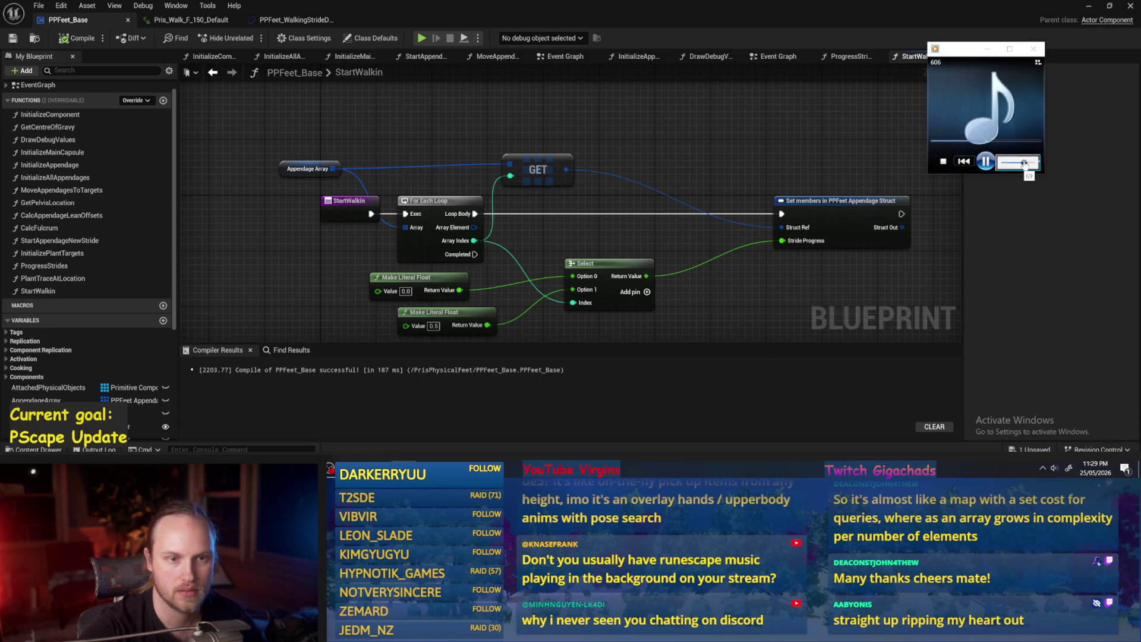
{"action": "left_click_drag", "start_coordinate": [1017, 165], "coordinate": [1019, 165]}
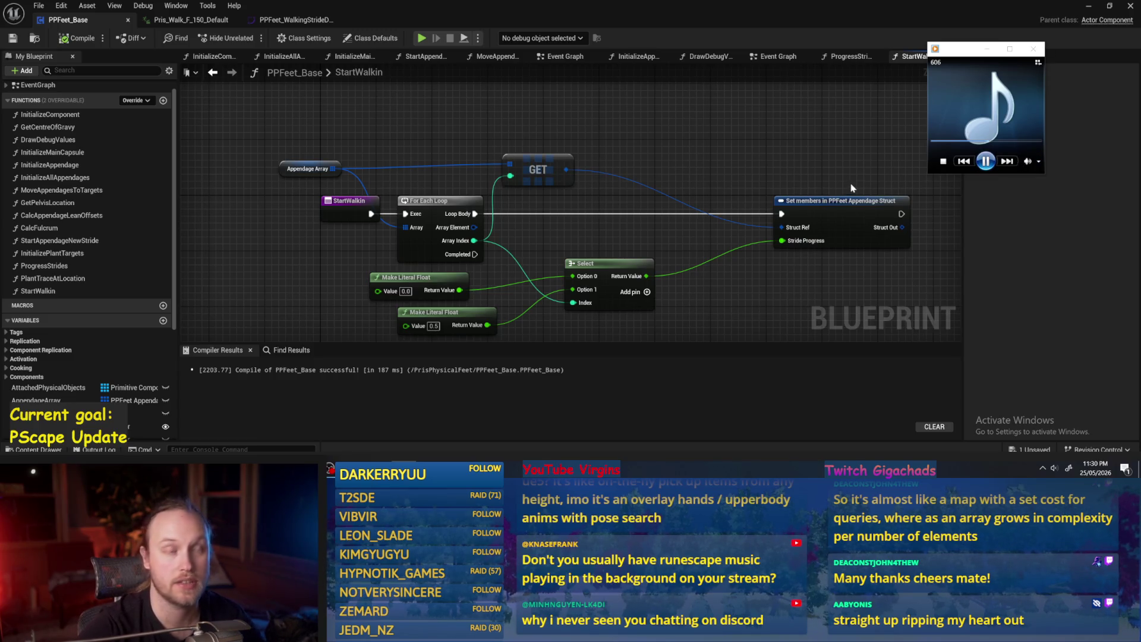
{"action": "mouse_move", "coordinate": [1037, 166]}
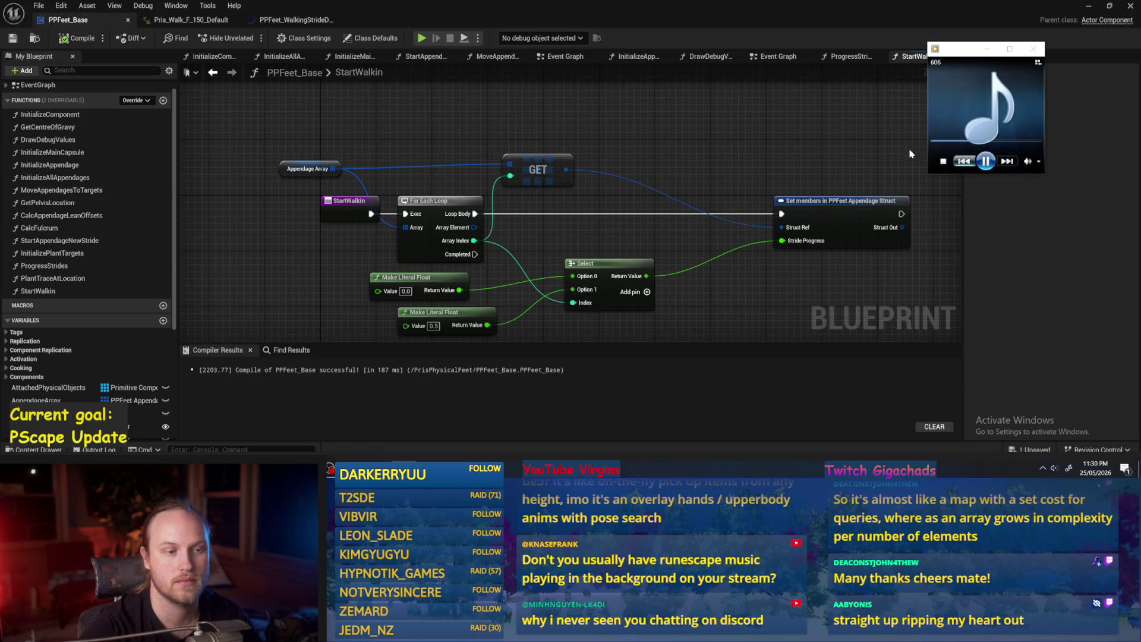
{"action": "left_click", "coordinate": [747, 143]}
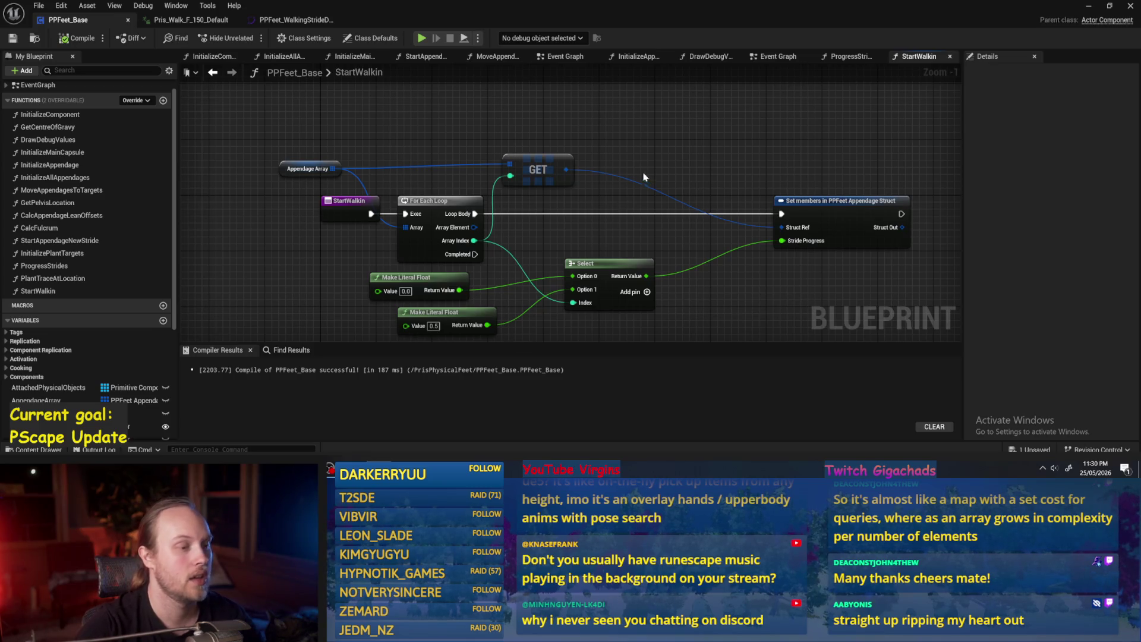
Step: Align the Appendage Array and GET nodes, move Set members left, then compile and save
{"action": "left_click_drag", "start_coordinate": [644, 176], "coordinate": [642, 159]}
{"action": "key", "text": "f"}
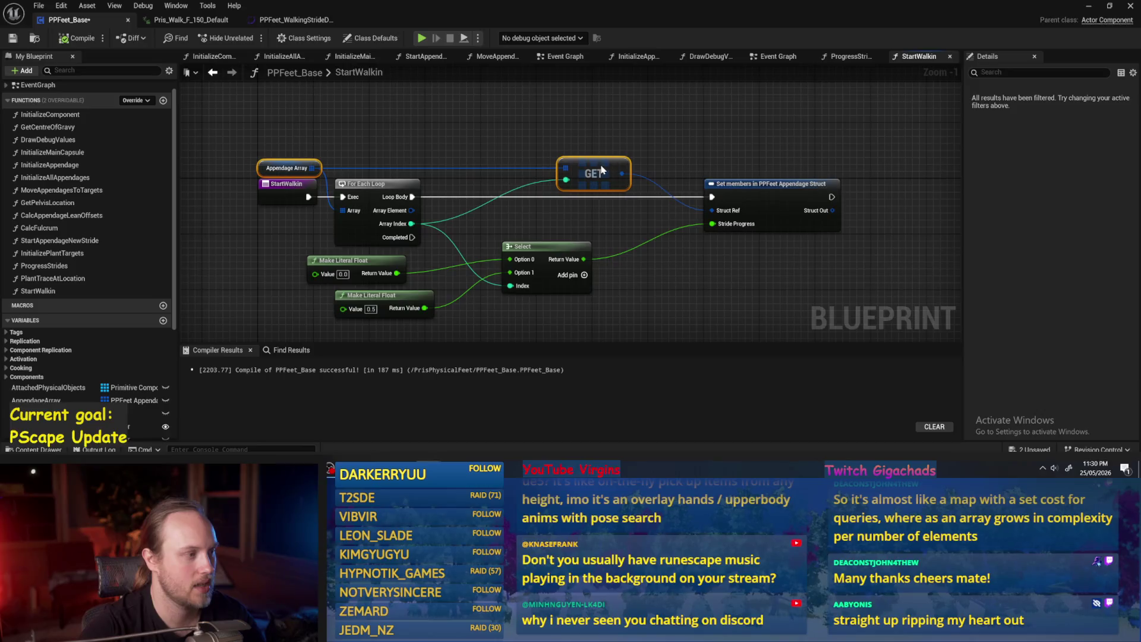
{"action": "left_click_drag", "start_coordinate": [750, 185], "coordinate": [695, 186]}
{"action": "left_click", "coordinate": [652, 143]}
{"action": "left_click", "coordinate": [78, 38]}
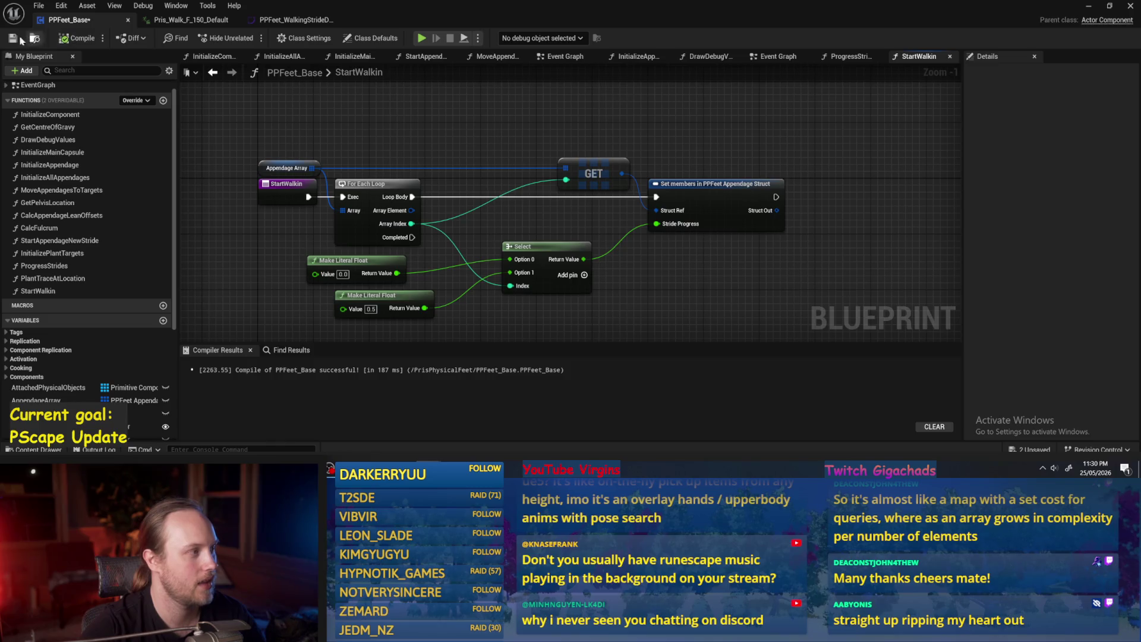
{"action": "left_click", "coordinate": [13, 38]}
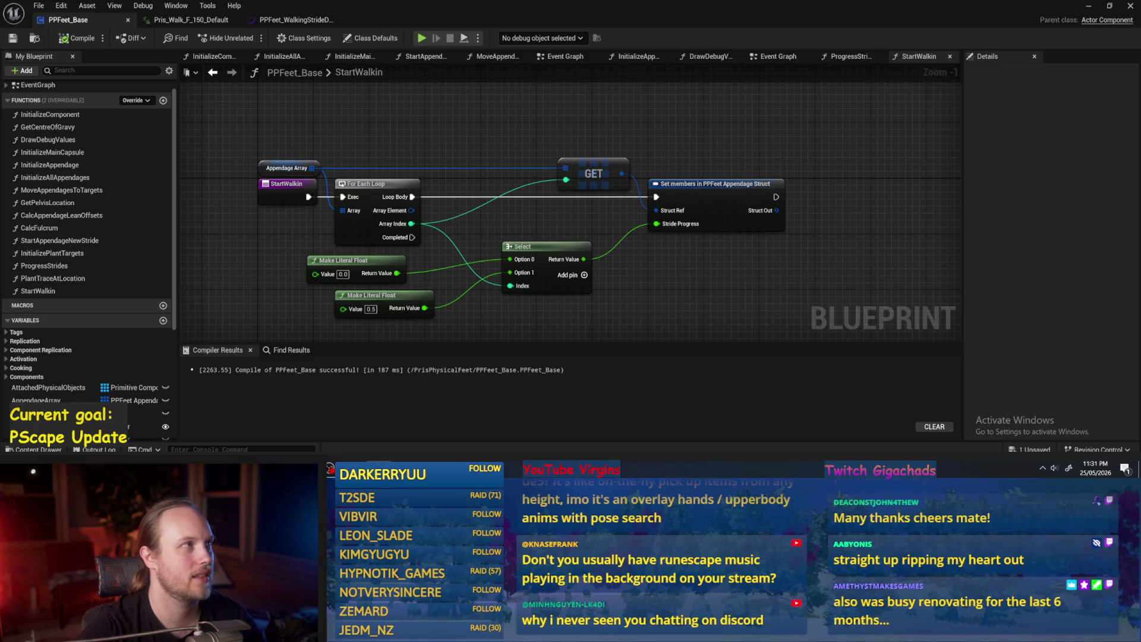
Step: Shift the Set members node to a new position, then compile and save again
{"action": "left_click_drag", "start_coordinate": [506, 166], "coordinate": [483, 168]}
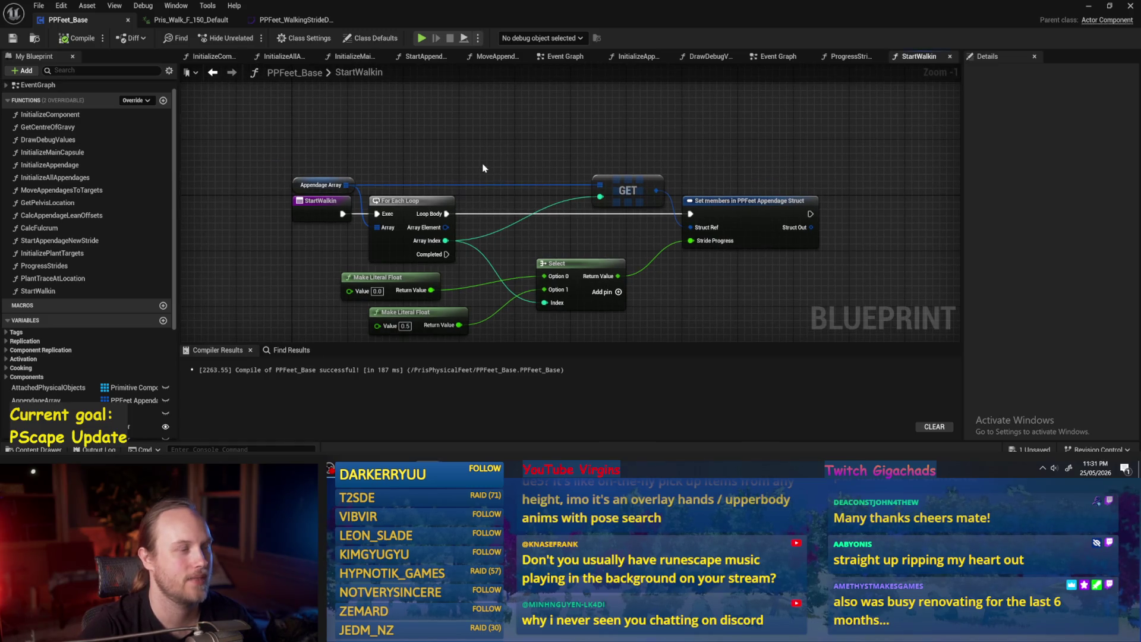
{"action": "left_click_drag", "start_coordinate": [739, 218], "coordinate": [797, 214]}
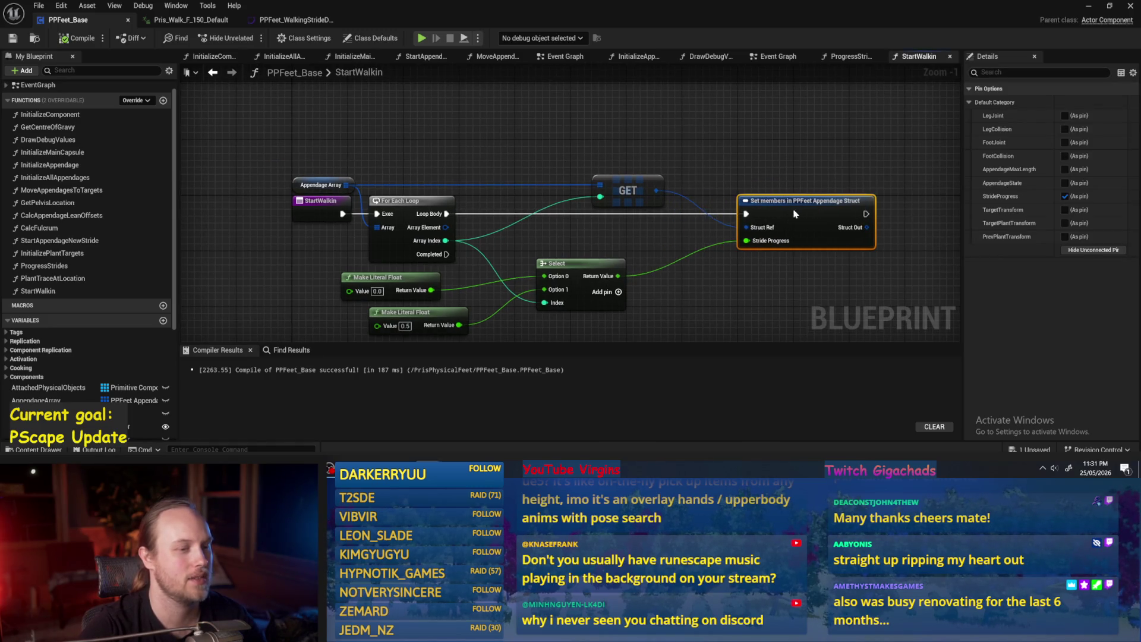
{"action": "left_click_drag", "start_coordinate": [847, 173], "coordinate": [692, 173]}
{"action": "left_click", "coordinate": [692, 173]}
{"action": "left_click", "coordinate": [77, 38]}
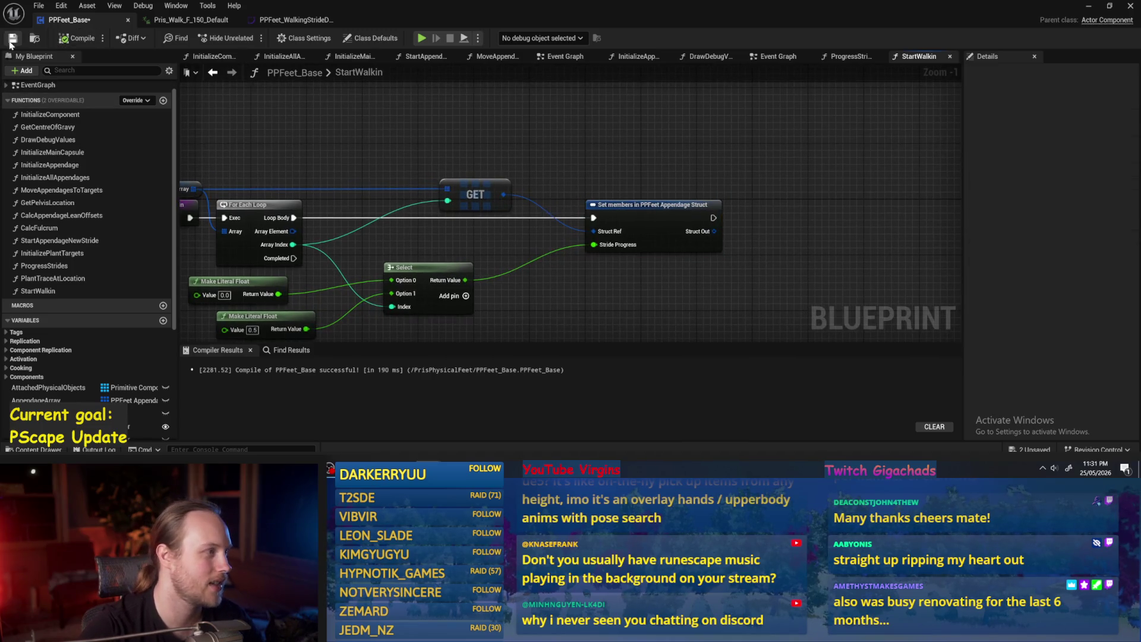
{"action": "left_click", "coordinate": [12, 38]}
Step: Line up the GET, Select and two Make Literal Float nodes, then save PPFeet_Base
{"action": "left_click_drag", "start_coordinate": [381, 243], "coordinate": [469, 187]}
{"action": "left_click", "coordinate": [568, 215]}
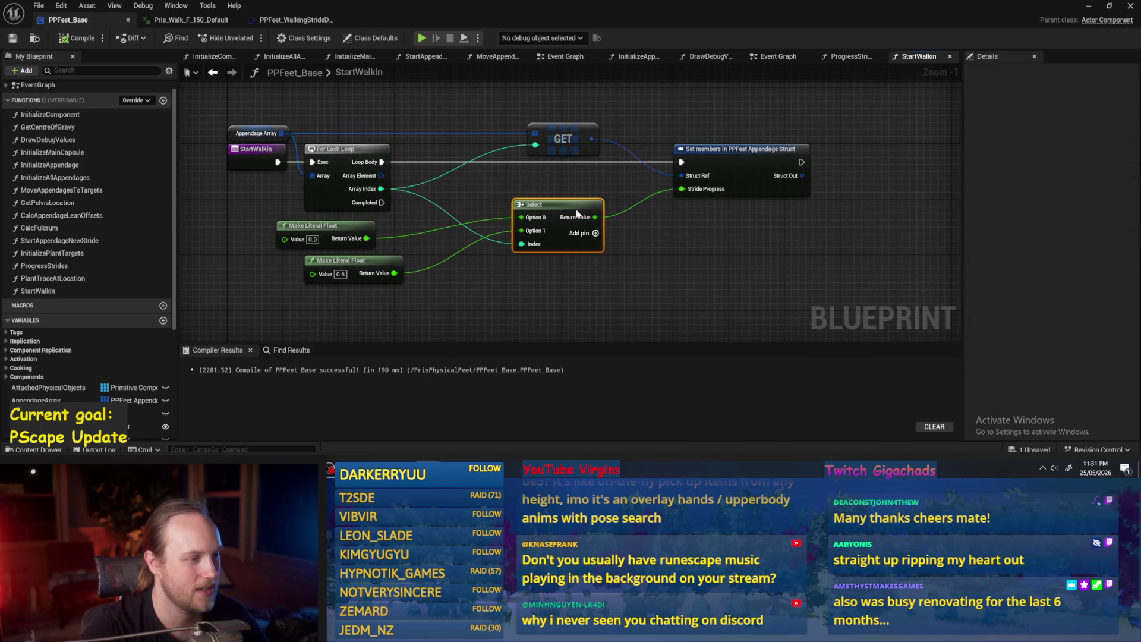
{"action": "left_click_drag", "start_coordinate": [565, 138], "coordinate": [543, 138]}
{"action": "mouse_move", "coordinate": [543, 223]}
{"action": "left_mouse_down"}
{"action": "mouse_move", "coordinate": [533, 230]}
{"action": "mouse_move", "coordinate": [564, 202]}
{"action": "left_mouse_up"}
{"action": "left_click", "coordinate": [353, 237]}
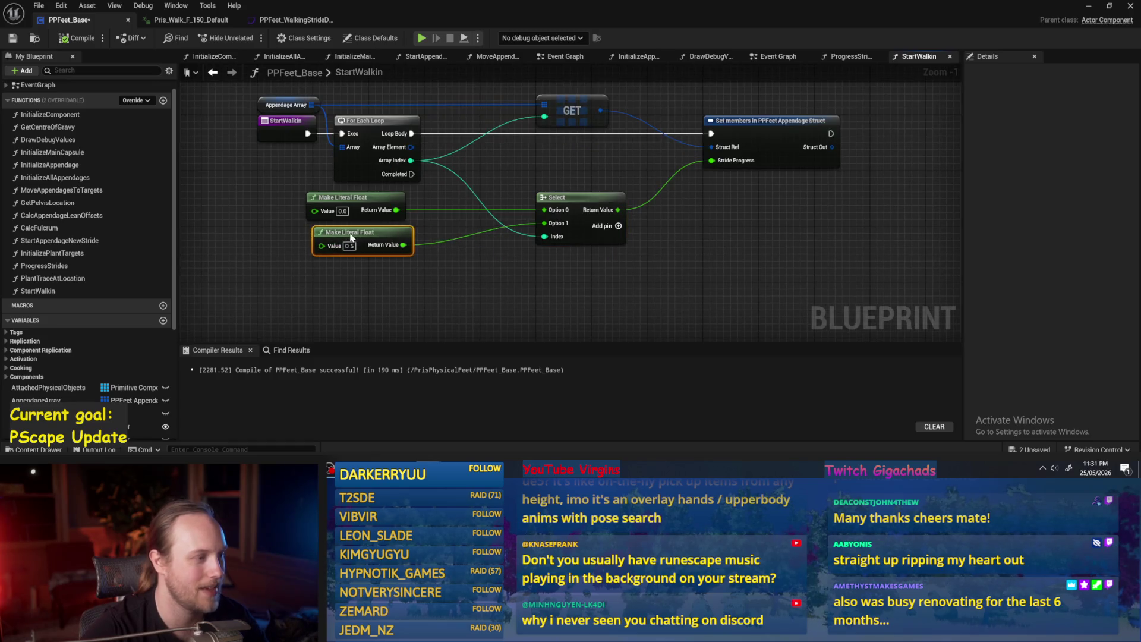
{"action": "left_click", "coordinate": [342, 199], "text": "shift"}
{"action": "left_click_drag", "start_coordinate": [342, 199], "coordinate": [370, 200]}
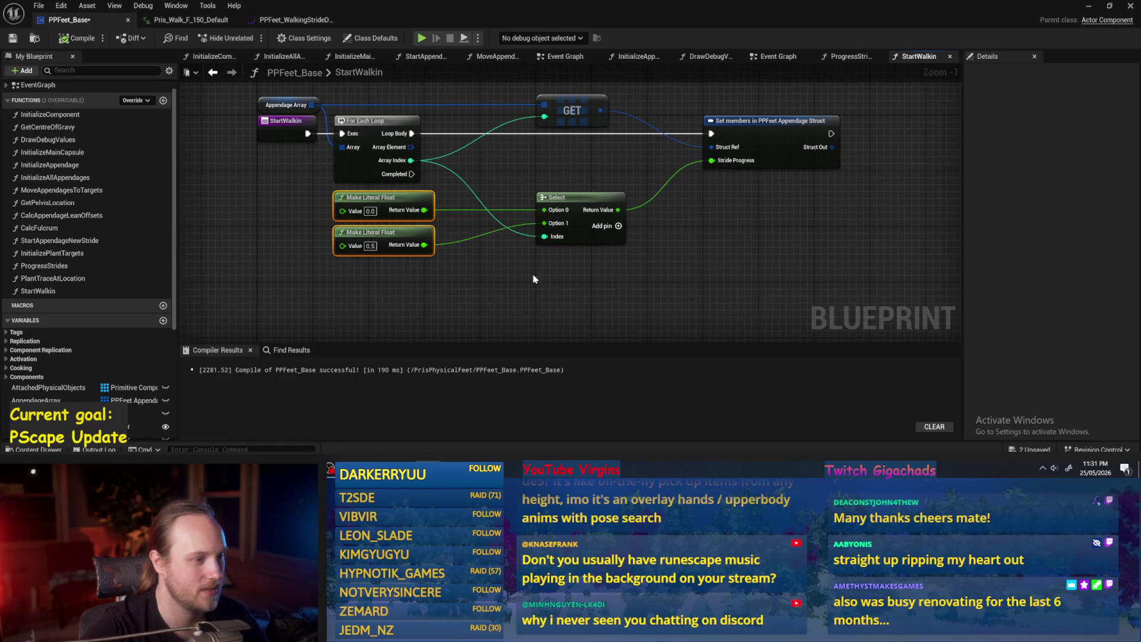
{"action": "left_click", "coordinate": [533, 278]}
{"action": "left_click_drag", "start_coordinate": [533, 279], "coordinate": [407, 290]}
{"action": "key", "text": "ctrl+s"}
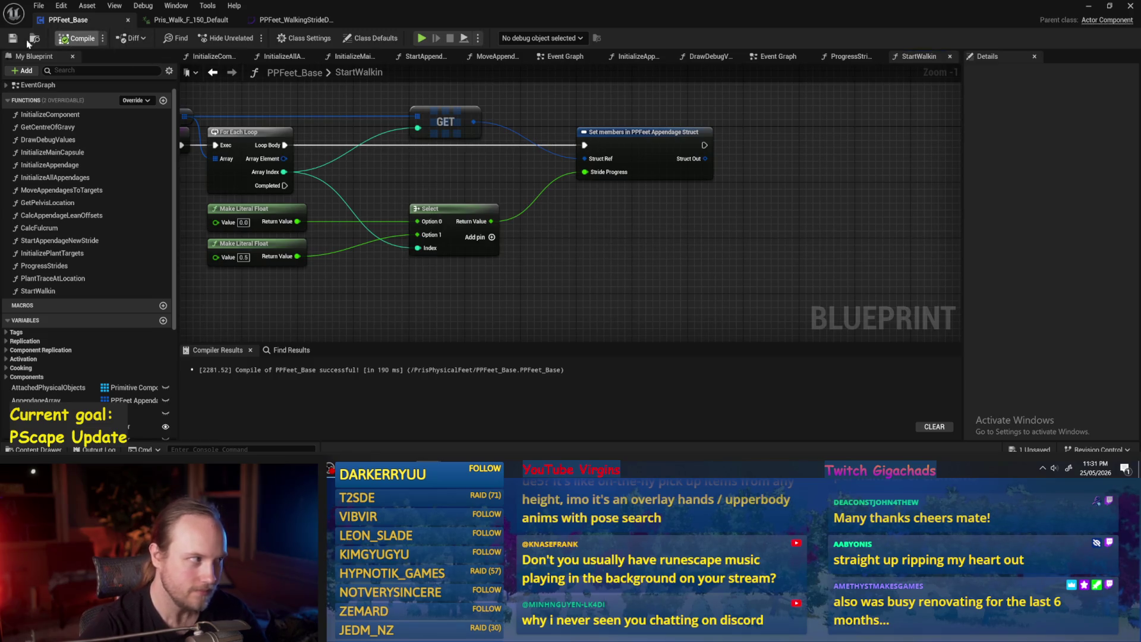
Step: Recompile PPFeet_Base with F7 after checking the StartWalkin entry node
{"action": "left_click_drag", "start_coordinate": [566, 214], "coordinate": [632, 240]}
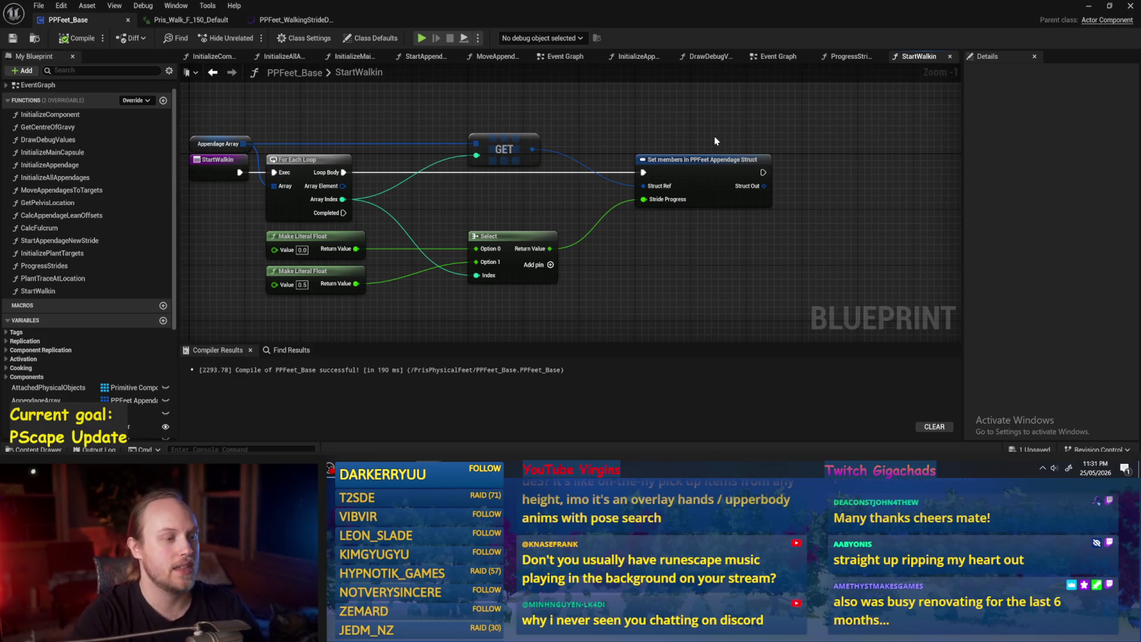
{"action": "left_click_drag", "start_coordinate": [651, 259], "coordinate": [673, 236]}
{"action": "key", "text": "F7"}
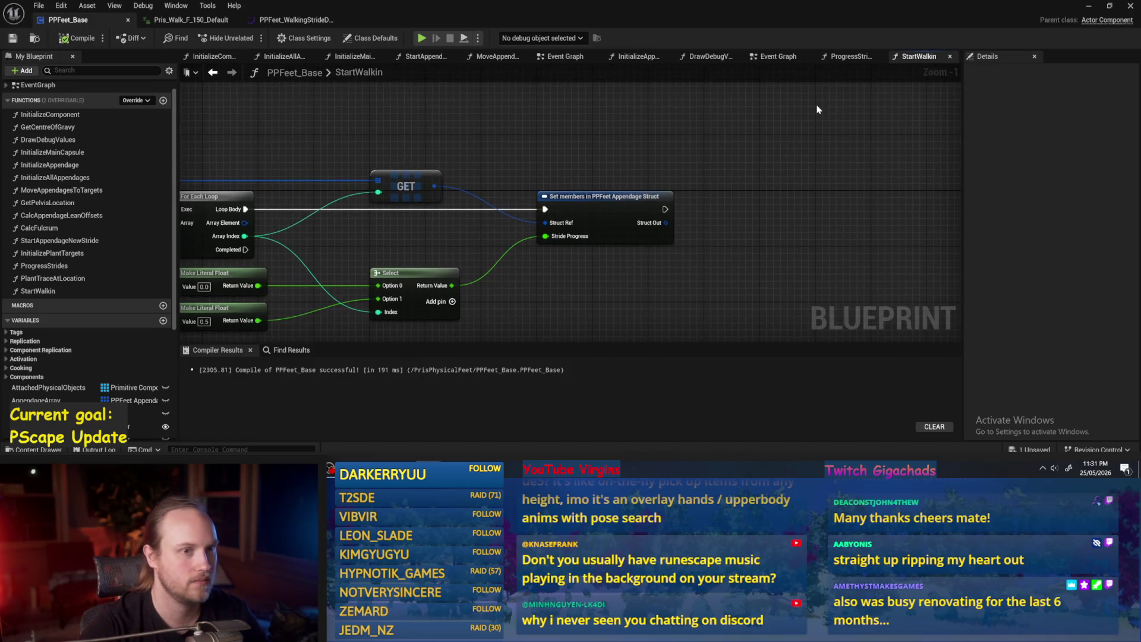
{"action": "left_click", "coordinate": [844, 56]}
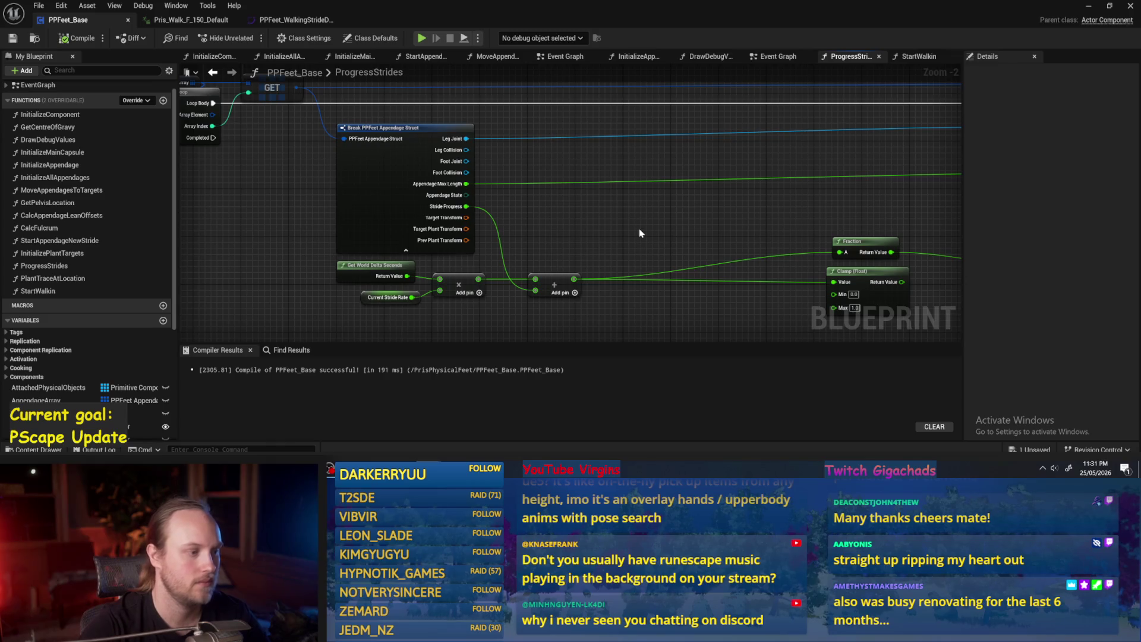
Step: Move the Stride Curve, Get Vector Value and Break Vector nodes up-left and compile
{"action": "left_click_drag", "start_coordinate": [428, 325], "coordinate": [354, 298]}
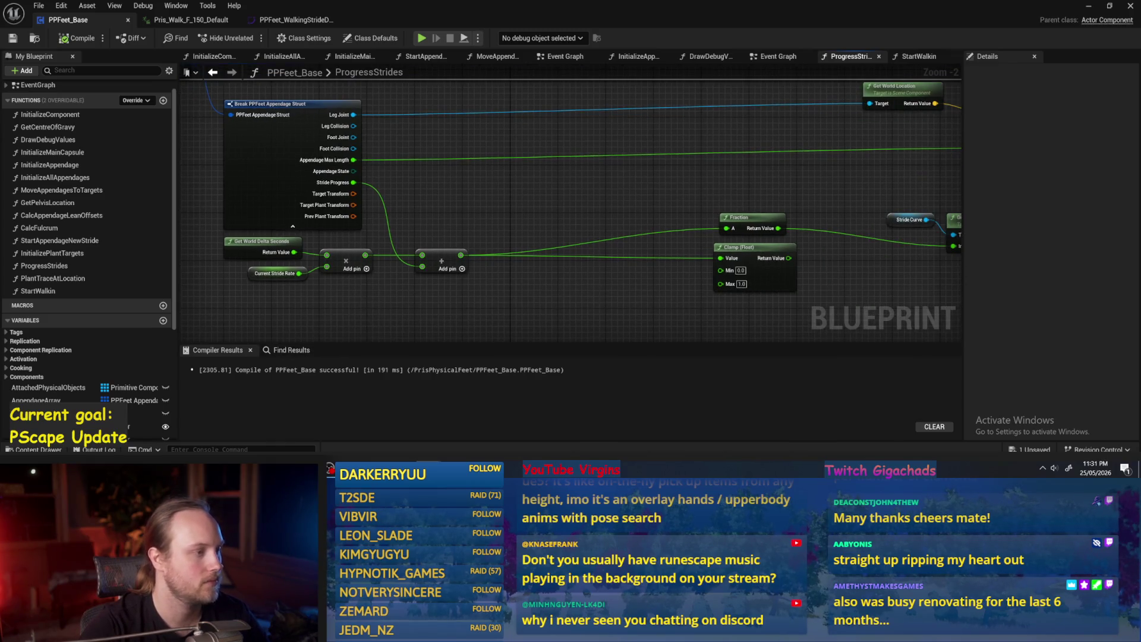
{"action": "left_click_drag", "start_coordinate": [888, 274], "coordinate": [532, 291]}
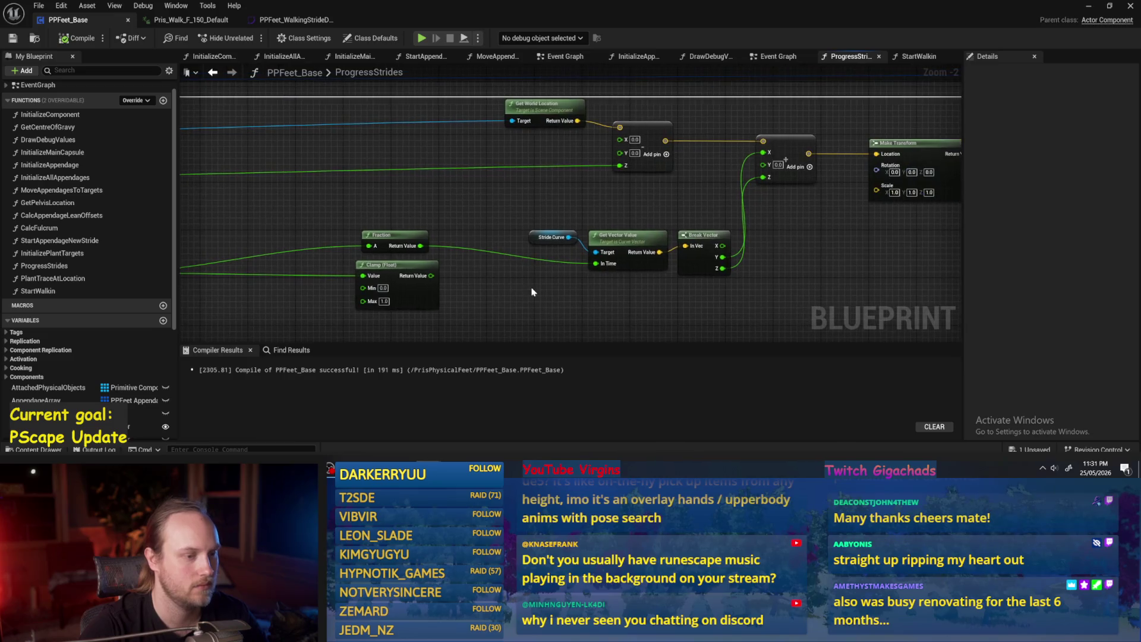
{"action": "left_click_drag", "start_coordinate": [673, 213], "coordinate": [526, 275]}
{"action": "mouse_move", "coordinate": [615, 244]}
{"action": "left_mouse_down"}
{"action": "mouse_move", "coordinate": [602, 225]}
{"action": "mouse_move", "coordinate": [548, 225]}
{"action": "left_mouse_up"}
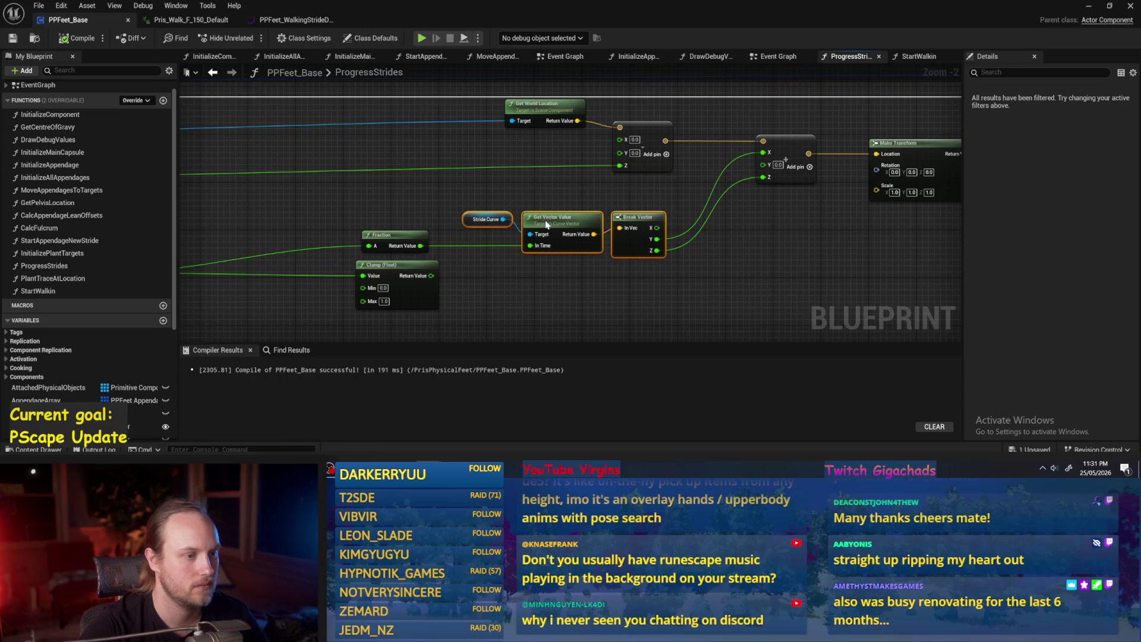
{"action": "left_click", "coordinate": [300, 162]}
{"action": "mouse_move", "coordinate": [800, 265]}
{"action": "left_mouse_down"}
{"action": "mouse_move", "coordinate": [705, 241]}
{"action": "mouse_move", "coordinate": [668, 290]}
{"action": "mouse_move", "coordinate": [657, 234]}
{"action": "left_mouse_up"}
{"action": "left_click", "coordinate": [64, 39]}
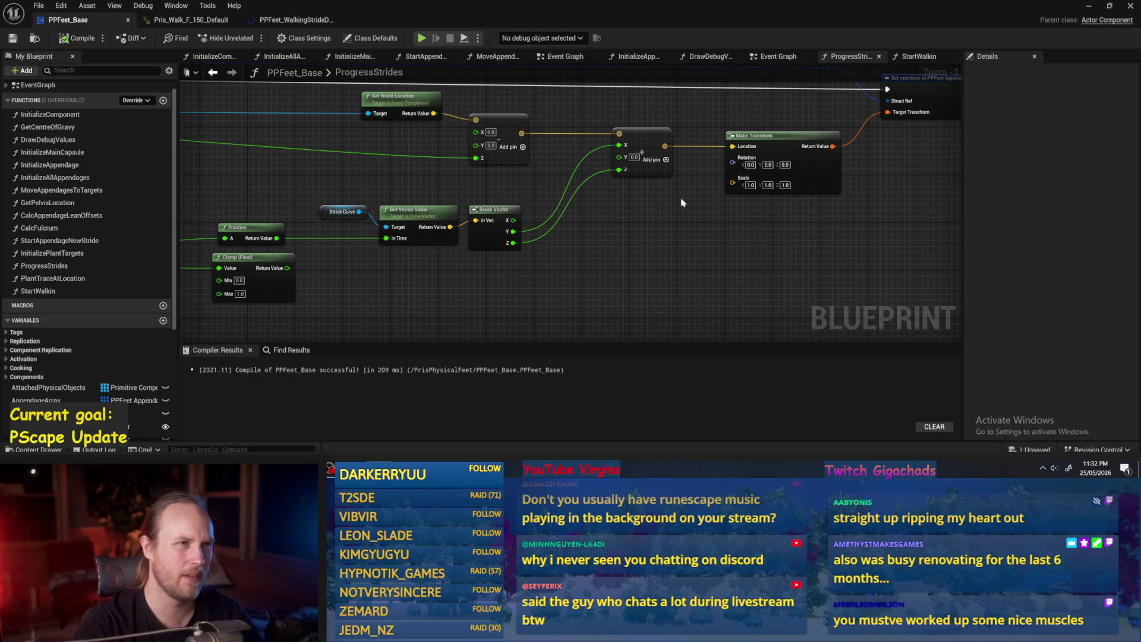
Step: Compile the blueprint again and review the ProgressStrides graph
{"action": "left_click_drag", "start_coordinate": [631, 251], "coordinate": [694, 239]}
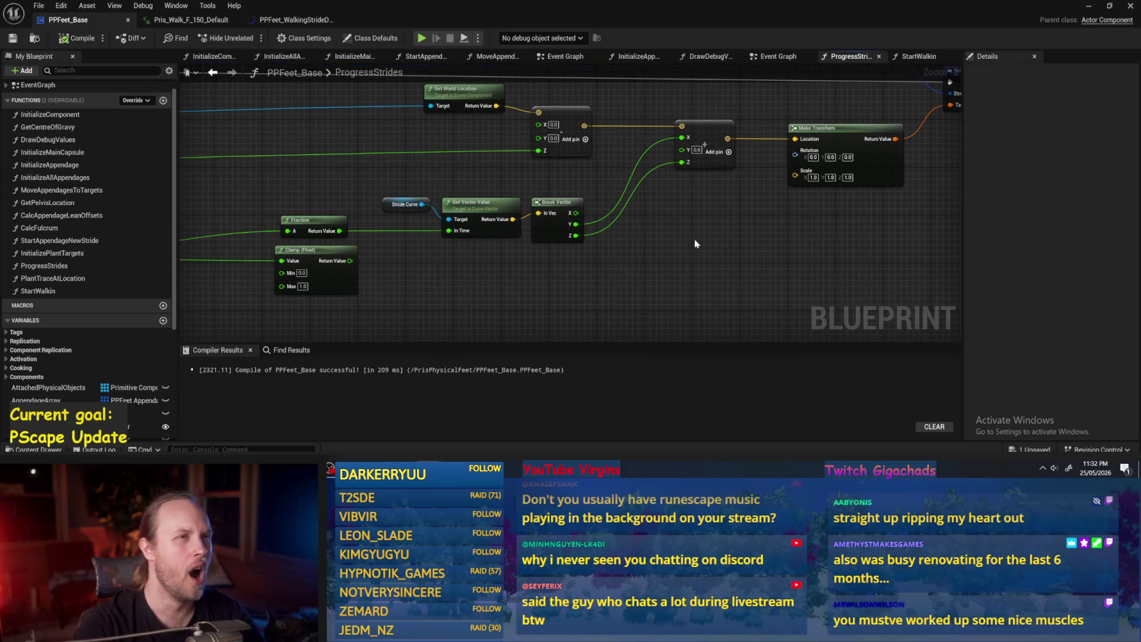
{"action": "left_click", "coordinate": [78, 38]}
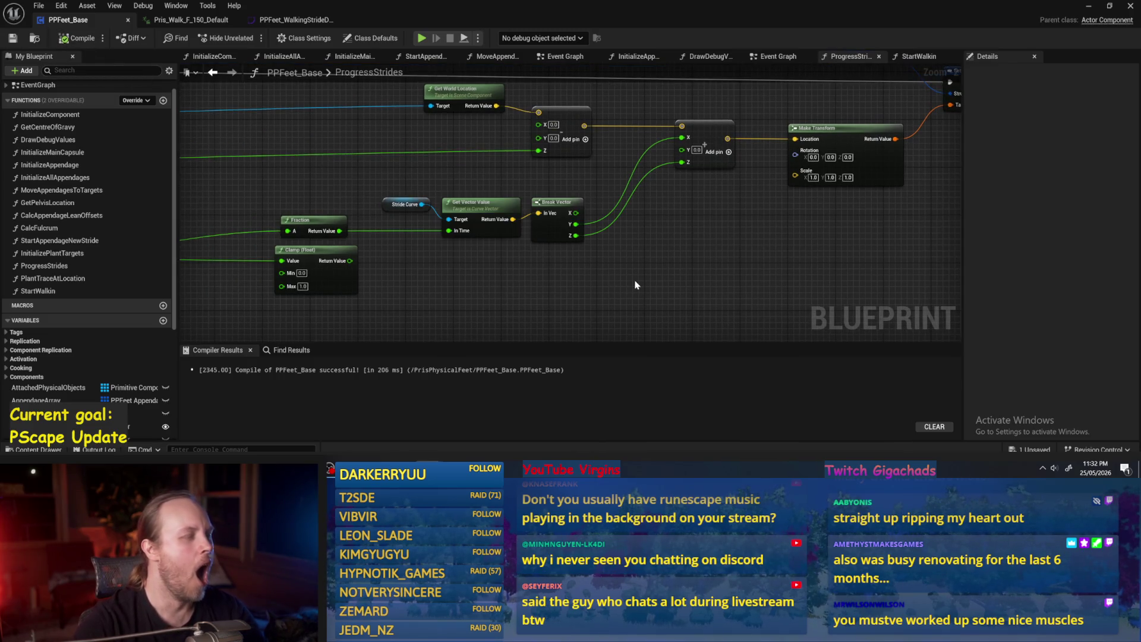
{"action": "left_click_drag", "start_coordinate": [637, 278], "coordinate": [675, 254]}
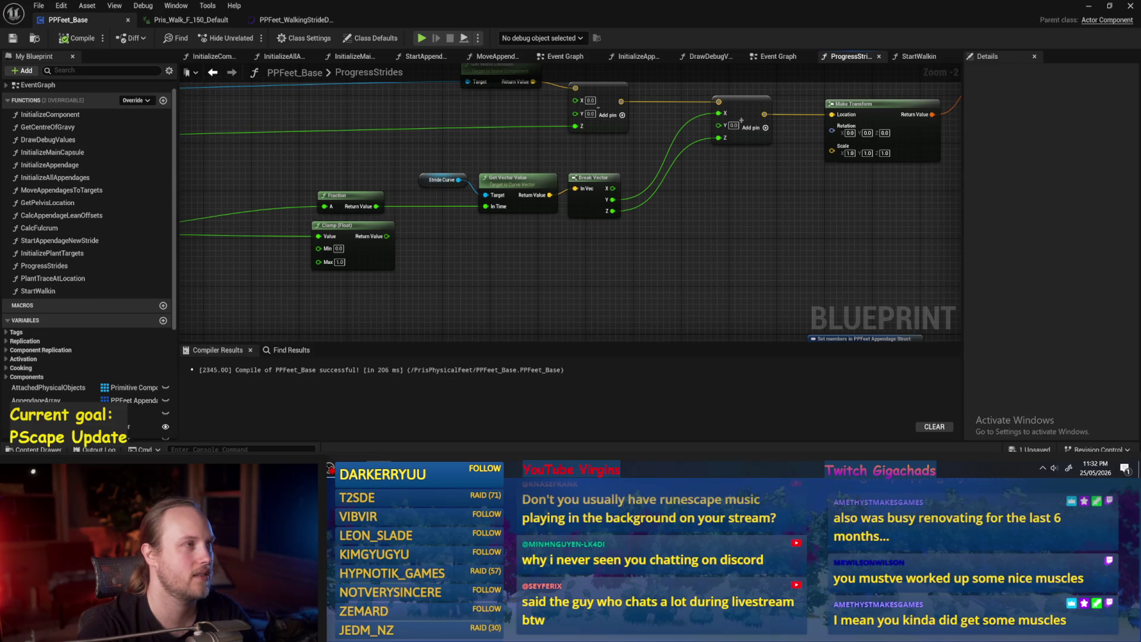
{"action": "mouse_move", "coordinate": [662, 221]}
{"action": "left_mouse_down"}
{"action": "mouse_move", "coordinate": [618, 228]}
{"action": "mouse_move", "coordinate": [739, 227]}
{"action": "left_mouse_up"}
Step: Shift the Fraction and Clamp (Float) nodes right together, then save the blueprint
{"action": "left_click_drag", "start_coordinate": [607, 242], "coordinate": [654, 218]}
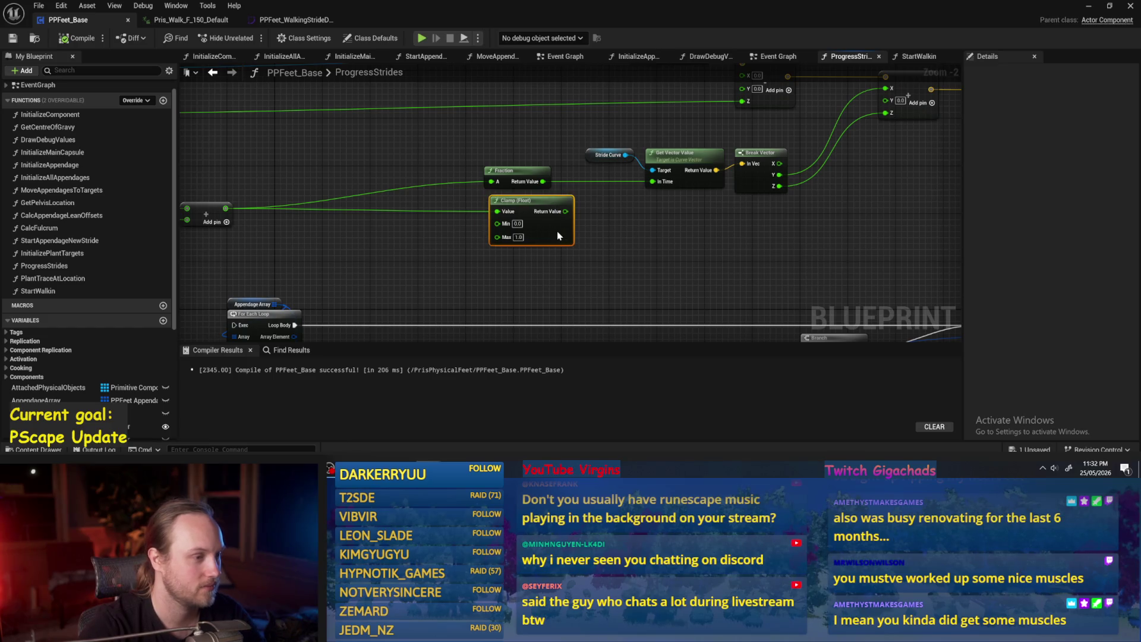
{"action": "left_click_drag", "start_coordinate": [552, 236], "coordinate": [558, 236]}
{"action": "left_click_drag", "start_coordinate": [517, 154], "coordinate": [515, 264]}
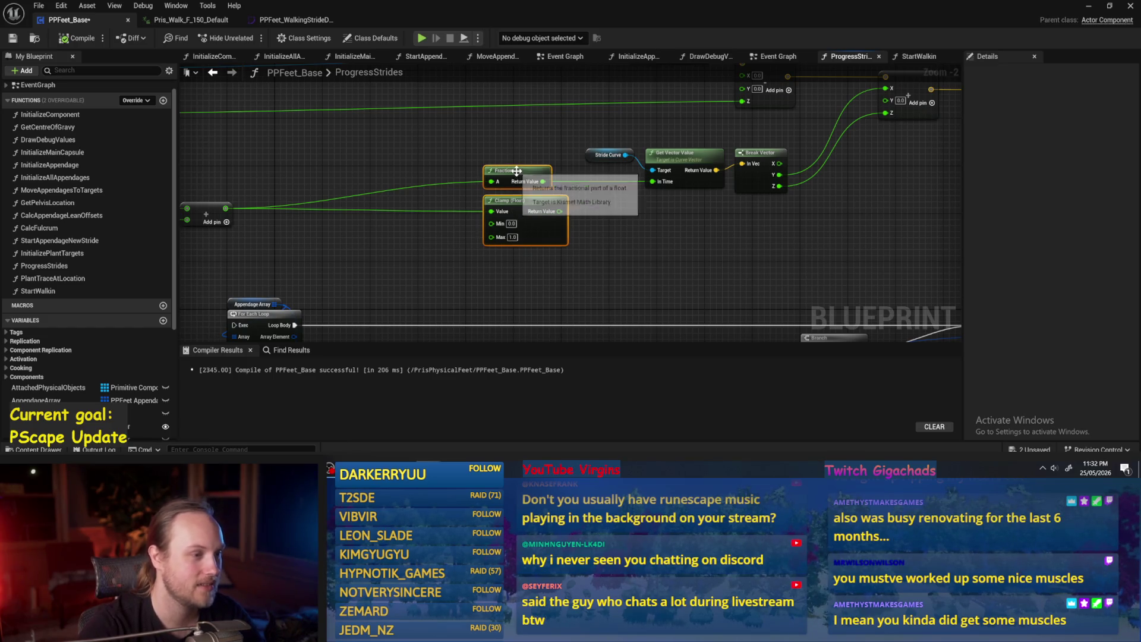
{"action": "left_click_drag", "start_coordinate": [517, 172], "coordinate": [545, 172]}
{"action": "left_click", "coordinate": [647, 224]}
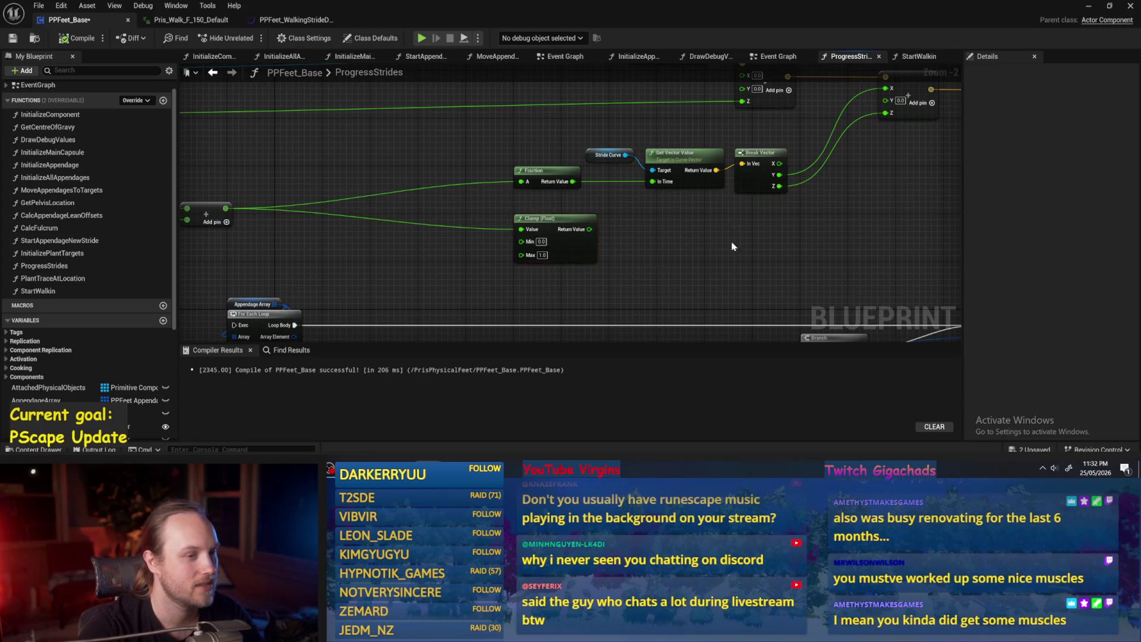
{"action": "left_click_drag", "start_coordinate": [734, 245], "coordinate": [676, 197]}
{"action": "key", "text": "ctrl+s"}
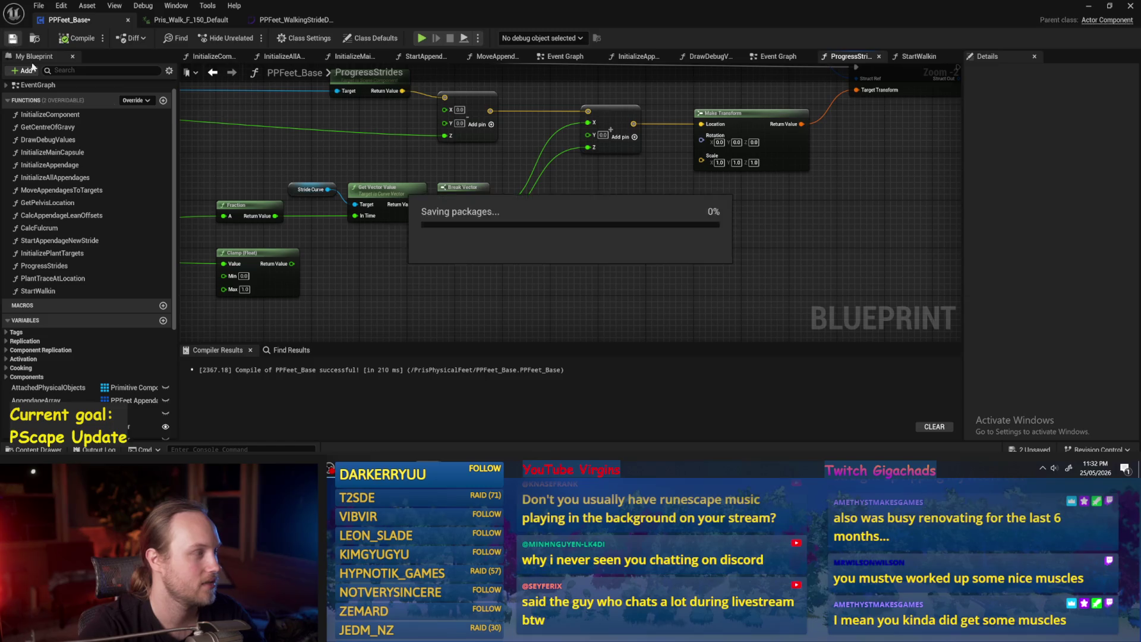
Step: Pan the ProgressStrides graph and nudge the four curve sampling nodes slightly up-left
{"action": "left_click_drag", "start_coordinate": [688, 254], "coordinate": [589, 289]}
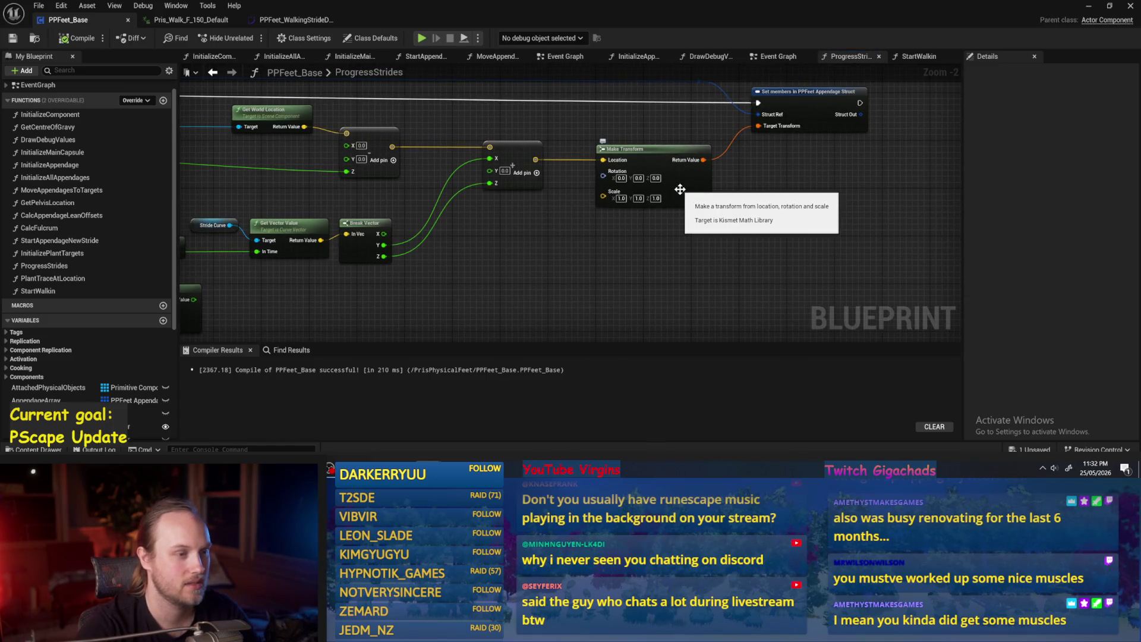
{"action": "mouse_move", "coordinate": [680, 189]}
{"action": "left_mouse_down"}
{"action": "mouse_move", "coordinate": [656, 219]}
{"action": "mouse_move", "coordinate": [555, 230]}
{"action": "left_mouse_up"}
{"action": "left_click_drag", "start_coordinate": [793, 193], "coordinate": [676, 217]}
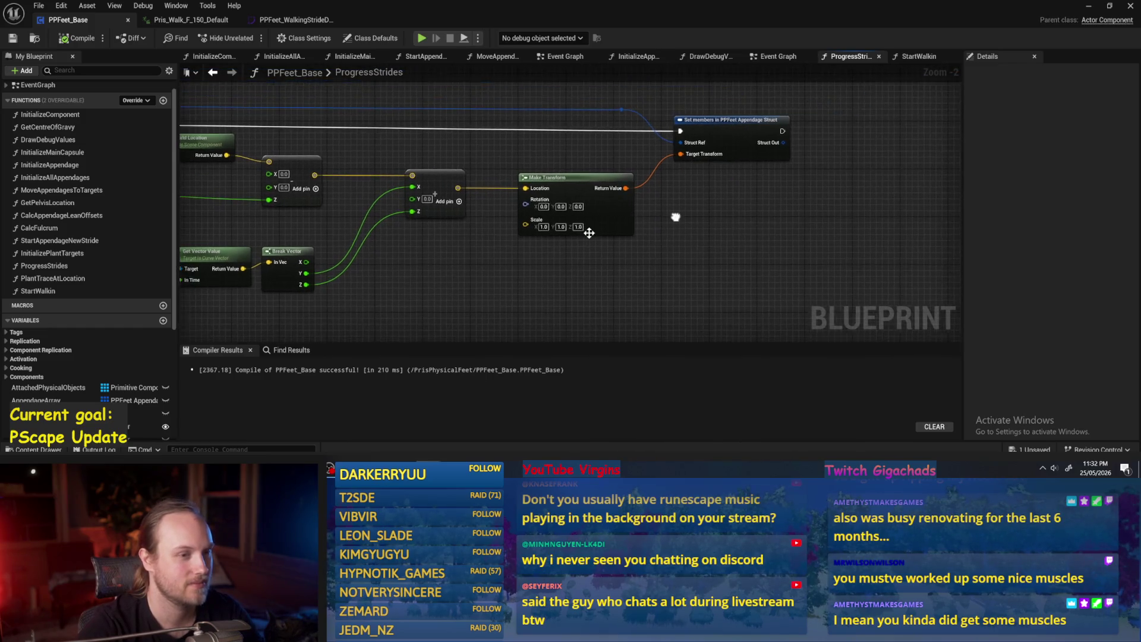
{"action": "left_click_drag", "start_coordinate": [451, 270], "coordinate": [636, 236]}
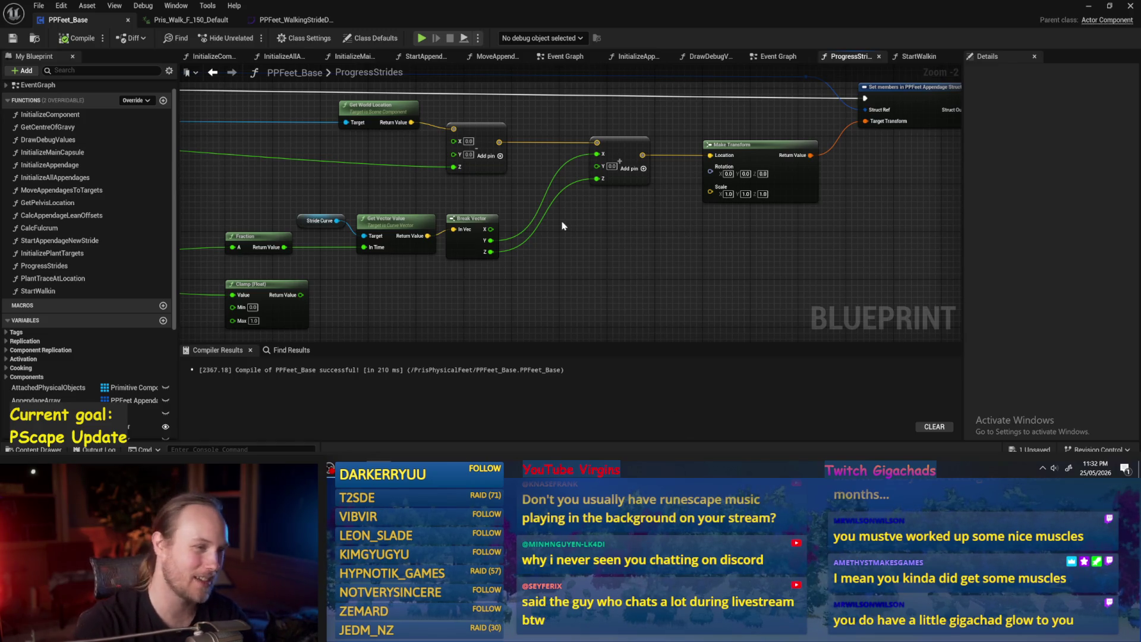
{"action": "mouse_move", "coordinate": [631, 233]}
{"action": "left_mouse_down"}
{"action": "mouse_move", "coordinate": [669, 224]}
{"action": "mouse_move", "coordinate": [622, 244]}
{"action": "left_mouse_up"}
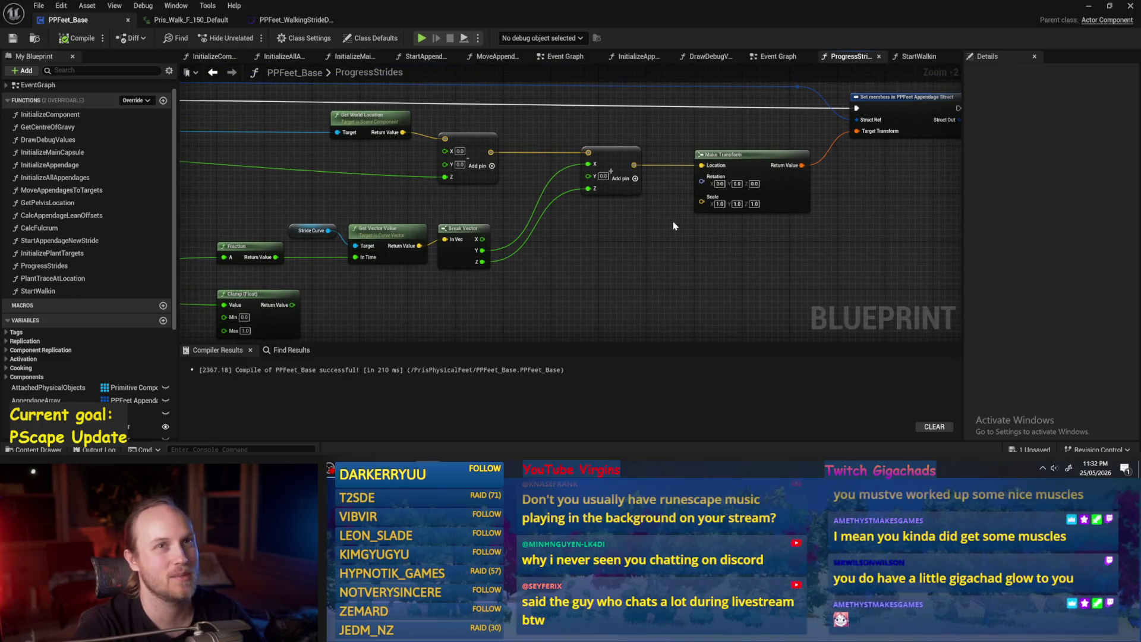
{"action": "left_click_drag", "start_coordinate": [661, 222], "coordinate": [617, 233]}
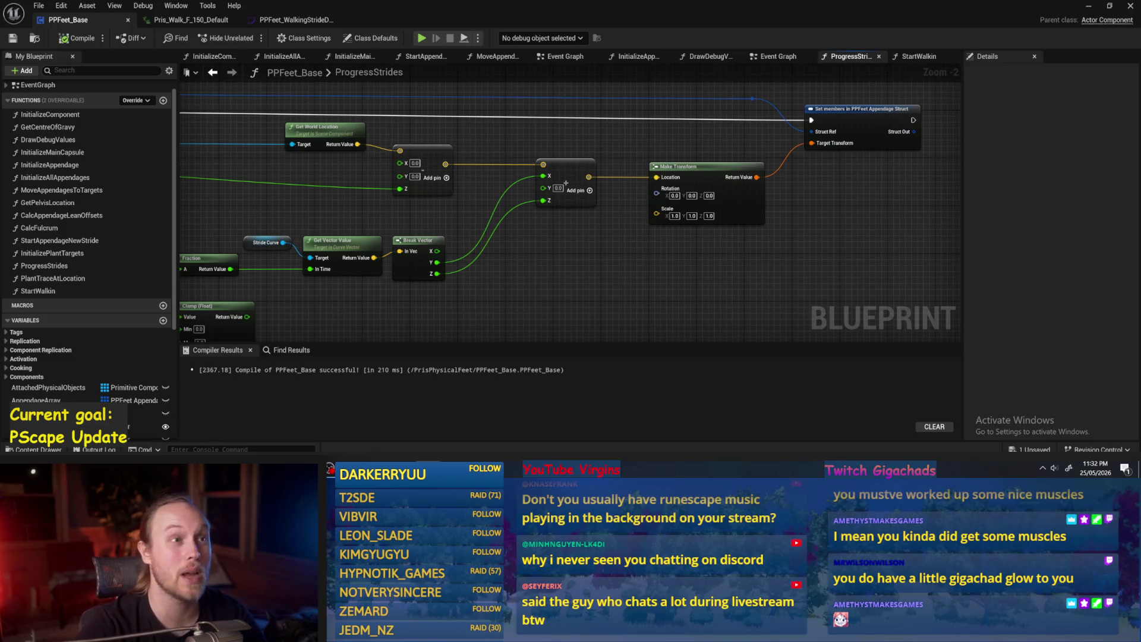
{"action": "left_click_drag", "start_coordinate": [611, 270], "coordinate": [726, 229]}
{"action": "mouse_move", "coordinate": [640, 259]}
{"action": "left_mouse_down"}
{"action": "mouse_move", "coordinate": [404, 196]}
{"action": "mouse_move", "coordinate": [333, 195]}
{"action": "left_mouse_up"}
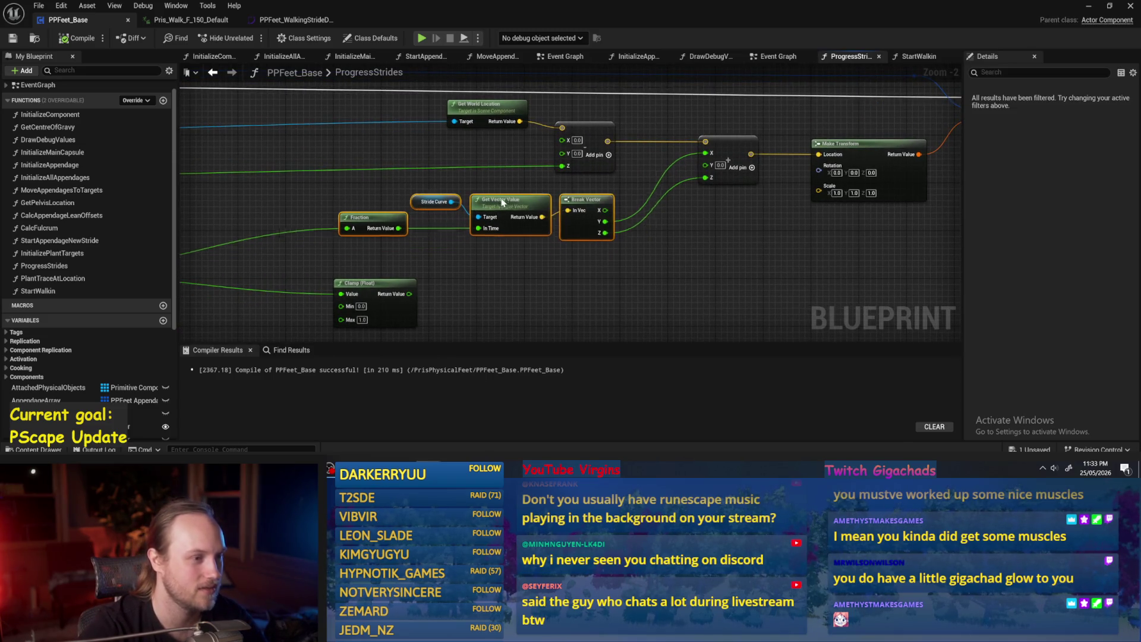
{"action": "left_click_drag", "start_coordinate": [502, 202], "coordinate": [499, 201]}
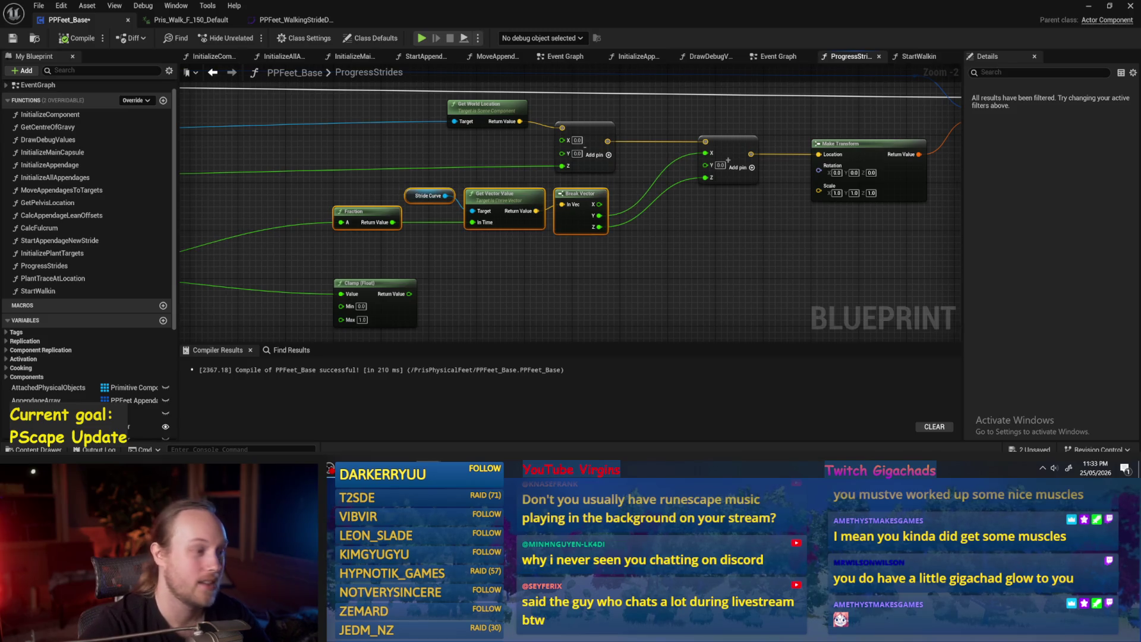
{"action": "left_click_drag", "start_coordinate": [241, 246], "coordinate": [639, 219]}
{"action": "left_click", "coordinate": [639, 219]}
Step: Move the Make Transform and Set members output nodes further right
{"action": "mouse_move", "coordinate": [564, 270]}
{"action": "left_mouse_down"}
{"action": "mouse_move", "coordinate": [469, 237]}
{"action": "mouse_move", "coordinate": [563, 229]}
{"action": "left_mouse_up"}
{"action": "mouse_move", "coordinate": [668, 229]}
{"action": "left_mouse_down"}
{"action": "mouse_move", "coordinate": [572, 211]}
{"action": "mouse_move", "coordinate": [570, 194]}
{"action": "left_mouse_up"}
{"action": "left_click", "coordinate": [662, 205]}
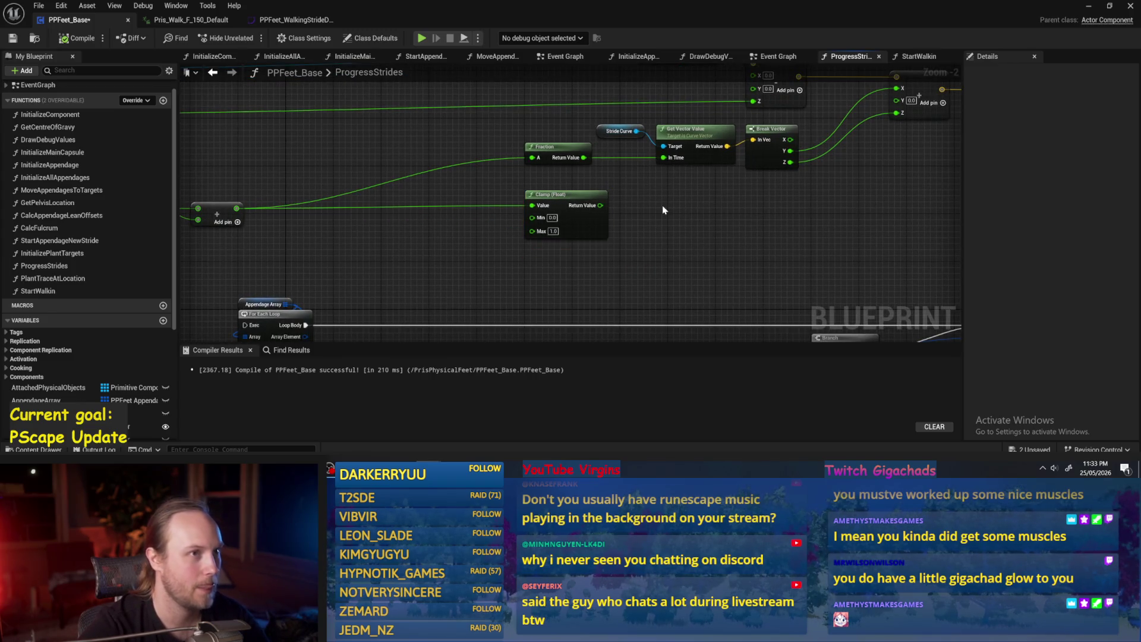
{"action": "left_click_drag", "start_coordinate": [662, 205], "coordinate": [418, 222]}
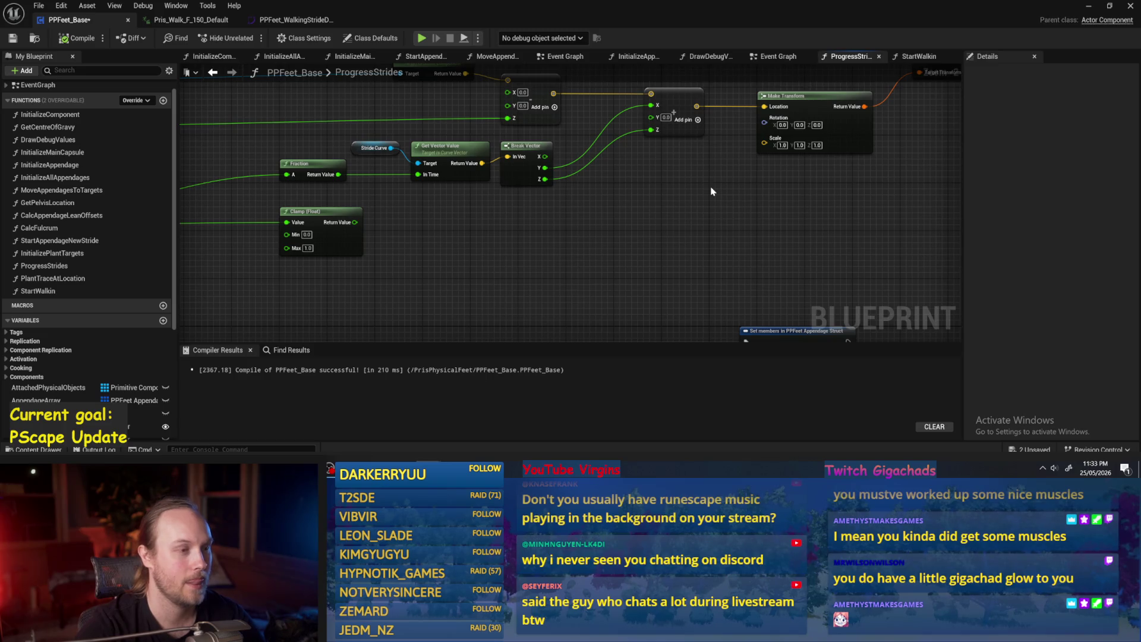
{"action": "mouse_move", "coordinate": [712, 192]}
{"action": "left_mouse_down"}
{"action": "mouse_move", "coordinate": [668, 233]}
{"action": "mouse_move", "coordinate": [512, 279]}
{"action": "left_mouse_up"}
{"action": "left_click_drag", "start_coordinate": [892, 92], "coordinate": [545, 264]}
{"action": "left_click_drag", "start_coordinate": [653, 232], "coordinate": [752, 234]}
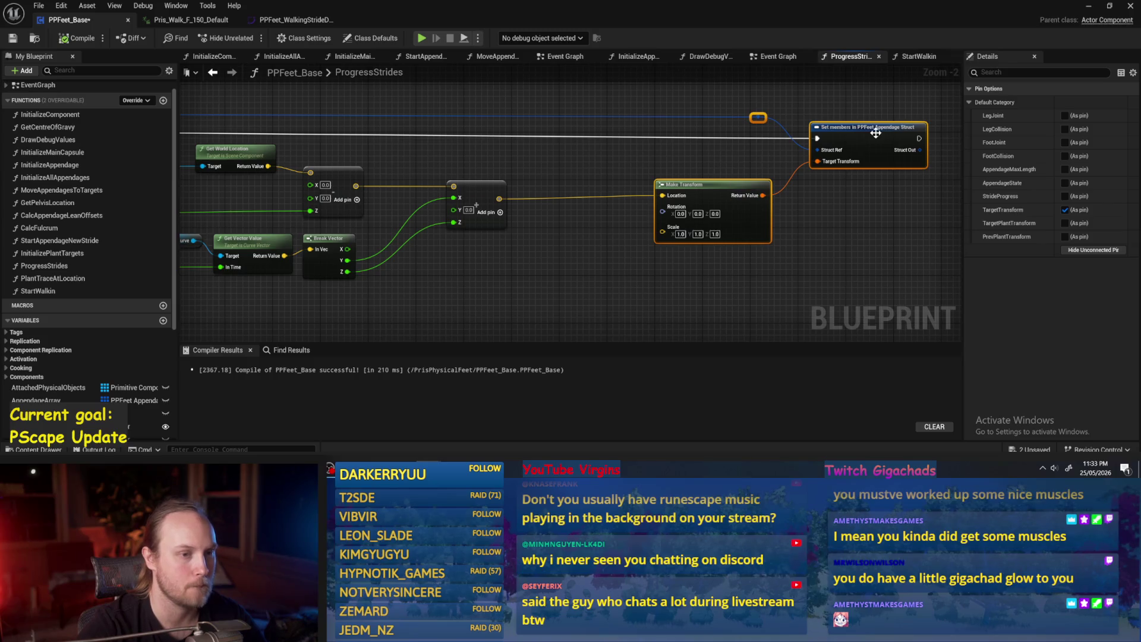
{"action": "left_click_drag", "start_coordinate": [876, 133], "coordinate": [730, 164]}
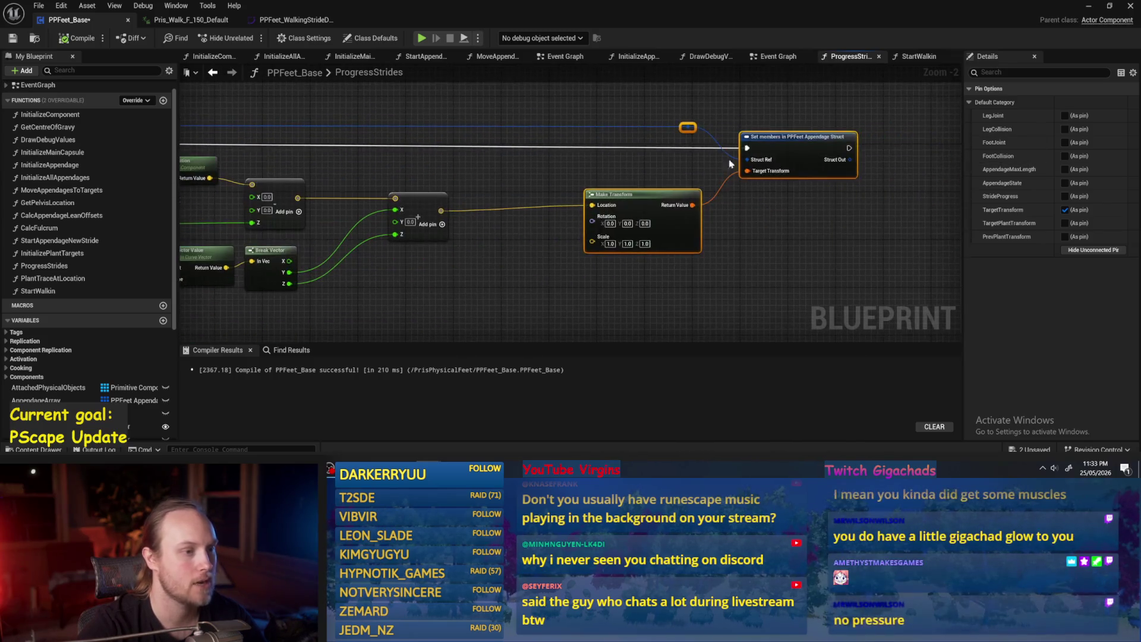
Step: Bring the For Each Loop and GET nodes into view and toggle the For Each Loop selection
{"action": "scroll", "coordinate": [866, 172], "scroll_direction": "down", "scroll_amount": 2}
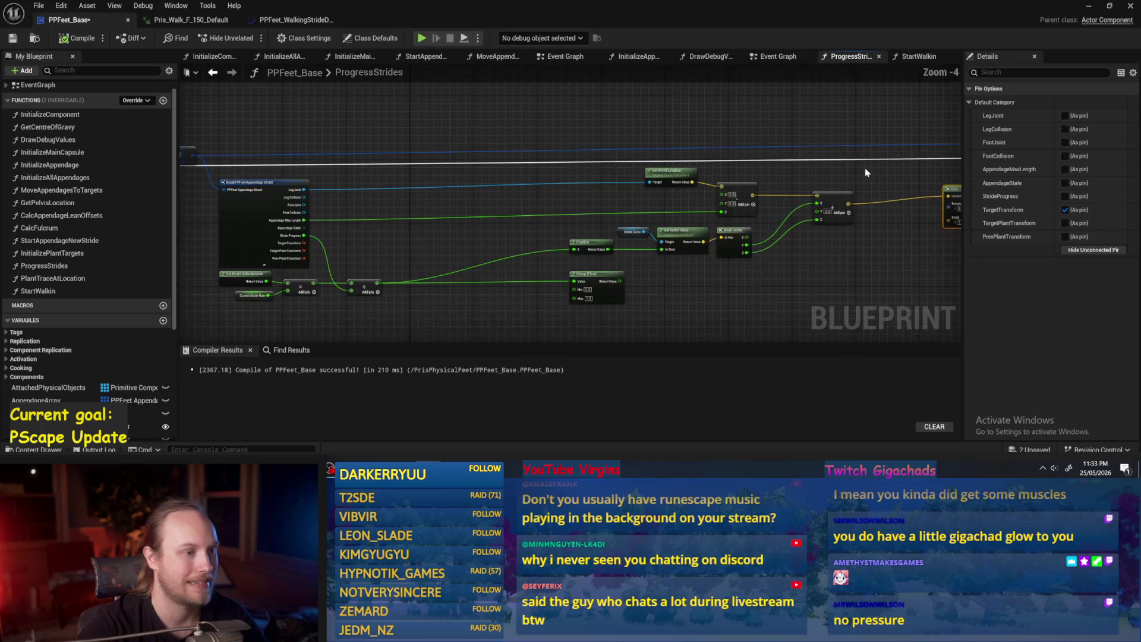
{"action": "left_click_drag", "start_coordinate": [250, 152], "coordinate": [576, 152]}
{"action": "left_click", "coordinate": [442, 158]}
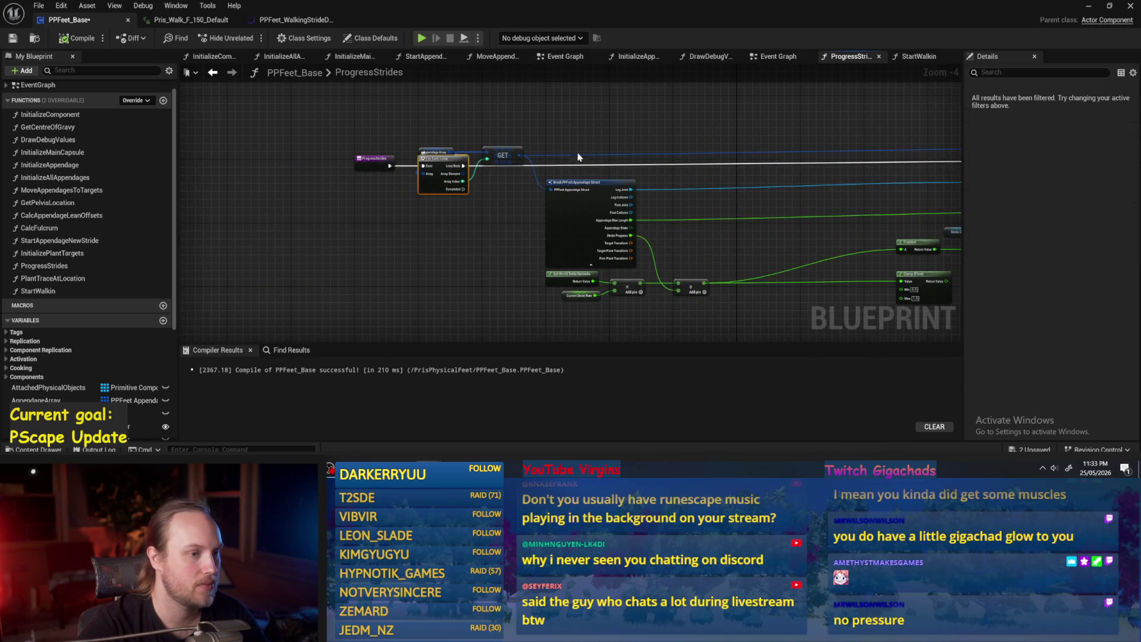
{"action": "key", "text": "ctrl+z"}
{"action": "key", "text": "ctrl+y"}
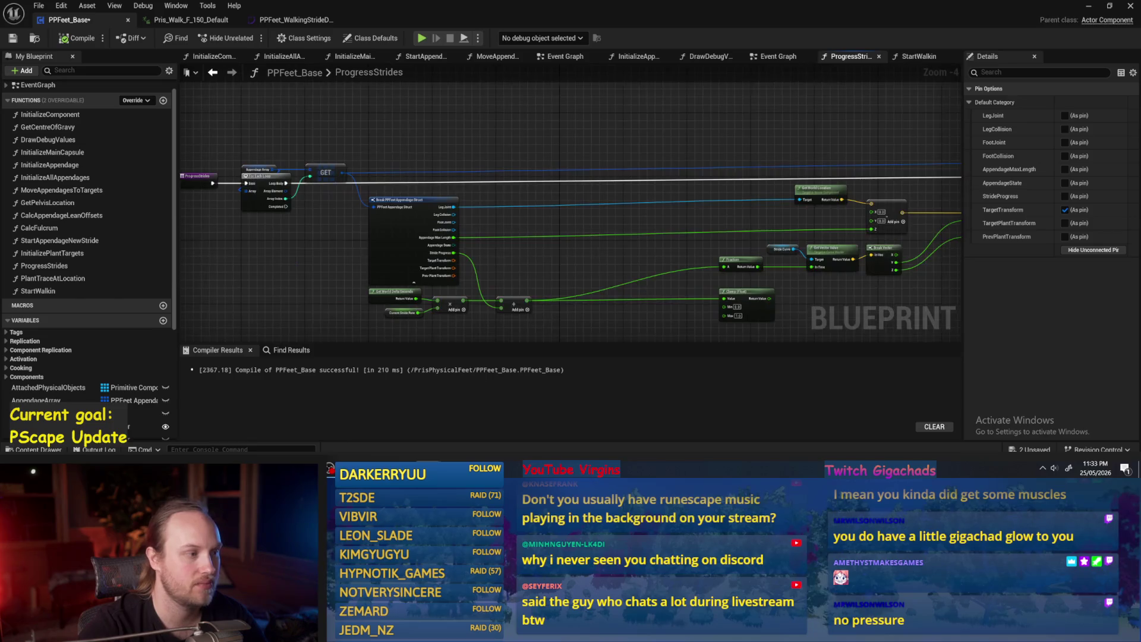
{"action": "mouse_move", "coordinate": [488, 153]}
{"action": "left_mouse_down"}
{"action": "mouse_move", "coordinate": [654, 152]}
{"action": "mouse_move", "coordinate": [481, 155]}
{"action": "left_mouse_up"}
{"action": "left_click", "coordinate": [826, 155]}
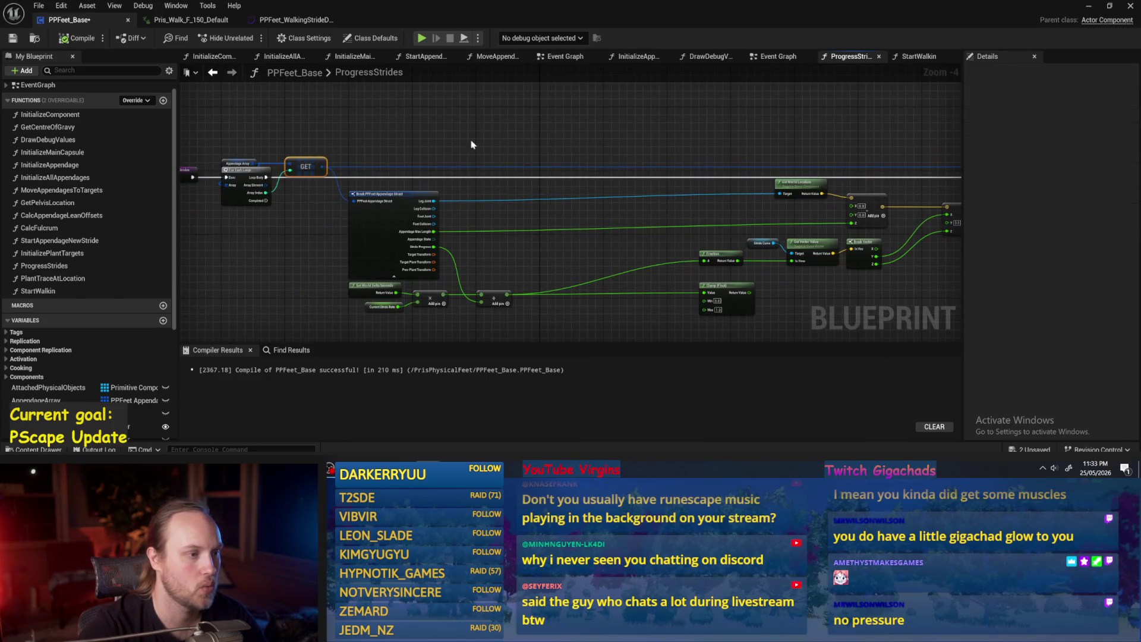
Step: Undo recent graph edits back toward the saved state, then save PPFeet_Base
{"action": "key", "text": "ctrl+z"}
{"action": "key", "text": "ctrl+z"}
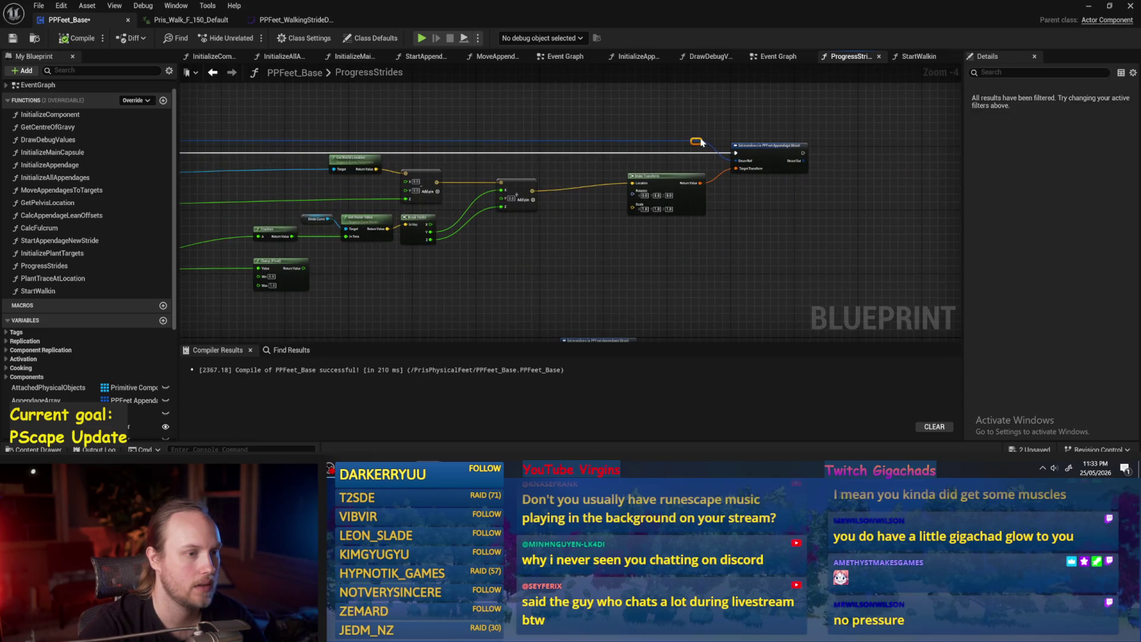
{"action": "scroll", "coordinate": [701, 143], "scroll_direction": "up", "scroll_amount": 2}
{"action": "key", "text": "ctrl+z"}
{"action": "key", "text": "ctrl+z"}
{"action": "key", "text": "ctrl+z"}
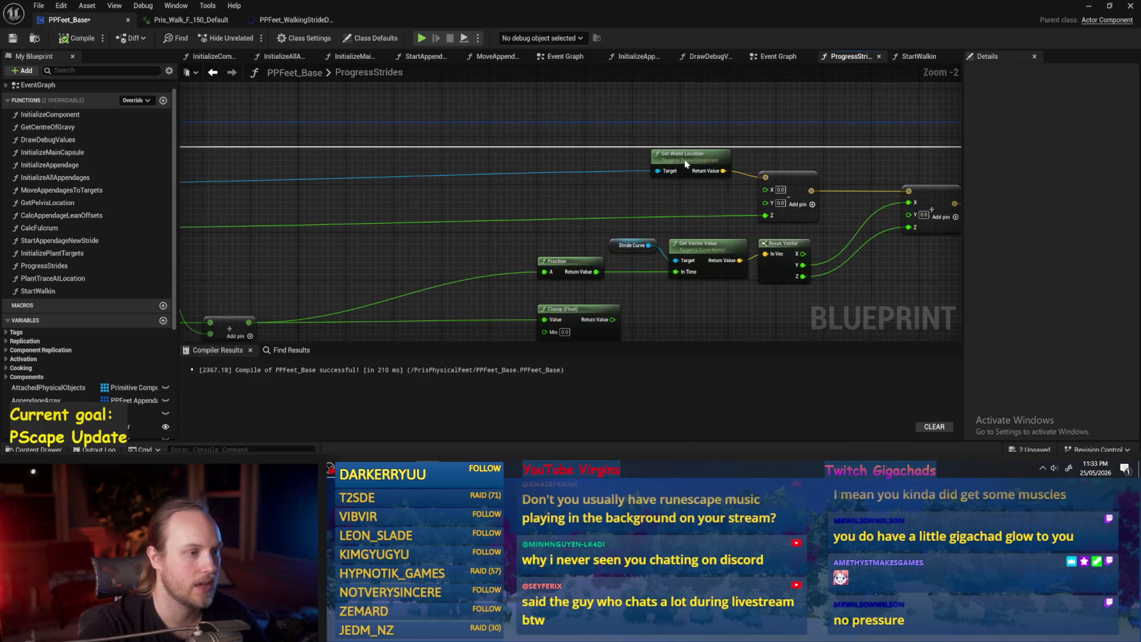
{"action": "key", "text": "ctrl+z"}
{"action": "key", "text": "ctrl+z"}
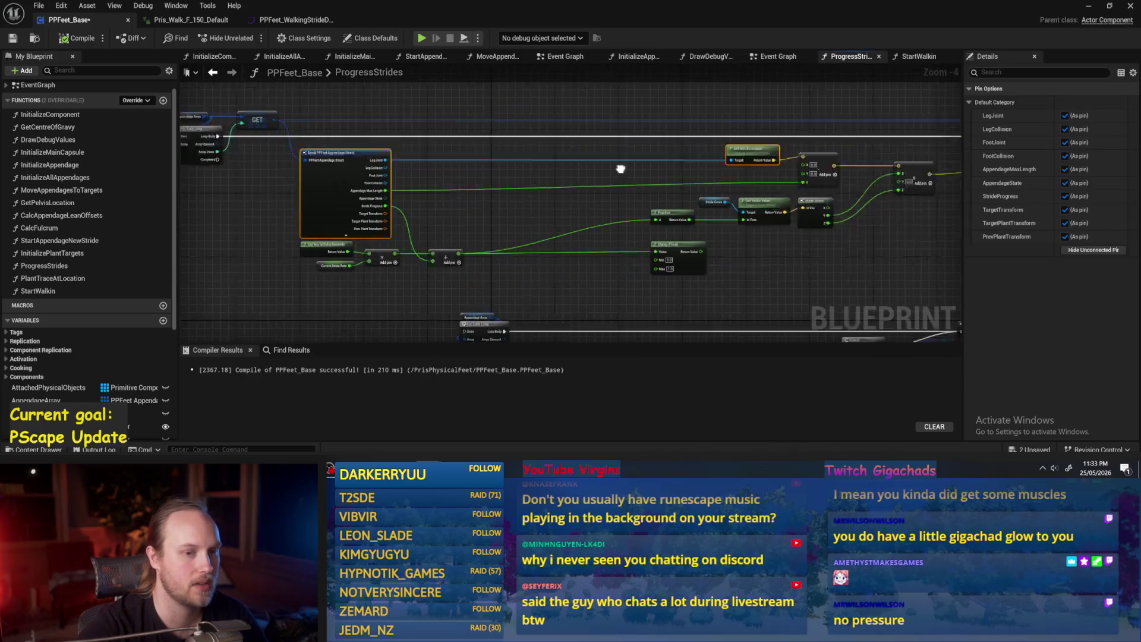
{"action": "key", "text": "ctrl+z"}
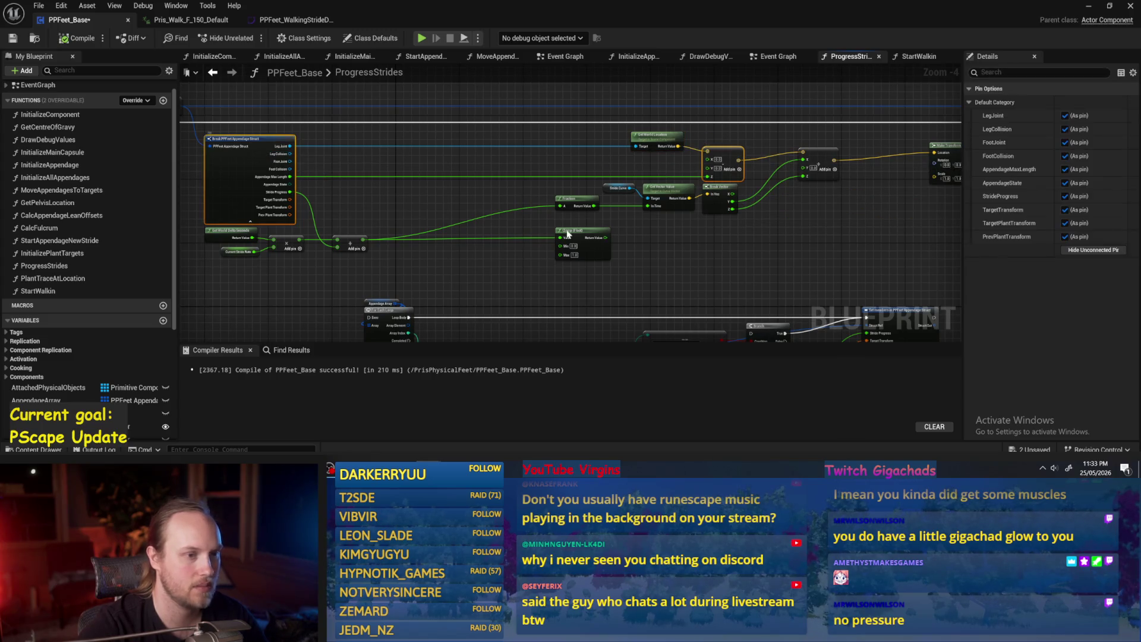
{"action": "key", "text": "ctrl+z"}
{"action": "key", "text": "ctrl+z"}
{"action": "key", "text": "ctrl+z"}
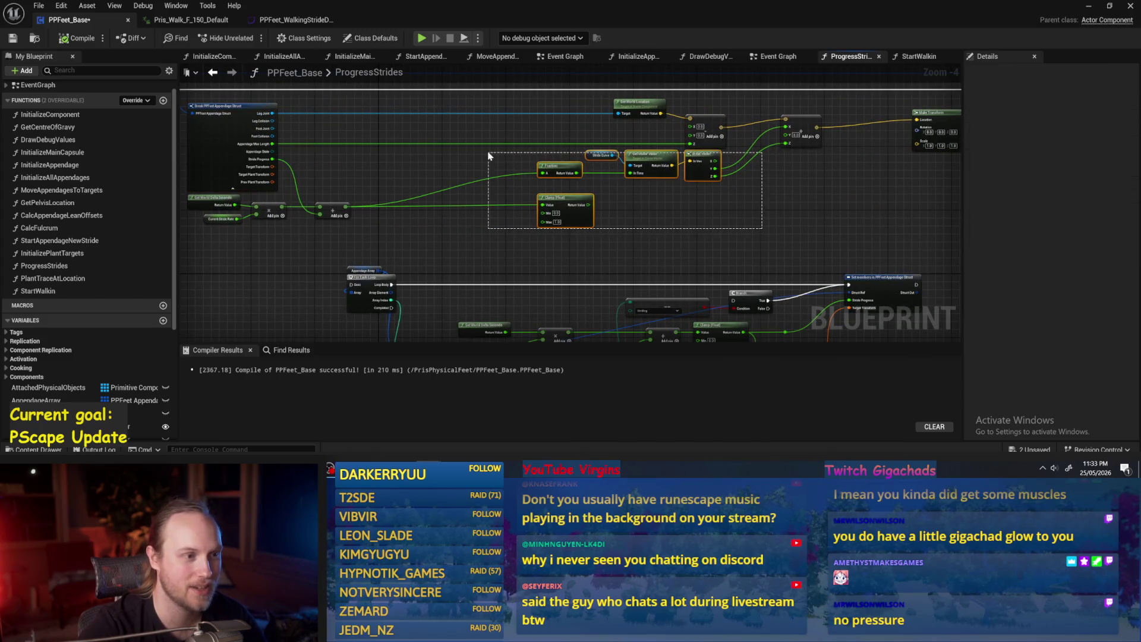
{"action": "key", "text": "ctrl+z"}
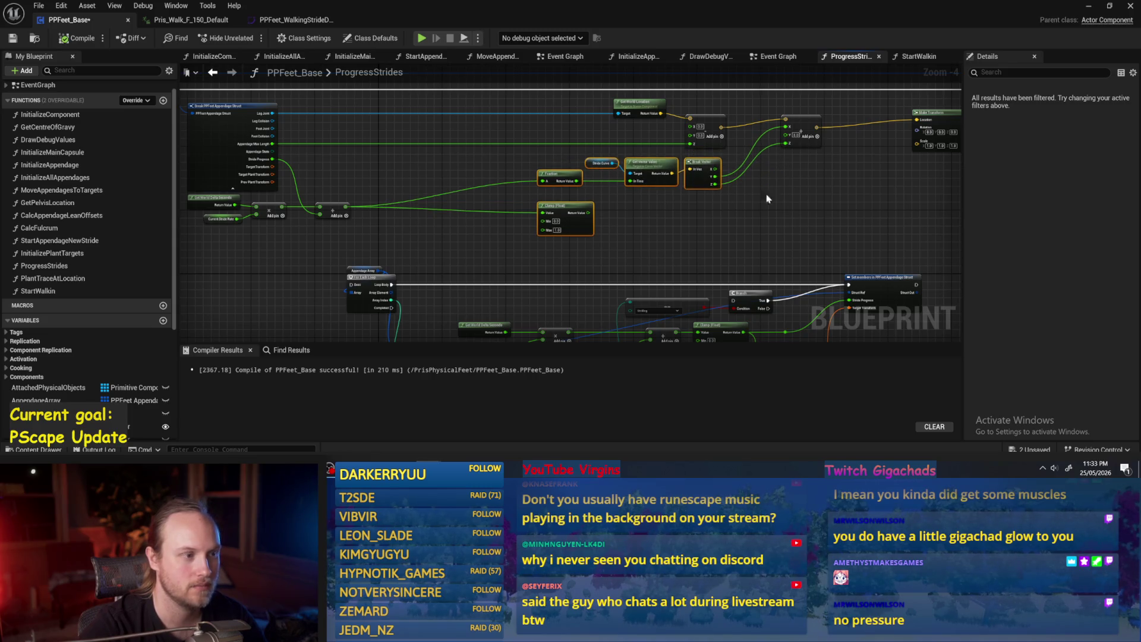
{"action": "key", "text": "ctrl+z"}
{"action": "key", "text": "ctrl+z"}
{"action": "key", "text": "ctrl+z"}
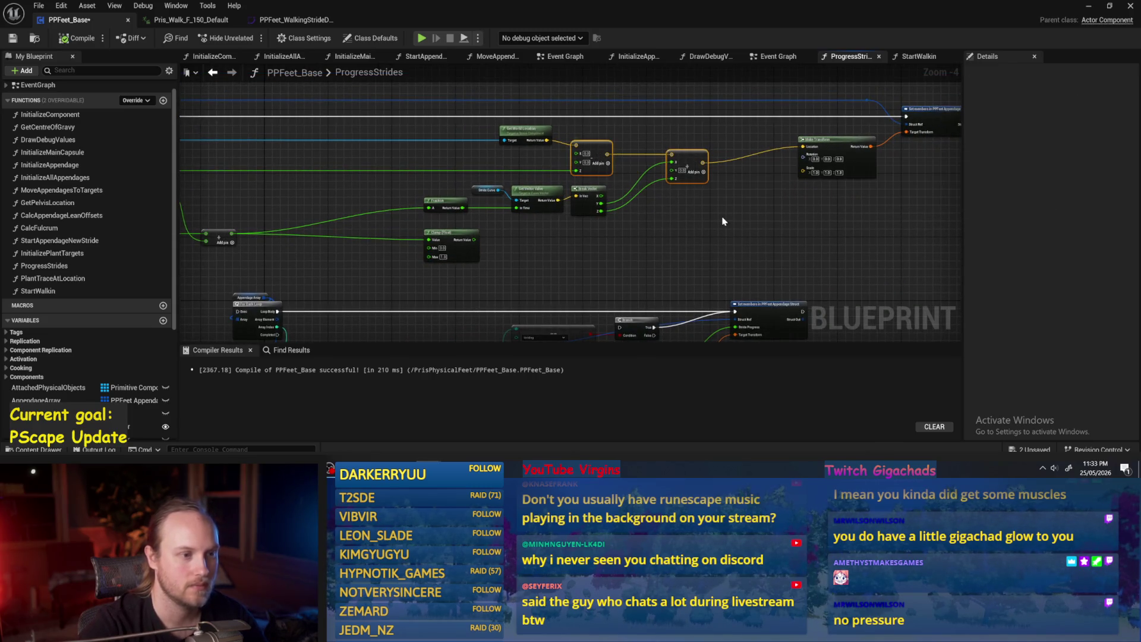
{"action": "left_click", "coordinate": [723, 221]}
{"action": "key", "text": "ctrl+s"}
Step: Reposition the Make Transform and Set members nodes further down and right
{"action": "scroll", "coordinate": [723, 221], "scroll_direction": "up", "scroll_amount": 5}
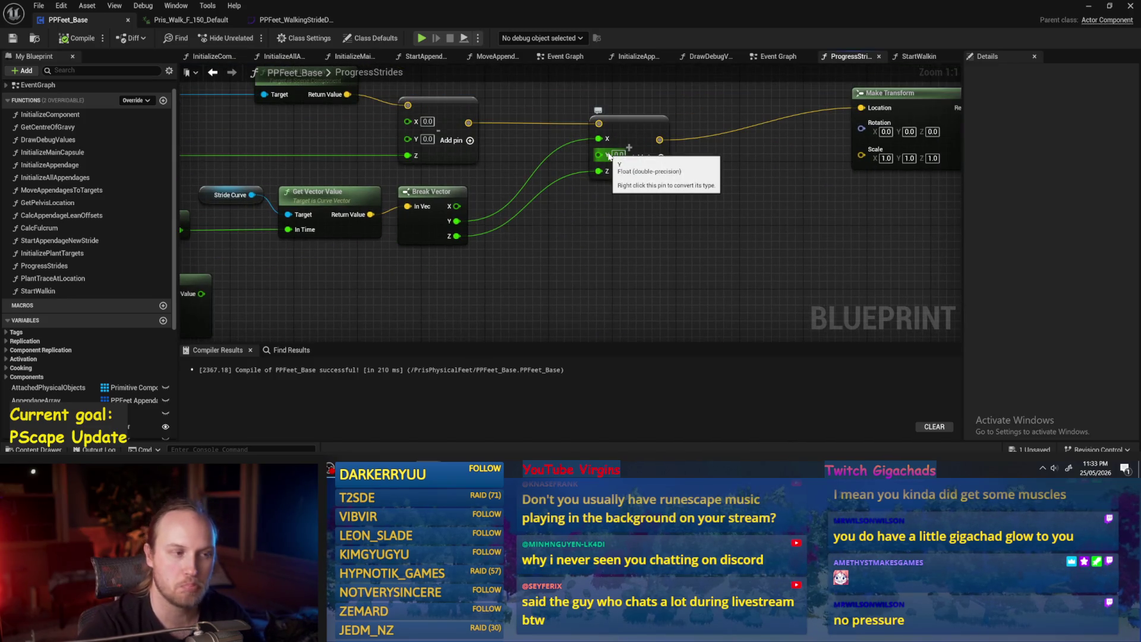
{"action": "scroll", "coordinate": [608, 155], "scroll_direction": "down", "scroll_amount": 3}
{"action": "scroll", "coordinate": [682, 224], "scroll_direction": "up", "scroll_amount": 2}
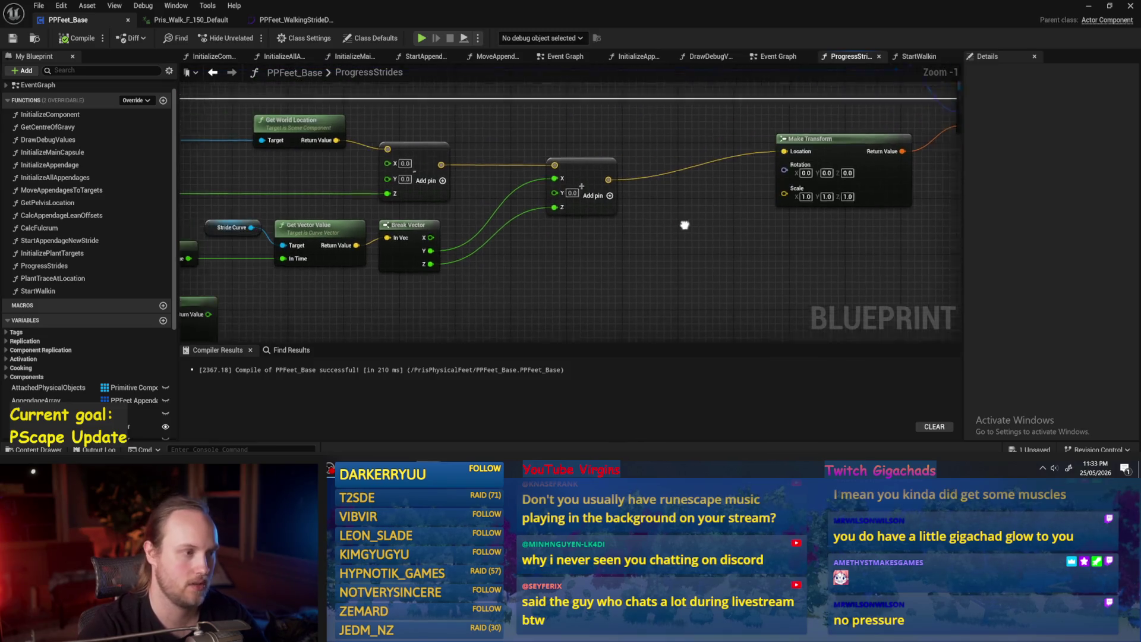
{"action": "mouse_move", "coordinate": [888, 168]}
{"action": "left_mouse_down"}
{"action": "mouse_move", "coordinate": [898, 198]}
{"action": "mouse_move", "coordinate": [950, 195]}
{"action": "mouse_move", "coordinate": [900, 199]}
{"action": "mouse_move", "coordinate": [912, 199]}
{"action": "left_mouse_up"}
{"action": "left_click", "coordinate": [708, 229]}
{"action": "scroll", "coordinate": [821, 214], "scroll_direction": "down", "scroll_amount": 4}
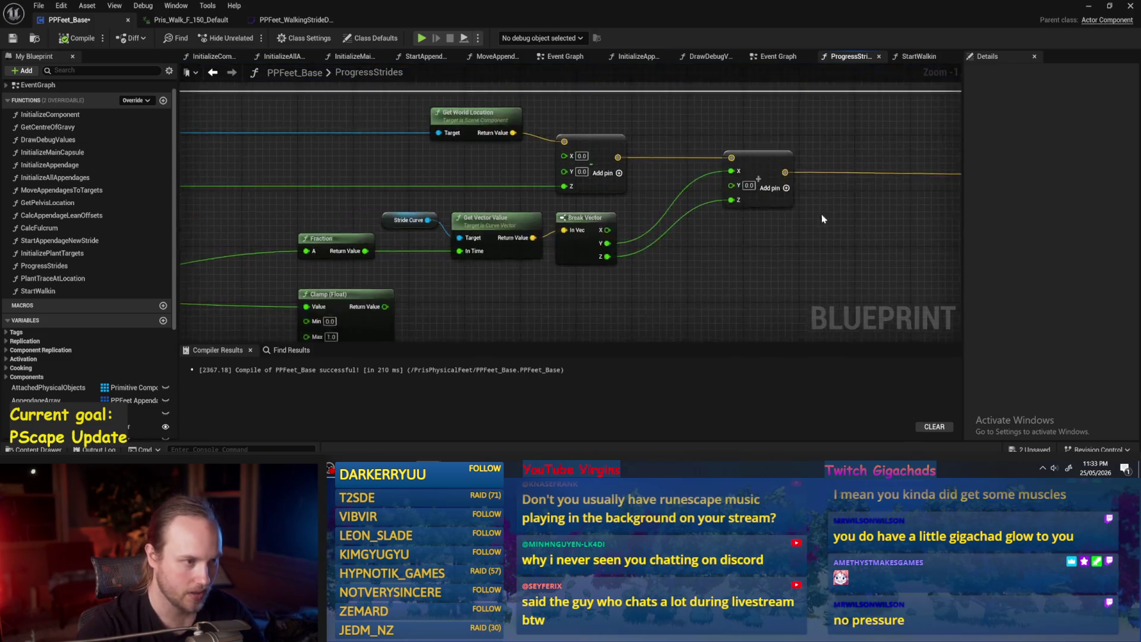
{"action": "scroll", "coordinate": [649, 246], "scroll_direction": "up", "scroll_amount": 2}
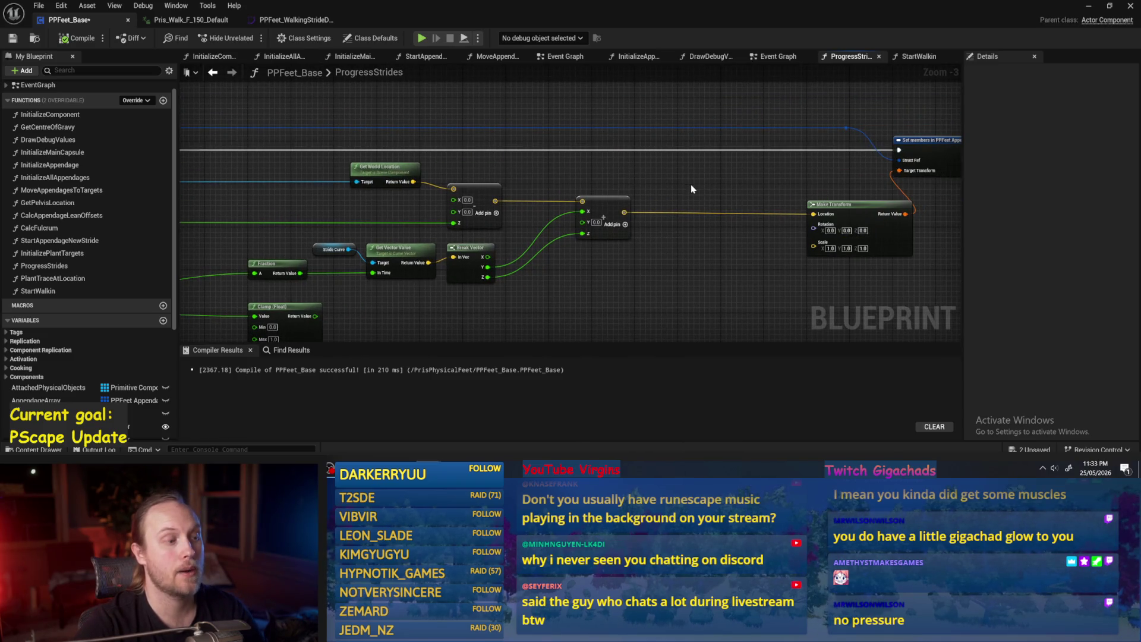
{"action": "scroll", "coordinate": [690, 184], "scroll_direction": "down", "scroll_amount": 1}
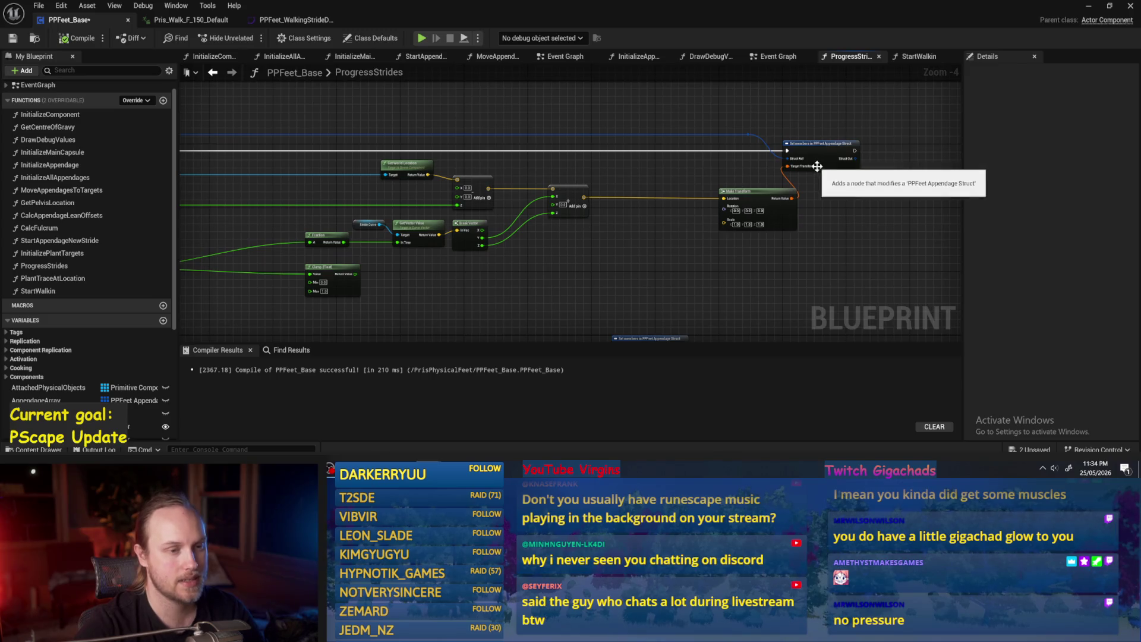
{"action": "scroll", "coordinate": [809, 166], "scroll_direction": "up", "scroll_amount": 2}
{"action": "mouse_move", "coordinate": [842, 140]}
{"action": "left_mouse_down"}
{"action": "mouse_move", "coordinate": [924, 146]}
{"action": "mouse_move", "coordinate": [856, 158]}
{"action": "mouse_move", "coordinate": [735, 141]}
{"action": "left_mouse_up"}
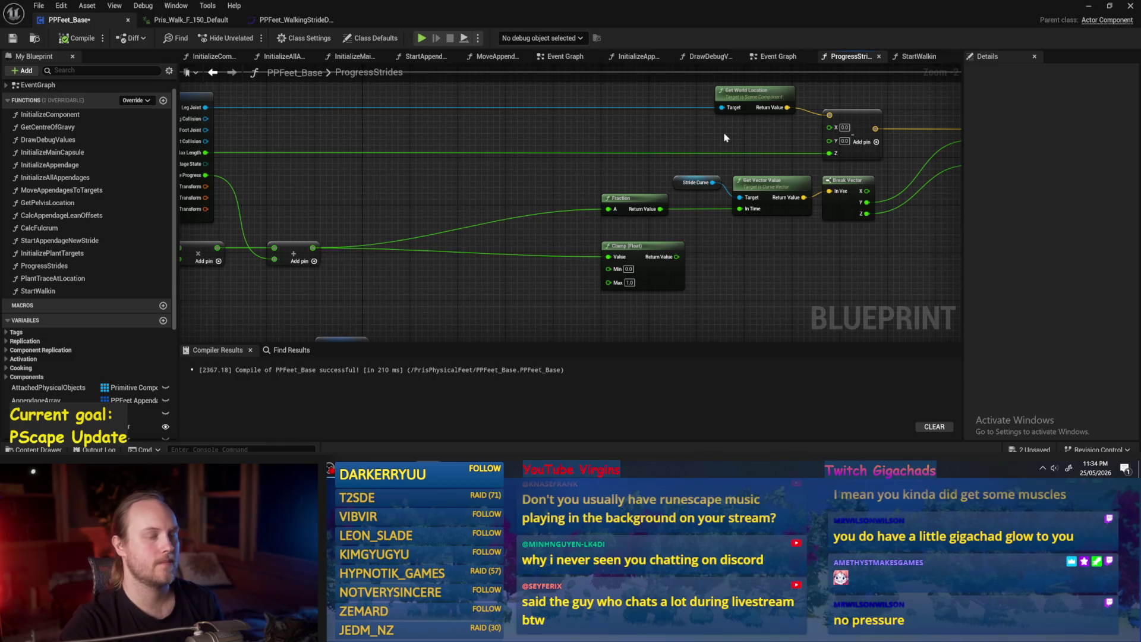
Step: Select and inspect the Break Vector node, panning to the appendage struct inputs
{"action": "left_click_drag", "start_coordinate": [679, 140], "coordinate": [607, 168]}
{"action": "mouse_move", "coordinate": [652, 277]}
{"action": "left_mouse_down"}
{"action": "mouse_move", "coordinate": [682, 265]}
{"action": "mouse_move", "coordinate": [569, 305]}
{"action": "left_mouse_up"}
{"action": "left_click", "coordinate": [661, 250]}
{"action": "right_click", "coordinate": [816, 296]}
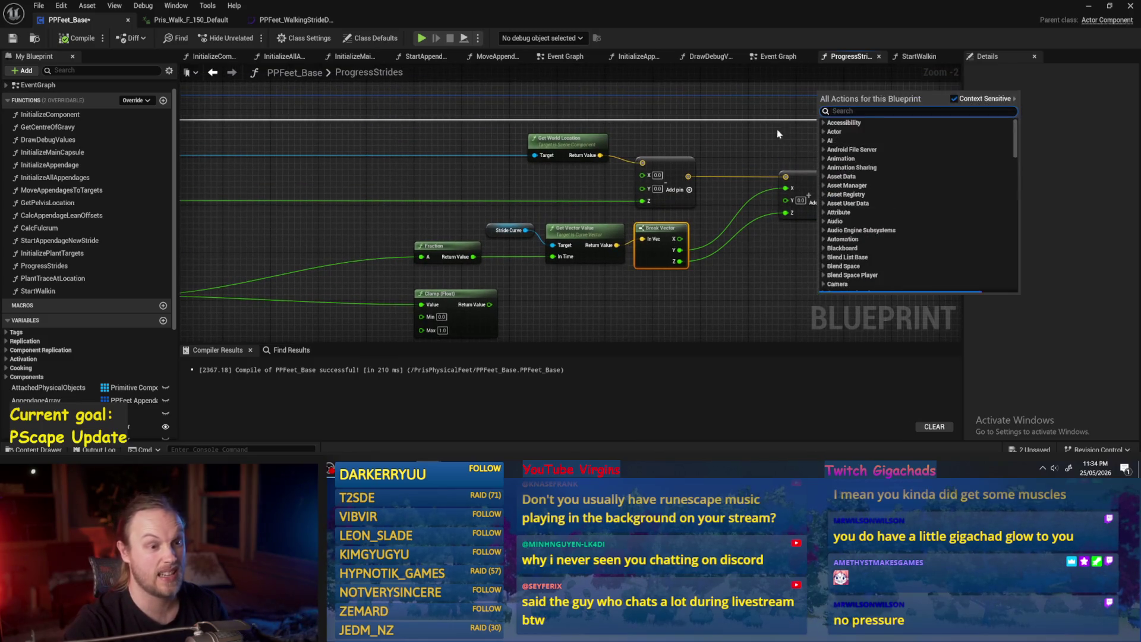
{"action": "left_click", "coordinate": [777, 132]}
{"action": "scroll", "coordinate": [657, 178], "scroll_direction": "down", "scroll_amount": 1}
{"action": "left_click_drag", "start_coordinate": [658, 179], "coordinate": [458, 189]}
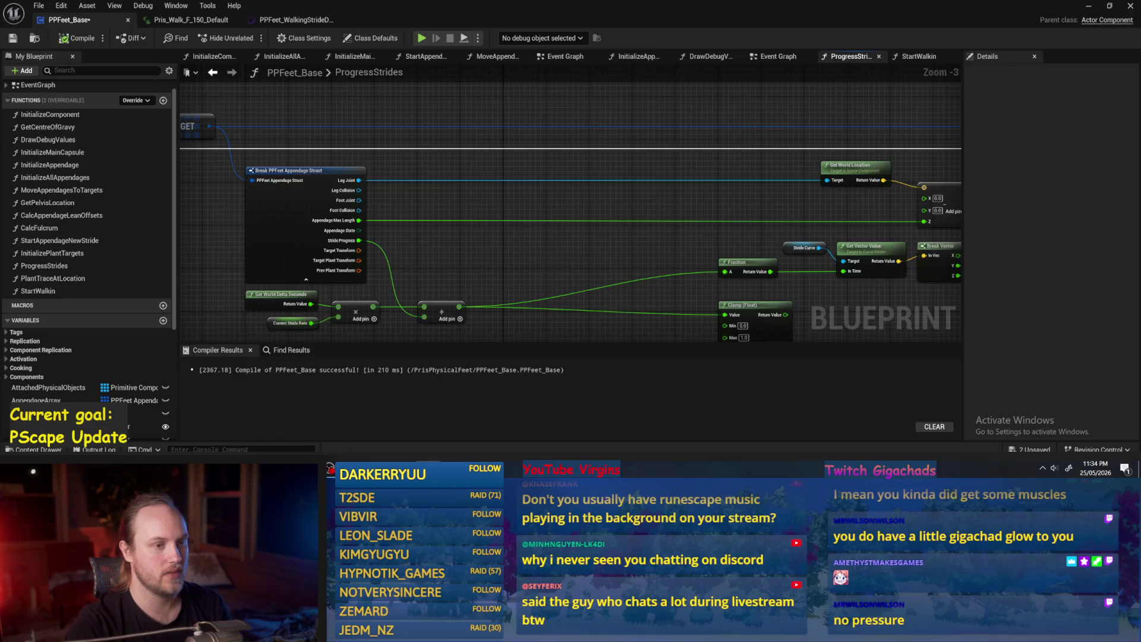
{"action": "left_click_drag", "start_coordinate": [840, 203], "coordinate": [582, 190]}
Step: Save PPFeet_Base and recompile the blueprint
{"action": "left_click", "coordinate": [13, 40]}
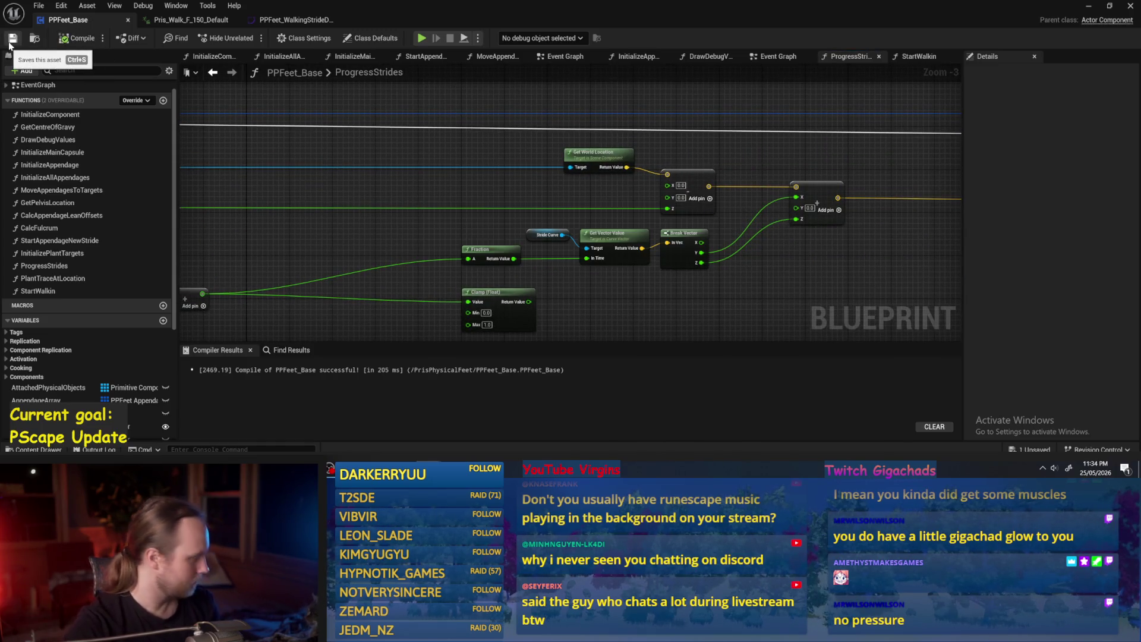
{"action": "left_click_drag", "start_coordinate": [761, 150], "coordinate": [726, 162]}
{"action": "left_click", "coordinate": [78, 35]}
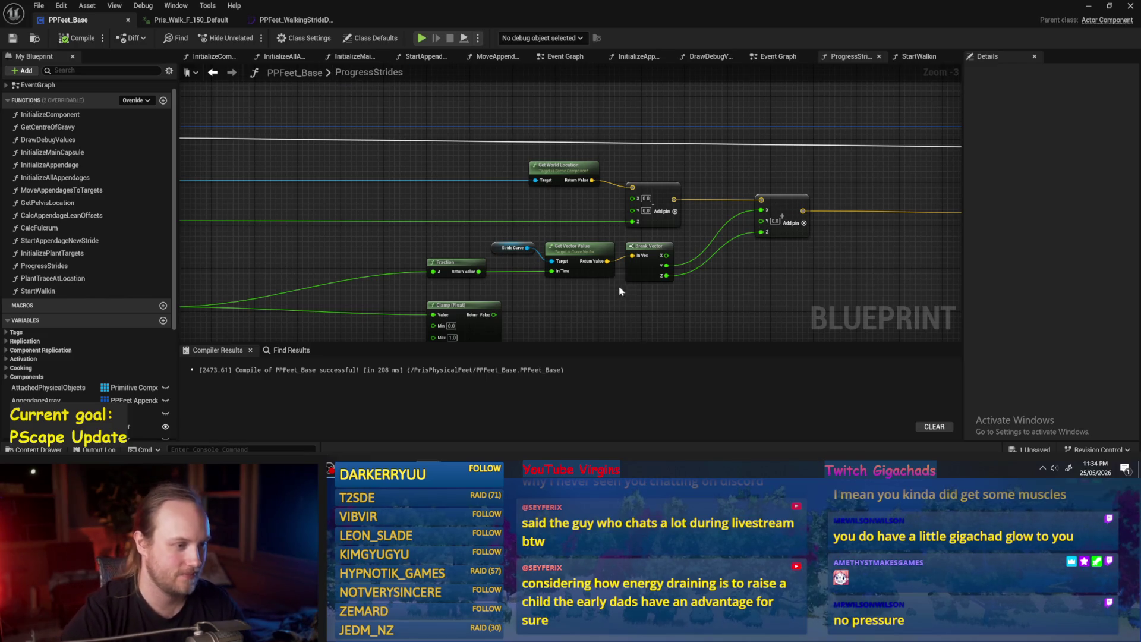
Step: Recompile PPFeet_Base again and pan over to the Make Transform node
{"action": "mouse_move", "coordinate": [622, 291]}
{"action": "left_mouse_down"}
{"action": "mouse_move", "coordinate": [641, 252]}
{"action": "mouse_move", "coordinate": [793, 216]}
{"action": "mouse_move", "coordinate": [748, 245]}
{"action": "mouse_move", "coordinate": [786, 254]}
{"action": "mouse_move", "coordinate": [622, 233]}
{"action": "left_mouse_up"}
{"action": "left_click", "coordinate": [77, 37]}
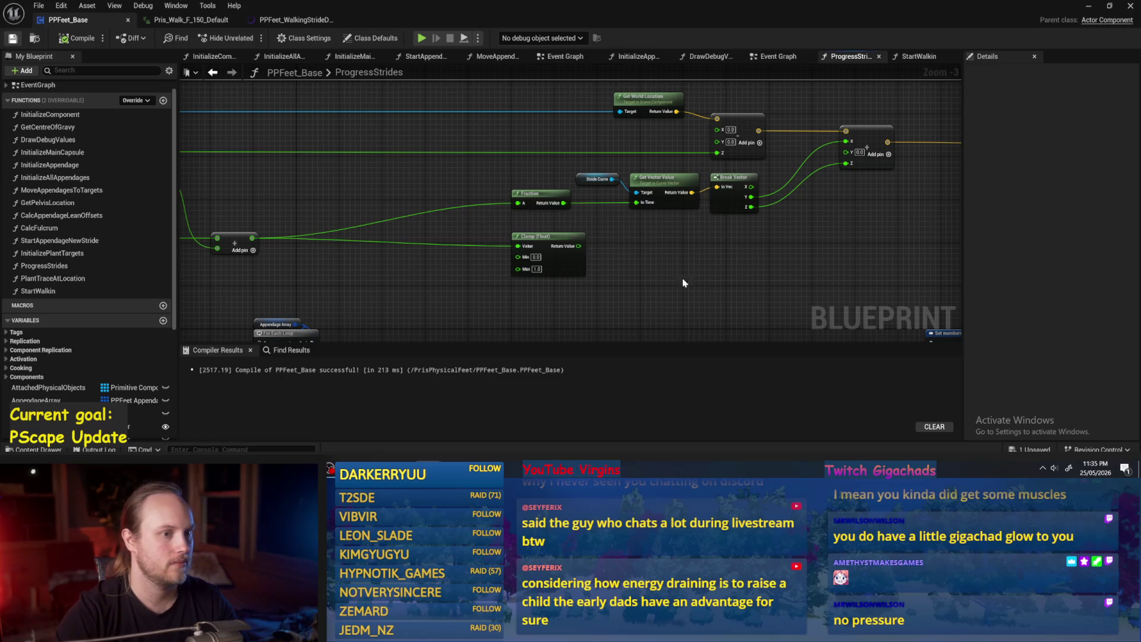
{"action": "left_click_drag", "start_coordinate": [684, 282], "coordinate": [683, 247]}
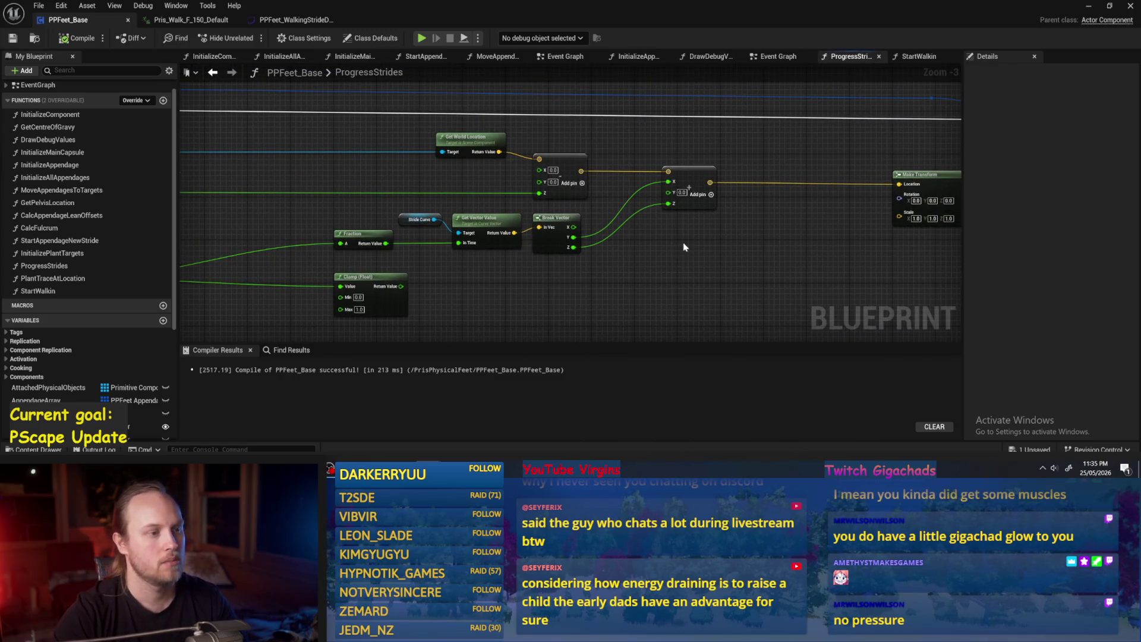
{"action": "right_click", "coordinate": [683, 271]}
Step: Add a Rotate Vector node and wire the stride curve's vector value into its A pin
{"action": "type", "text": "rotate"}
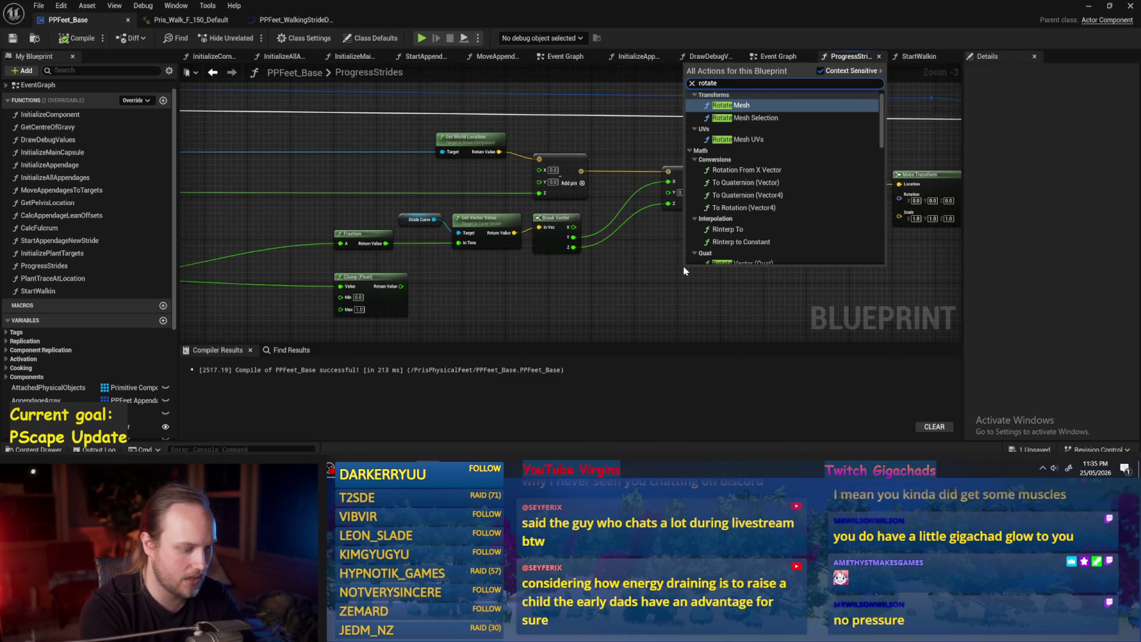
{"action": "type", "text": " vector"}
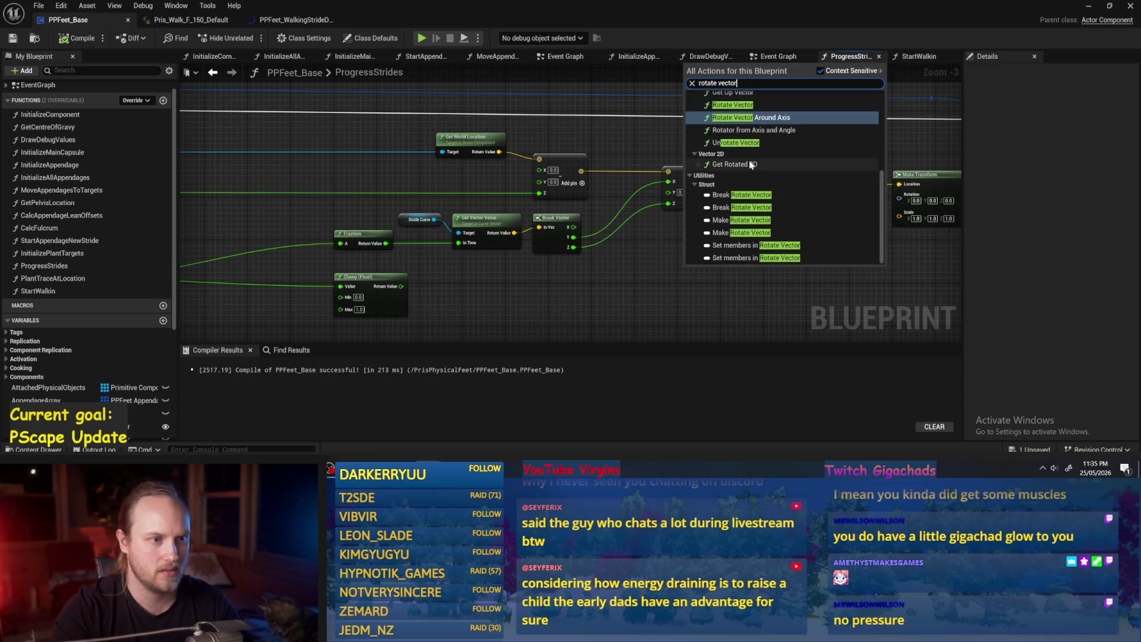
{"action": "left_click", "coordinate": [736, 137]}
{"action": "left_click_drag", "start_coordinate": [668, 311], "coordinate": [671, 272]}
{"action": "left_click_drag", "start_coordinate": [670, 212], "coordinate": [682, 198]}
{"action": "scroll", "coordinate": [684, 199], "scroll_direction": "up", "scroll_amount": 3}
{"action": "left_click_drag", "start_coordinate": [693, 240], "coordinate": [677, 219]}
{"action": "scroll", "coordinate": [672, 218], "scroll_direction": "down", "scroll_amount": 1}
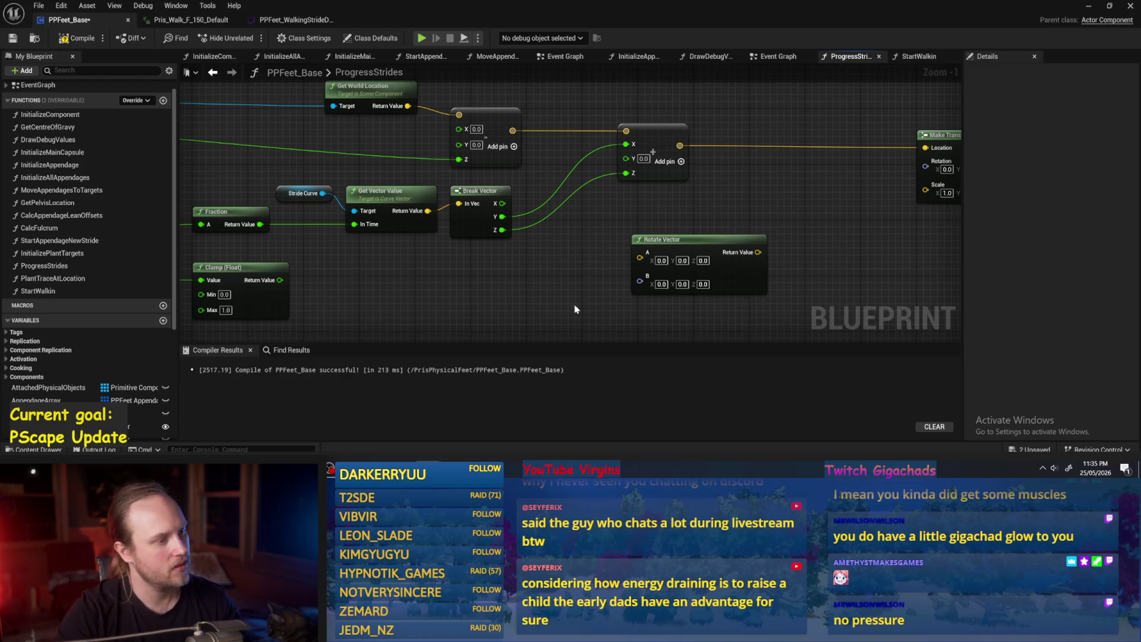
{"action": "left_click_drag", "start_coordinate": [574, 306], "coordinate": [650, 268]}
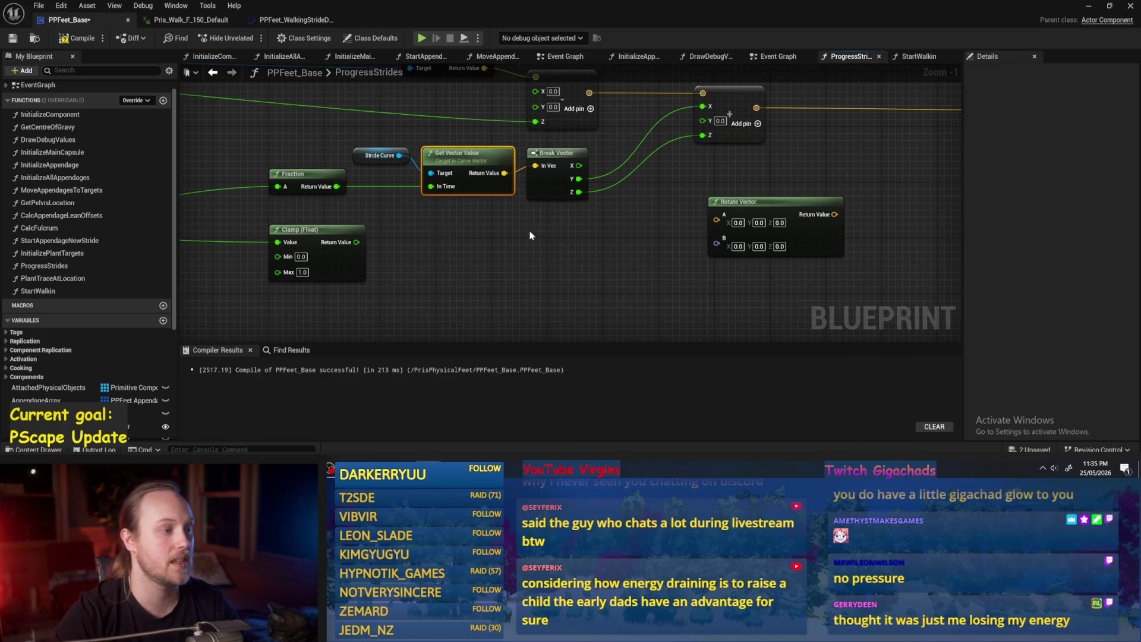
{"action": "mouse_move", "coordinate": [542, 213]}
{"action": "left_mouse_down"}
{"action": "mouse_move", "coordinate": [618, 211]}
{"action": "mouse_move", "coordinate": [535, 171]}
{"action": "mouse_move", "coordinate": [579, 117]}
{"action": "mouse_move", "coordinate": [647, 103]}
{"action": "left_mouse_up"}
{"action": "left_click_drag", "start_coordinate": [728, 226], "coordinate": [615, 230]}
{"action": "mouse_move", "coordinate": [493, 202]}
{"action": "left_mouse_down"}
{"action": "mouse_move", "coordinate": [593, 248]}
{"action": "mouse_move", "coordinate": [574, 197]}
{"action": "left_mouse_up"}
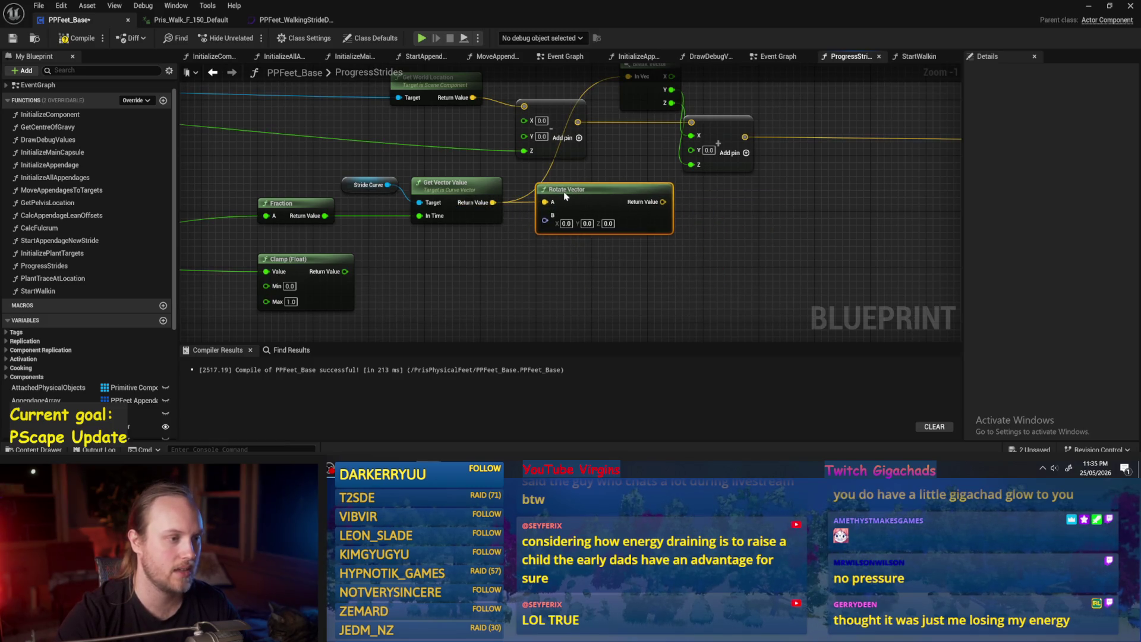
{"action": "left_click", "coordinate": [698, 252]}
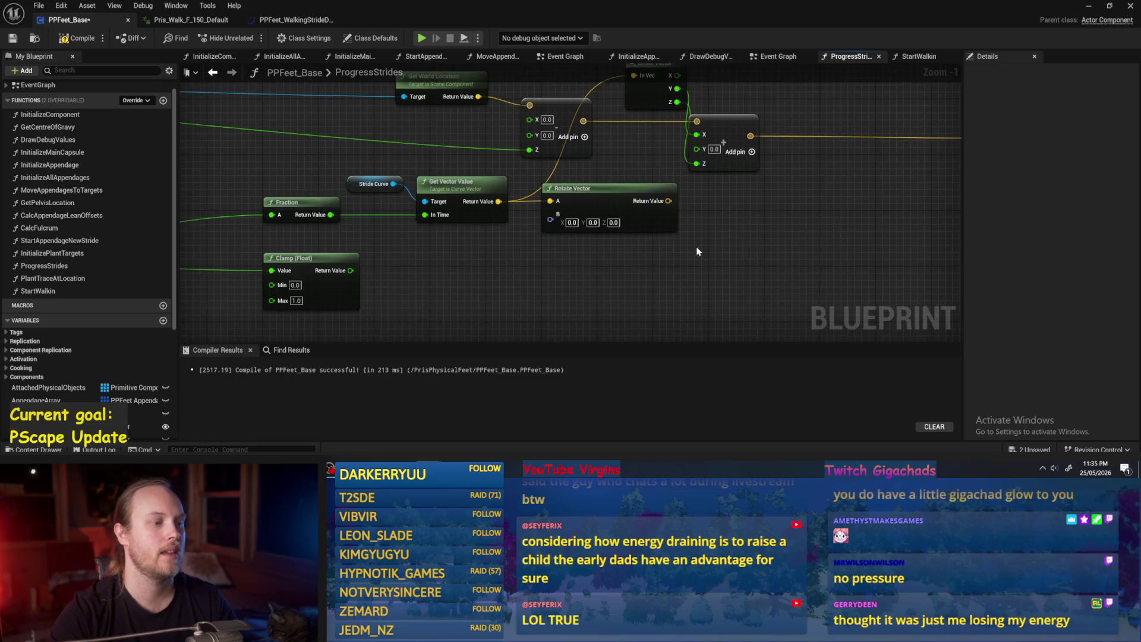
Step: Compile and save, then search 'rotate vector by' and cancel without adding anything
{"action": "left_click", "coordinate": [80, 38]}
{"action": "right_click", "coordinate": [609, 70]}
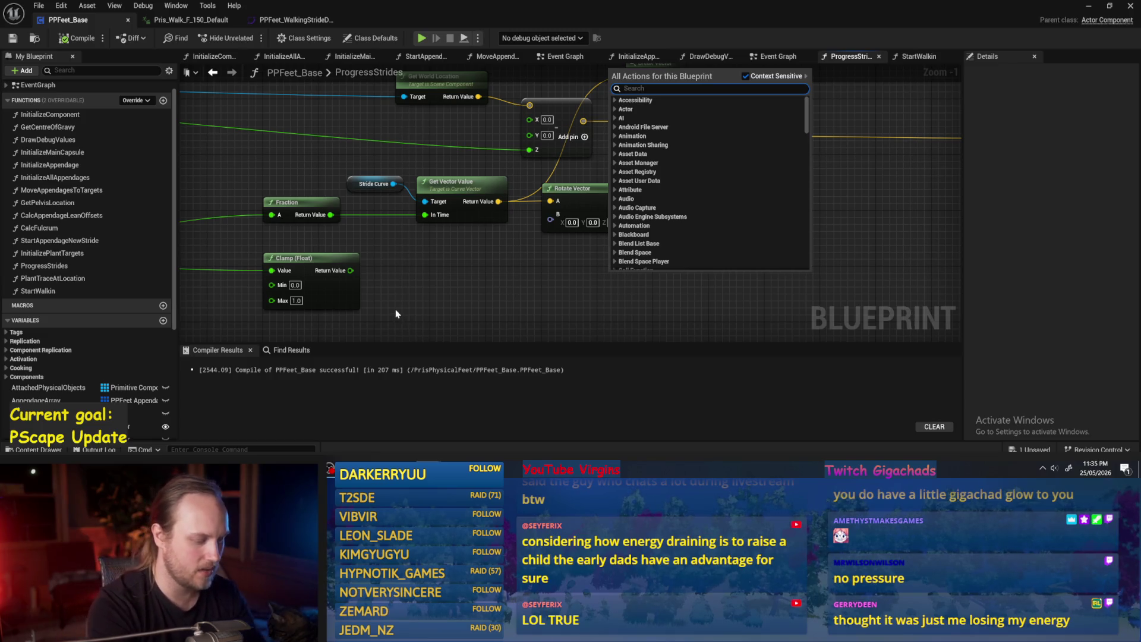
{"action": "type", "text": "rotate vector"}
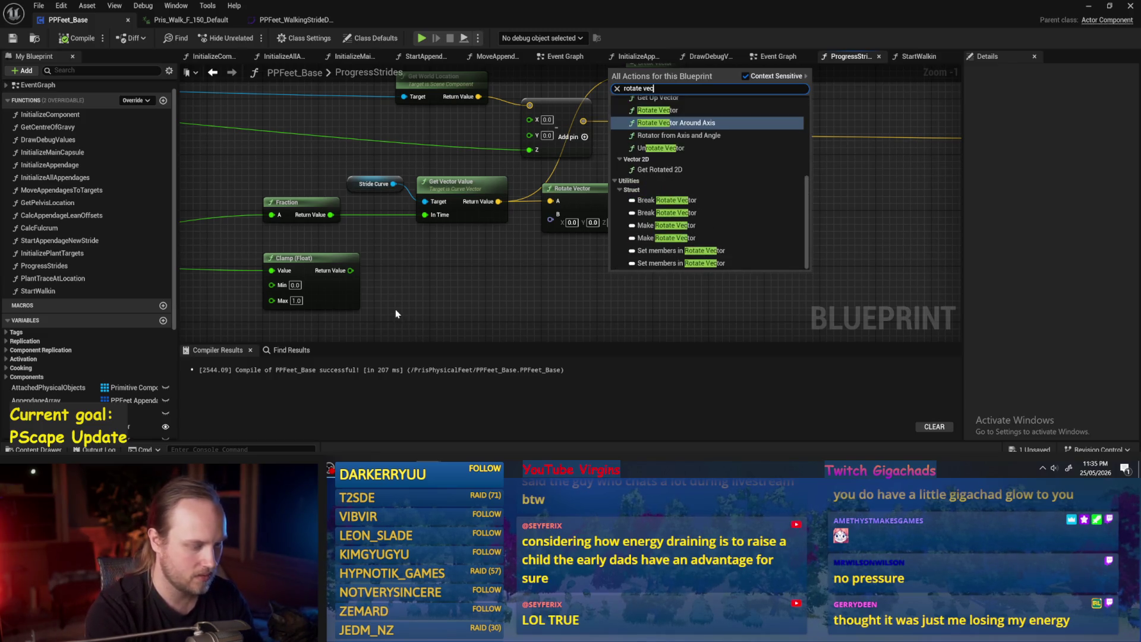
{"action": "type", "text": " by=="}
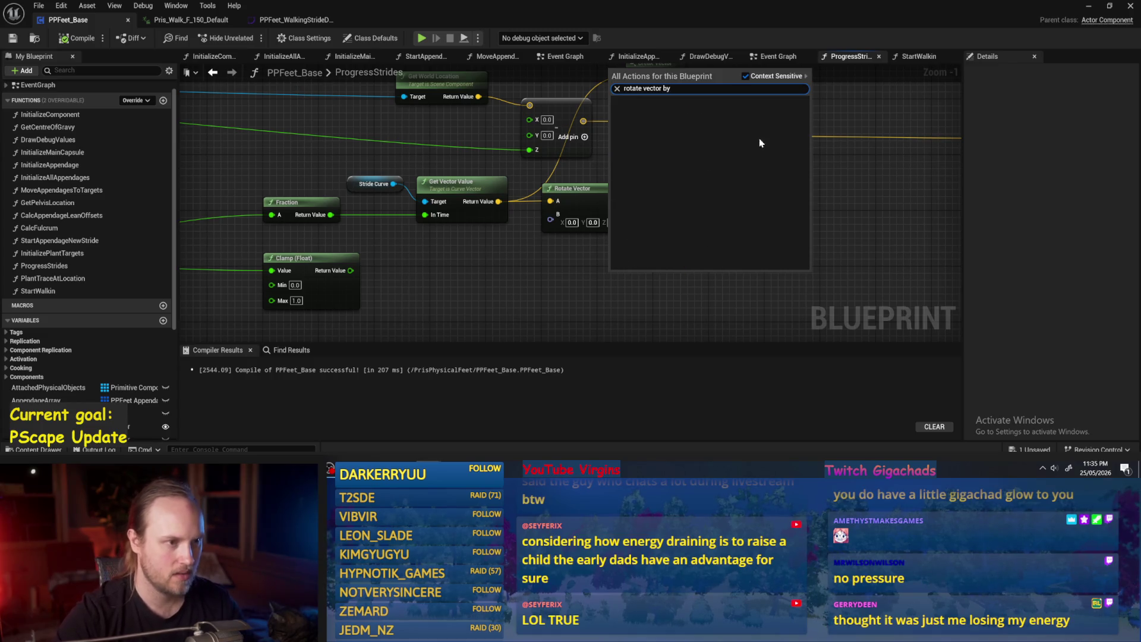
{"action": "key", "text": "BackSpace"}
{"action": "key", "text": "BackSpace"}
{"action": "key", "text": "BackSpace"}
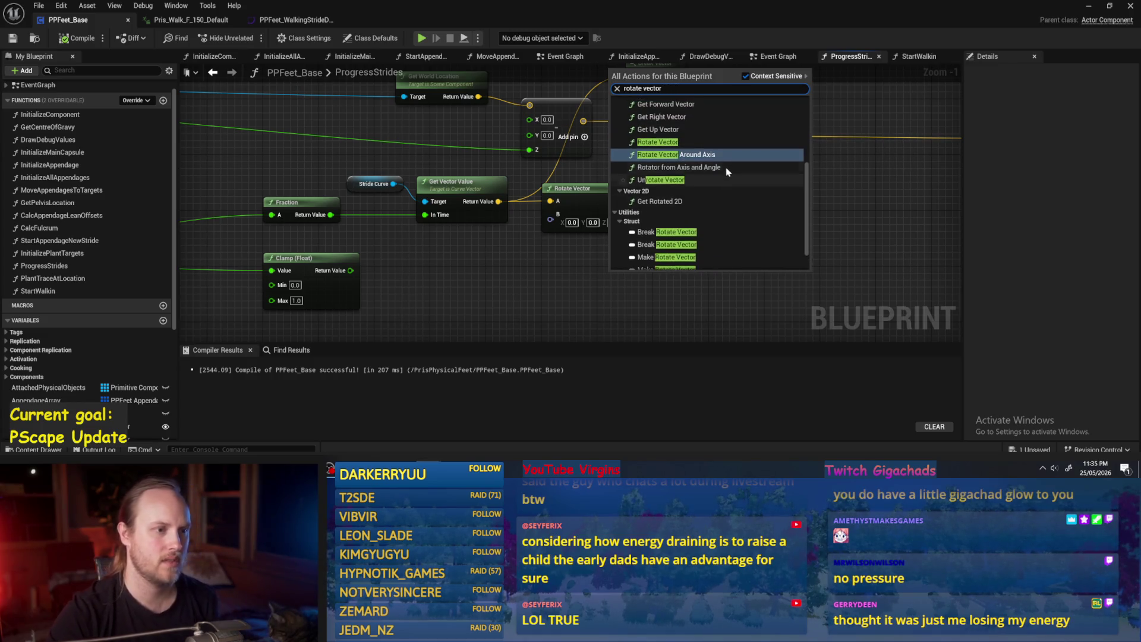
{"action": "scroll", "coordinate": [717, 217], "scroll_direction": "up", "scroll_amount": 2}
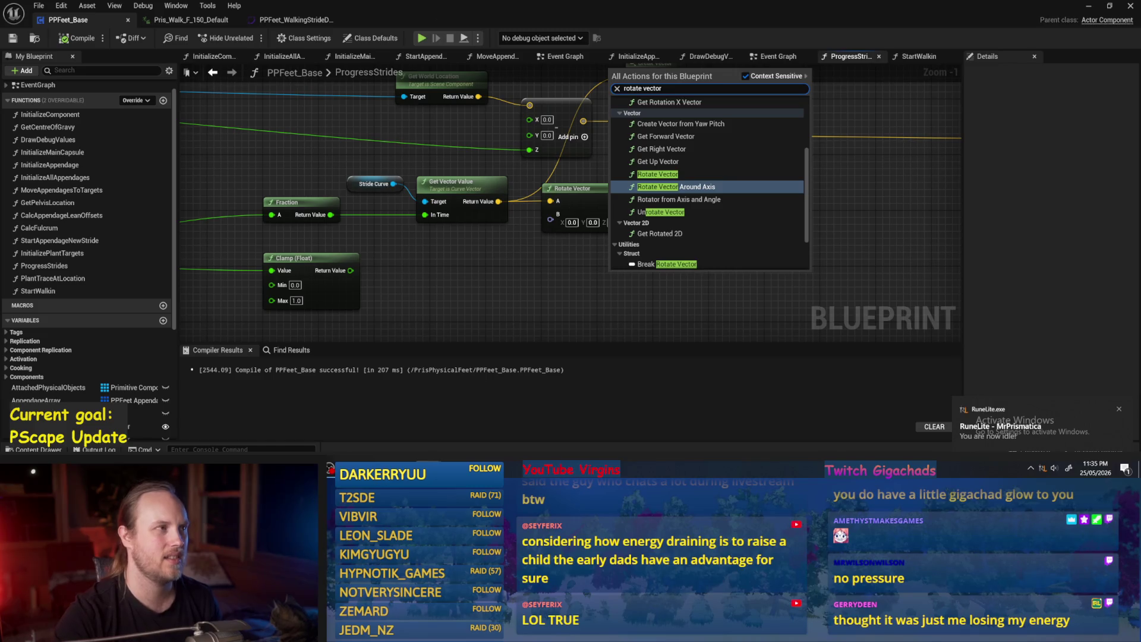
{"action": "key", "text": "Escape"}
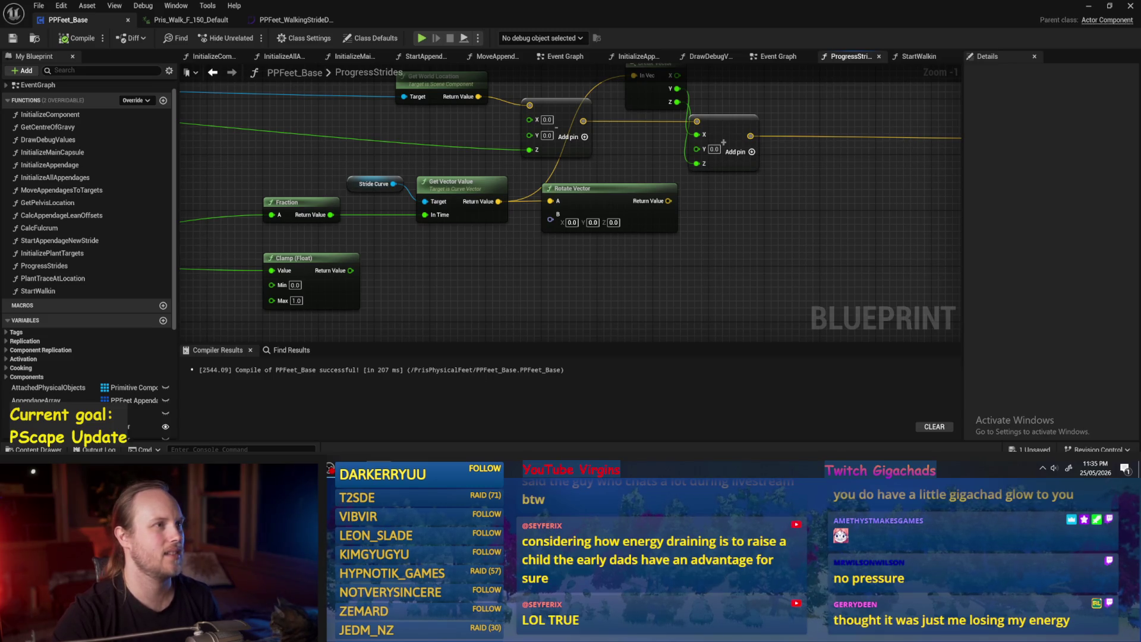
{"action": "scroll", "coordinate": [675, 249], "scroll_direction": "down", "scroll_amount": 3}
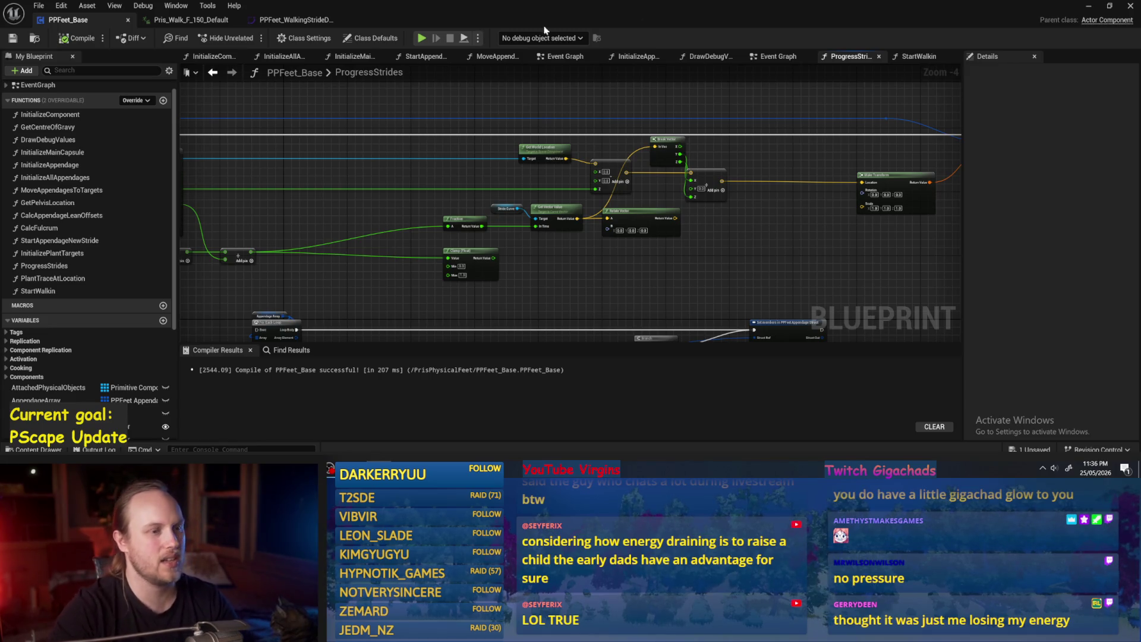
{"action": "scroll", "coordinate": [779, 229], "scroll_direction": "up", "scroll_amount": 2}
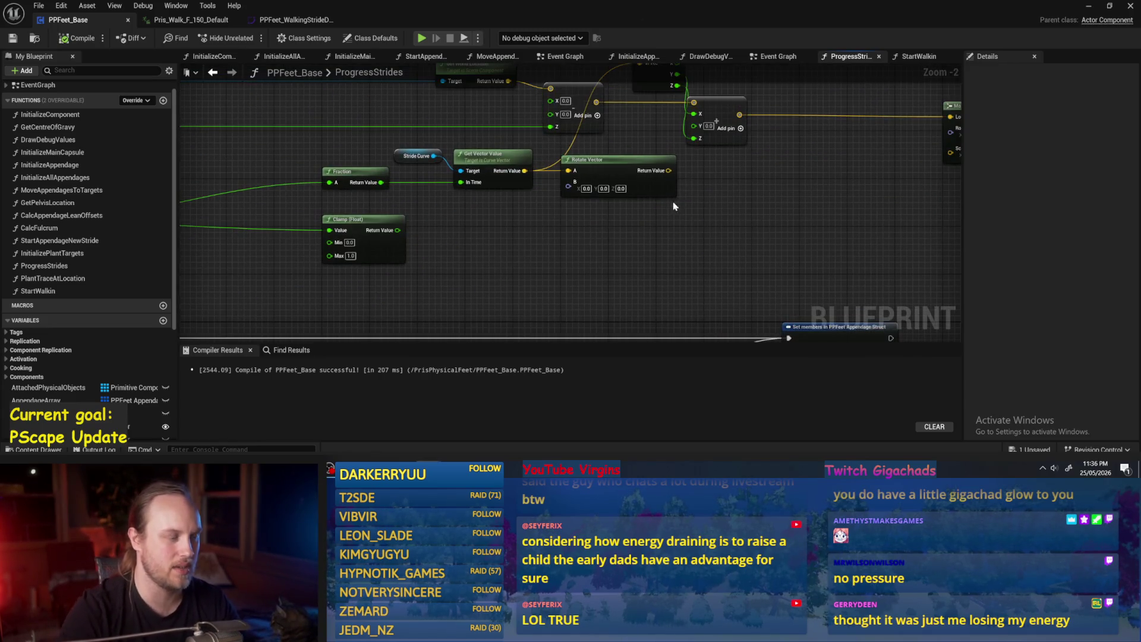
{"action": "scroll", "coordinate": [637, 239], "scroll_direction": "up", "scroll_amount": 1}
{"action": "scroll", "coordinate": [643, 308], "scroll_direction": "down", "scroll_amount": 2}
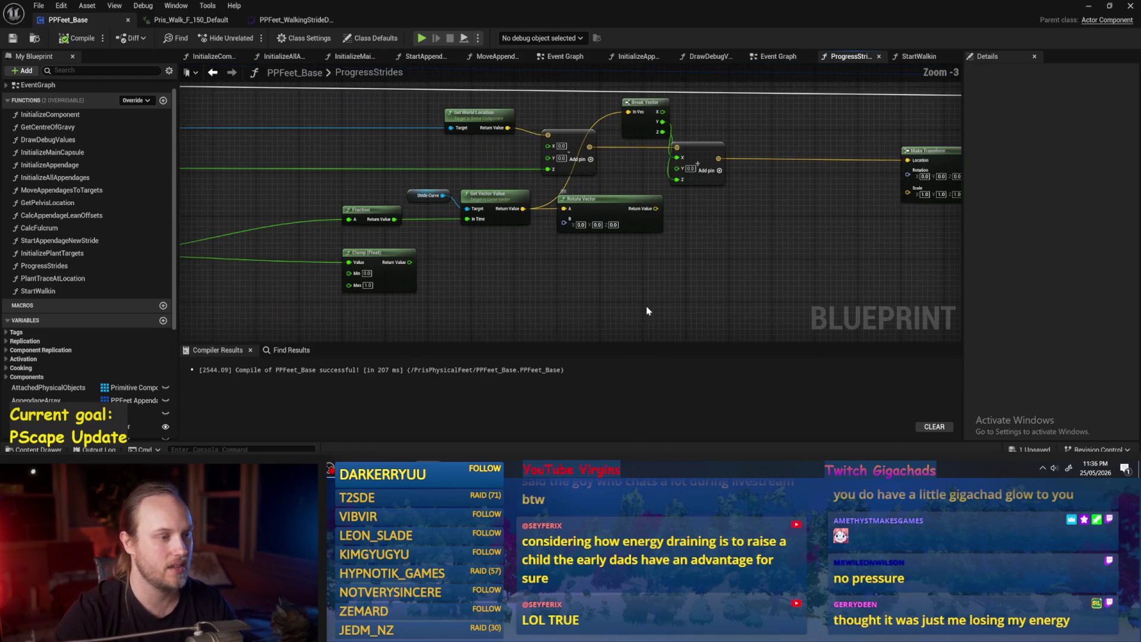
{"action": "left_click_drag", "start_coordinate": [615, 284], "coordinate": [580, 247]}
Step: Add a Character Capsule getter wired into a Get World Rotation node
{"action": "key", "text": "c"}
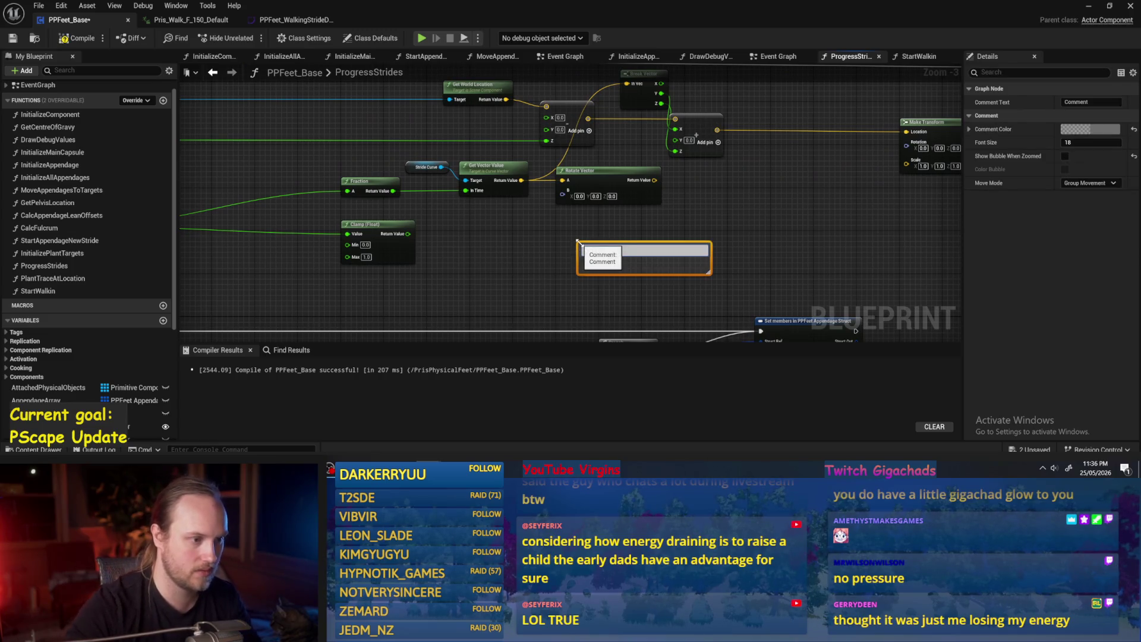
{"action": "key", "text": "ctrl+z"}
{"action": "right_click", "coordinate": [497, 251]}
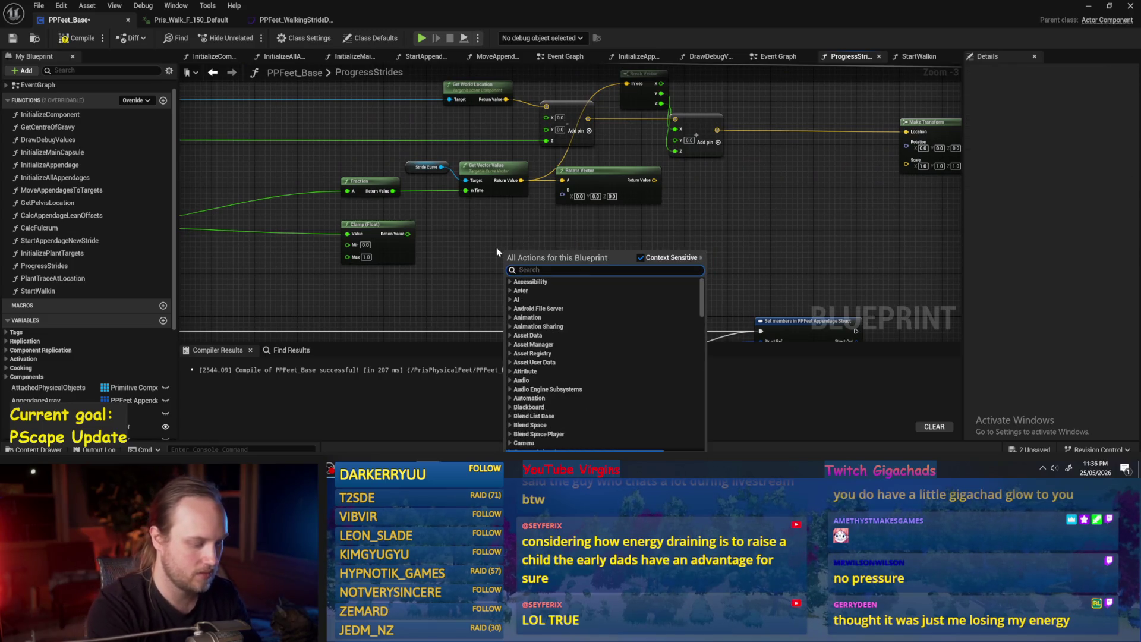
{"action": "type", "text": "capsule"}
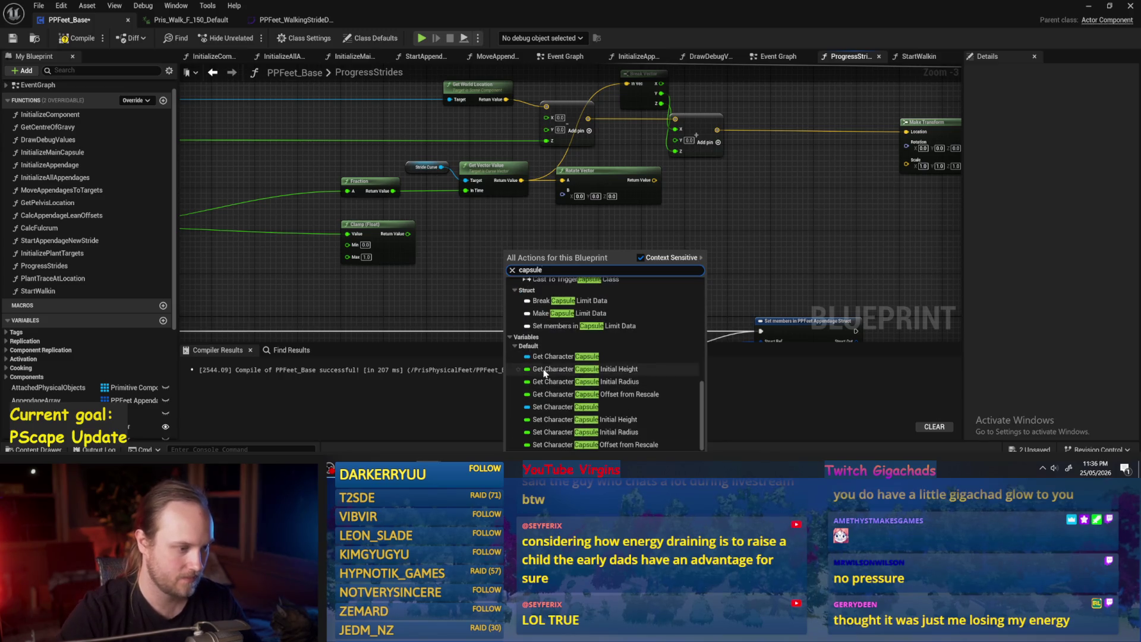
{"action": "left_click", "coordinate": [543, 357]}
{"action": "scroll", "coordinate": [567, 273], "scroll_direction": "up", "scroll_amount": 3}
{"action": "left_click_drag", "start_coordinate": [534, 244], "coordinate": [600, 245]}
{"action": "type", "text": "get"}
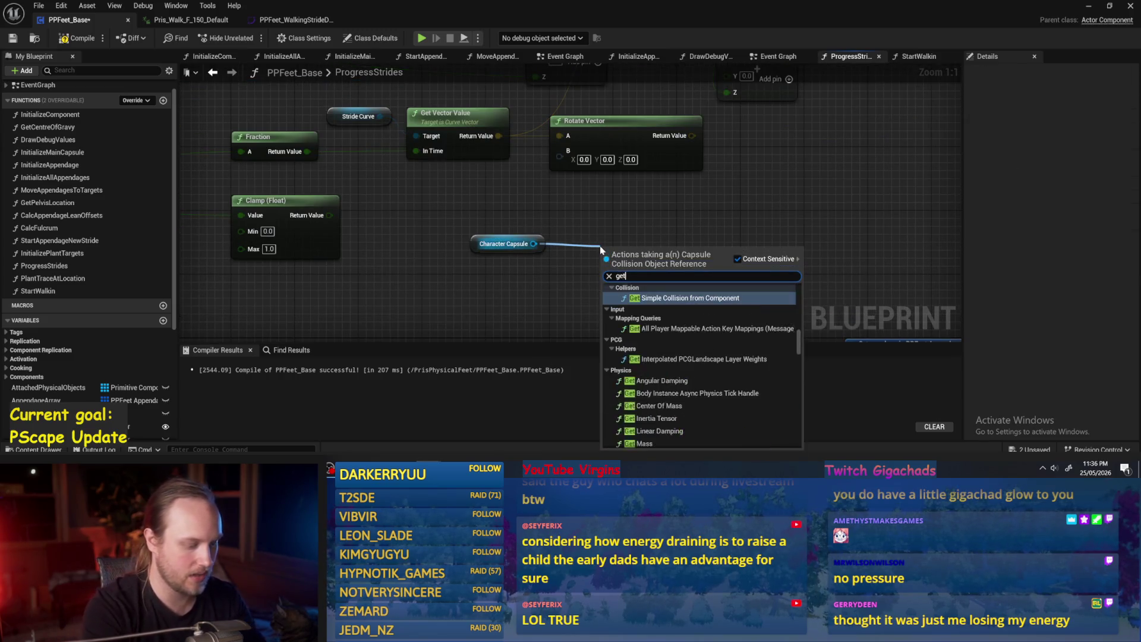
{"action": "type", "text": " world"}
{"action": "left_click", "coordinate": [647, 309]}
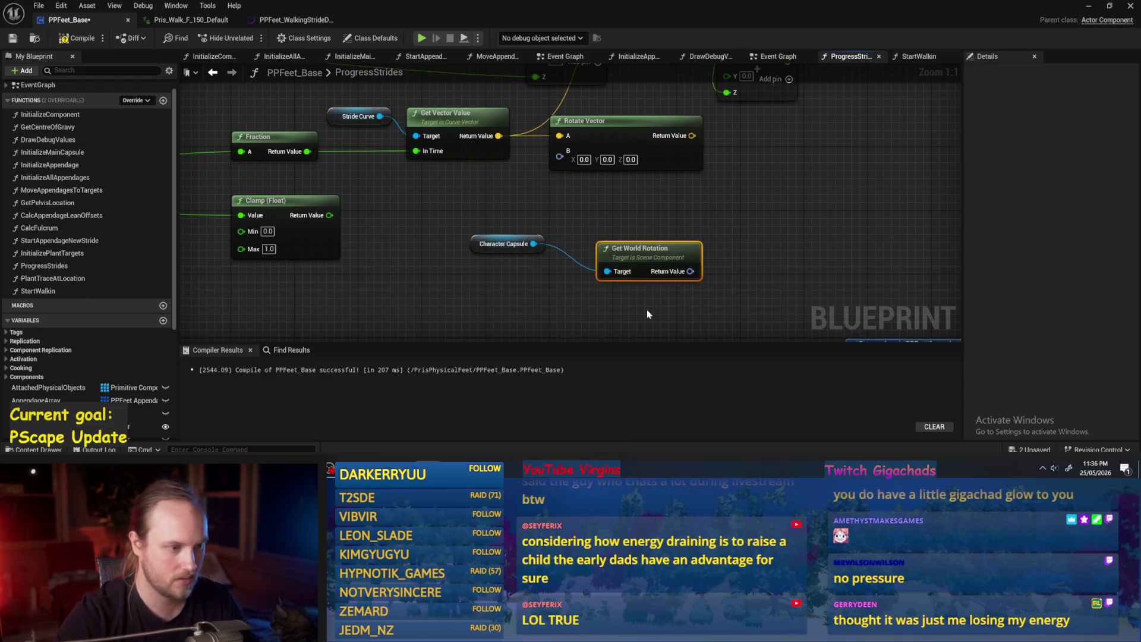
Step: Split the capsule rotation and Rotate Vector's B pin, wiring yaw into B Z (Yaw)
{"action": "right_click", "coordinate": [690, 271]}
{"action": "left_click", "coordinate": [754, 315]}
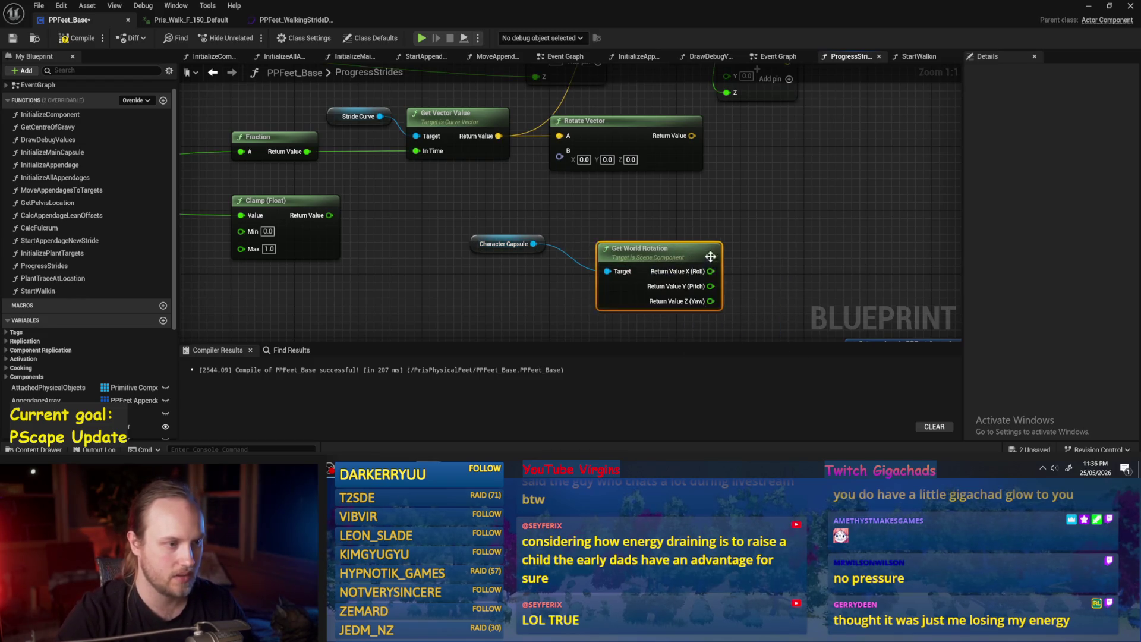
{"action": "left_click", "coordinate": [580, 217]}
{"action": "right_click", "coordinate": [562, 165]}
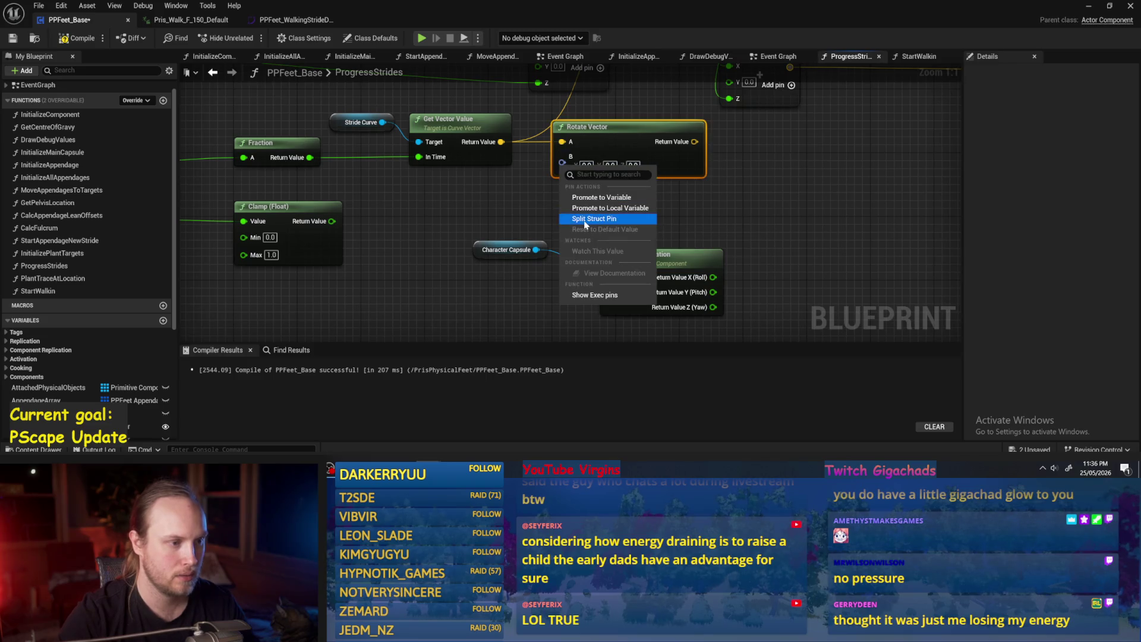
{"action": "left_click", "coordinate": [606, 219]}
{"action": "left_click_drag", "start_coordinate": [661, 264], "coordinate": [612, 223]}
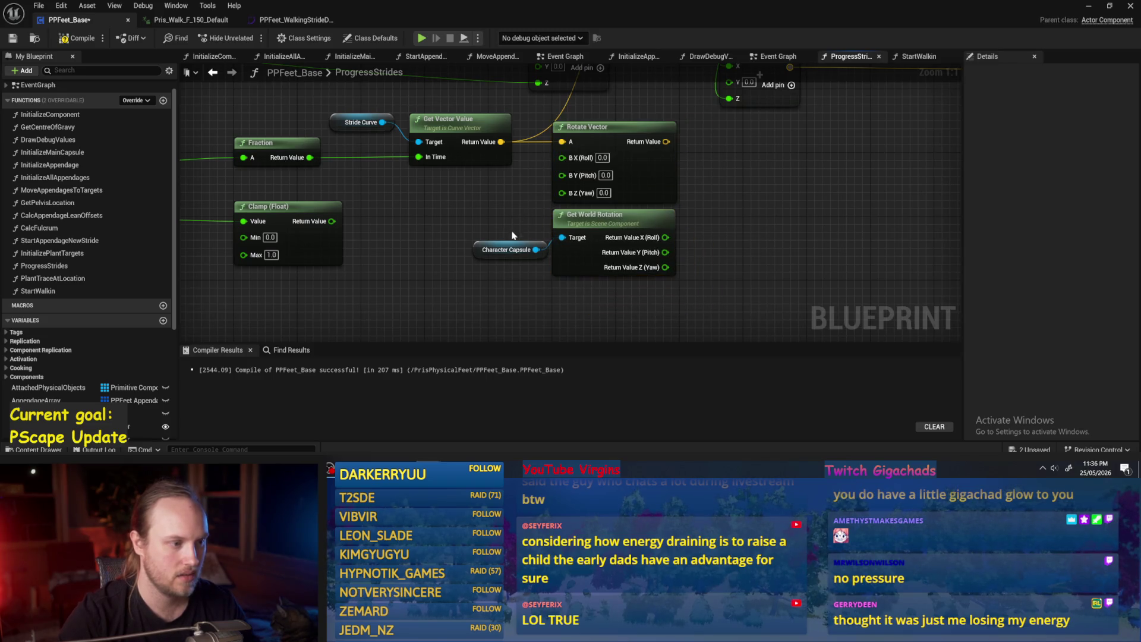
{"action": "mouse_move", "coordinate": [480, 248]}
{"action": "left_mouse_down"}
{"action": "mouse_move", "coordinate": [419, 232]}
{"action": "mouse_move", "coordinate": [375, 243]}
{"action": "mouse_move", "coordinate": [381, 236]}
{"action": "left_mouse_up"}
{"action": "left_click", "coordinate": [535, 217]}
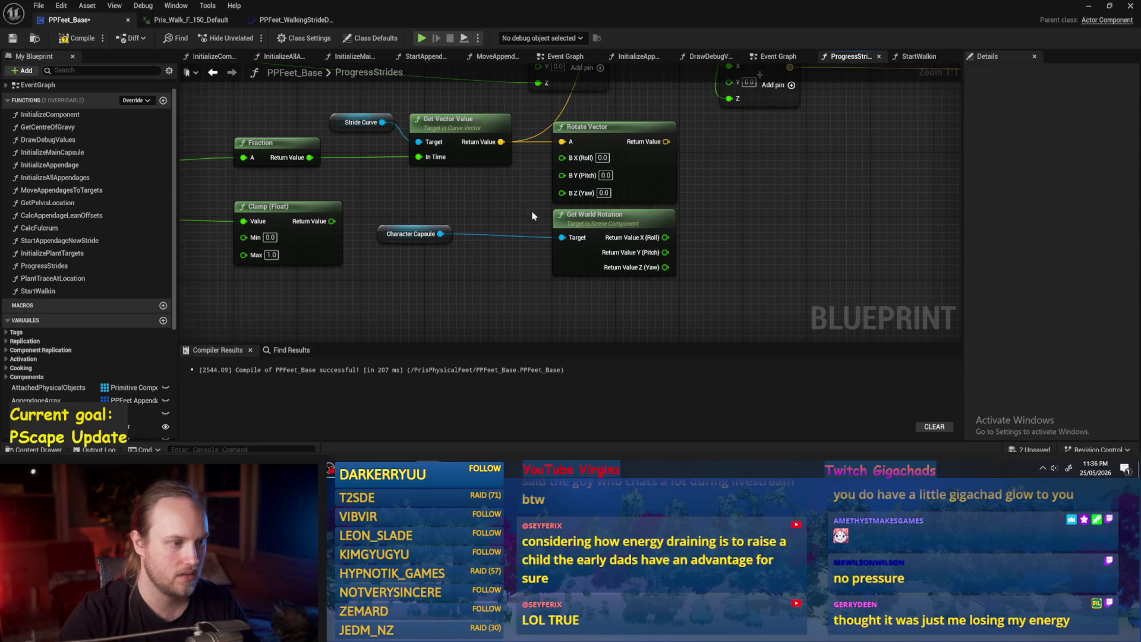
{"action": "mouse_move", "coordinate": [604, 212]}
{"action": "left_mouse_down"}
{"action": "mouse_move", "coordinate": [494, 213]}
{"action": "mouse_move", "coordinate": [517, 213]}
{"action": "left_mouse_up"}
{"action": "left_click", "coordinate": [552, 197]}
{"action": "left_click_drag", "start_coordinate": [577, 267], "coordinate": [561, 191]}
Step: Arrange Get World Rotation and Character Capsule beside Rotate Vector, then compile and save
{"action": "left_click_drag", "start_coordinate": [466, 215], "coordinate": [553, 215]}
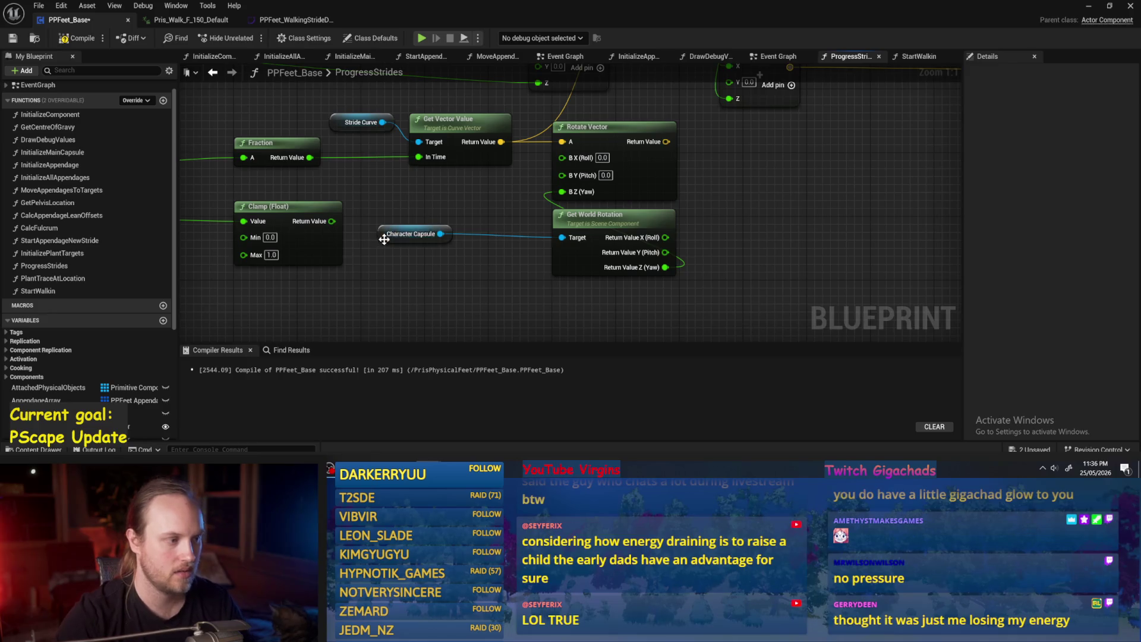
{"action": "left_click", "coordinate": [580, 224]}
{"action": "left_click", "coordinate": [453, 280]}
{"action": "mouse_move", "coordinate": [400, 207]}
{"action": "left_mouse_down"}
{"action": "mouse_move", "coordinate": [387, 257]}
{"action": "mouse_move", "coordinate": [511, 239]}
{"action": "left_mouse_up"}
{"action": "left_click", "coordinate": [619, 218], "text": "shift"}
{"action": "left_click", "coordinate": [731, 240]}
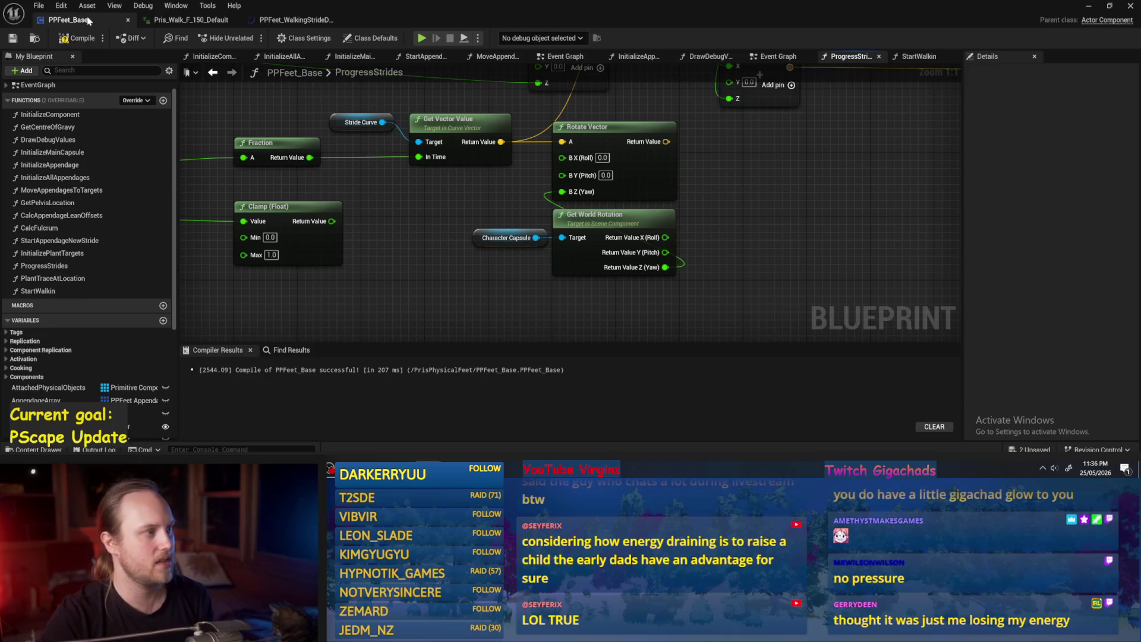
{"action": "left_click", "coordinate": [77, 38]}
{"action": "left_click", "coordinate": [12, 38]}
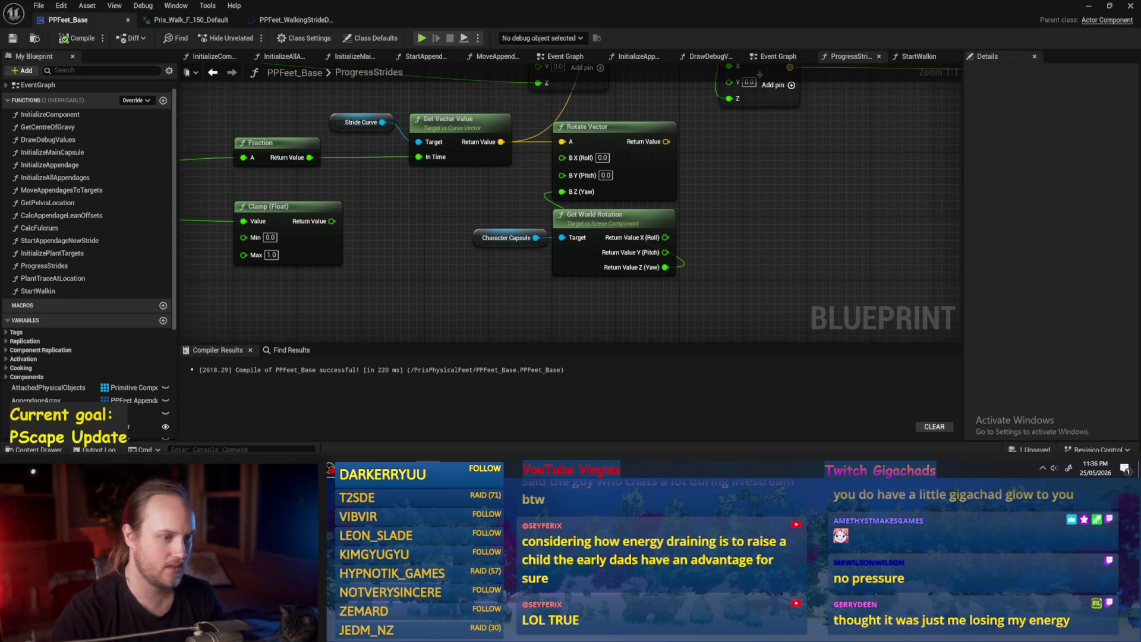
Step: Recompile and save PPFeet_Base, then pan to Make Transform and recompile with F7
{"action": "scroll", "coordinate": [725, 202], "scroll_direction": "down", "scroll_amount": 1}
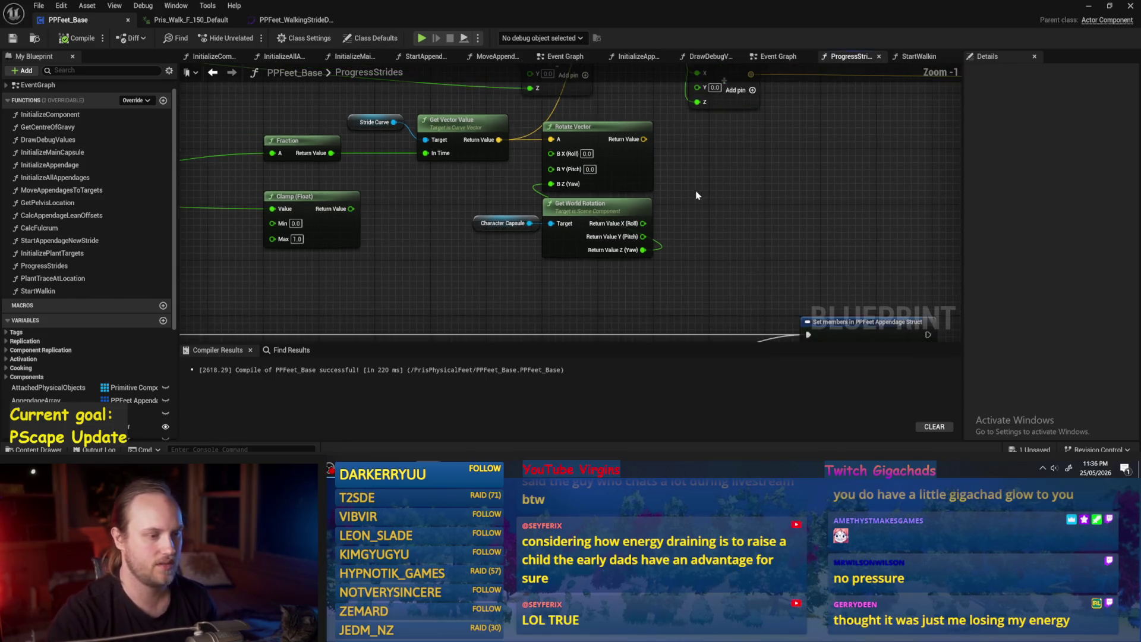
{"action": "left_click", "coordinate": [77, 38]}
{"action": "left_click", "coordinate": [12, 38]}
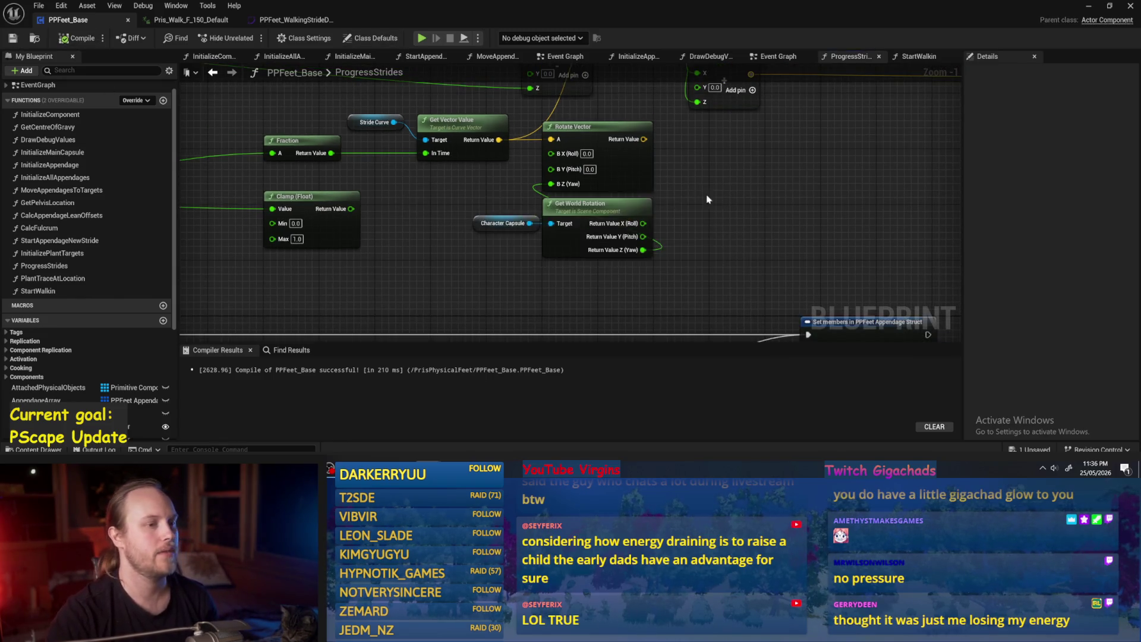
{"action": "left_click_drag", "start_coordinate": [705, 196], "coordinate": [618, 224]}
{"action": "left_click_drag", "start_coordinate": [643, 167], "coordinate": [616, 184]}
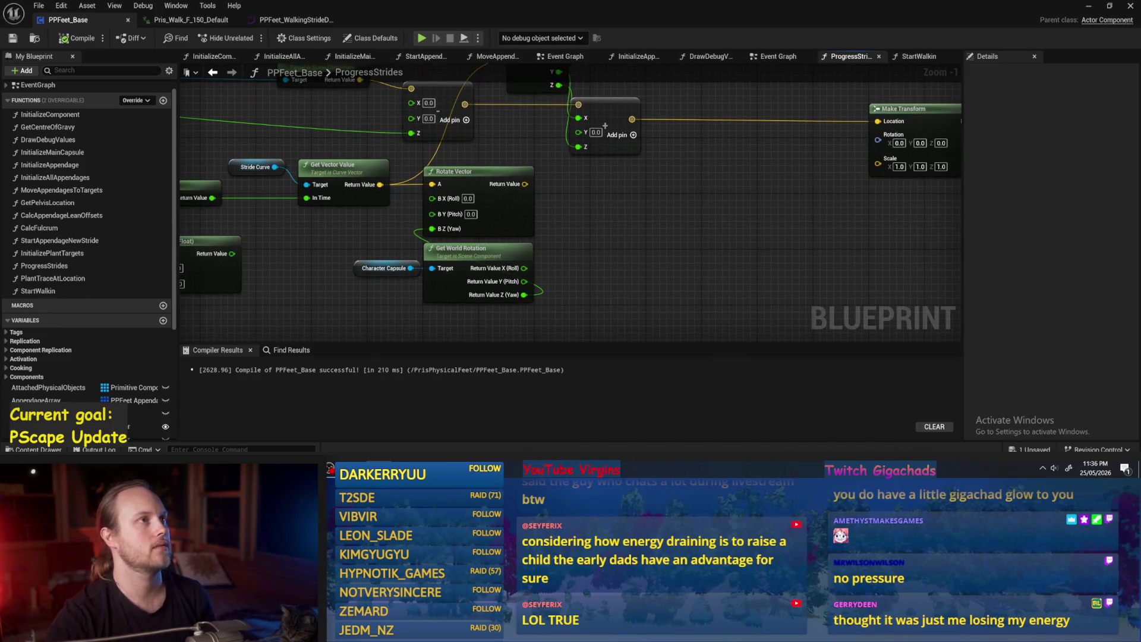
{"action": "left_click_drag", "start_coordinate": [565, 182], "coordinate": [635, 176]}
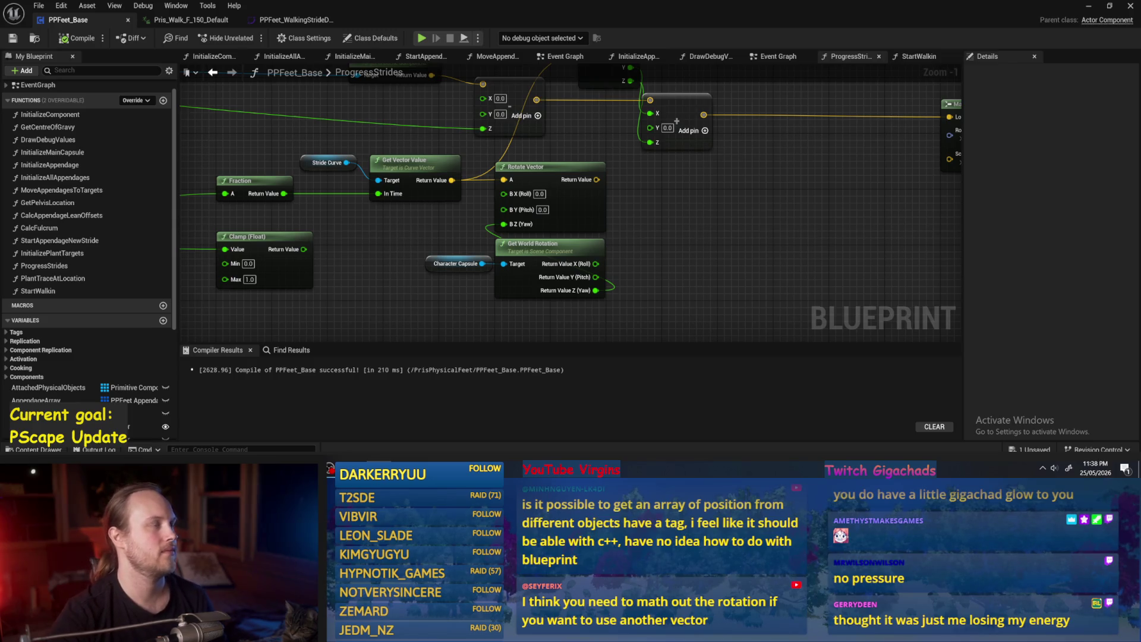
{"action": "left_click_drag", "start_coordinate": [693, 238], "coordinate": [642, 219]}
{"action": "key", "text": "F7"}
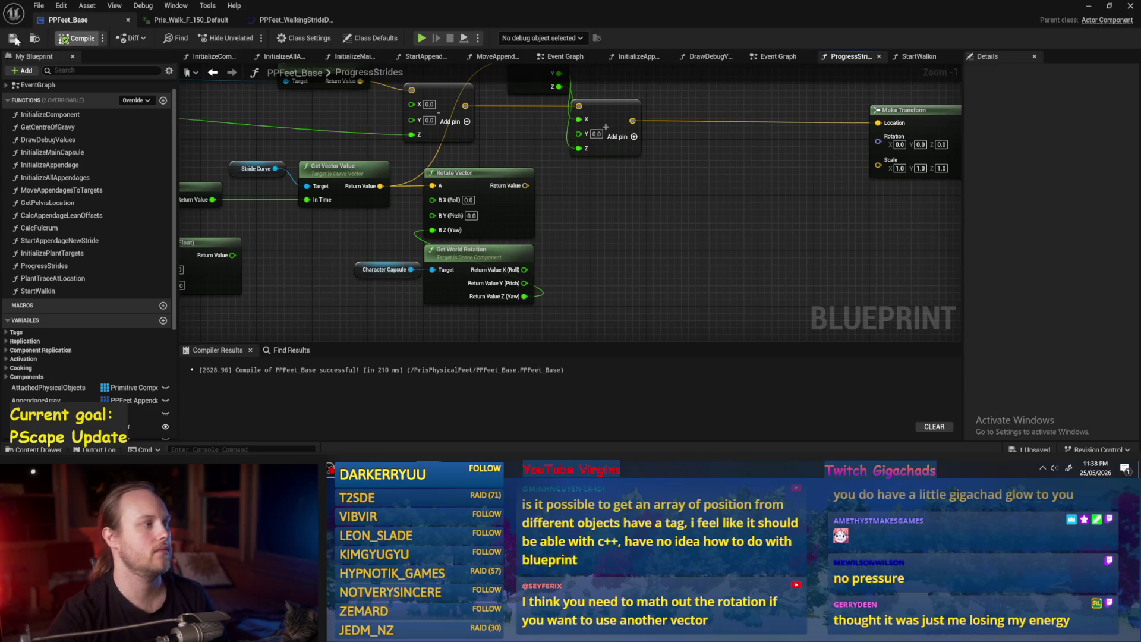
{"action": "left_click_drag", "start_coordinate": [601, 254], "coordinate": [609, 225]}
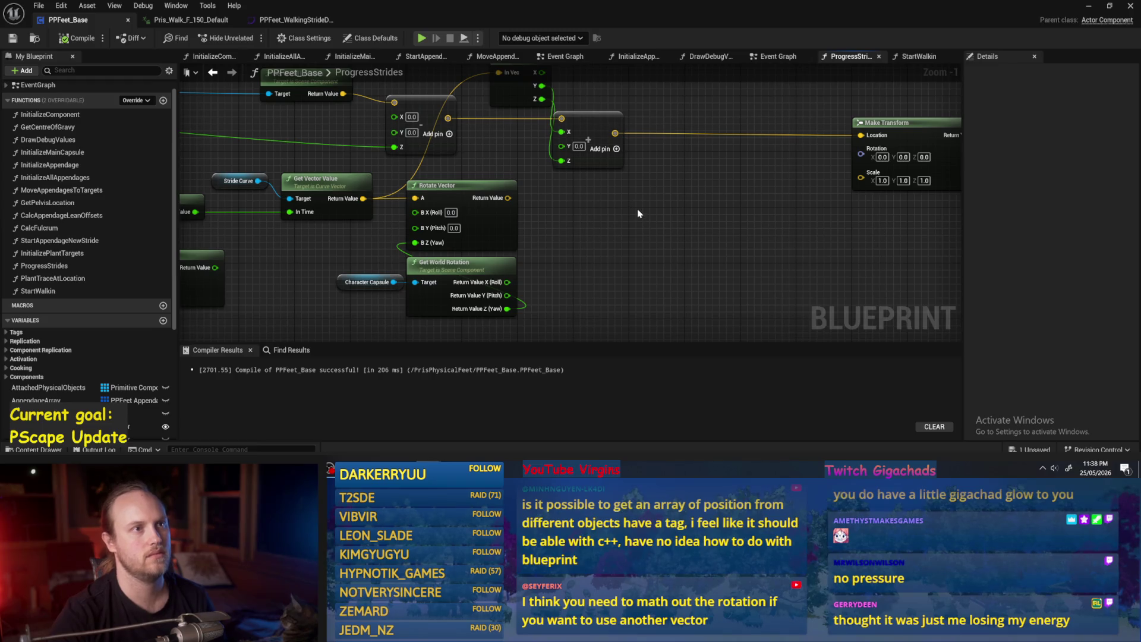
{"action": "mouse_move", "coordinate": [639, 213]}
{"action": "left_mouse_down"}
{"action": "mouse_move", "coordinate": [621, 258]}
{"action": "mouse_move", "coordinate": [622, 213]}
{"action": "left_mouse_up"}
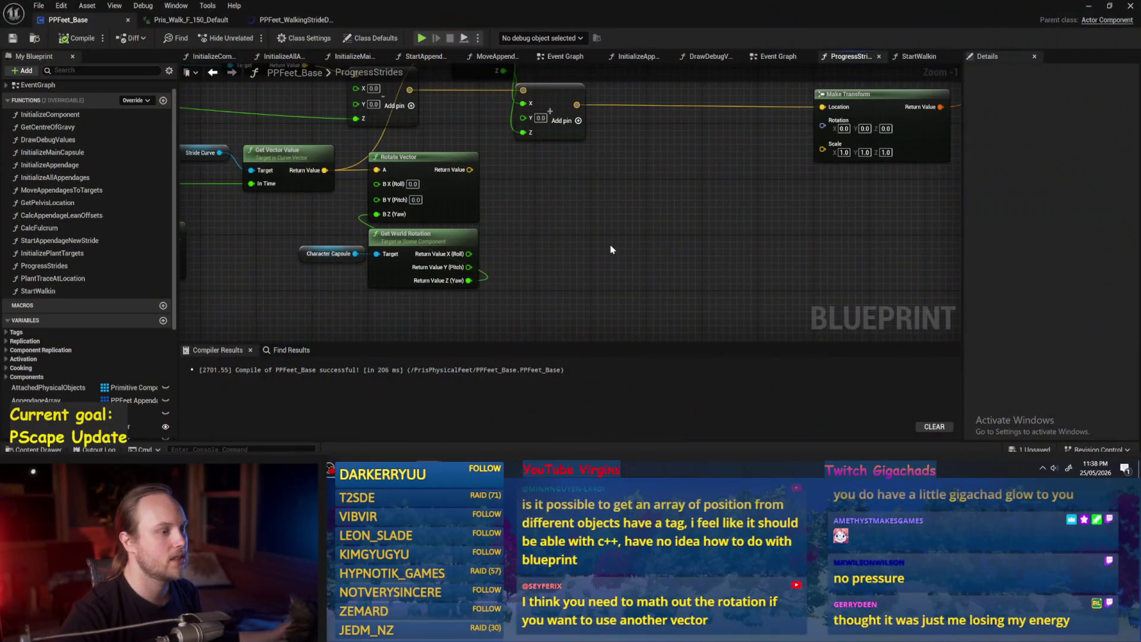
{"action": "left_click_drag", "start_coordinate": [610, 249], "coordinate": [626, 274]}
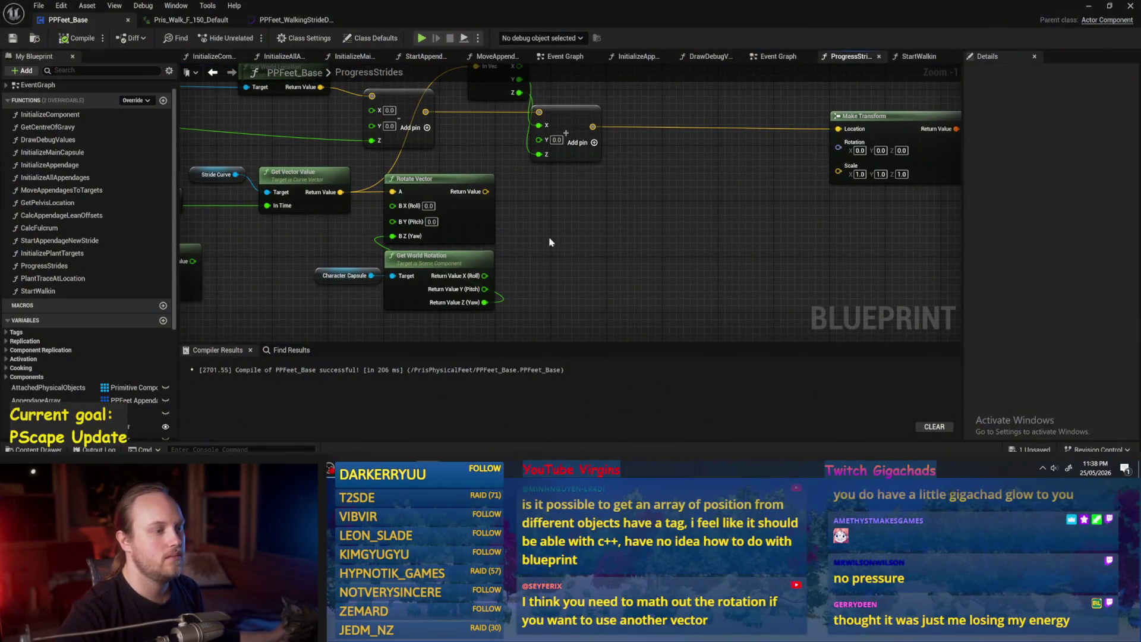
Step: Split Rotate Vector's Return Value into X, Y, Z outputs and move Break Vector aside
{"action": "left_click_drag", "start_coordinate": [549, 242], "coordinate": [563, 269]}
{"action": "right_click", "coordinate": [481, 269]}
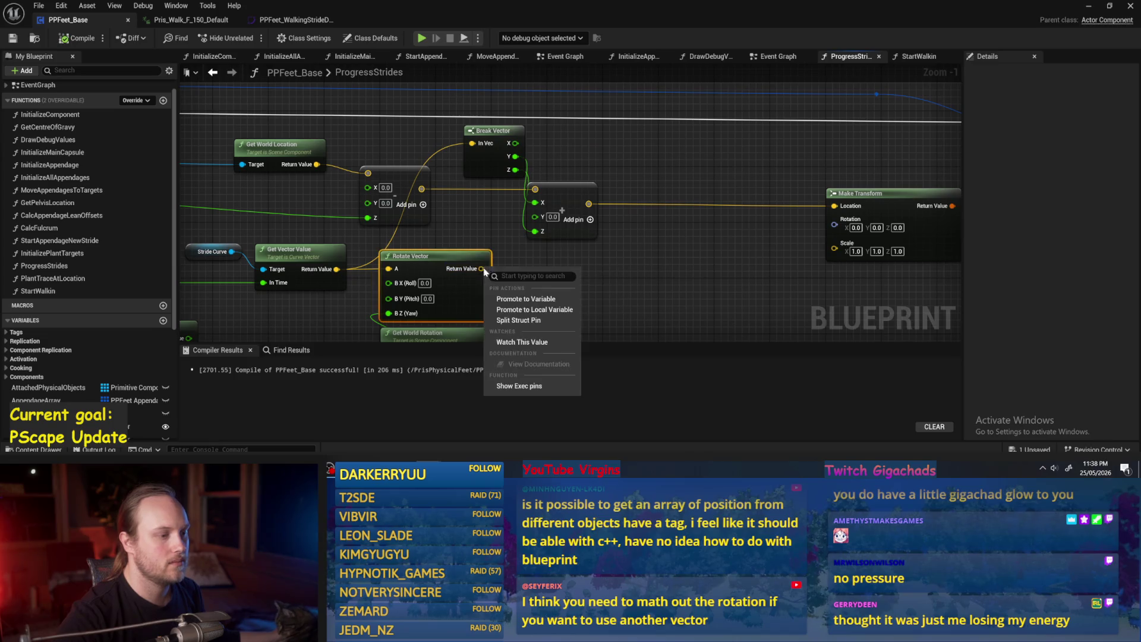
{"action": "left_click", "coordinate": [505, 321]}
{"action": "scroll", "coordinate": [484, 247], "scroll_direction": "up", "scroll_amount": 1}
{"action": "mouse_move", "coordinate": [467, 248]}
{"action": "left_mouse_down"}
{"action": "mouse_move", "coordinate": [505, 252]}
{"action": "mouse_move", "coordinate": [521, 151]}
{"action": "mouse_move", "coordinate": [490, 189]}
{"action": "left_mouse_up"}
{"action": "left_click", "coordinate": [462, 170]}
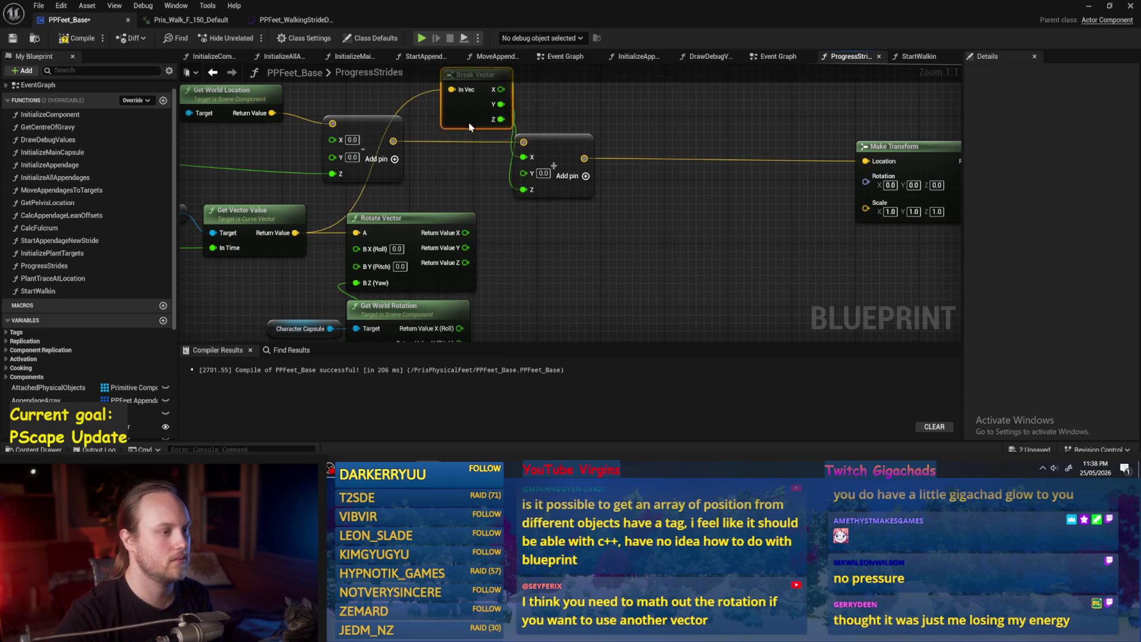
{"action": "left_click_drag", "start_coordinate": [473, 75], "coordinate": [456, 147]}
Step: Wire rotated X and Z into the addition's X and Z, delete Break Vector, and recompile
{"action": "mouse_move", "coordinate": [471, 236]}
{"action": "left_mouse_down"}
{"action": "mouse_move", "coordinate": [523, 142]}
{"action": "mouse_move", "coordinate": [523, 157]}
{"action": "left_mouse_up"}
{"action": "left_click_drag", "start_coordinate": [466, 264], "coordinate": [523, 190]}
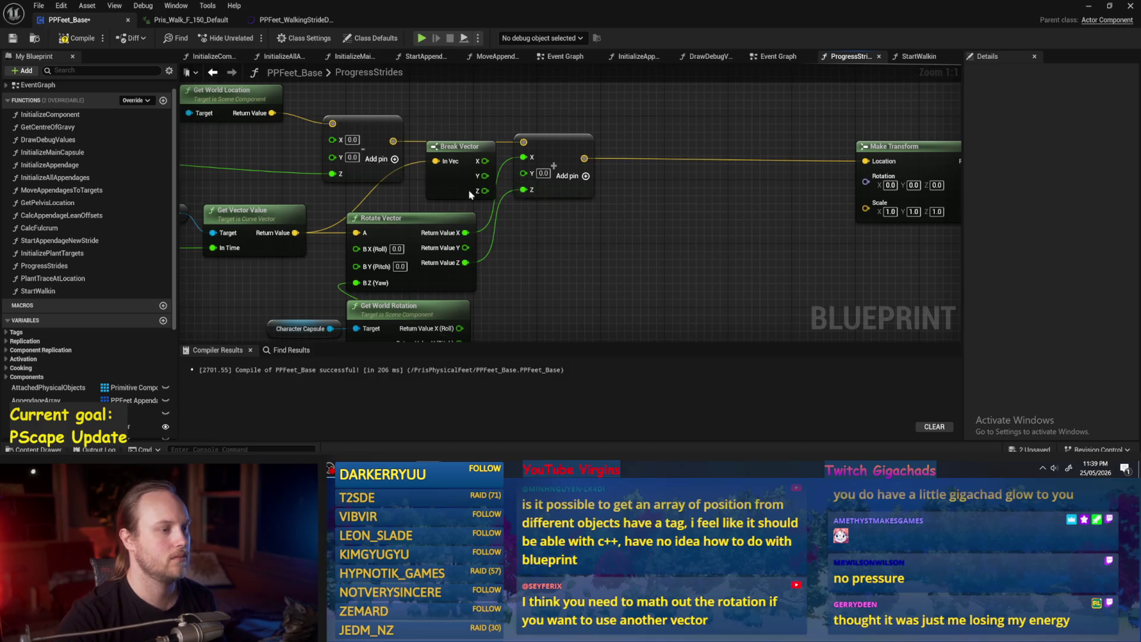
{"action": "left_click", "coordinate": [458, 146]}
{"action": "key", "text": "Delete"}
{"action": "scroll", "coordinate": [609, 249], "scroll_direction": "down", "scroll_amount": 2}
{"action": "left_click", "coordinate": [76, 38]}
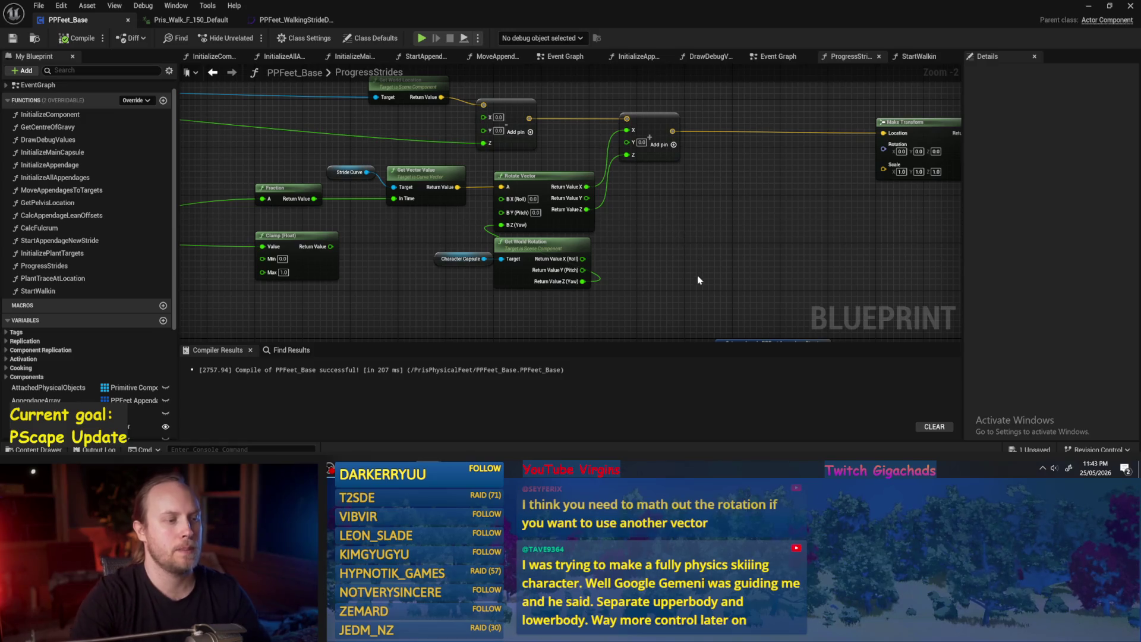
Step: Recompile the PPFeet_Base blueprint while reviewing the ProgressStrides stride nodes
{"action": "left_click_drag", "start_coordinate": [698, 279], "coordinate": [721, 256]}
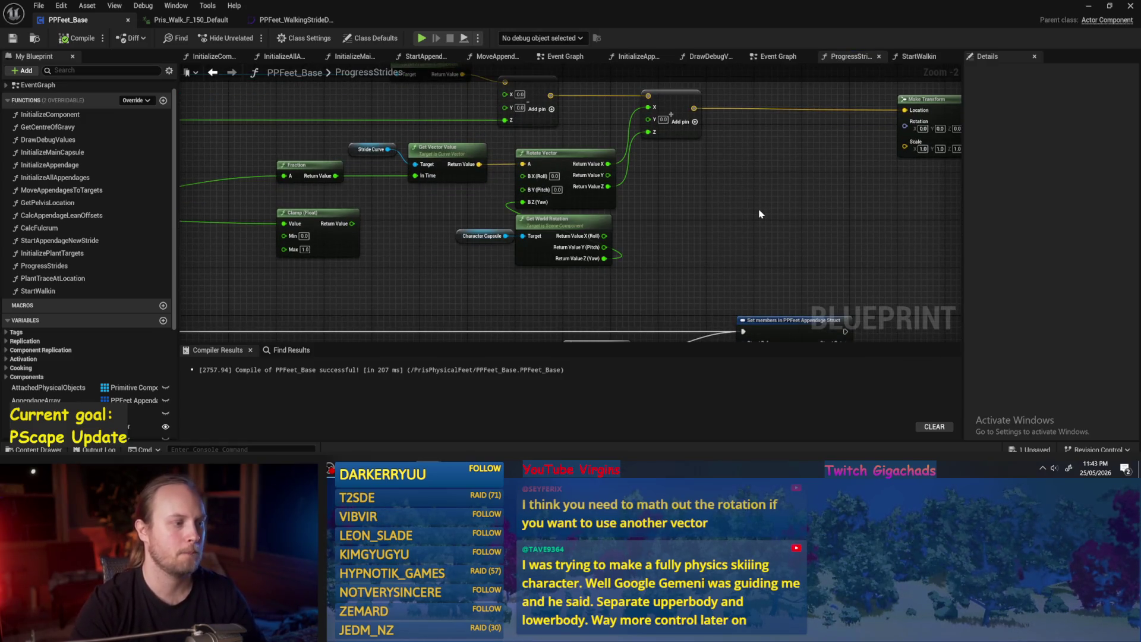
{"action": "mouse_move", "coordinate": [760, 214]}
{"action": "left_mouse_down"}
{"action": "mouse_move", "coordinate": [675, 260]}
{"action": "mouse_move", "coordinate": [649, 250]}
{"action": "left_mouse_up"}
{"action": "left_click", "coordinate": [77, 38]}
{"action": "left_click_drag", "start_coordinate": [580, 247], "coordinate": [671, 210]}
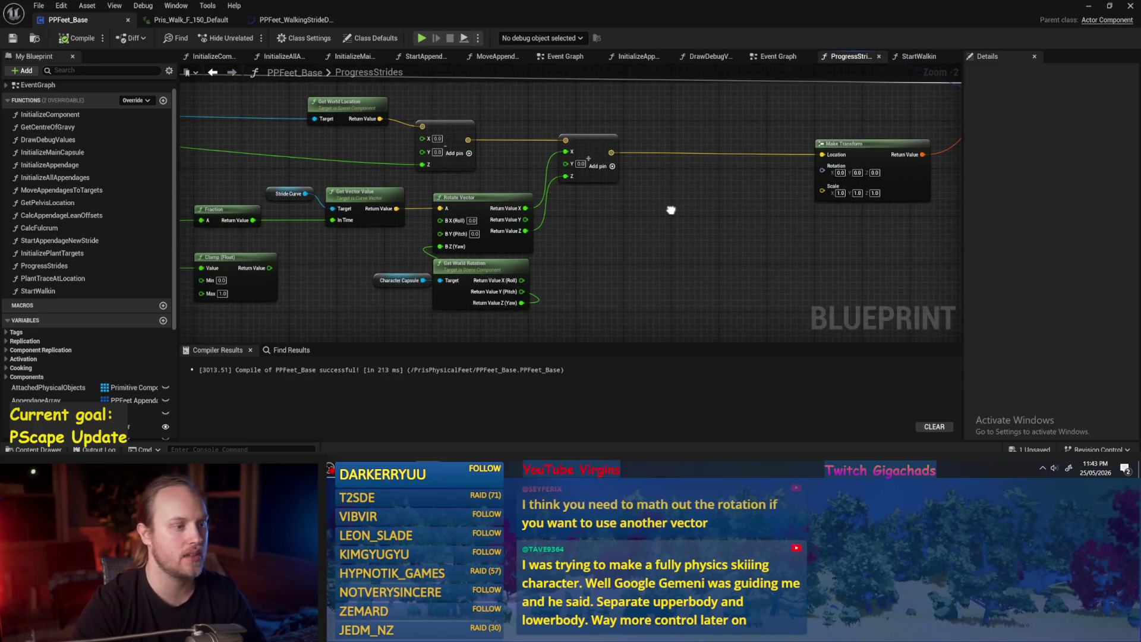
Step: Play-test PPFeet_TestLevel, eject with F8, stop it, and return to PPFeet_Base
{"action": "left_click", "coordinate": [1089, 5]}
{"action": "left_click", "coordinate": [290, 39]}
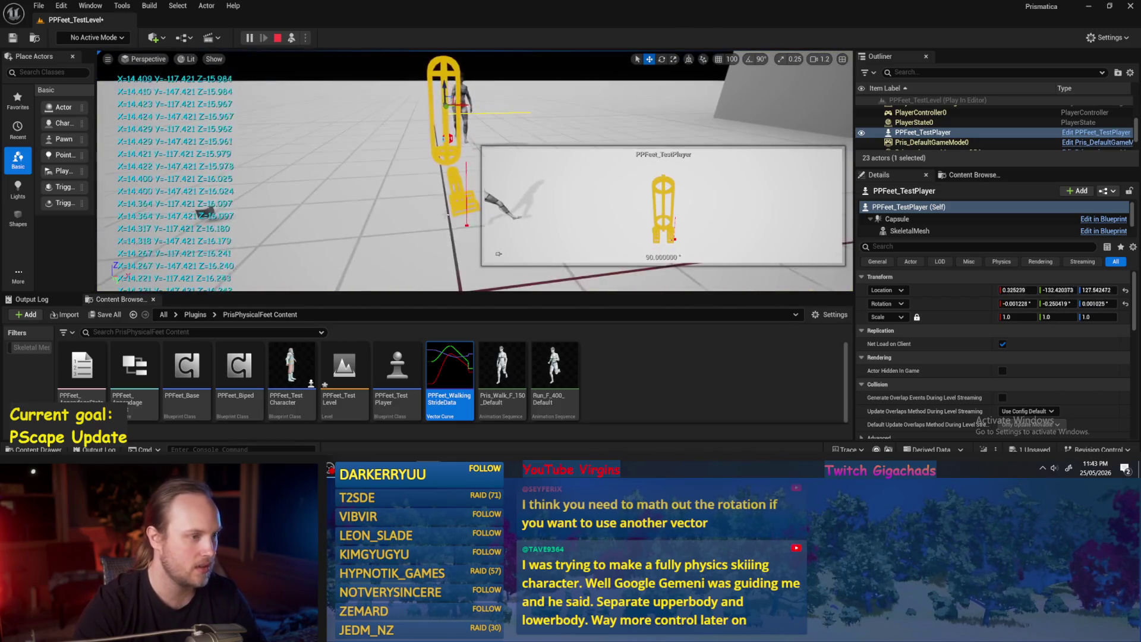
{"action": "key", "text": "F8"}
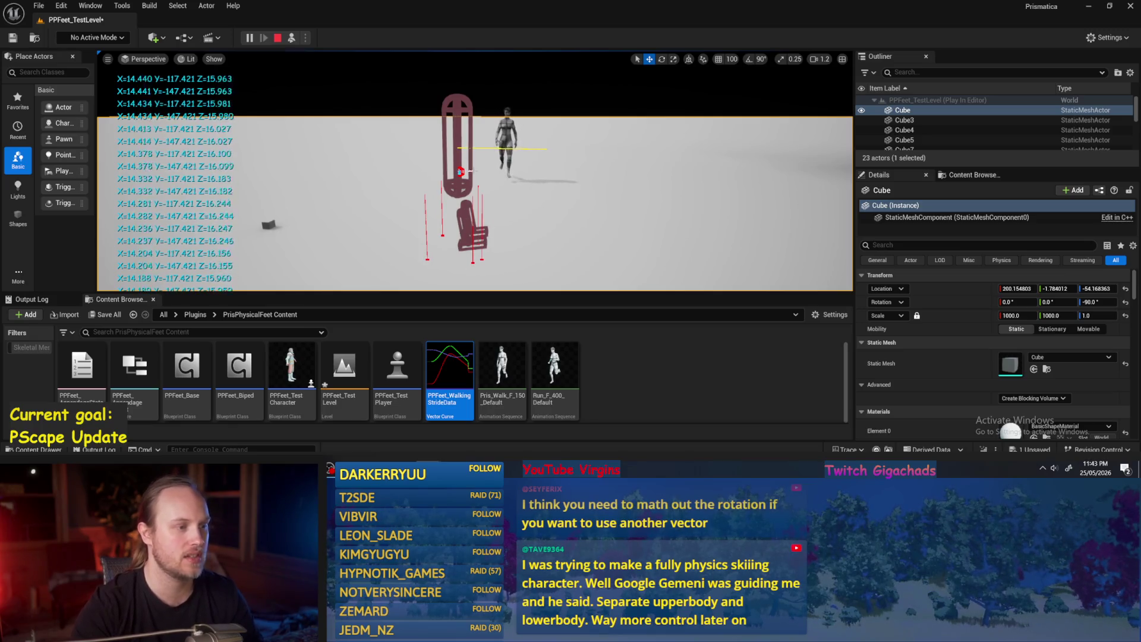
{"action": "key", "text": "Escape"}
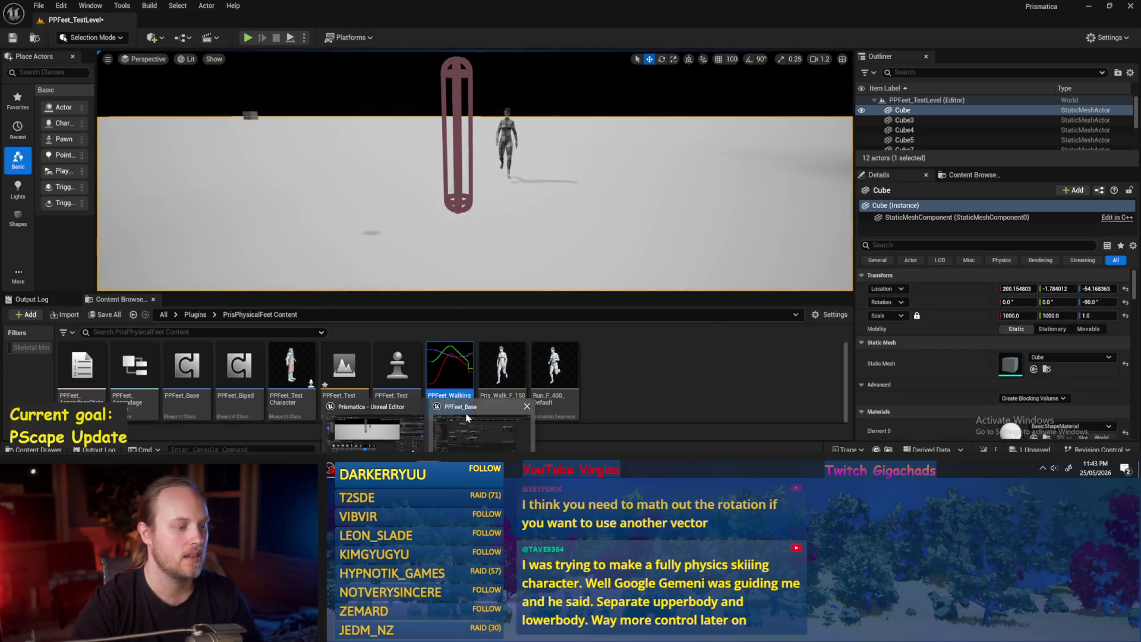
{"action": "key", "text": "alt+Tab"}
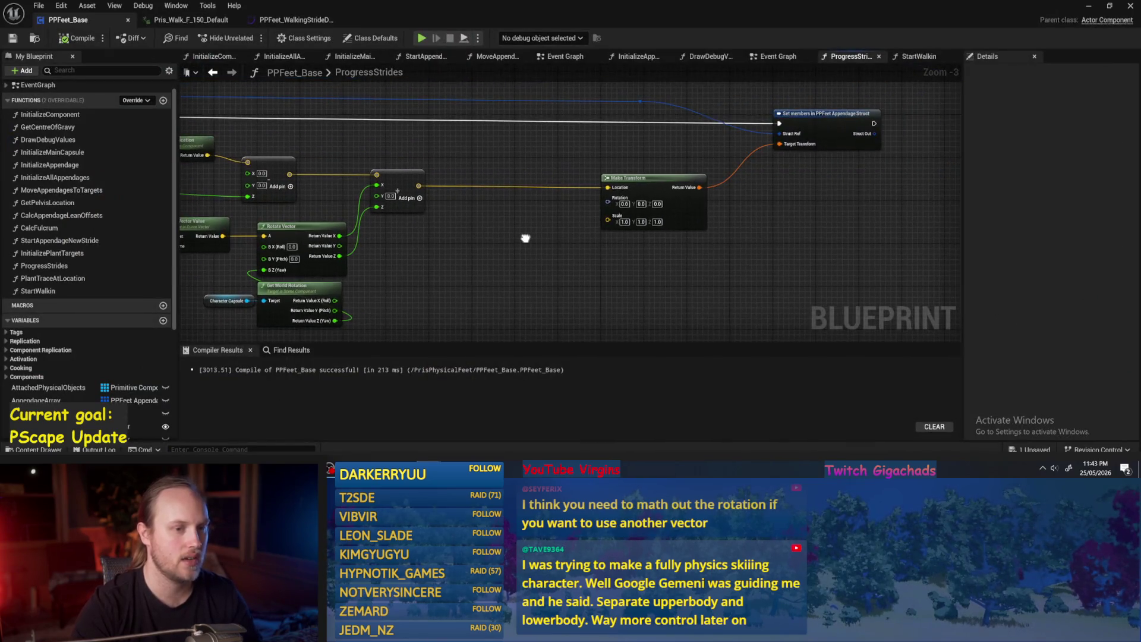
Step: Add a Start Walkin call after Grab Component in the Event Graph
{"action": "left_click_drag", "start_coordinate": [761, 274], "coordinate": [535, 234]}
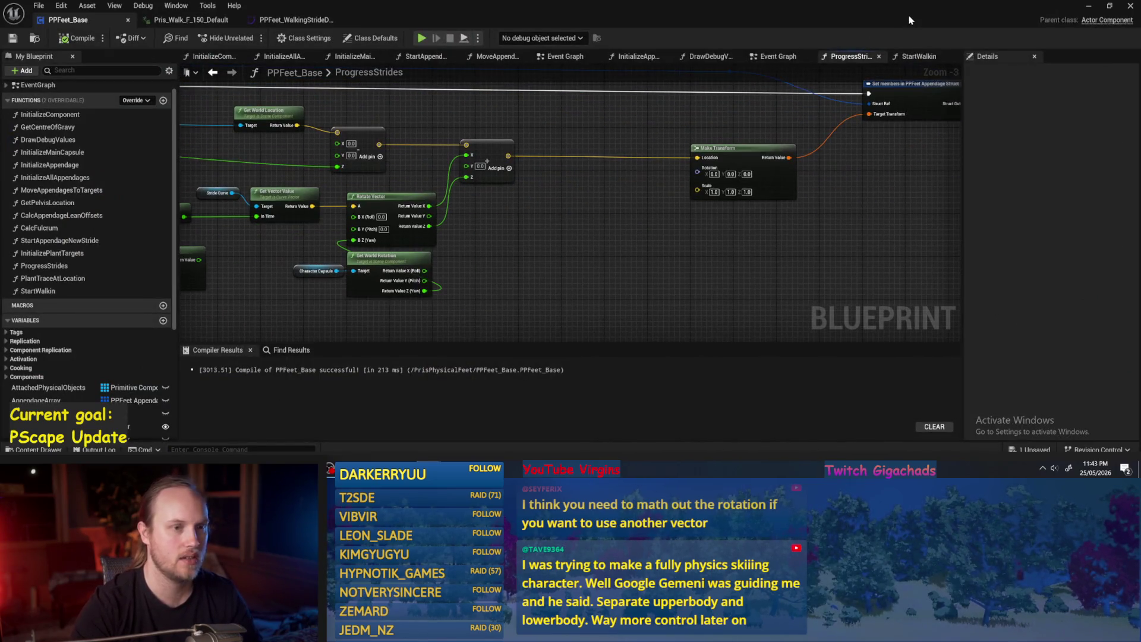
{"action": "left_click", "coordinate": [925, 56]}
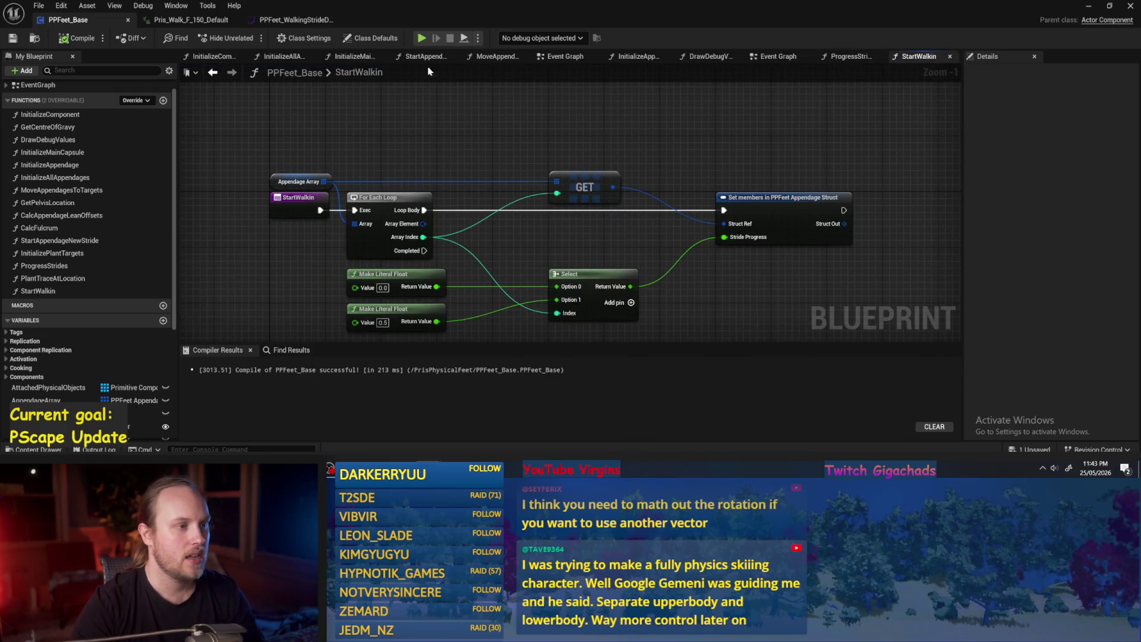
{"action": "left_click_drag", "start_coordinate": [777, 56], "coordinate": [843, 55]}
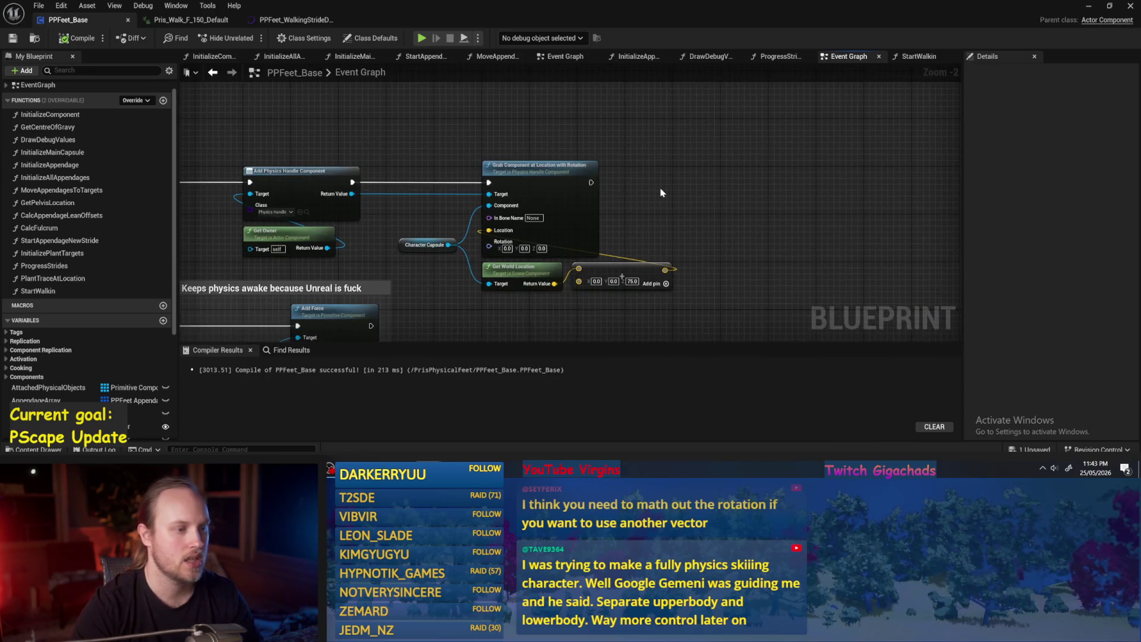
{"action": "right_click", "coordinate": [661, 192]}
{"action": "type", "text": "start walk"}
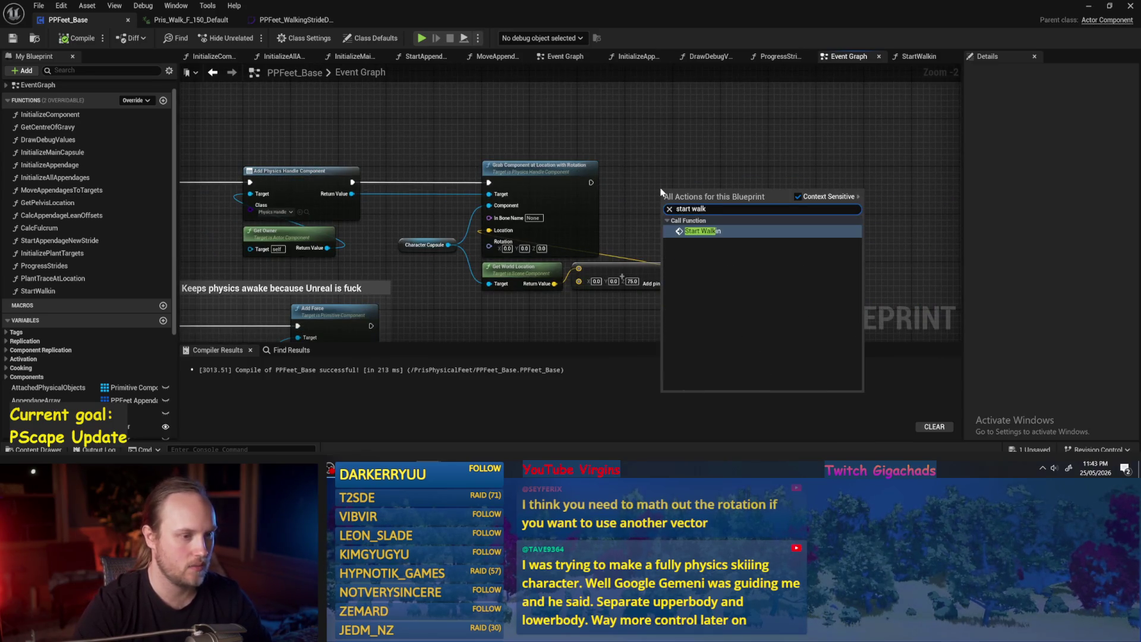
{"action": "key", "text": "Return"}
{"action": "mouse_move", "coordinate": [591, 182]}
{"action": "left_mouse_down"}
{"action": "mouse_move", "coordinate": [664, 203]}
{"action": "mouse_move", "coordinate": [681, 193]}
{"action": "left_mouse_up"}
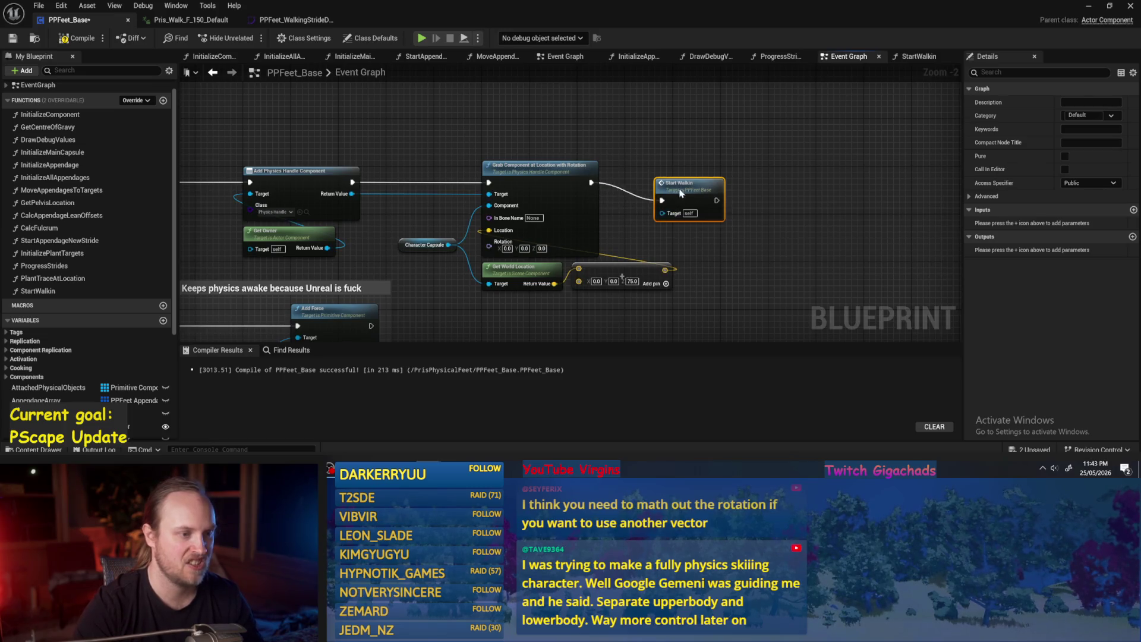
Step: Save PPFeet_Base and minimize the blueprint editor to watch the running test level
{"action": "scroll", "coordinate": [681, 194], "scroll_direction": "down", "scroll_amount": 1}
{"action": "mouse_move", "coordinate": [575, 158]}
{"action": "left_mouse_down"}
{"action": "mouse_move", "coordinate": [509, 209]}
{"action": "mouse_move", "coordinate": [323, 224]}
{"action": "mouse_move", "coordinate": [325, 236]}
{"action": "mouse_move", "coordinate": [210, 237]}
{"action": "left_mouse_up"}
{"action": "left_click", "coordinate": [324, 224]}
{"action": "key", "text": "ctrl+s"}
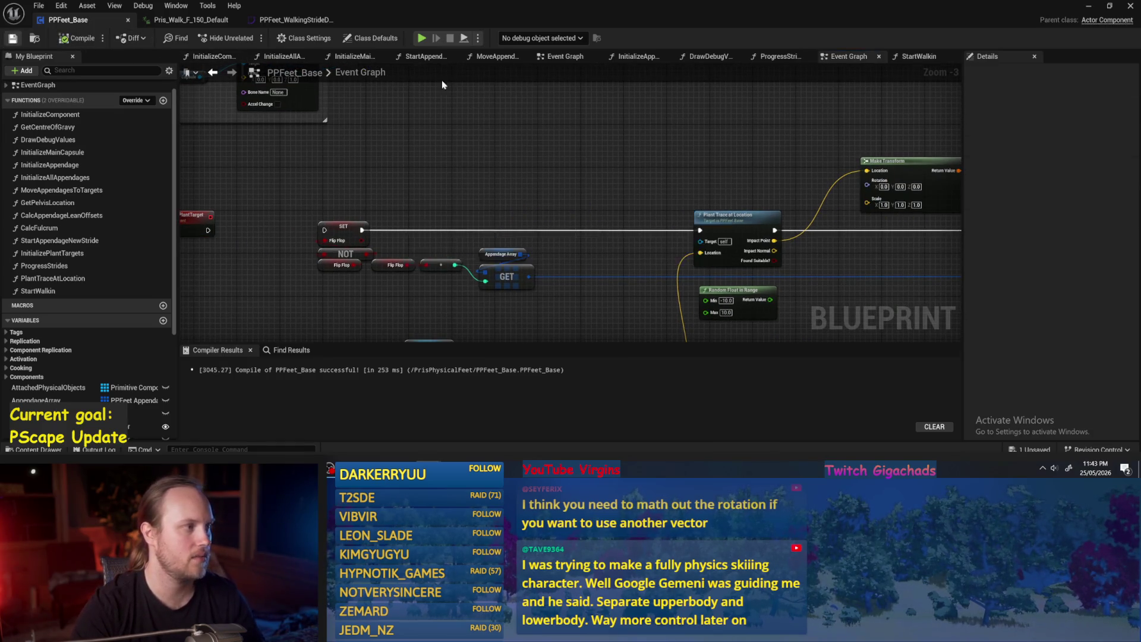
{"action": "left_click", "coordinate": [1089, 7]}
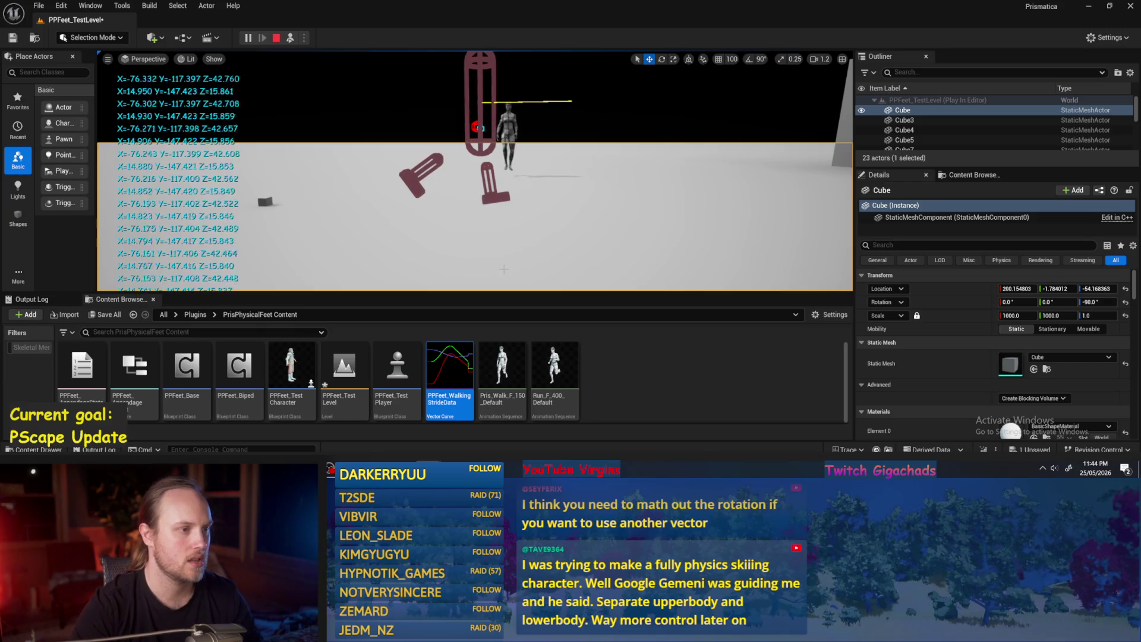
Step: Stop the play session and pan the Event Graph back to the Start Walkin call
{"action": "key", "text": "Escape"}
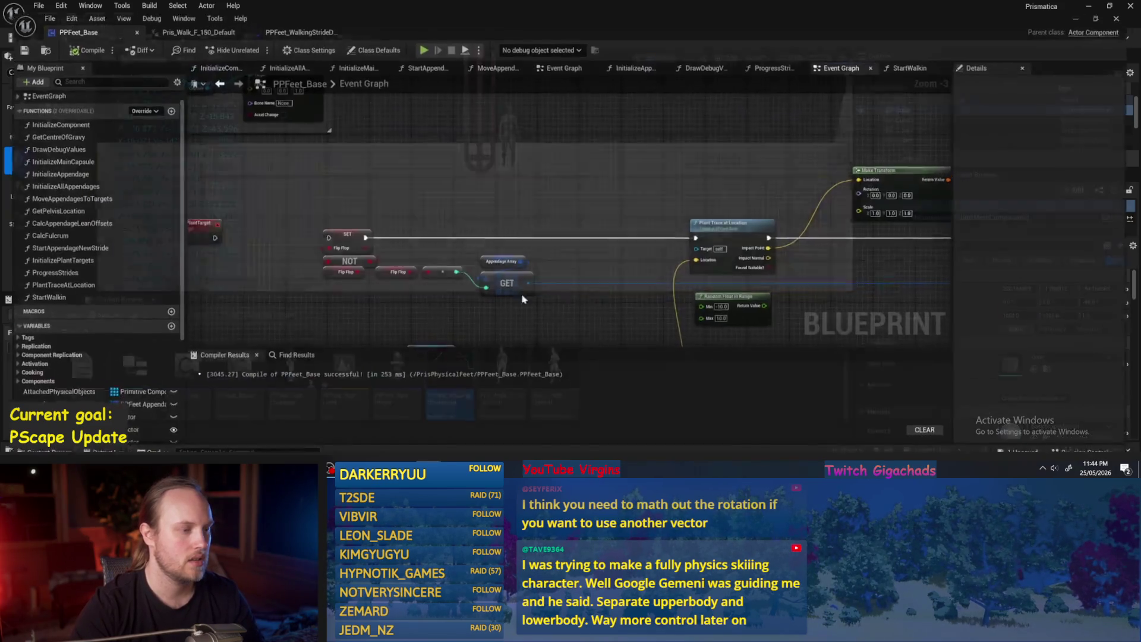
{"action": "left_click_drag", "start_coordinate": [522, 165], "coordinate": [648, 165]}
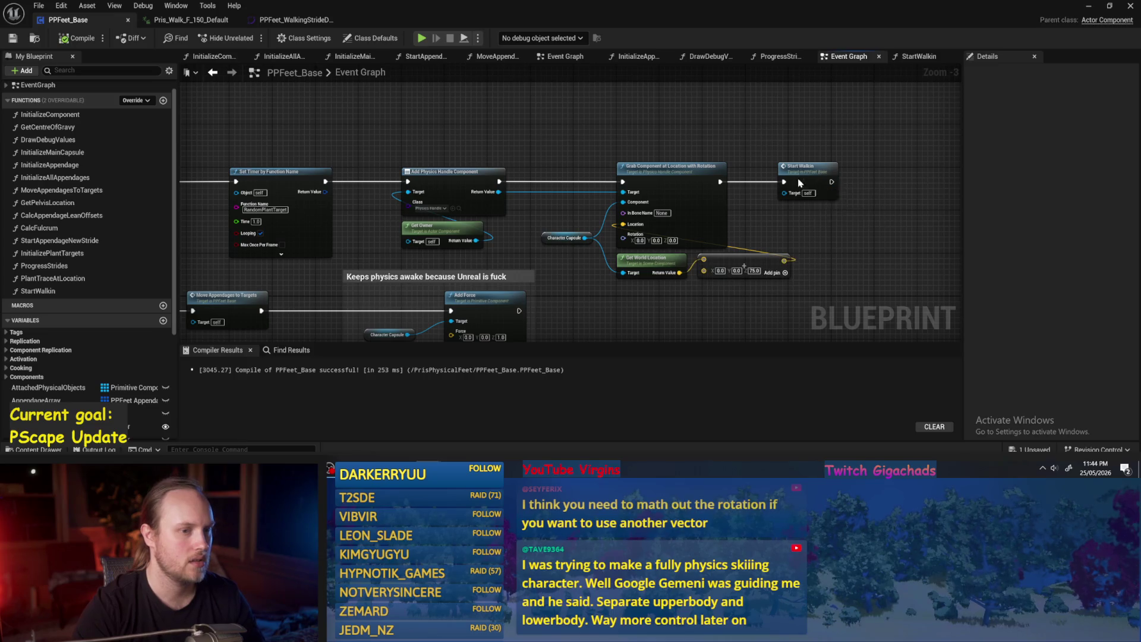
Step: Open the StartWalkin function graph and compile the blueprint
{"action": "double_click", "coordinate": [796, 181]}
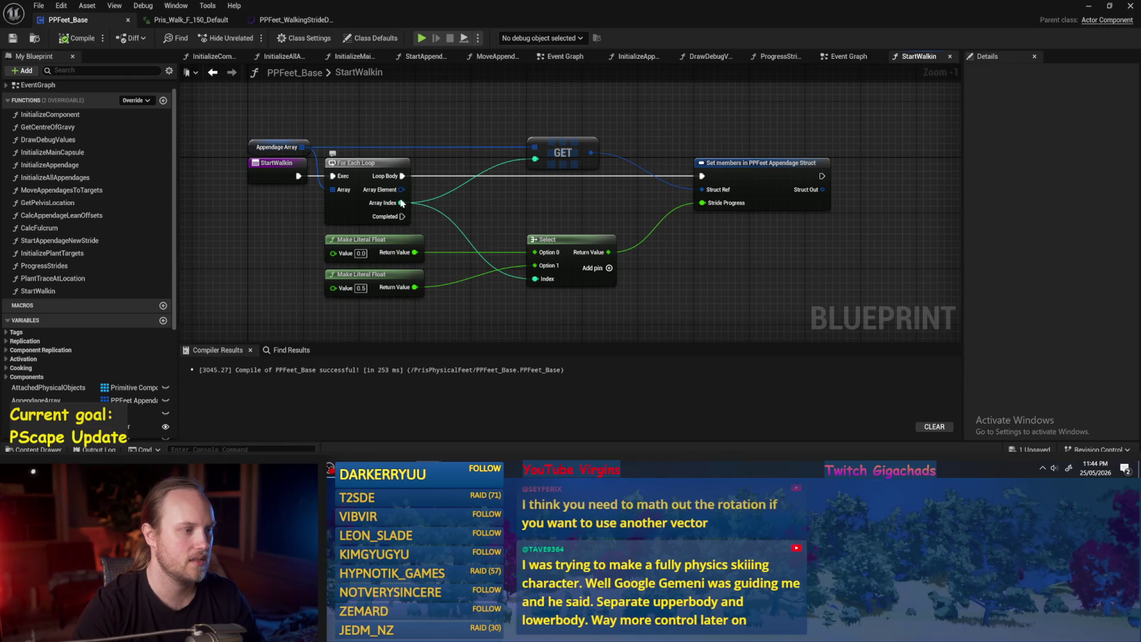
{"action": "left_click", "coordinate": [71, 40]}
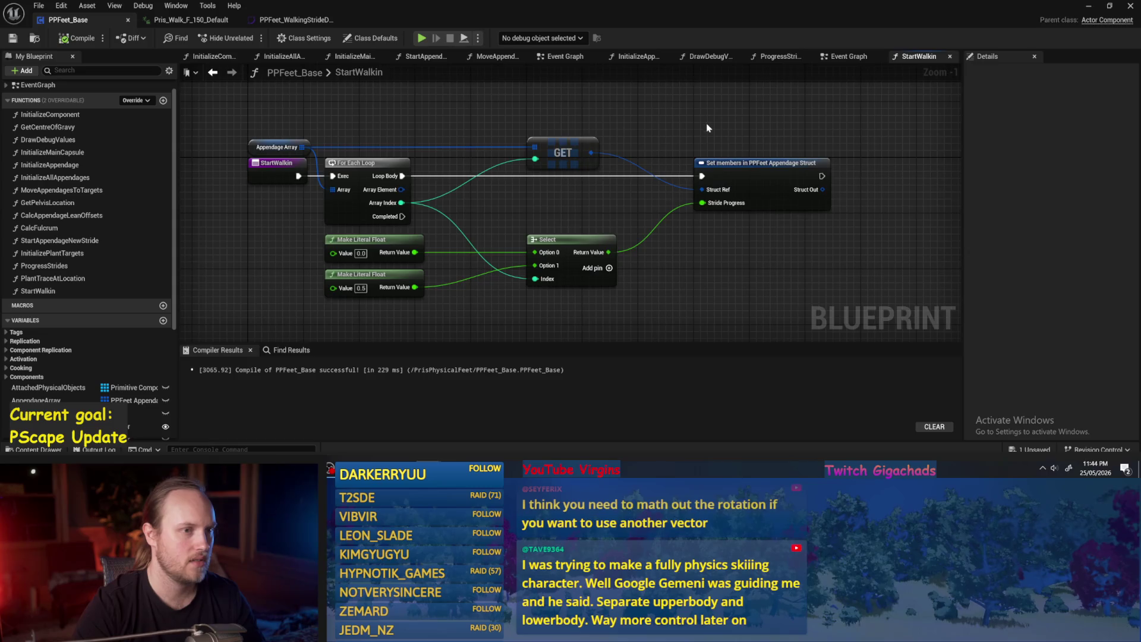
{"action": "left_click_drag", "start_coordinate": [706, 123], "coordinate": [658, 155]}
Step: Disconnect the Make Vector Z input in ProgressStrides, save, and open the WalkingStride curve
{"action": "left_click", "coordinate": [796, 56]}
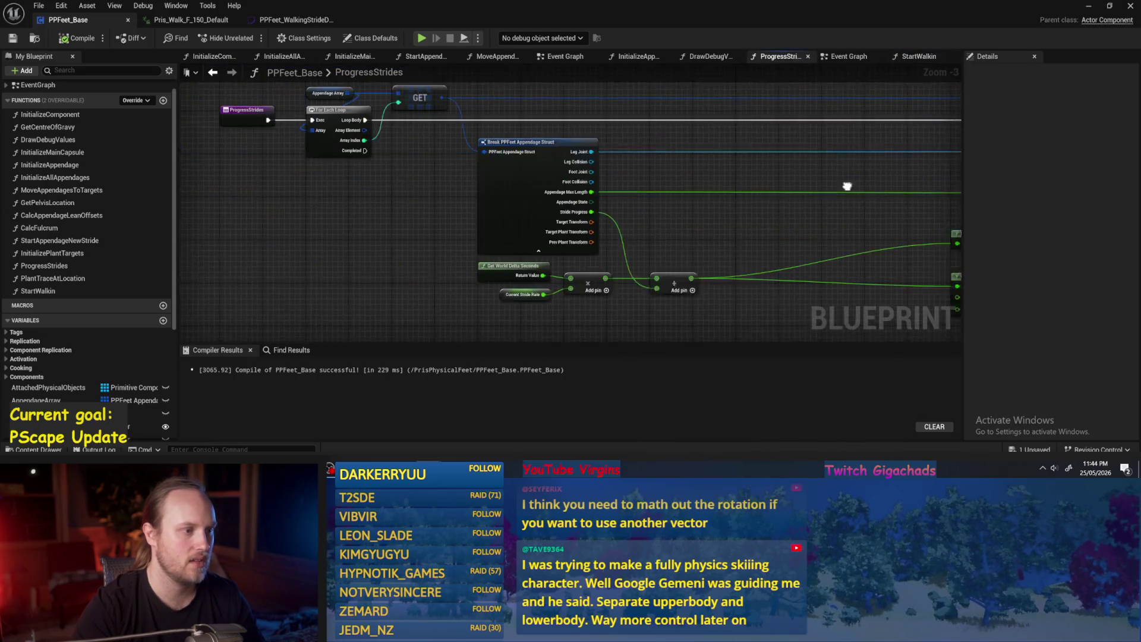
{"action": "left_click_drag", "start_coordinate": [625, 237], "coordinate": [505, 217]}
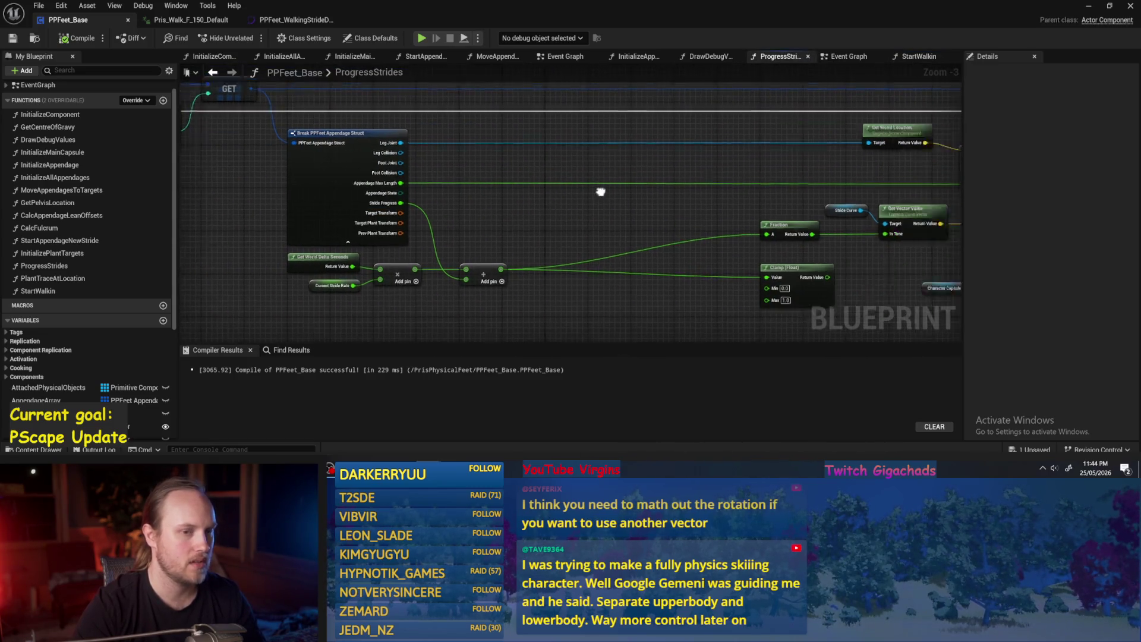
{"action": "left_click_drag", "start_coordinate": [601, 191], "coordinate": [301, 190]}
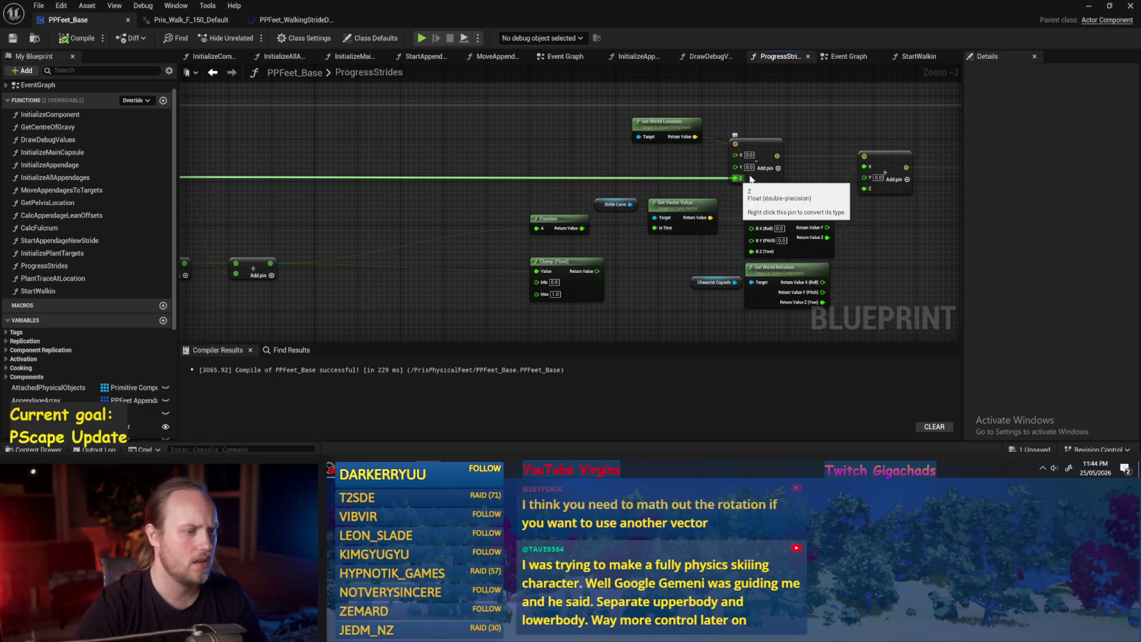
{"action": "left_click", "coordinate": [737, 178], "text": "alt"}
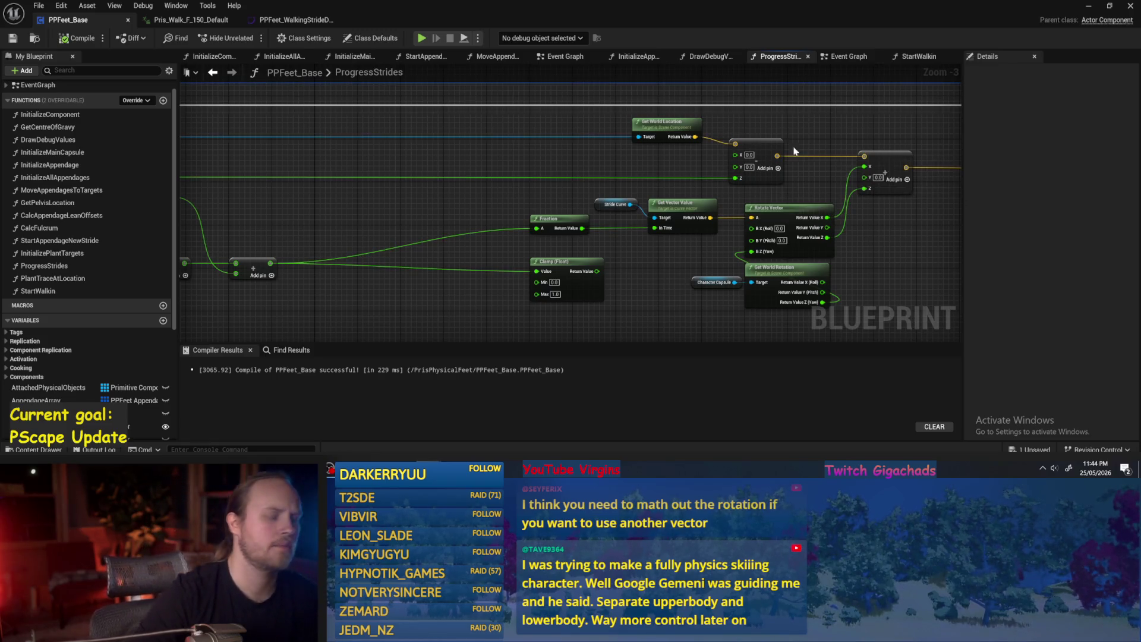
{"action": "mouse_move", "coordinate": [776, 255]}
{"action": "left_mouse_down"}
{"action": "mouse_move", "coordinate": [442, 270]}
{"action": "mouse_move", "coordinate": [695, 242]}
{"action": "mouse_move", "coordinate": [670, 290]}
{"action": "left_mouse_up"}
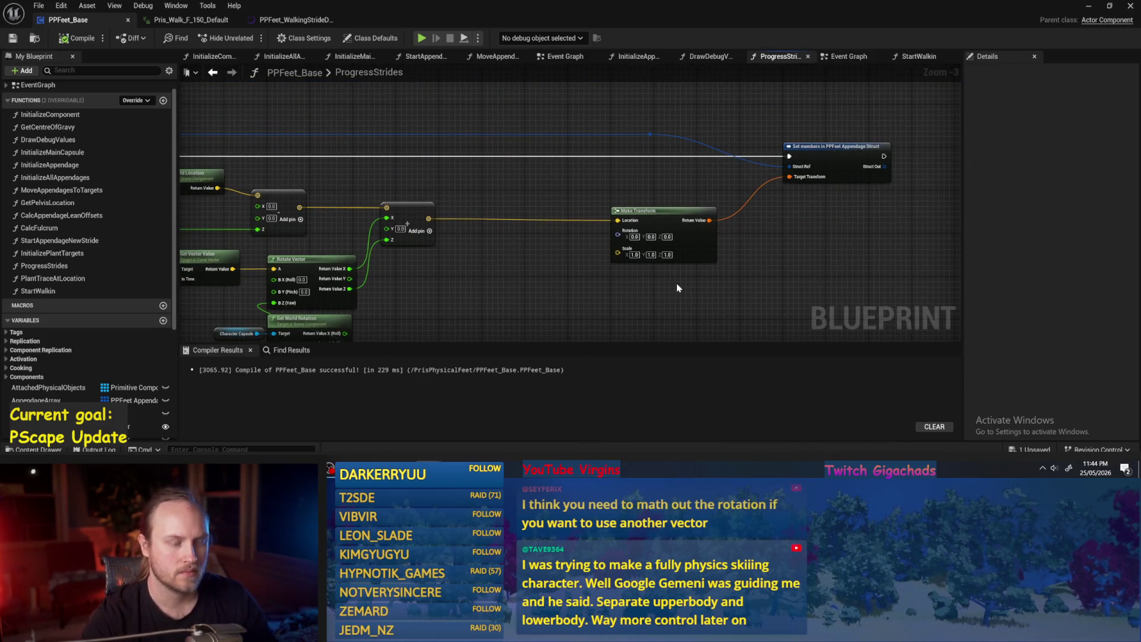
{"action": "left_click_drag", "start_coordinate": [601, 287], "coordinate": [835, 230]}
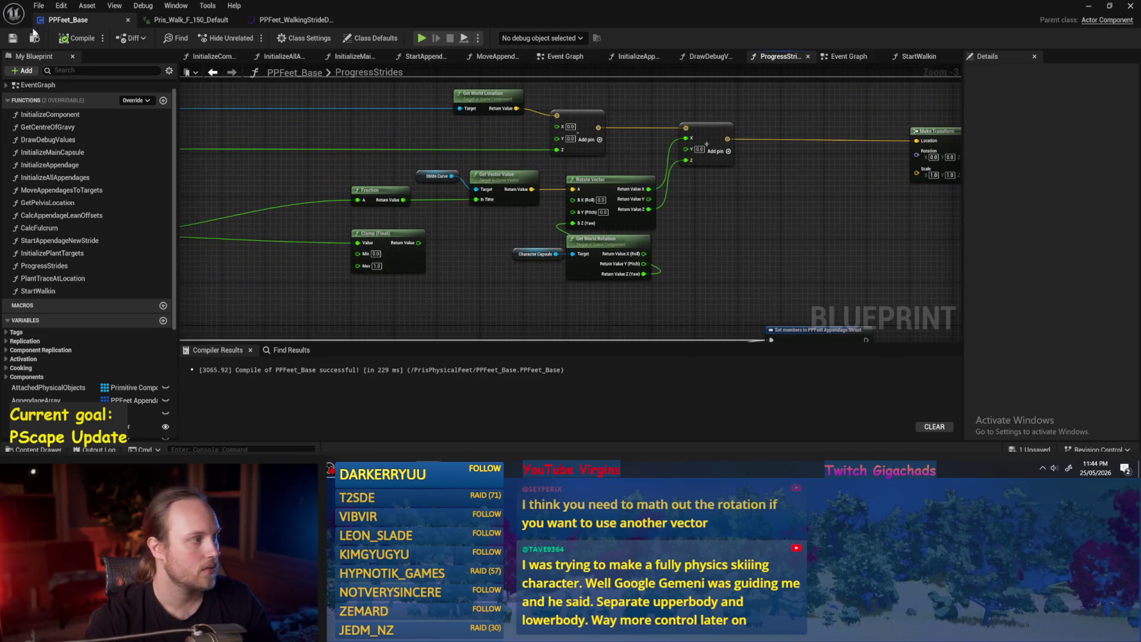
{"action": "key", "text": "ctrl+s"}
{"action": "left_click", "coordinate": [295, 20]}
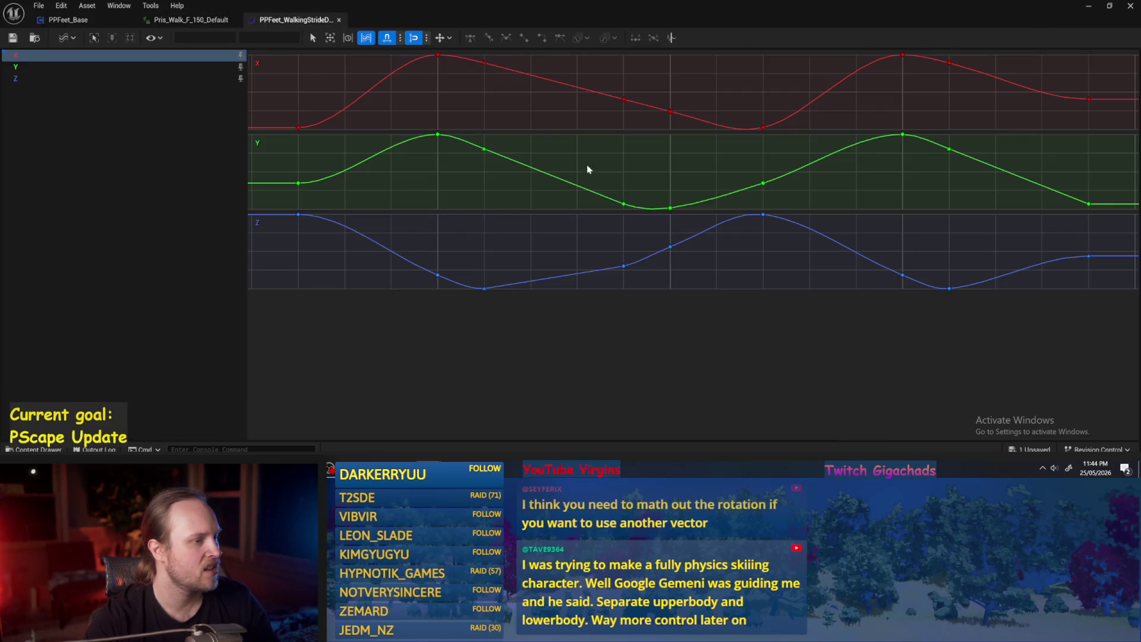
Step: Box-select all Y and Z stride curve keys and divide their values by 8
{"action": "left_click", "coordinate": [299, 183]}
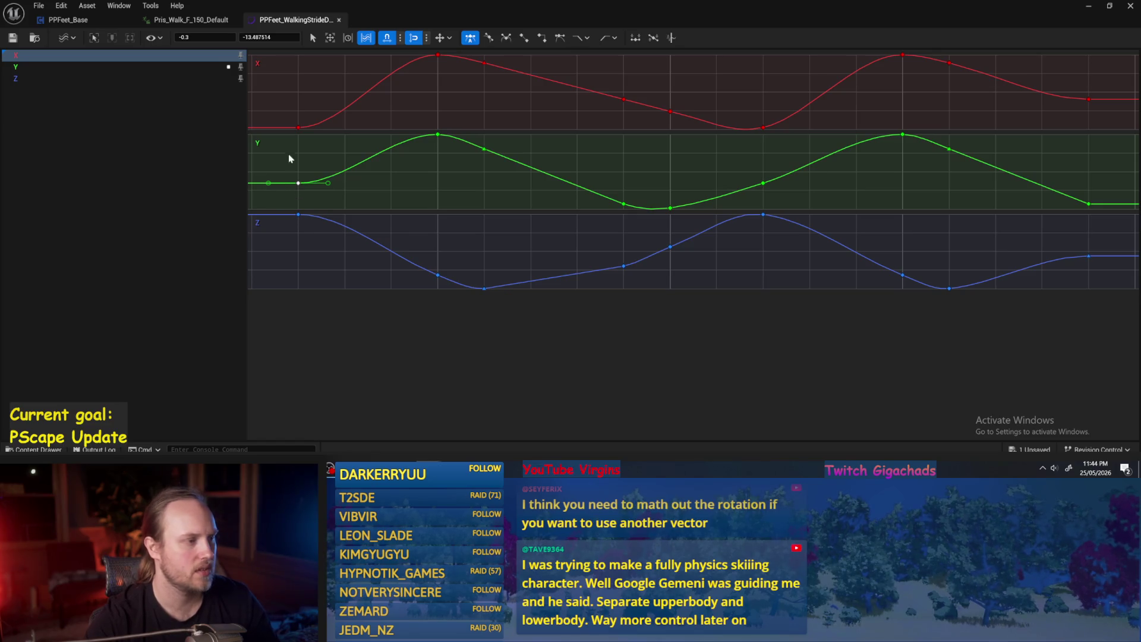
{"action": "mouse_move", "coordinate": [299, 133]}
{"action": "left_mouse_down"}
{"action": "mouse_move", "coordinate": [884, 211]}
{"action": "mouse_move", "coordinate": [1115, 218]}
{"action": "left_mouse_up"}
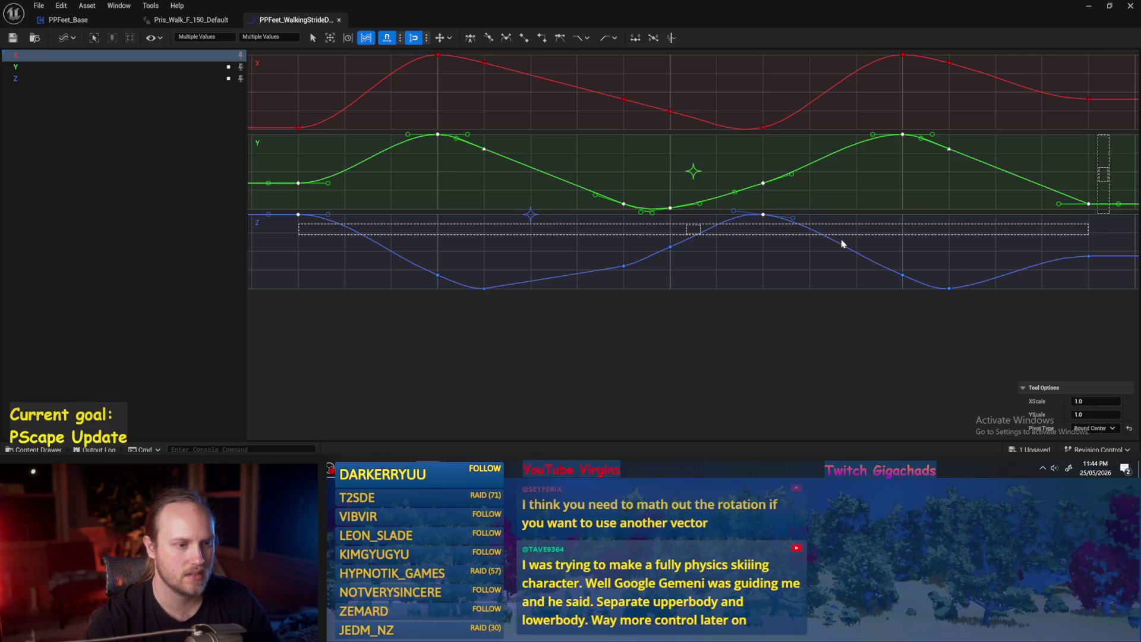
{"action": "left_click", "coordinate": [1034, 327]}
{"action": "mouse_move", "coordinate": [1116, 340]}
{"action": "left_mouse_down"}
{"action": "mouse_move", "coordinate": [947, 283]}
{"action": "mouse_move", "coordinate": [323, 163]}
{"action": "mouse_move", "coordinate": [276, 128]}
{"action": "mouse_move", "coordinate": [283, 136]}
{"action": "left_mouse_up"}
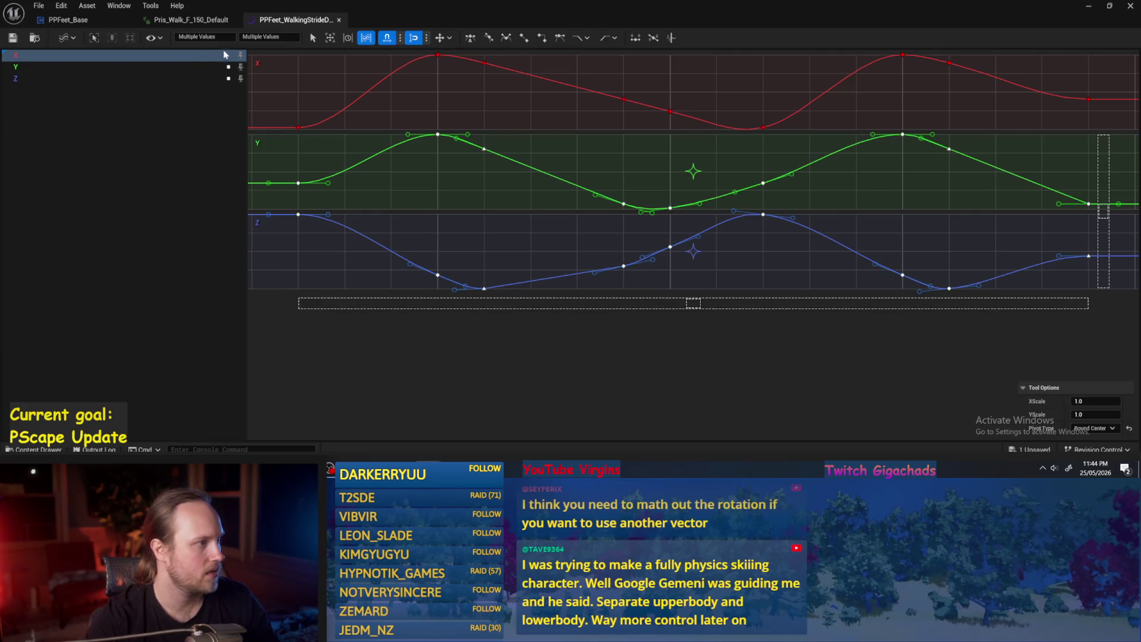
{"action": "left_click", "coordinate": [291, 41]}
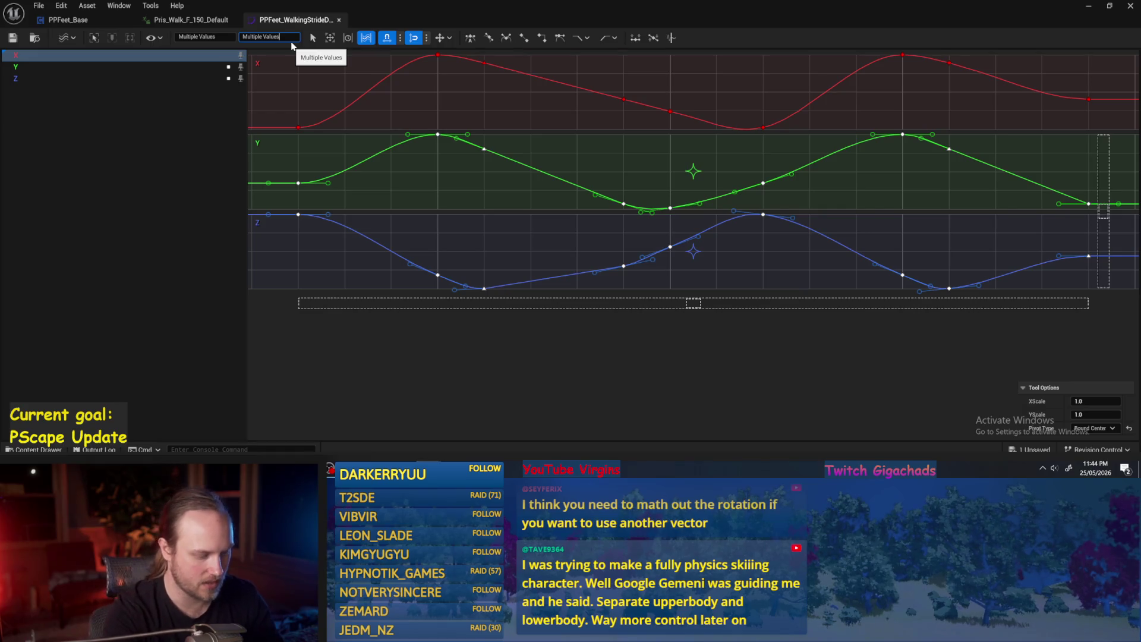
{"action": "type", "text": "/8"}
{"action": "key", "text": "Return"}
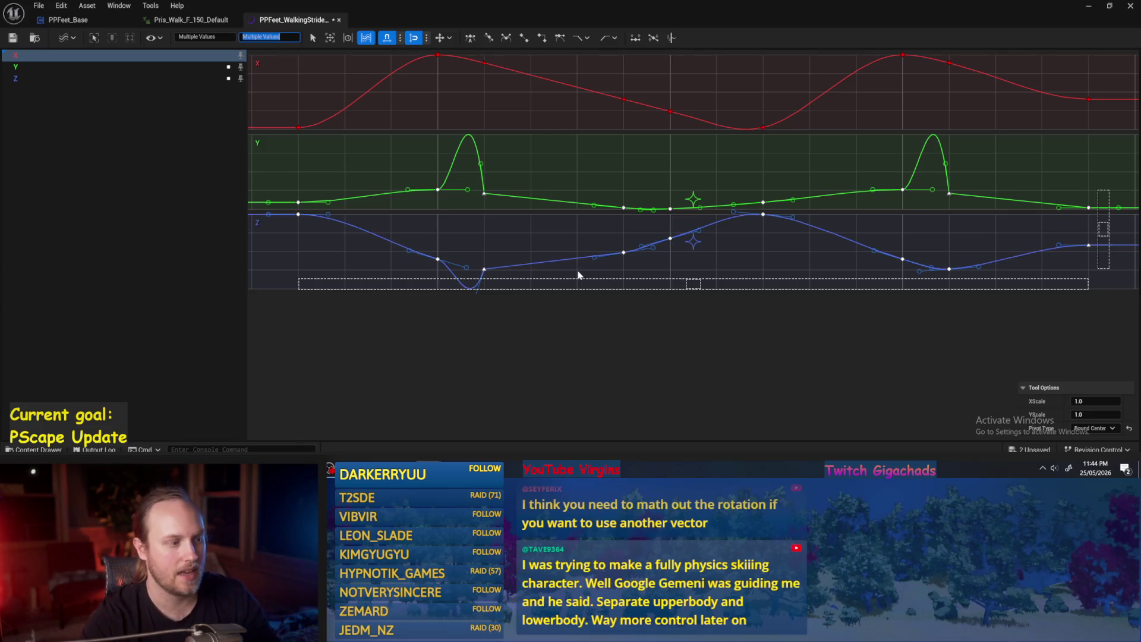
Step: Set the selected Y and Z keys to Linear, then Auto tangents
{"action": "right_click", "coordinate": [489, 212]}
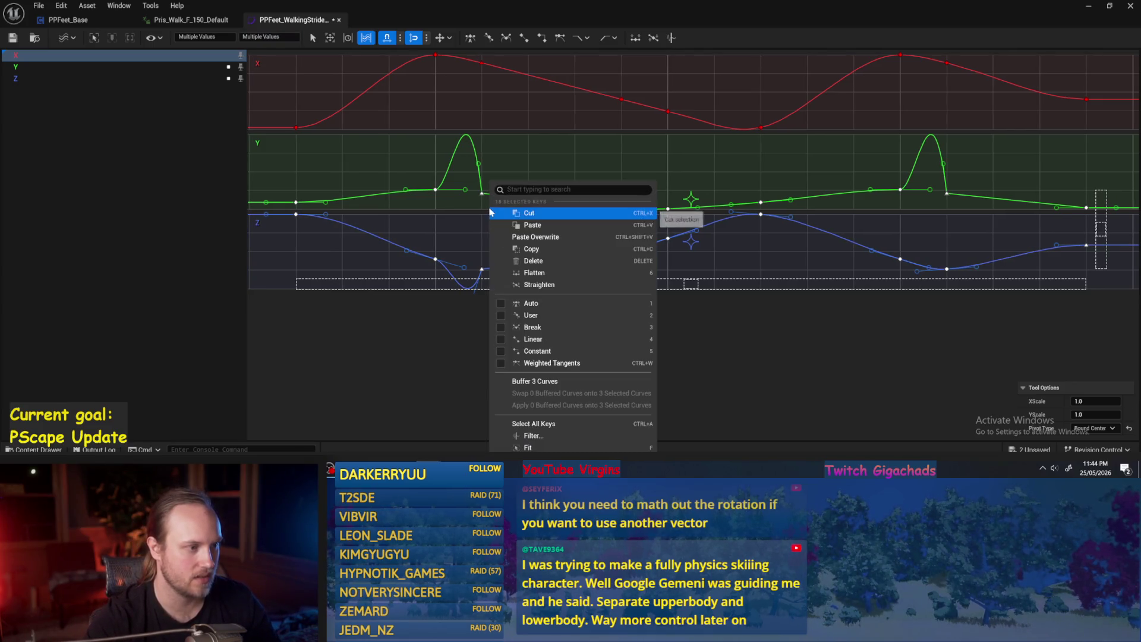
{"action": "left_click", "coordinate": [538, 339]}
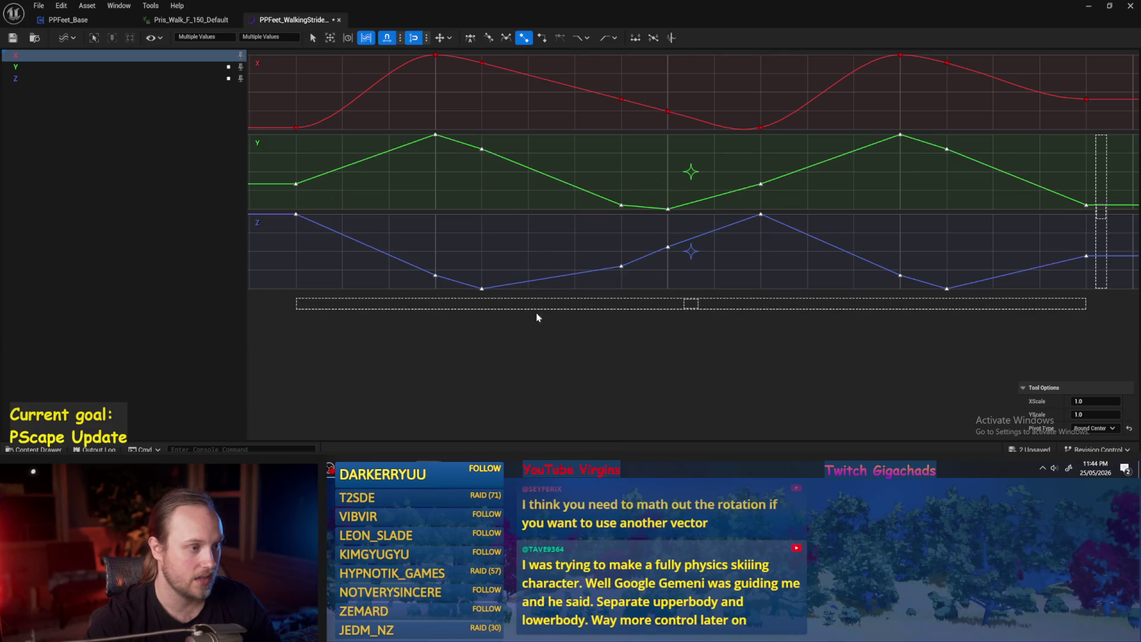
{"action": "right_click", "coordinate": [543, 249]}
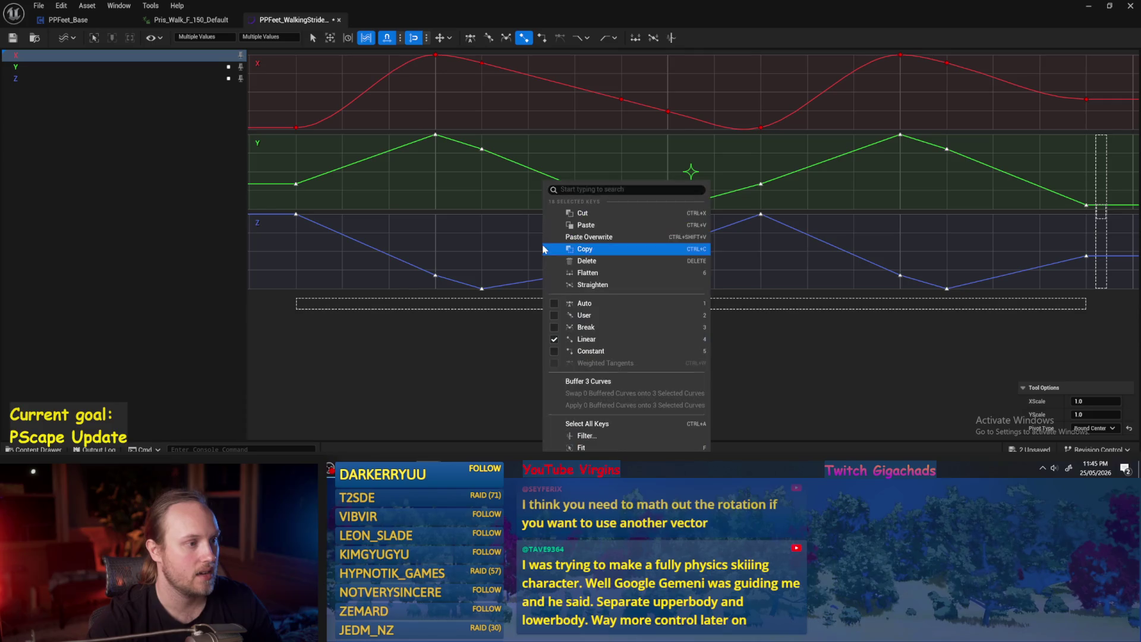
{"action": "left_click", "coordinate": [580, 304]}
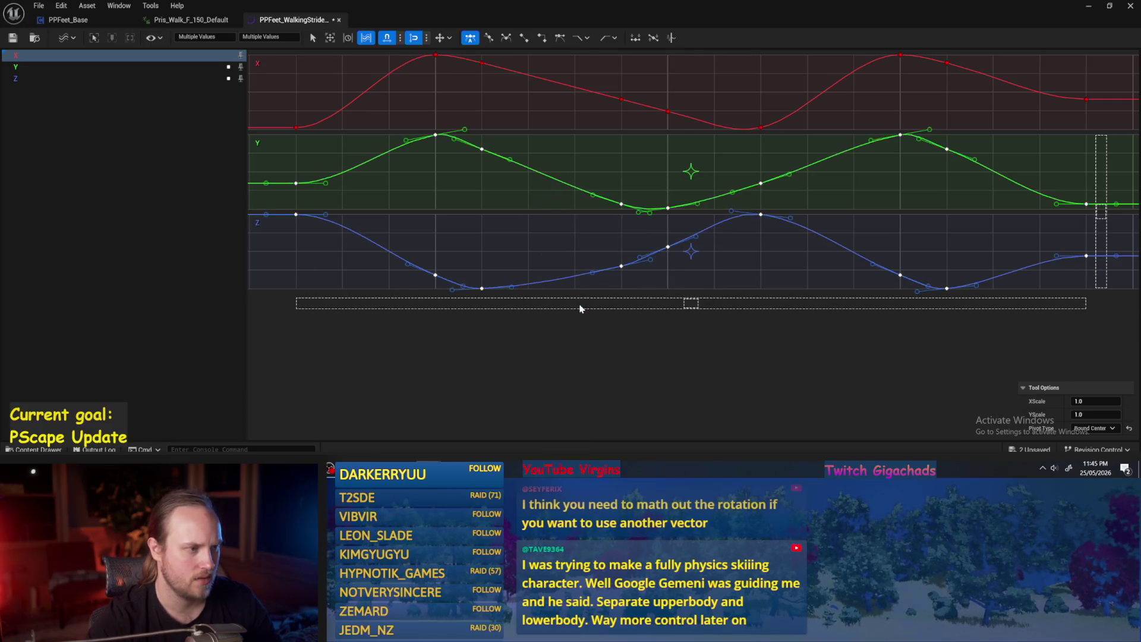
Step: Deselect all keys and switch to the Retime lattice tool
{"action": "left_click", "coordinate": [463, 185]}
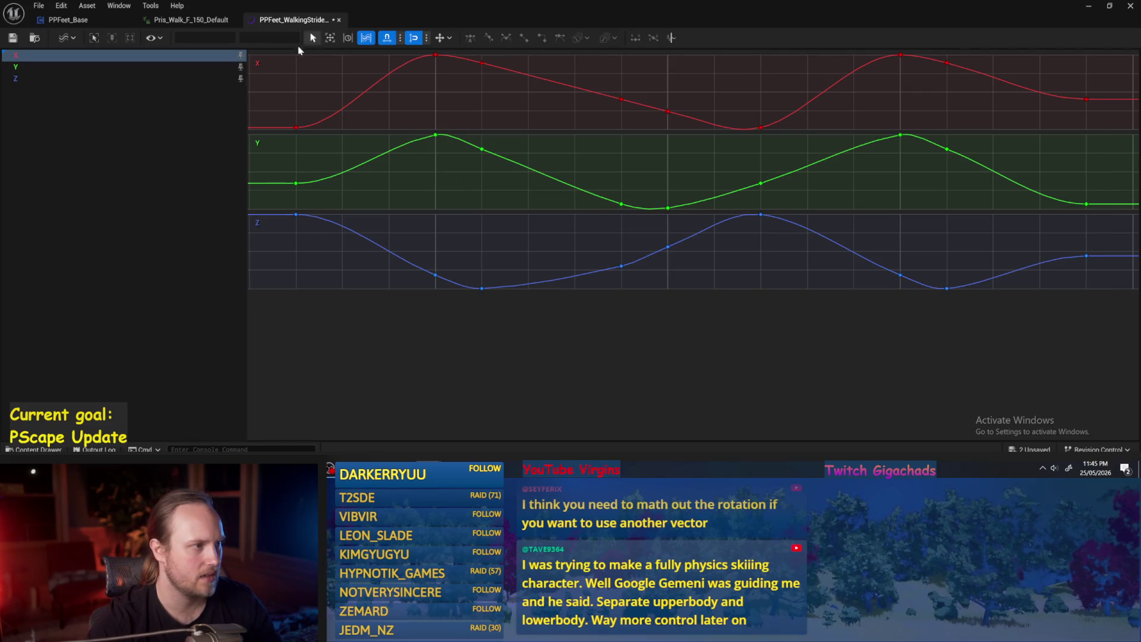
{"action": "left_click", "coordinate": [361, 39]}
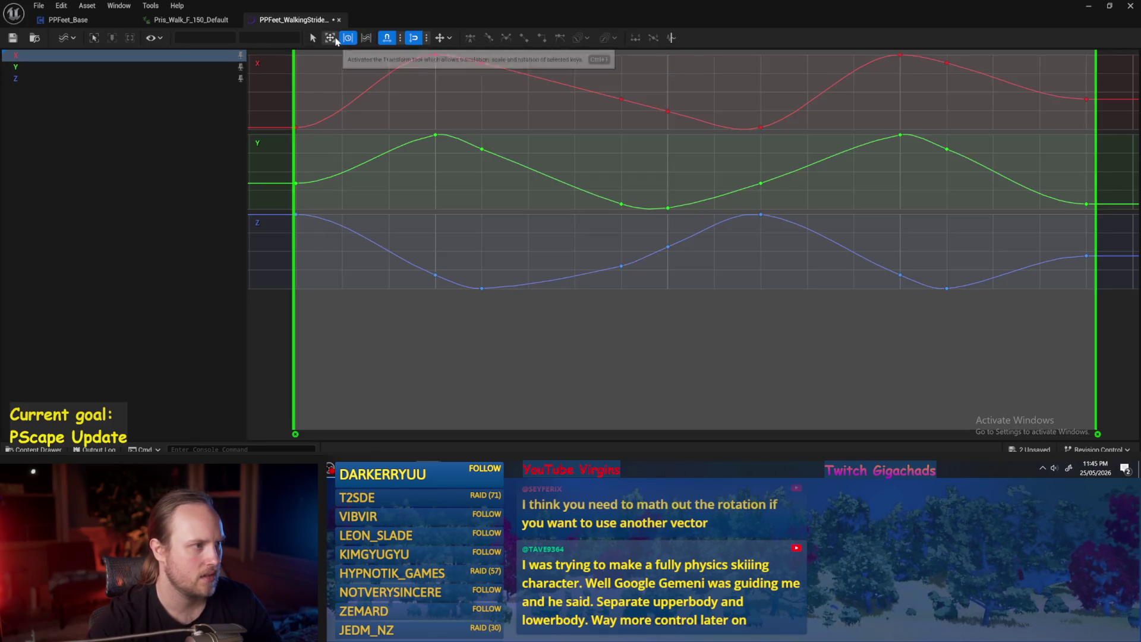
{"action": "left_click", "coordinate": [334, 38]}
{"action": "left_click", "coordinate": [347, 38]}
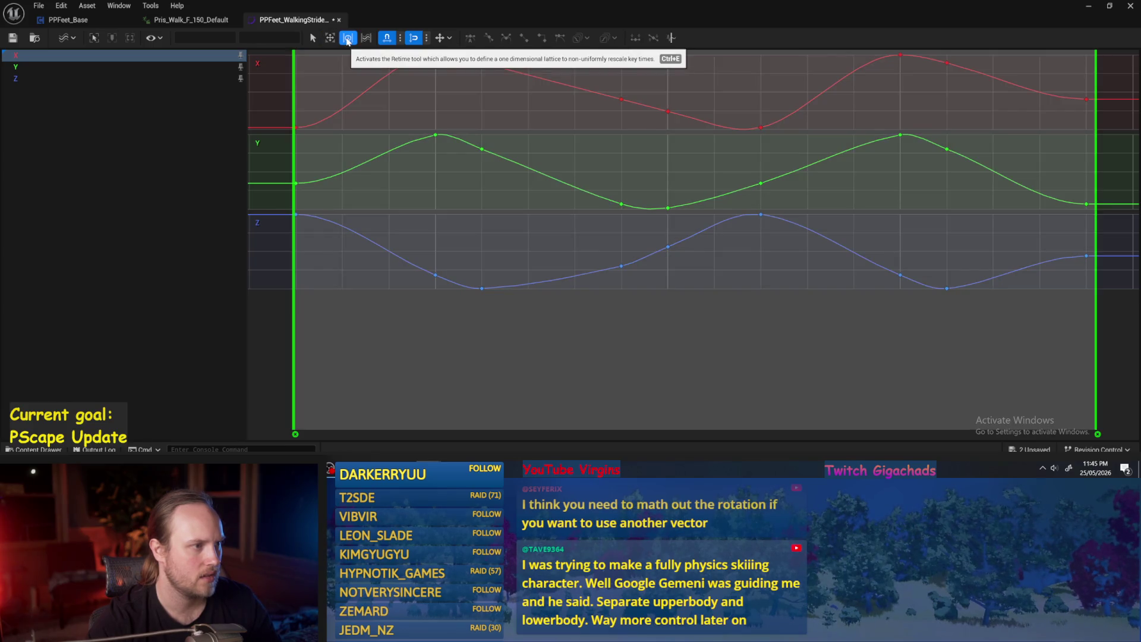